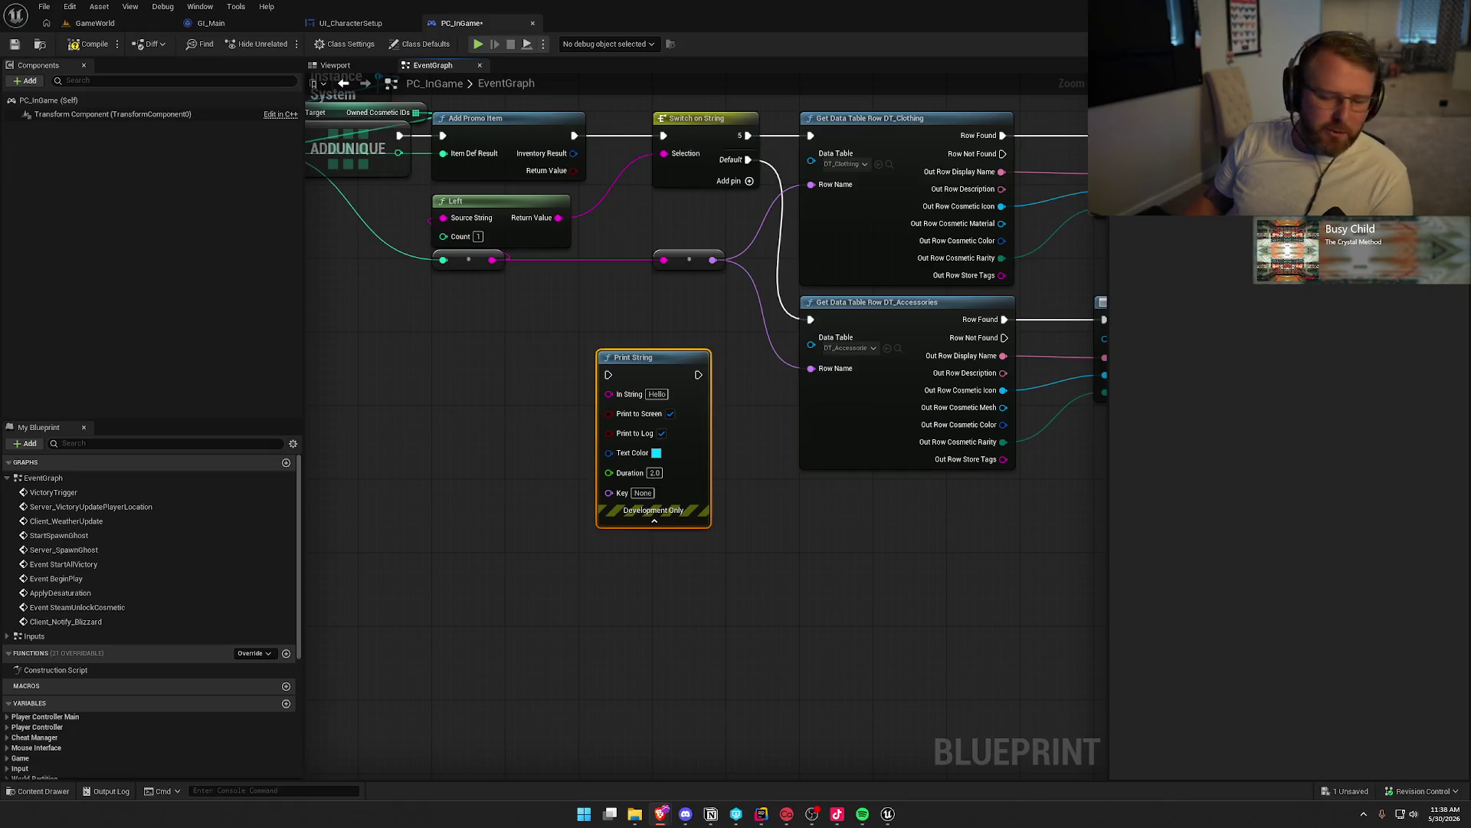
# Check the context actions for the Print String, Add Promo Item and ADDUNIQUE nodes
pyautogui.click(697, 591)
pyautogui.rightClick(675, 378)
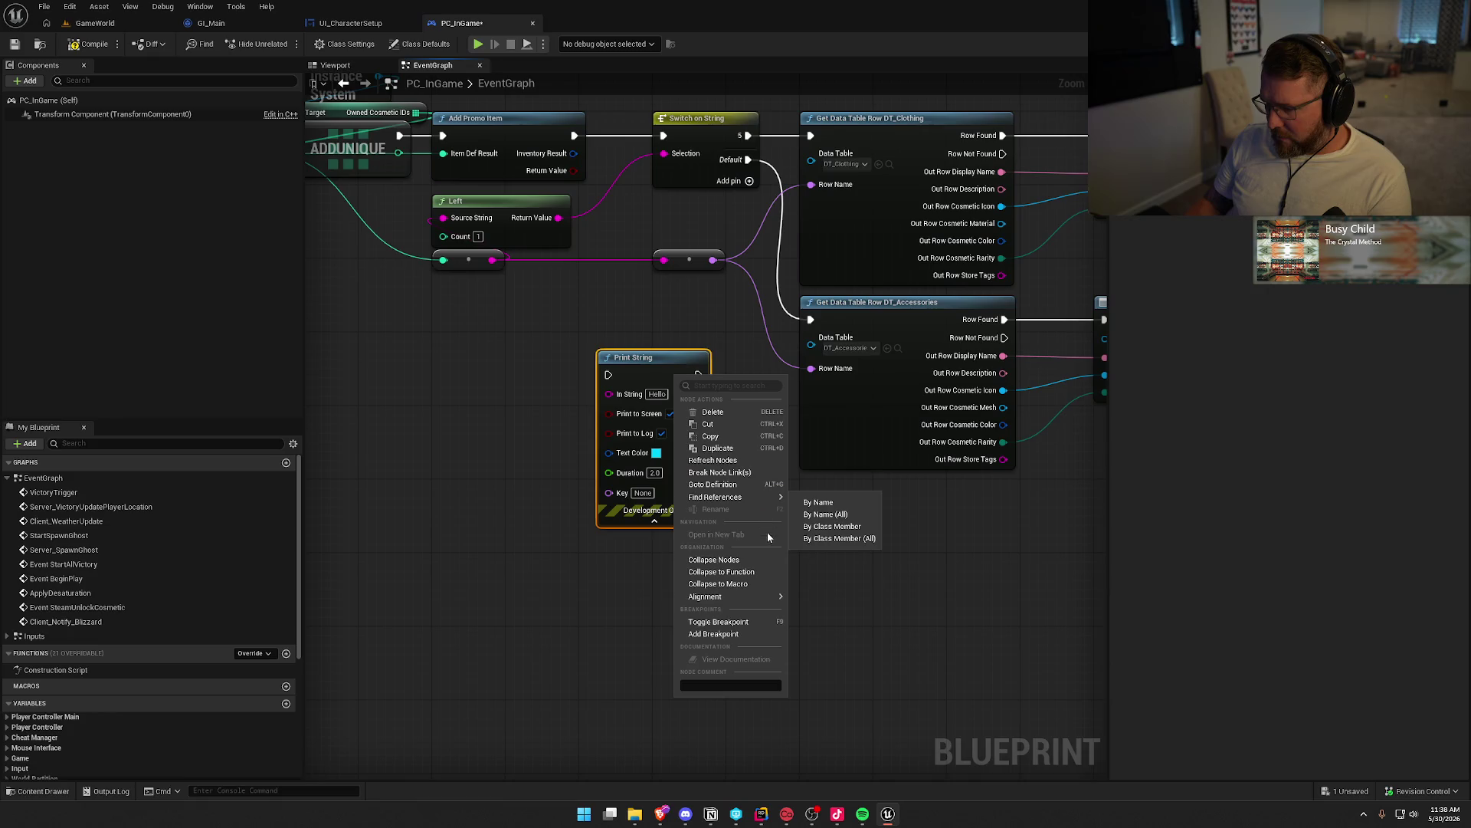
pyautogui.click(717, 596)
pyautogui.click(642, 631)
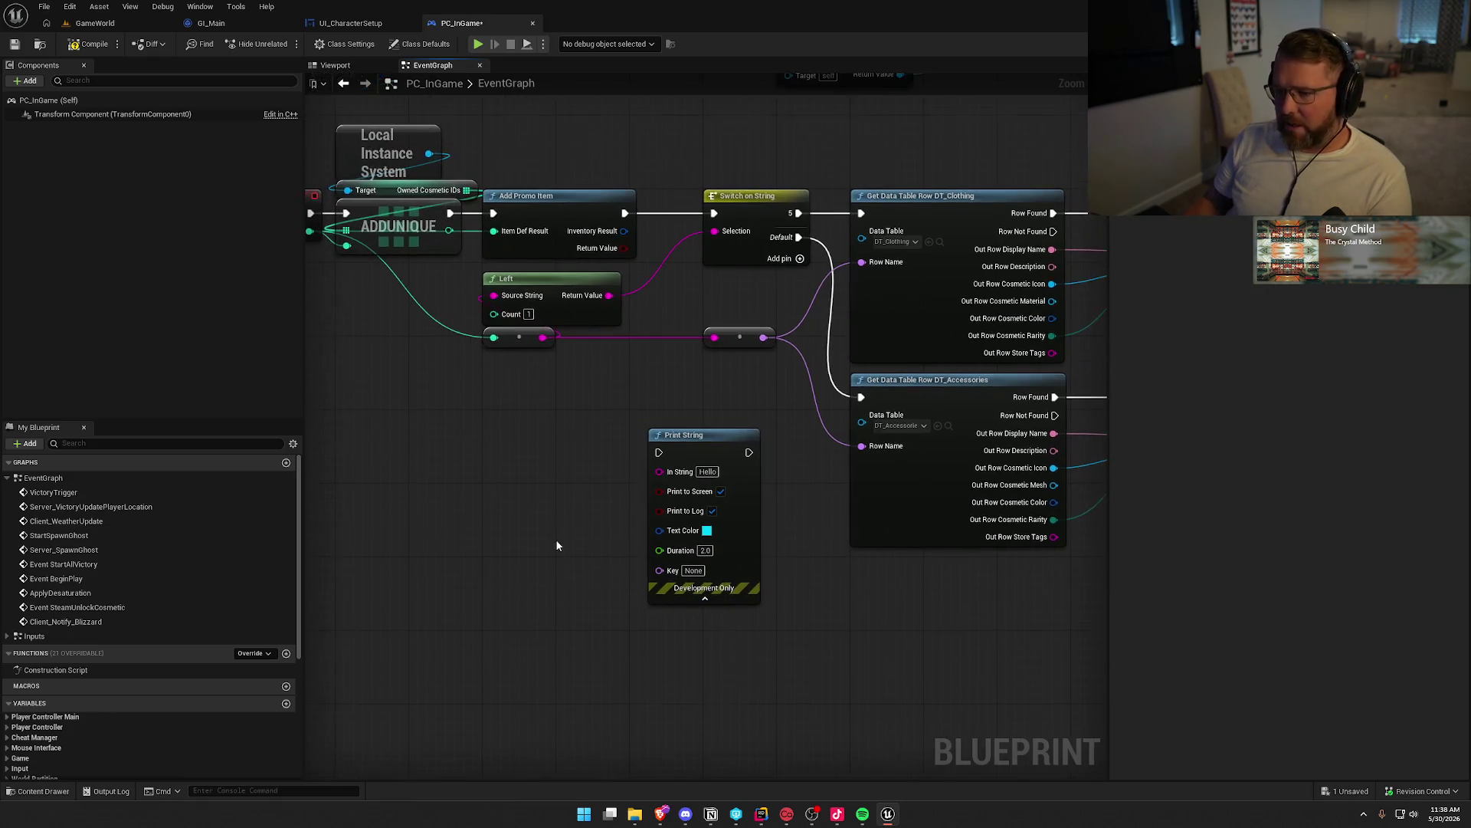
pyautogui.rightClick(591, 216)
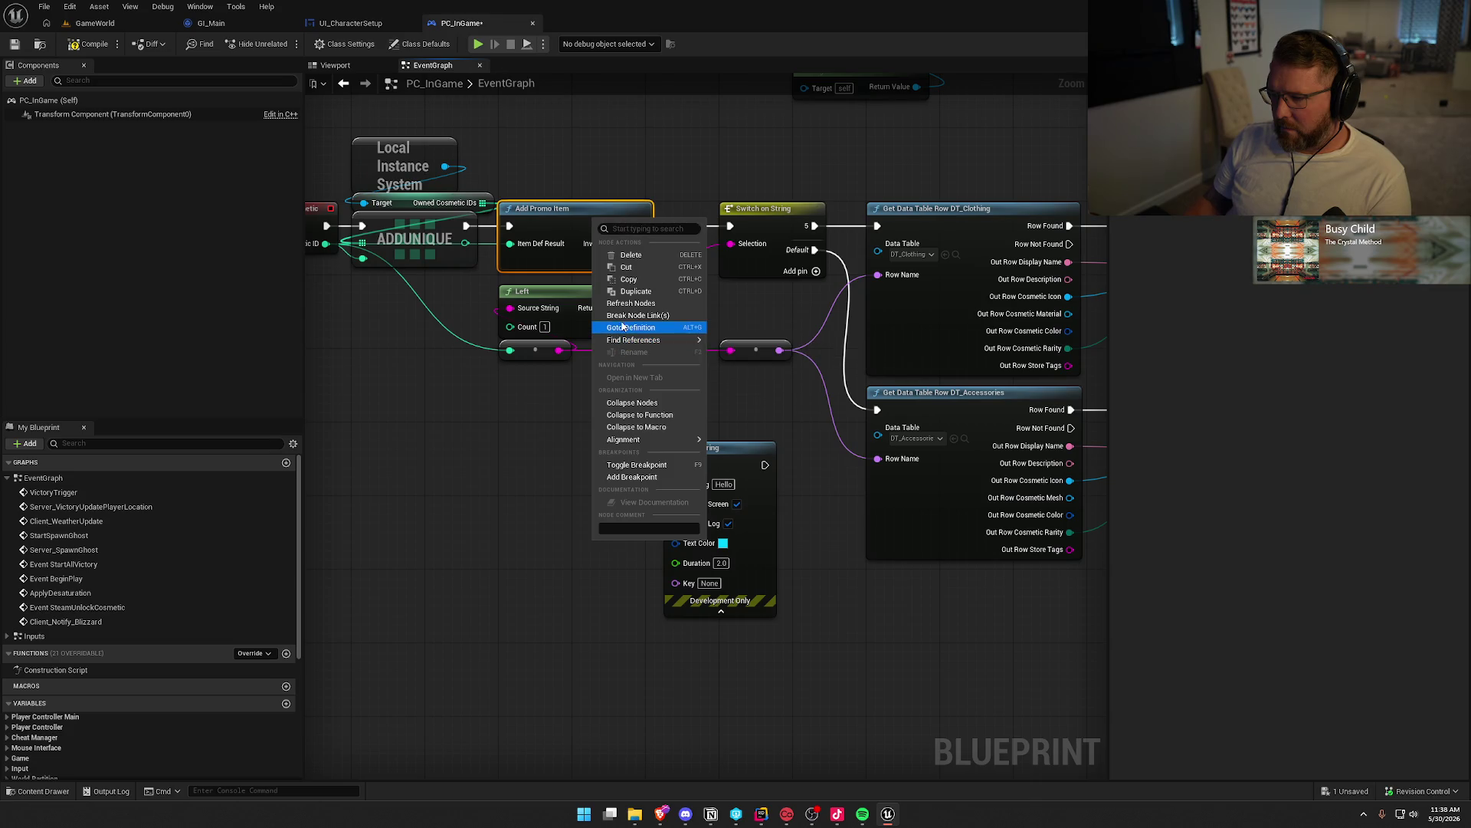
pyautogui.moveTo(633, 340)
pyautogui.click(495, 532)
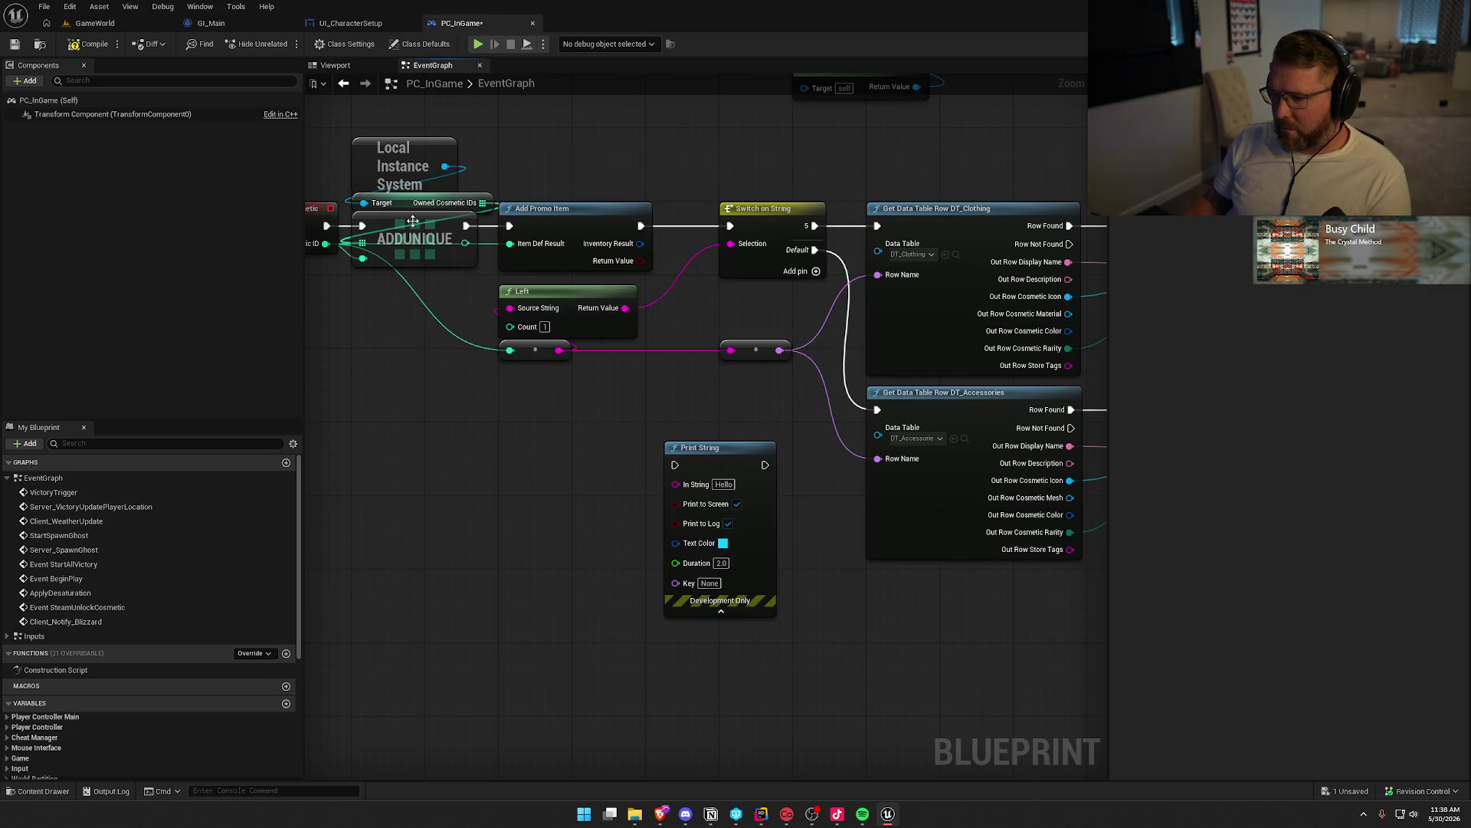
pyautogui.rightClick(413, 219)
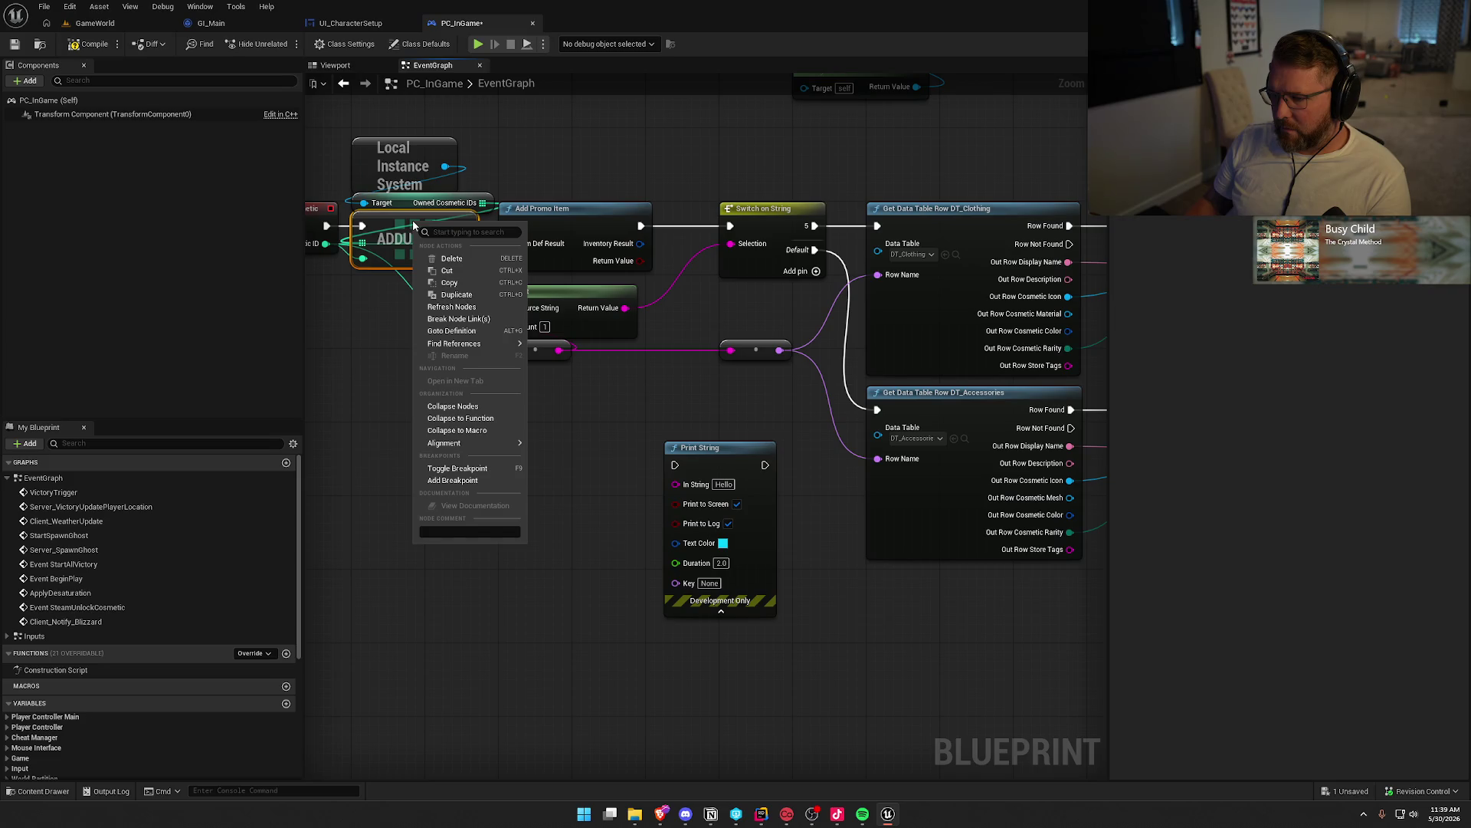
pyautogui.click(580, 463)
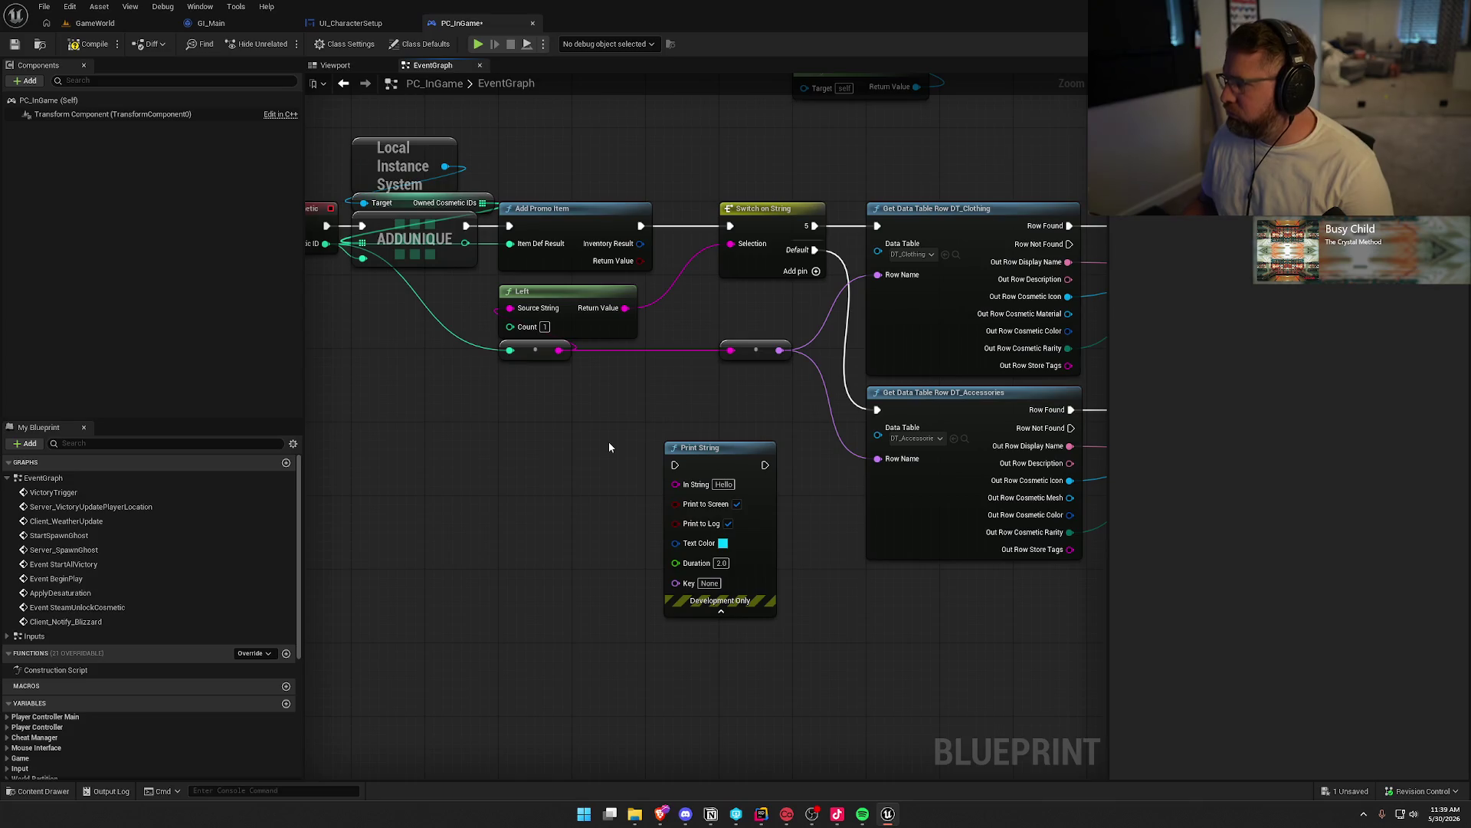
# Try a Break SIK Steam Inventory Result node off Inventory Result, then delete it
pyautogui.moveTo(609, 447); pyautogui.dragTo(319, 408)
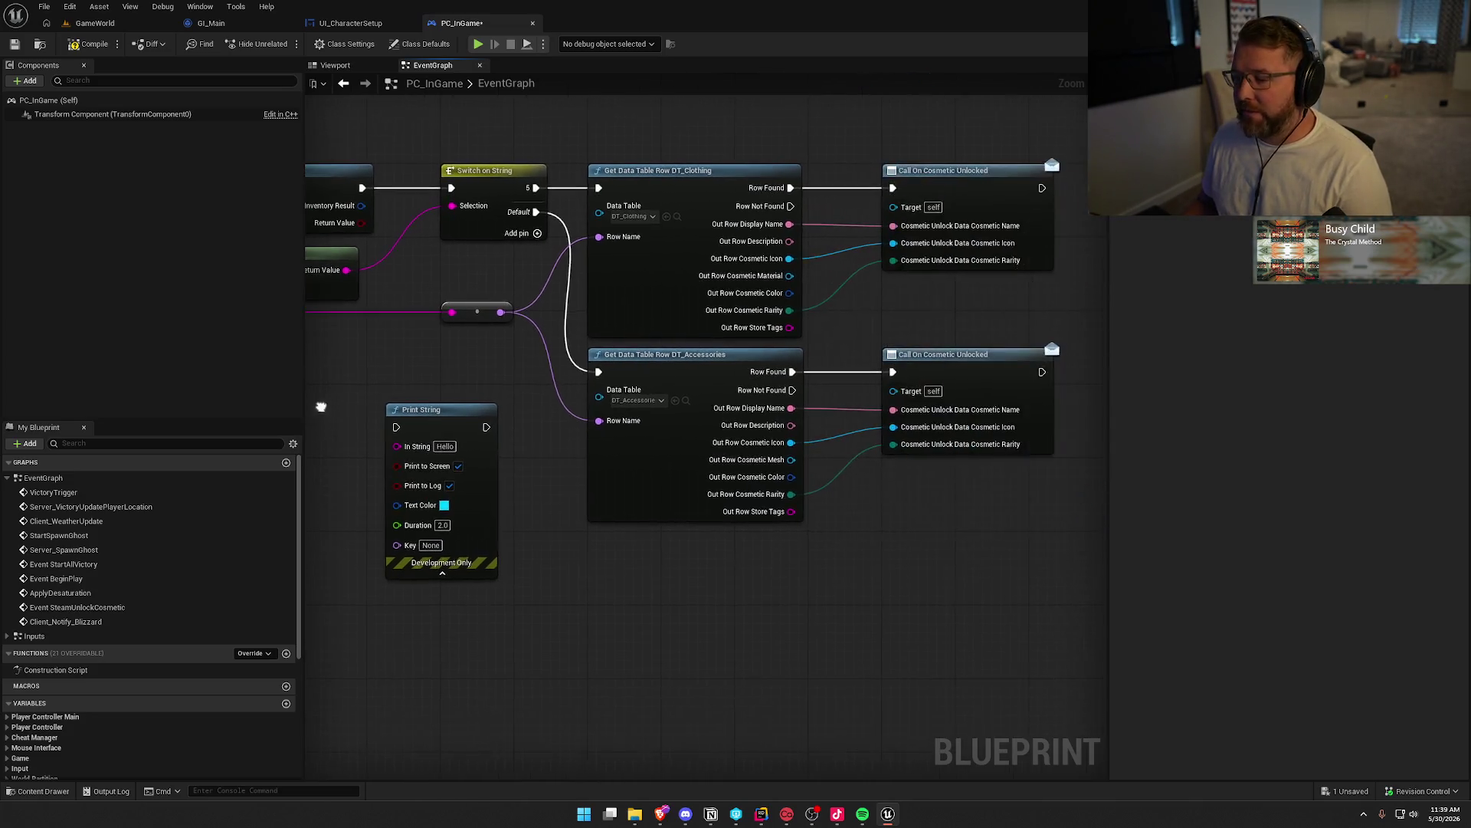
pyautogui.moveTo(661, 590); pyautogui.dragTo(573, 305)
pyautogui.moveTo(618, 211); pyautogui.dragTo(460, 378)
pyautogui.press('Return')
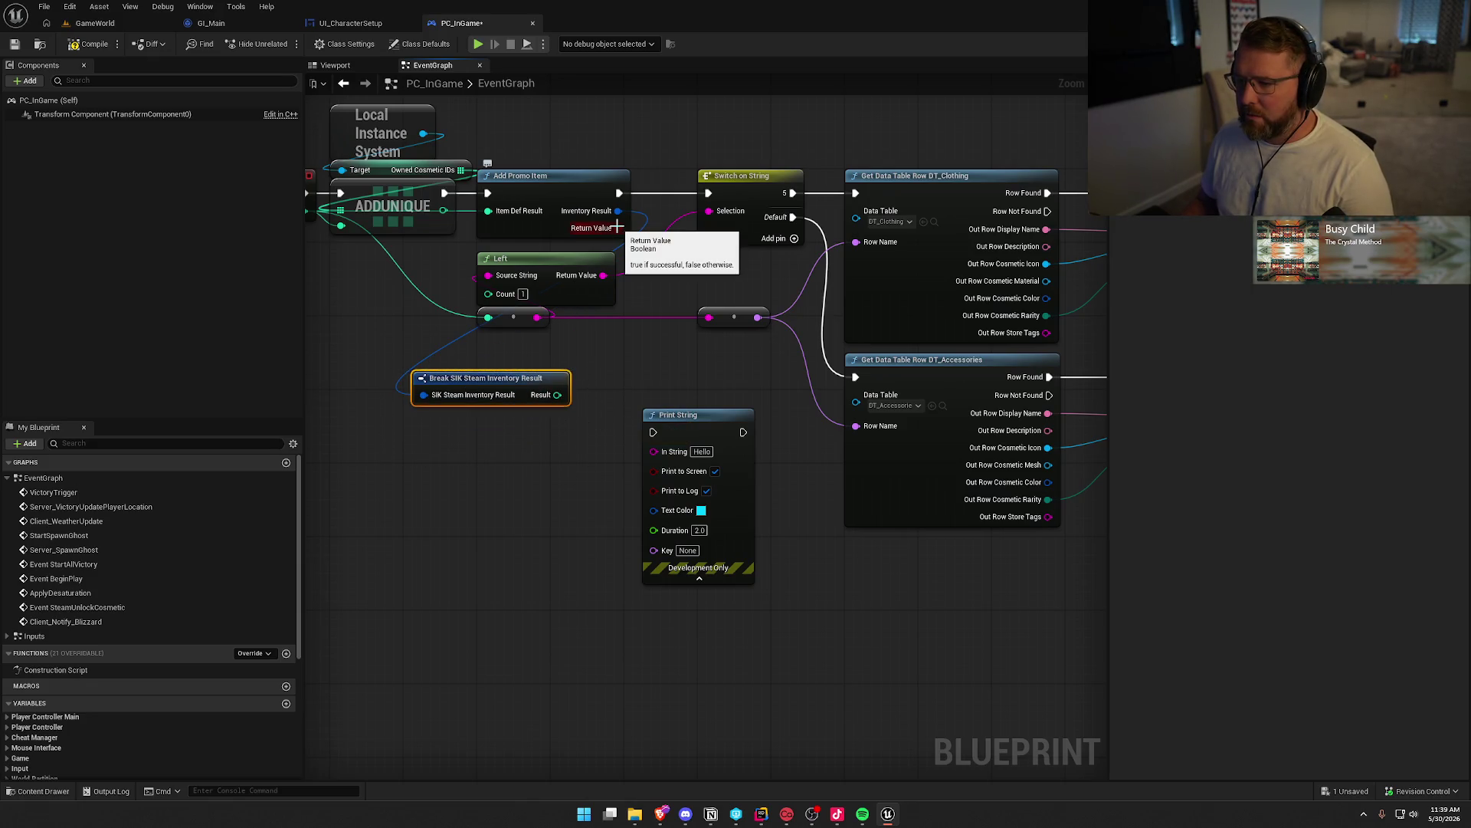
pyautogui.moveTo(615, 433); pyautogui.dragTo(393, 369)
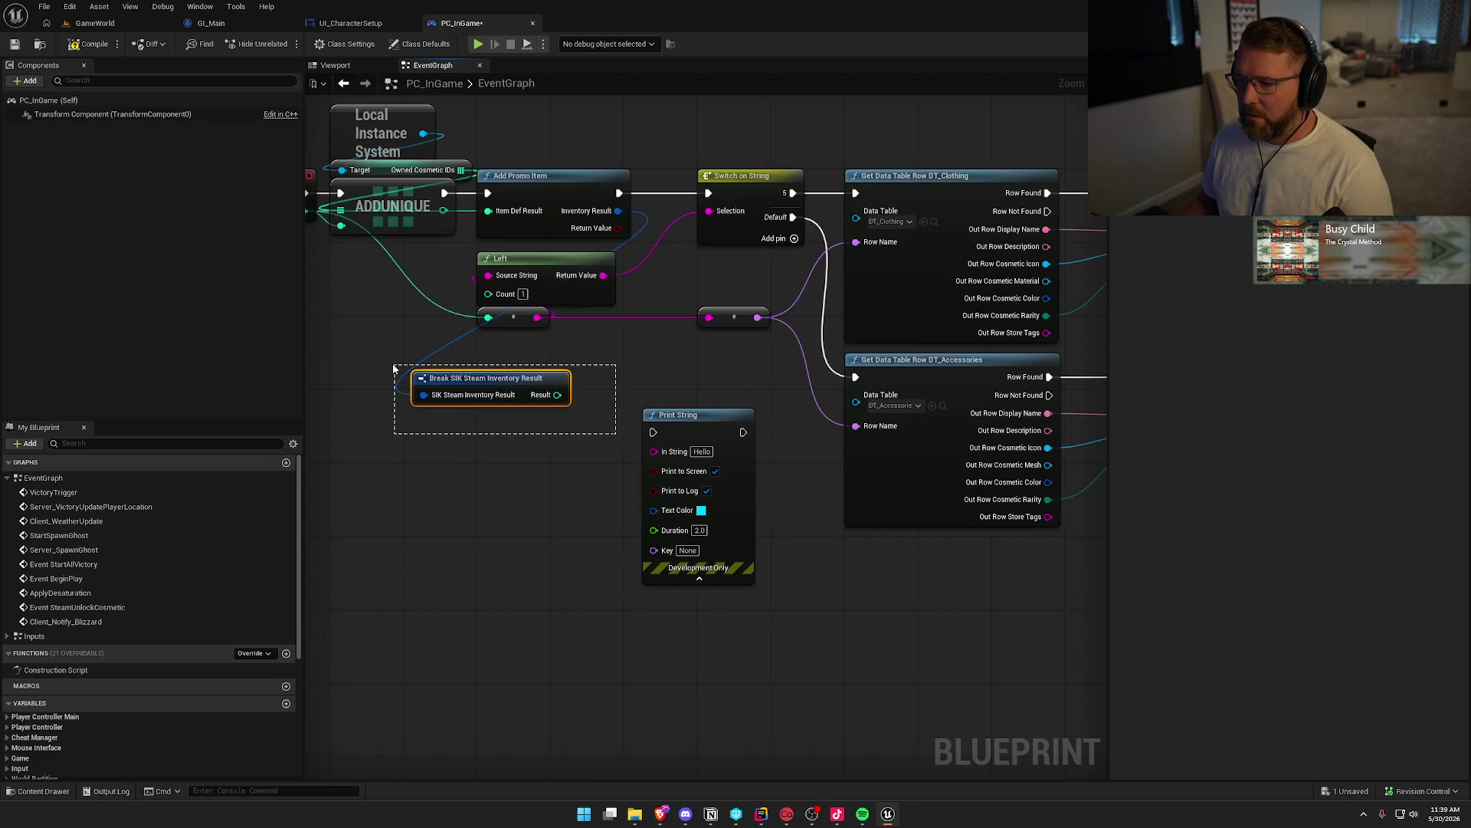
pyautogui.press('Delete')
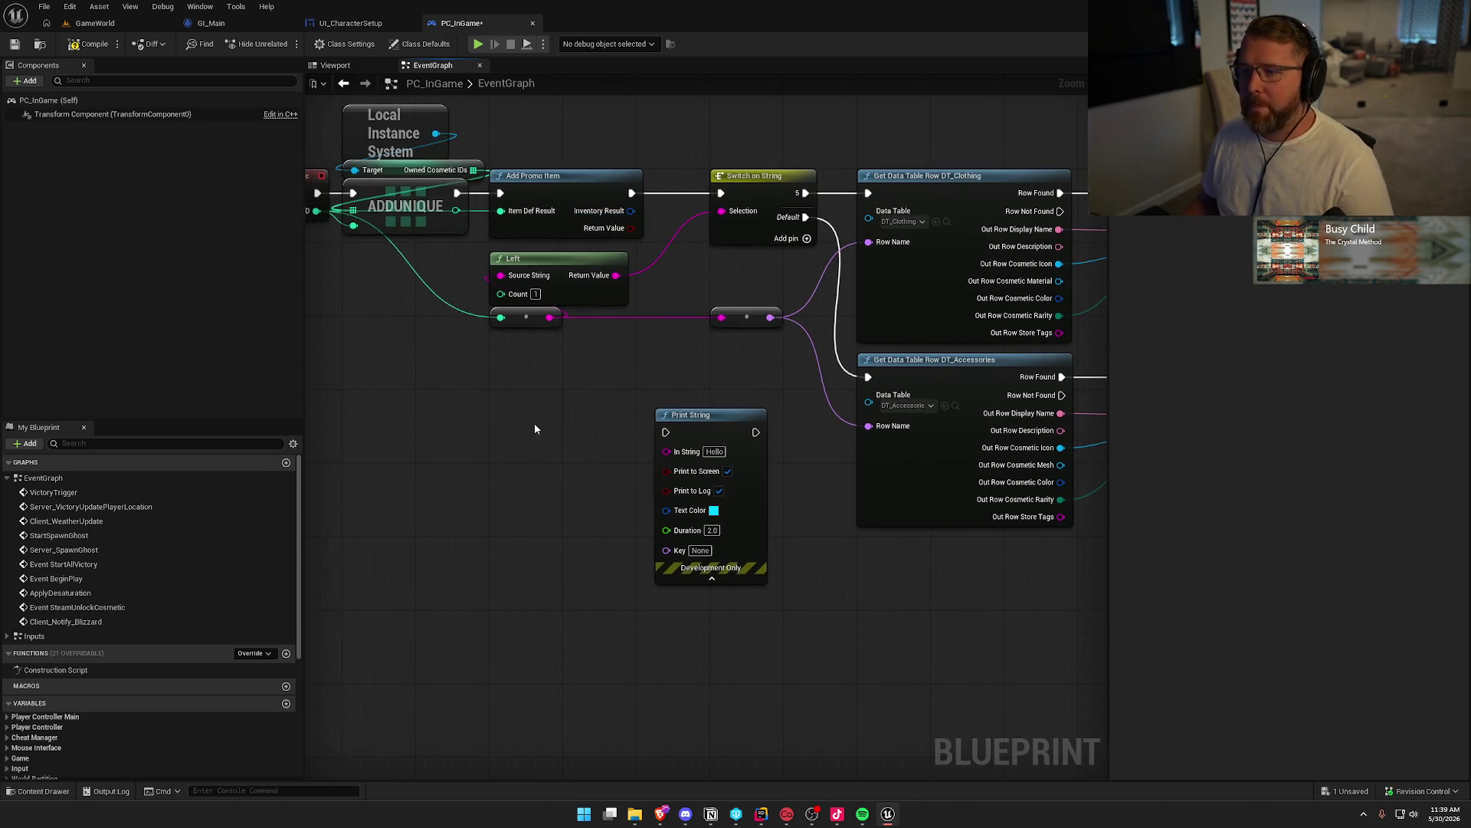
pyautogui.moveTo(631, 228); pyautogui.dragTo(601, 439)
pyautogui.click(507, 434)
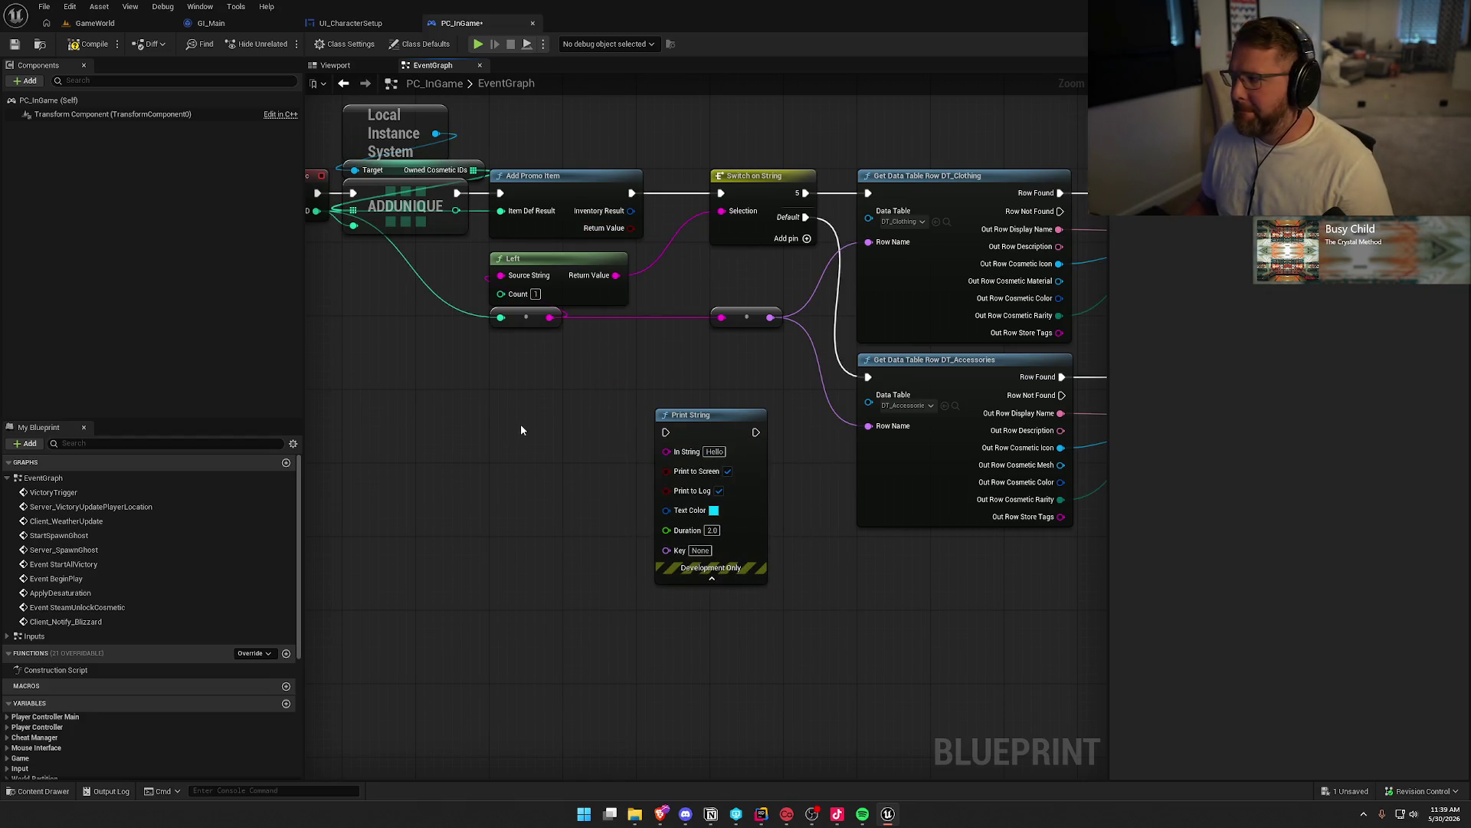
pyautogui.moveTo(521, 424); pyautogui.dragTo(825, 623)
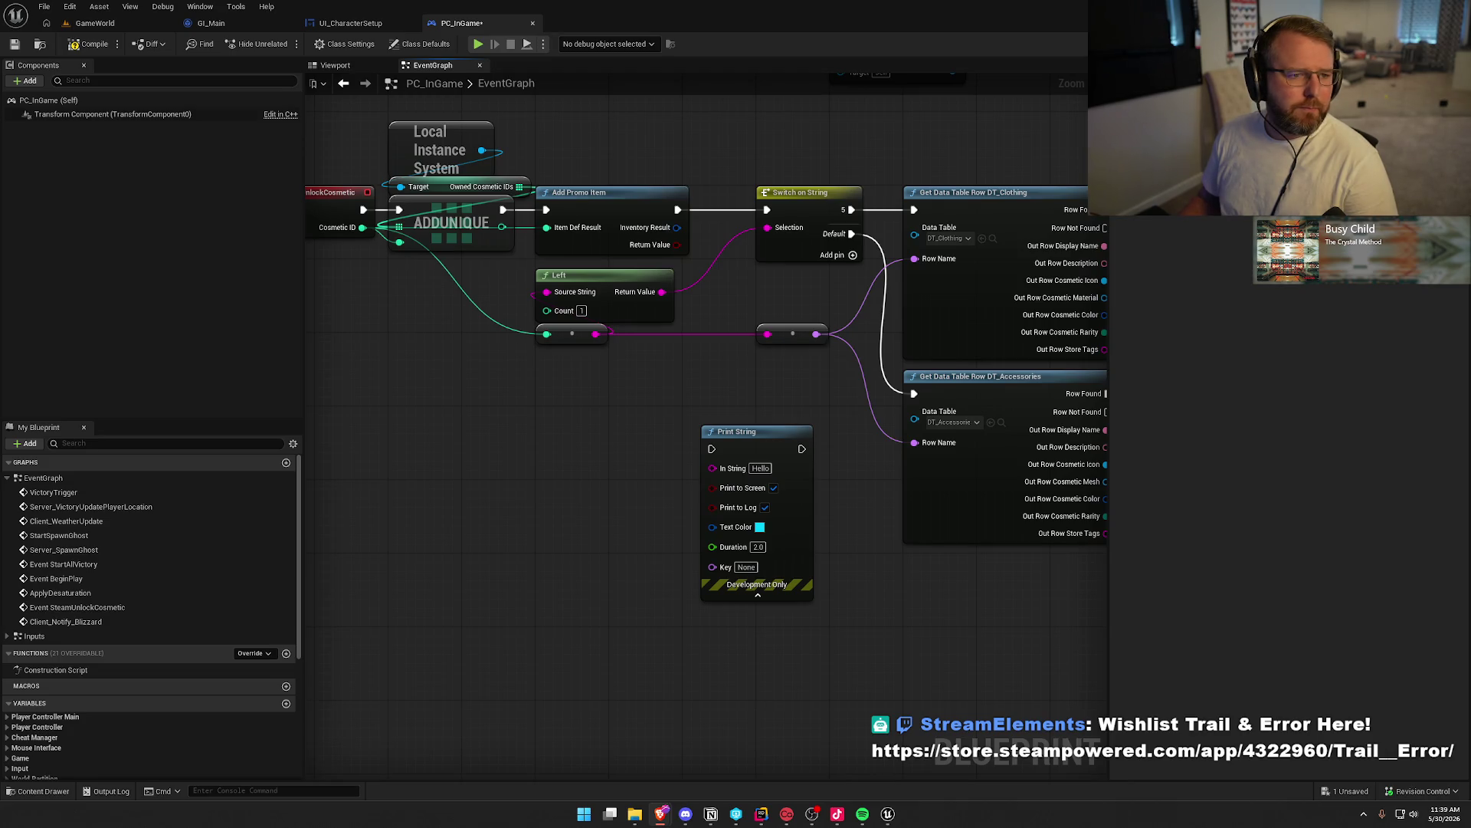
# In the maximized docs, open User Inventory > Store Items and scroll to Enable Inventory Service
pyautogui.hotkey('alt', 'Tab')
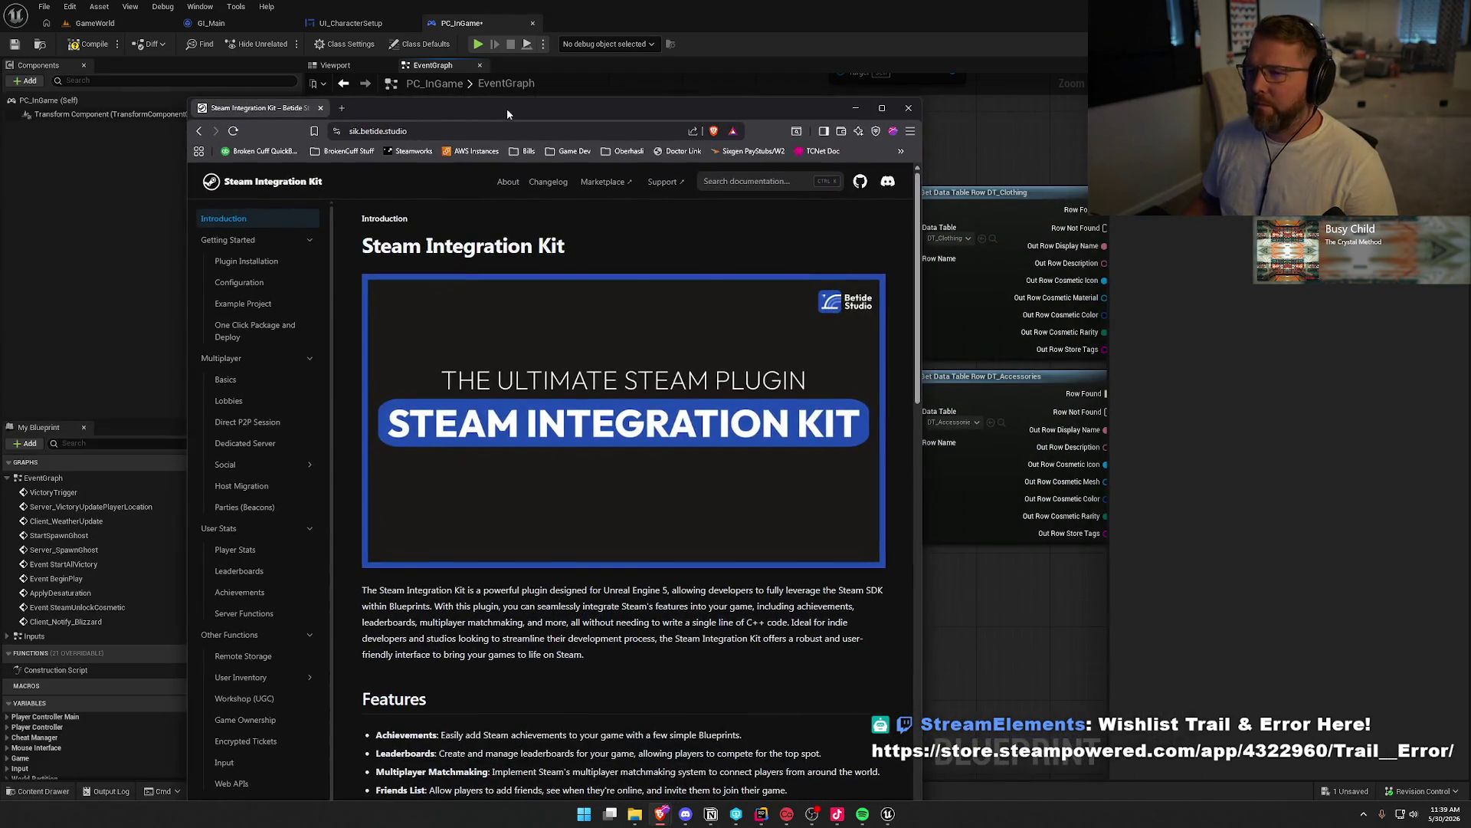
pyautogui.doubleClick(507, 108)
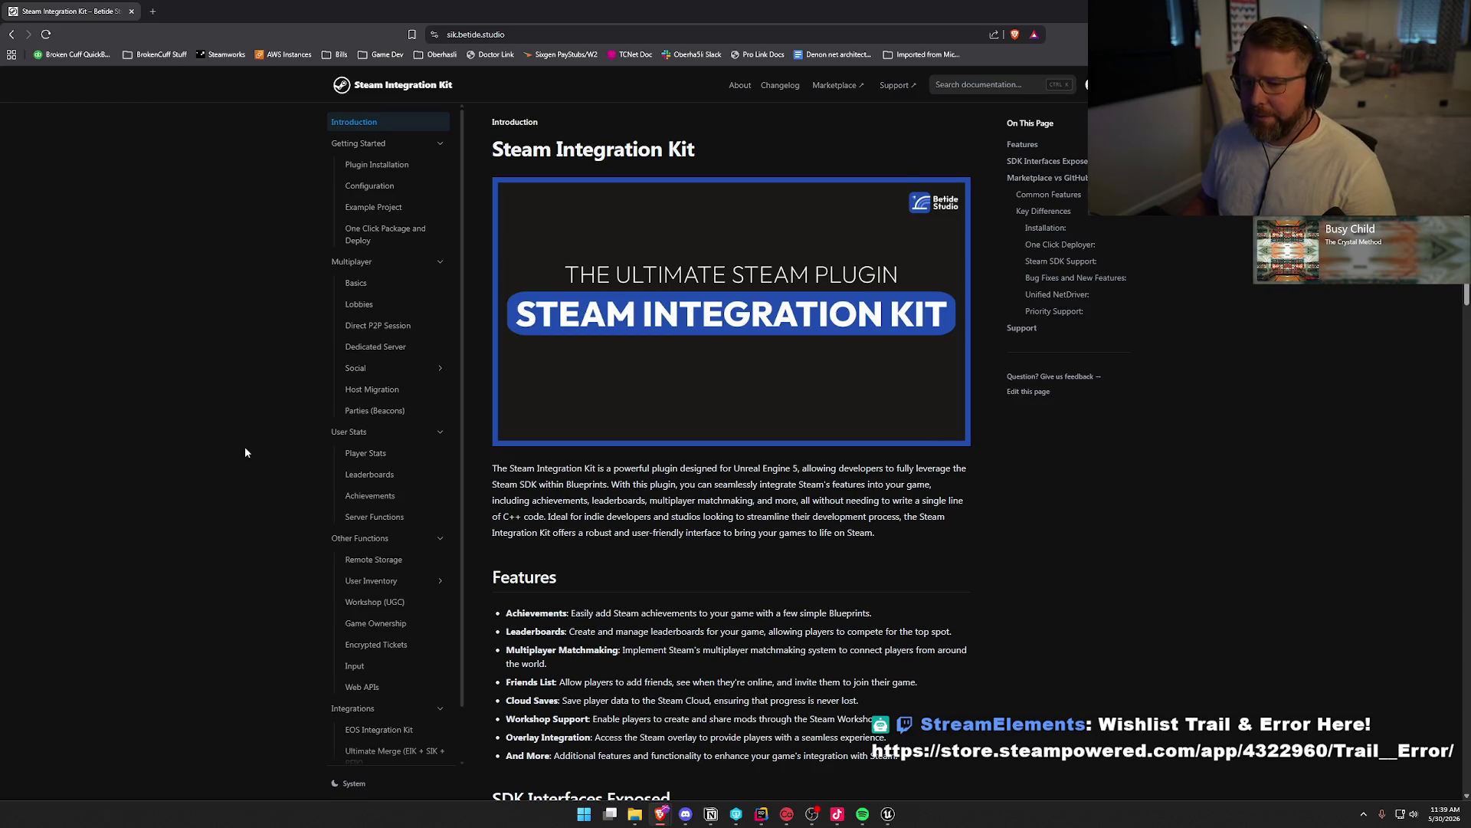
pyautogui.scroll(-3)
pyautogui.click(384, 582)
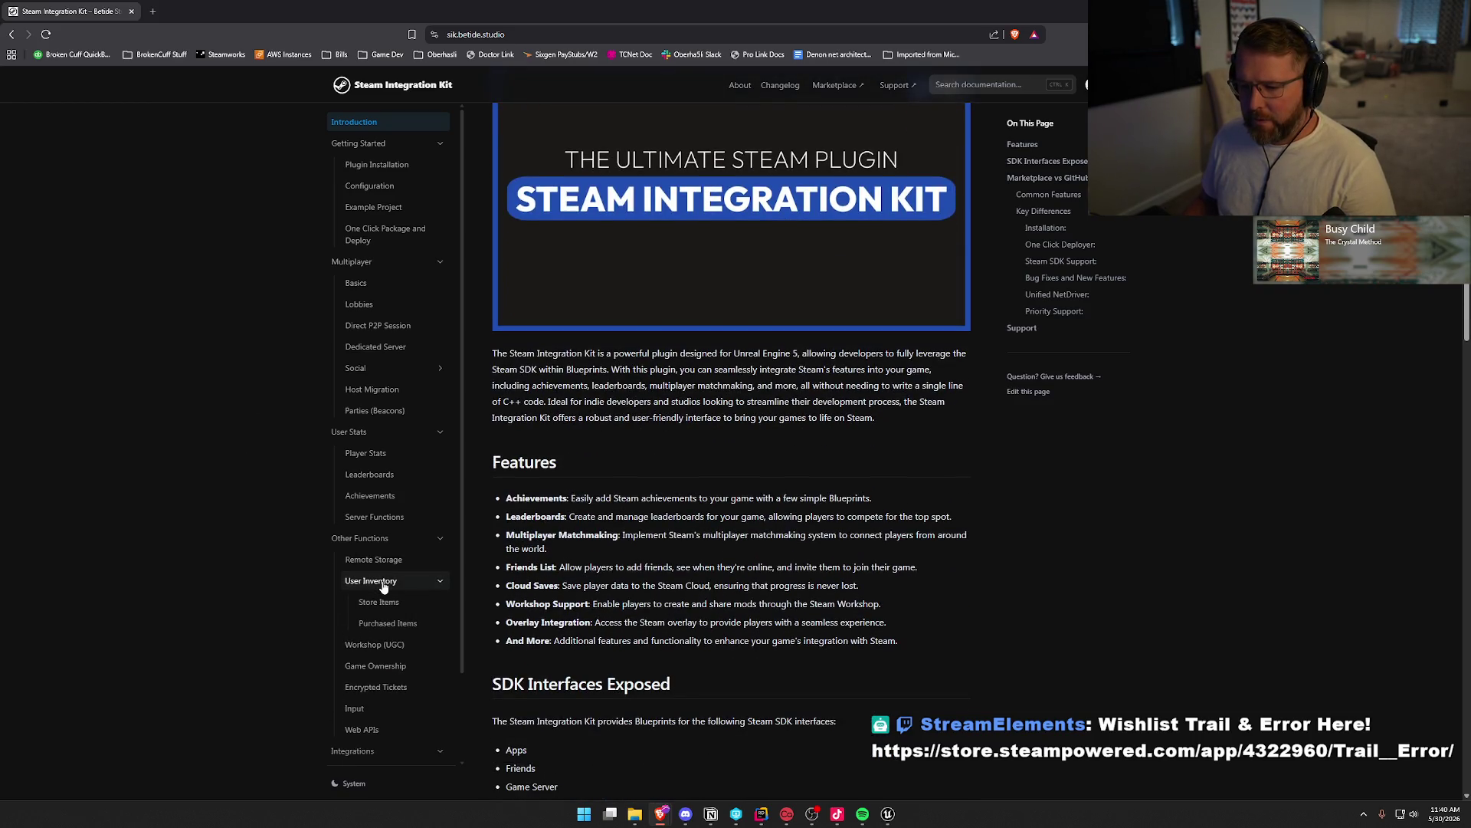
pyautogui.click(379, 601)
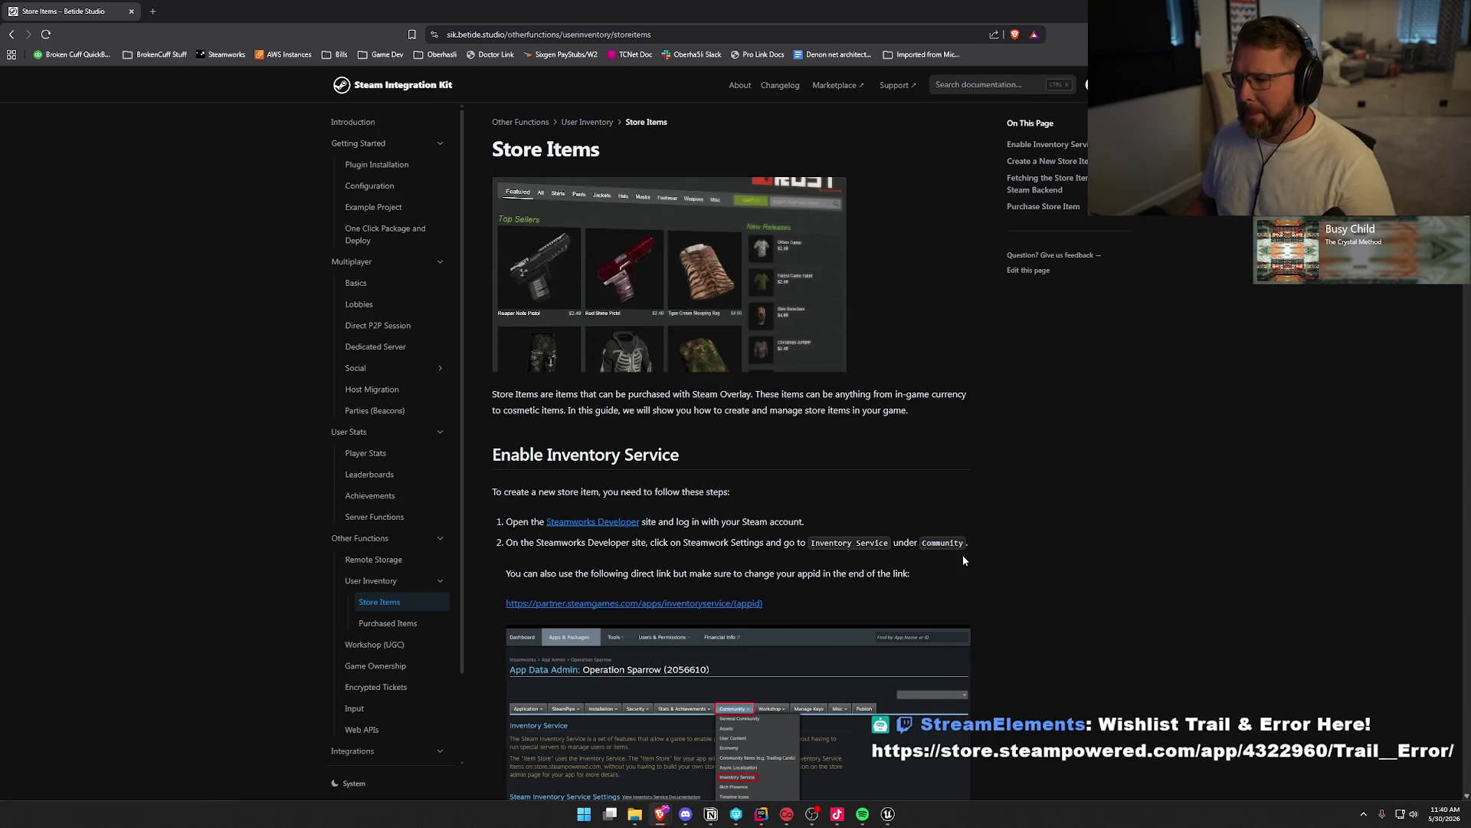
pyautogui.scroll(-3)
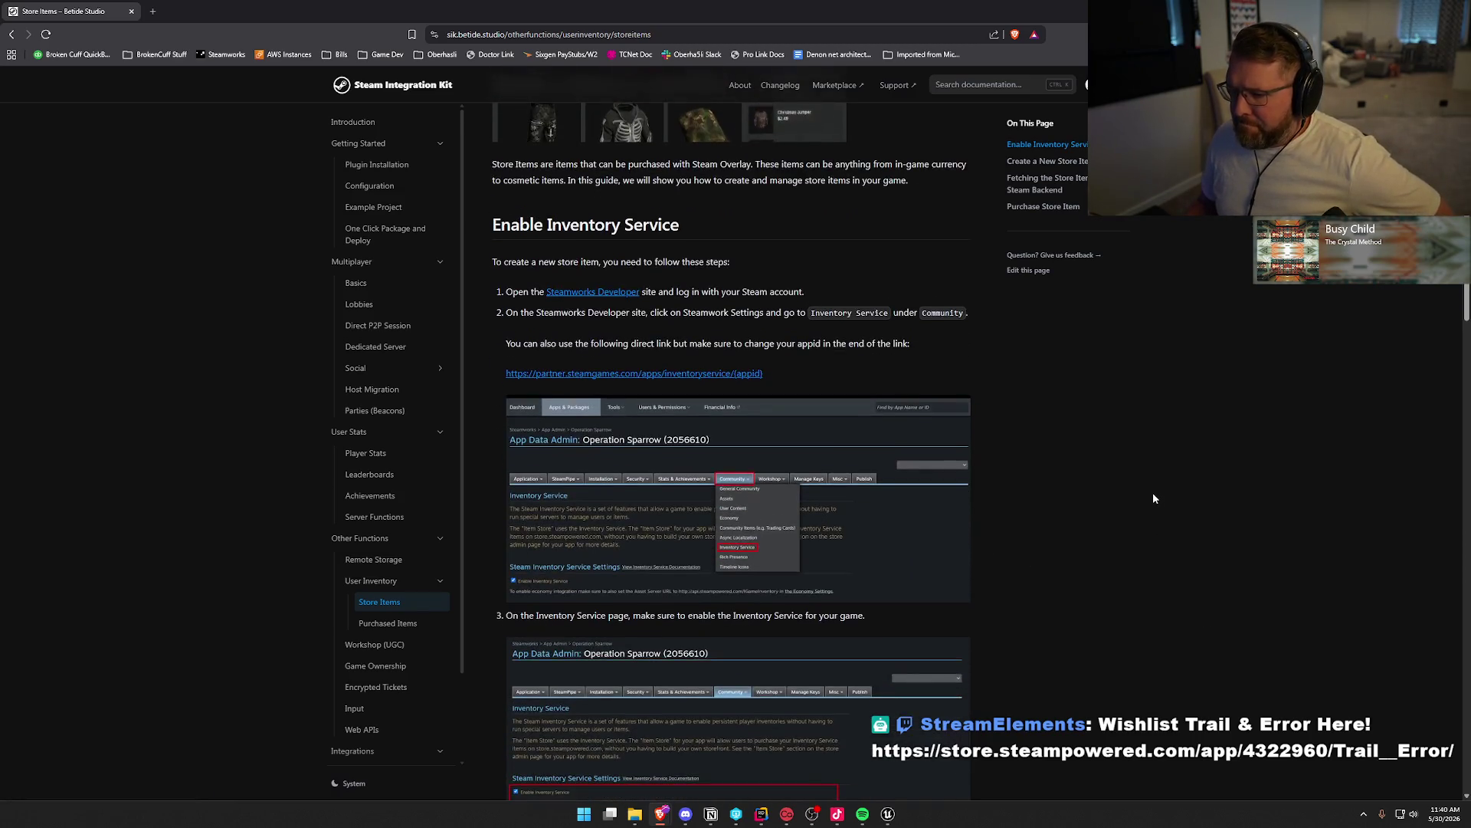
pyautogui.scroll(-3)
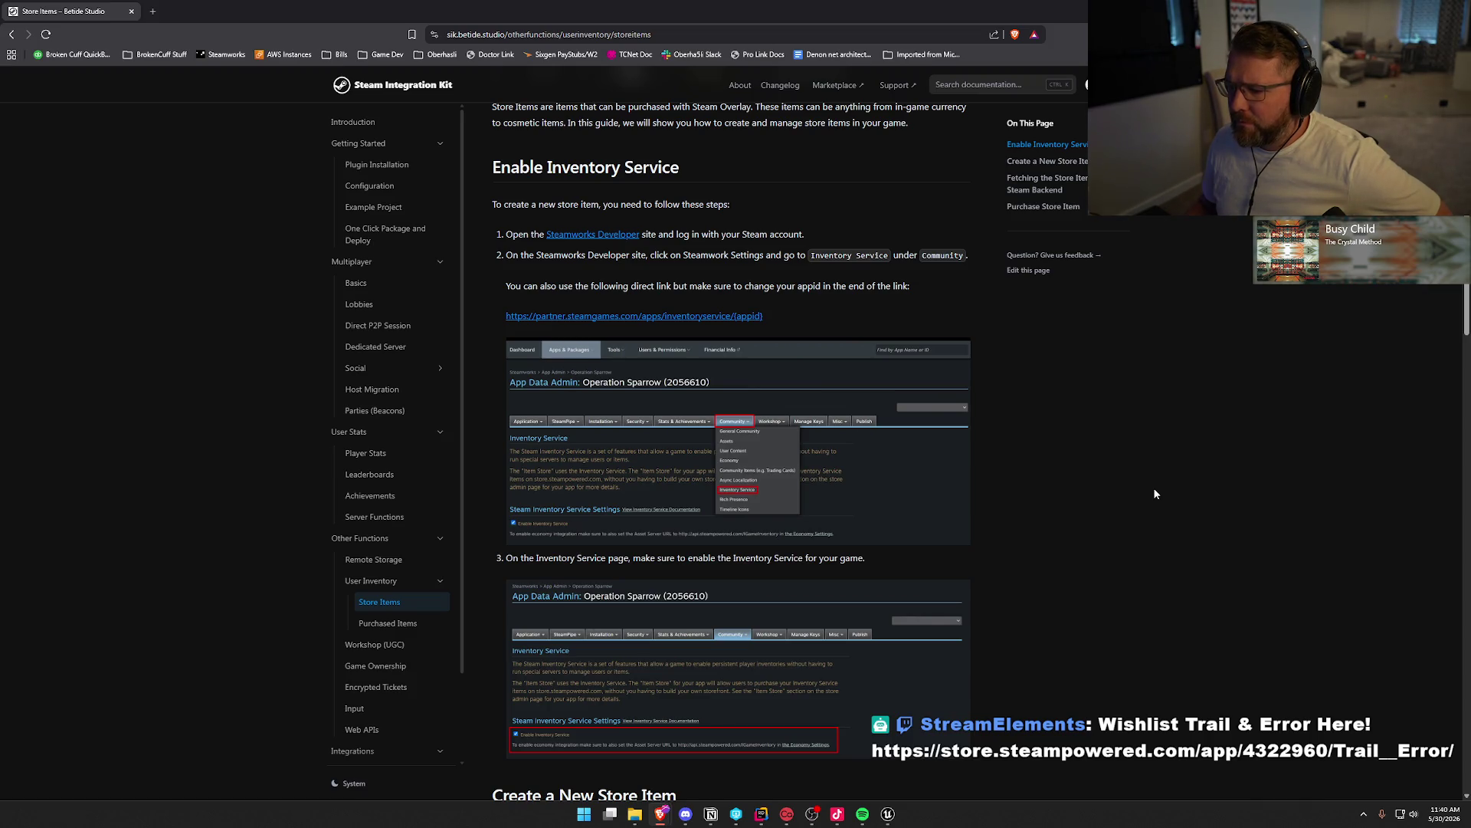
pyautogui.scroll(-3)
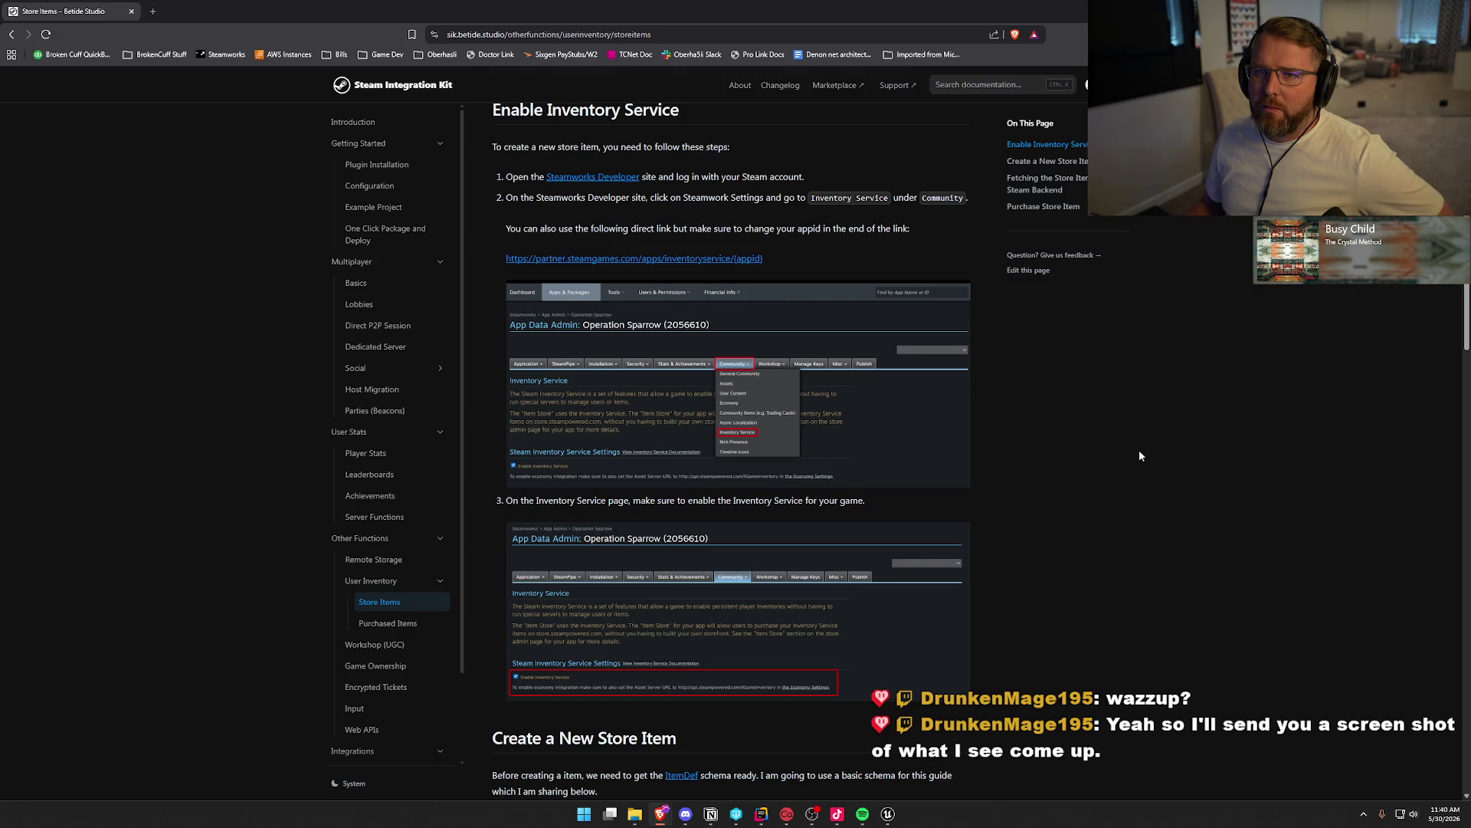
pyautogui.scroll(-3)
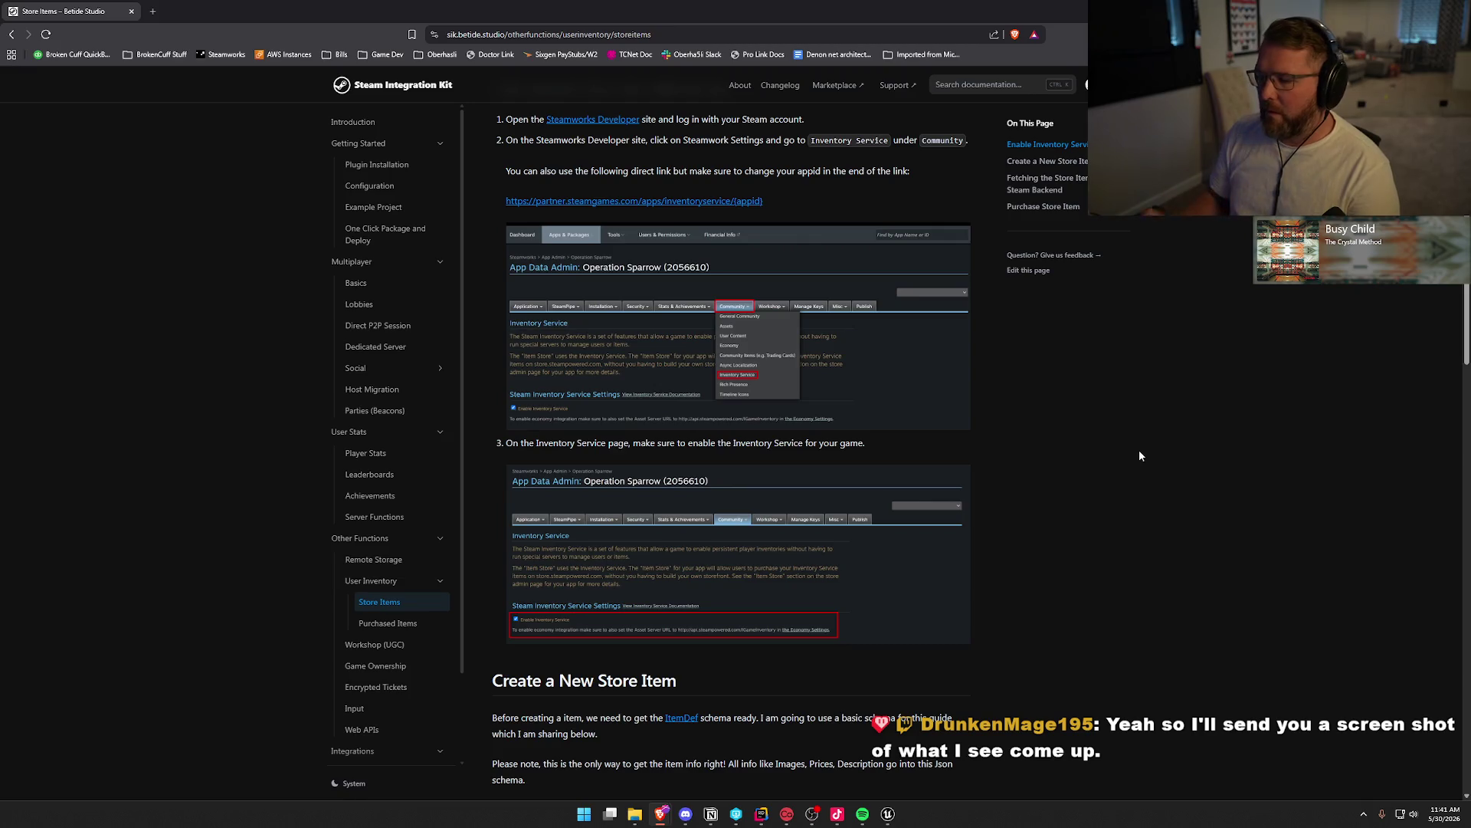
# Read further down the Store Items page, highlighting the StartPurchase lines and note
pyautogui.scroll(-3)
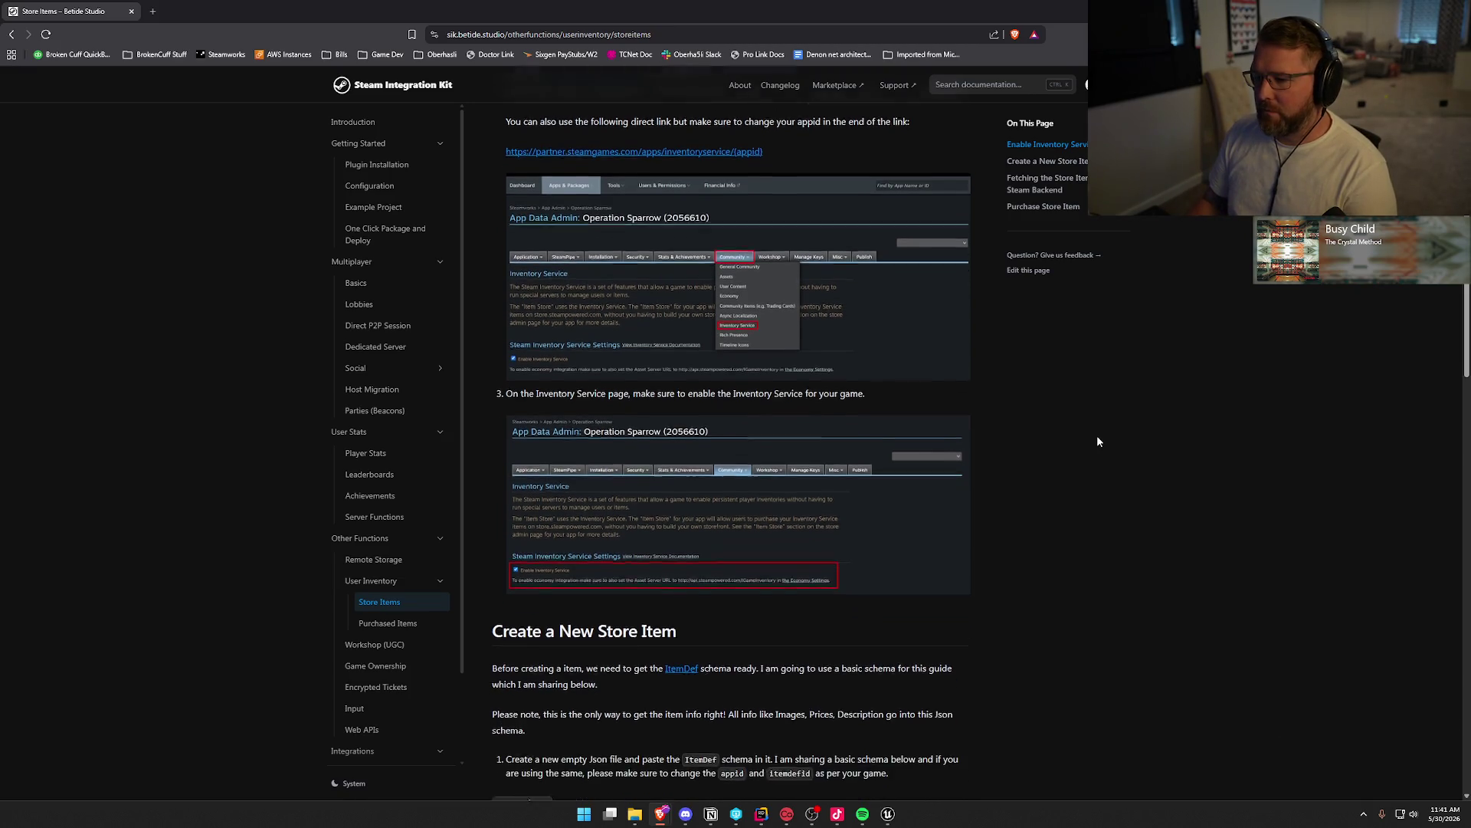
pyautogui.scroll(-3)
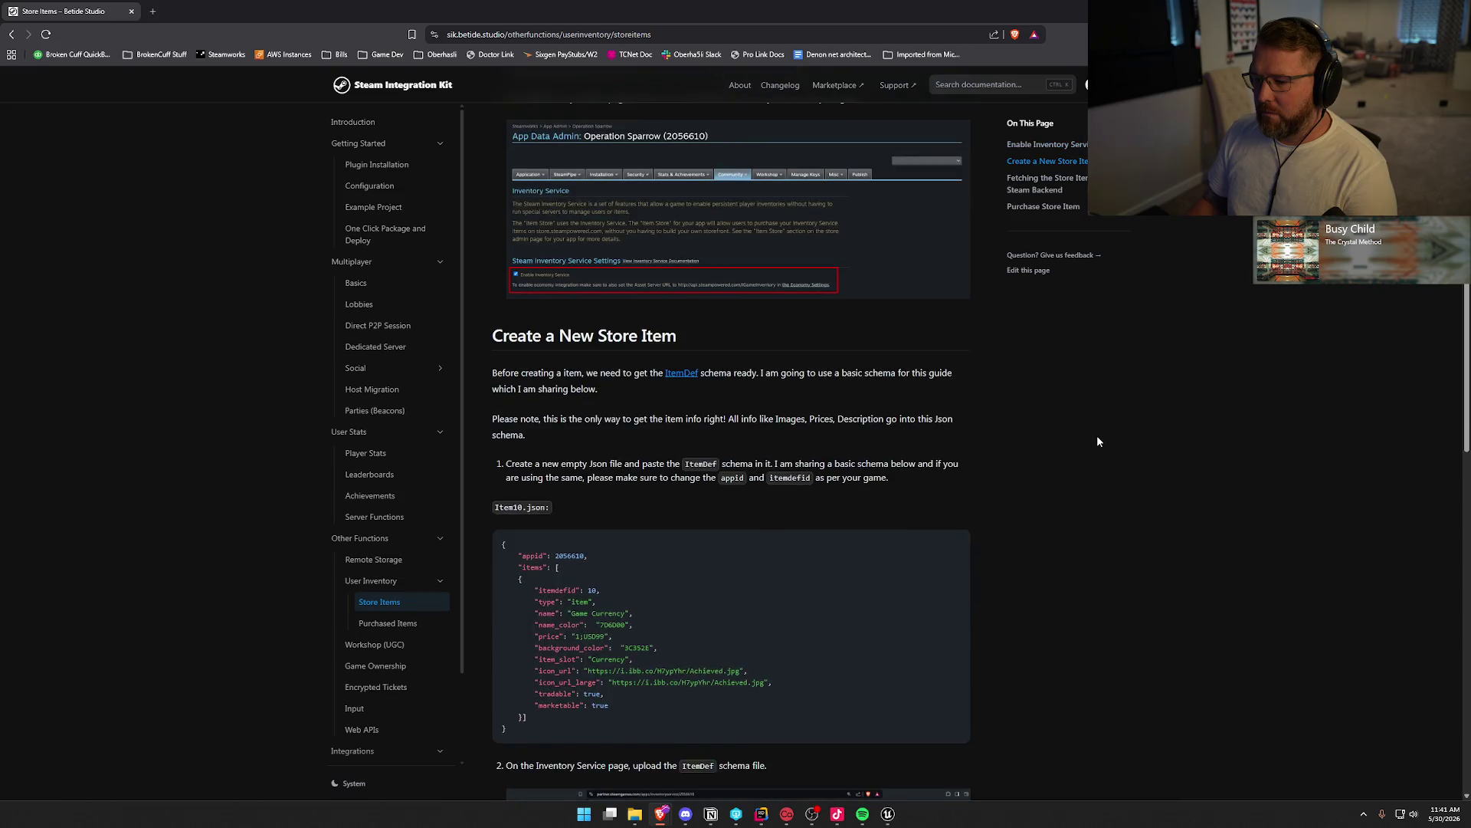
pyautogui.scroll(-3)
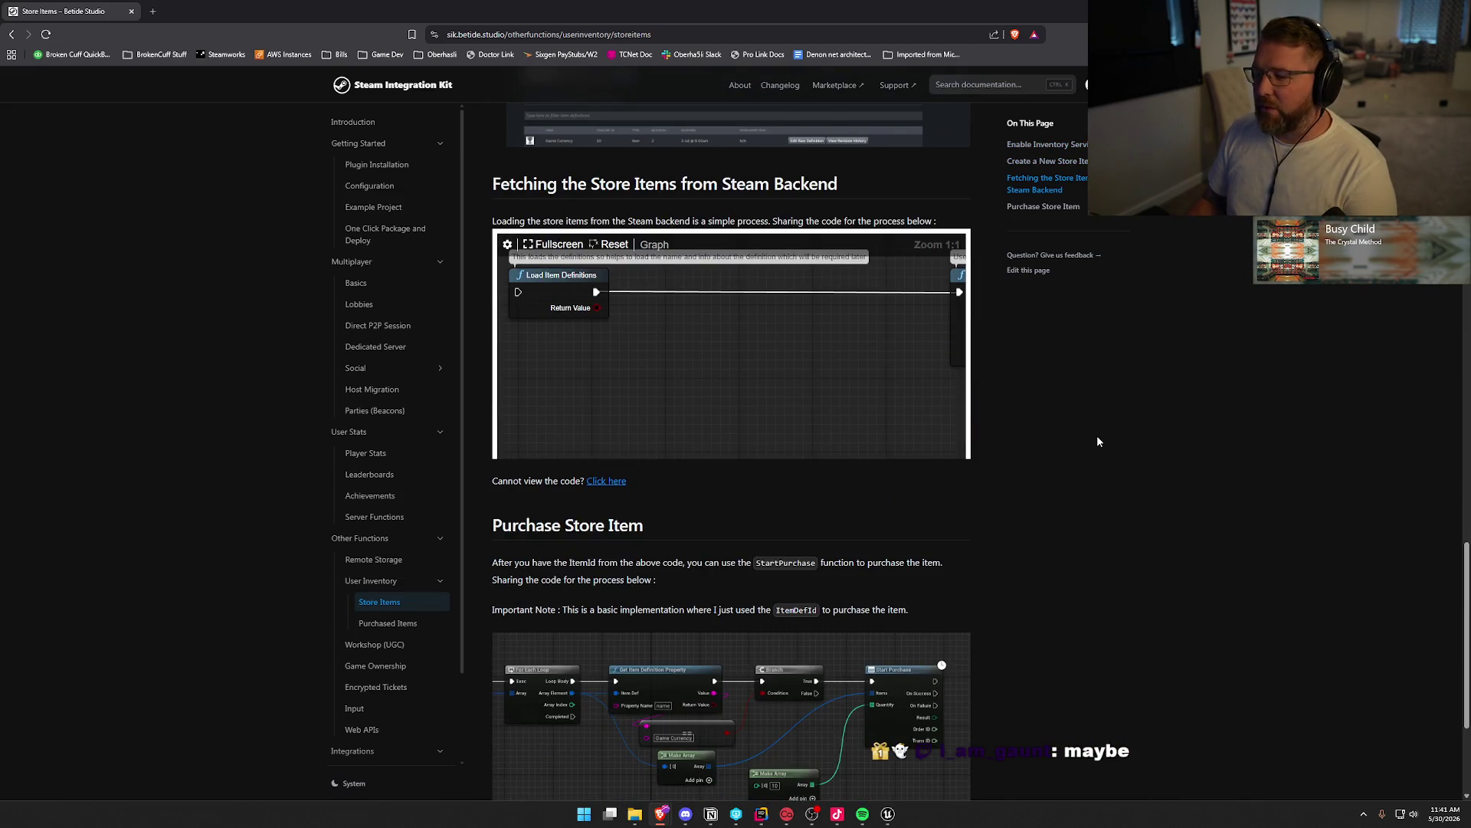
pyautogui.scroll(-3)
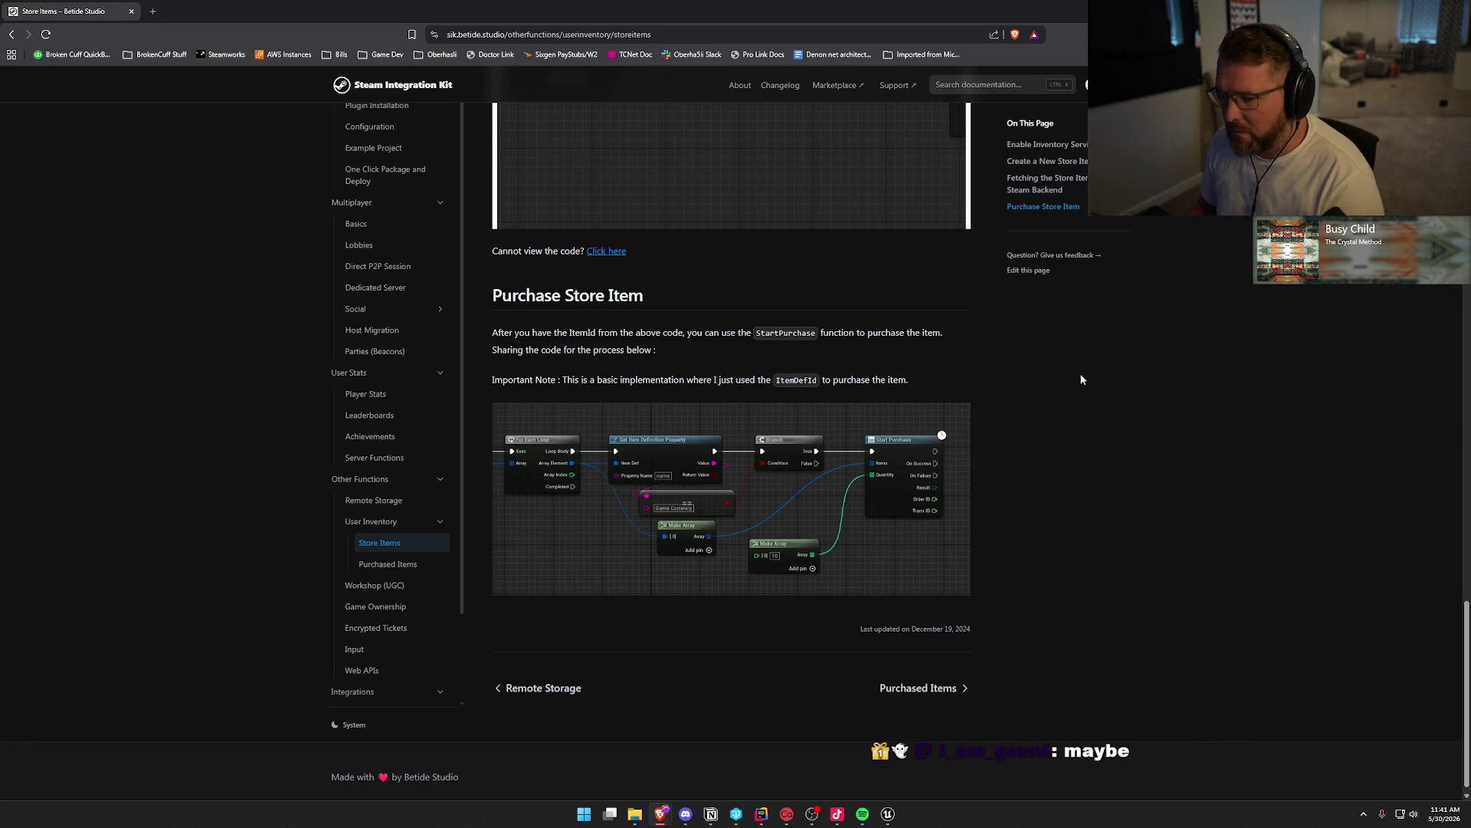
pyautogui.moveTo(756, 332); pyautogui.dragTo(816, 379)
pyautogui.click(1108, 360)
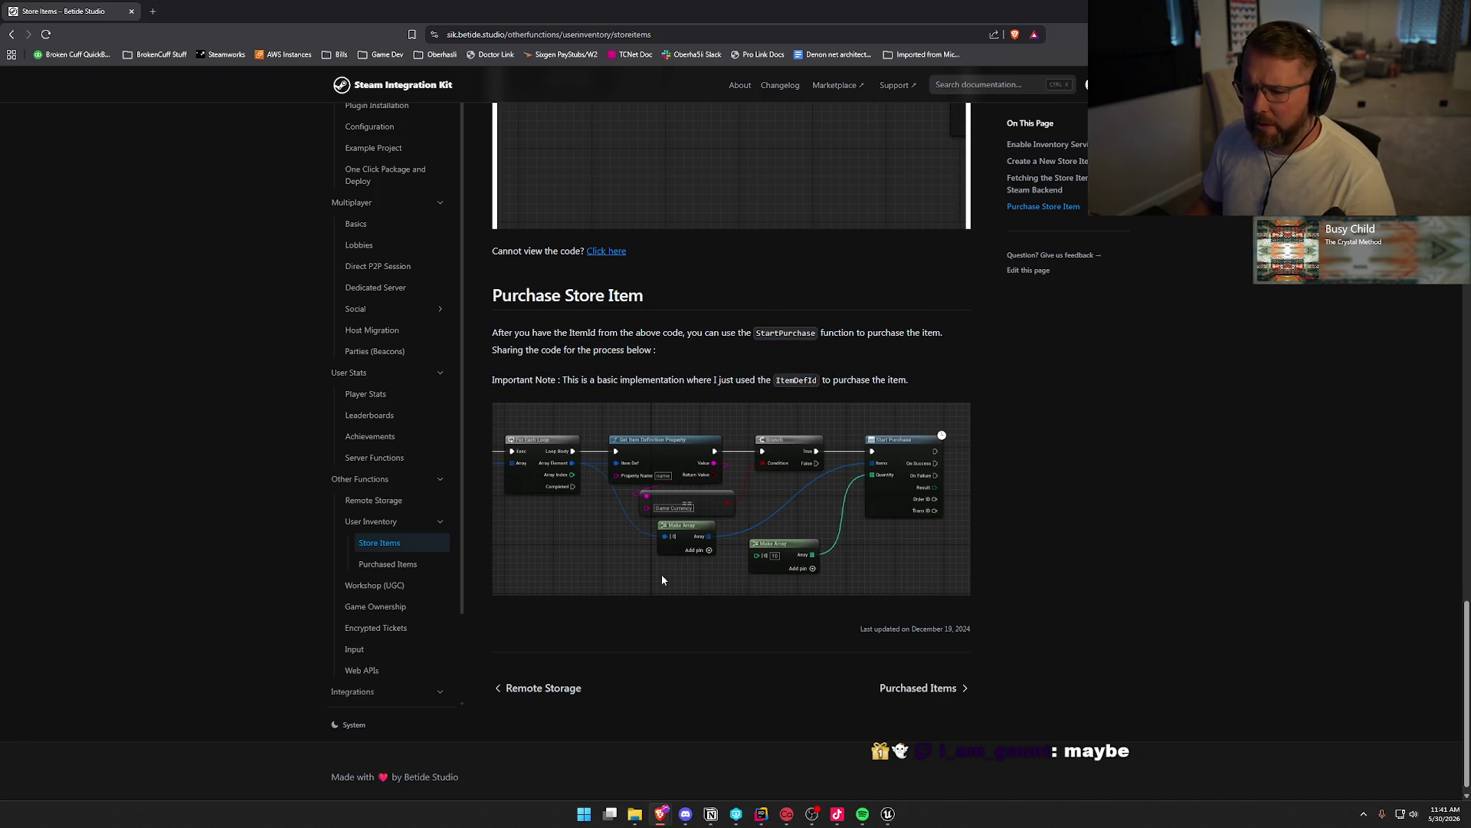
# Skim the Purchased Items page through Get Item Details, then return to Unreal Editor
pyautogui.click(404, 566)
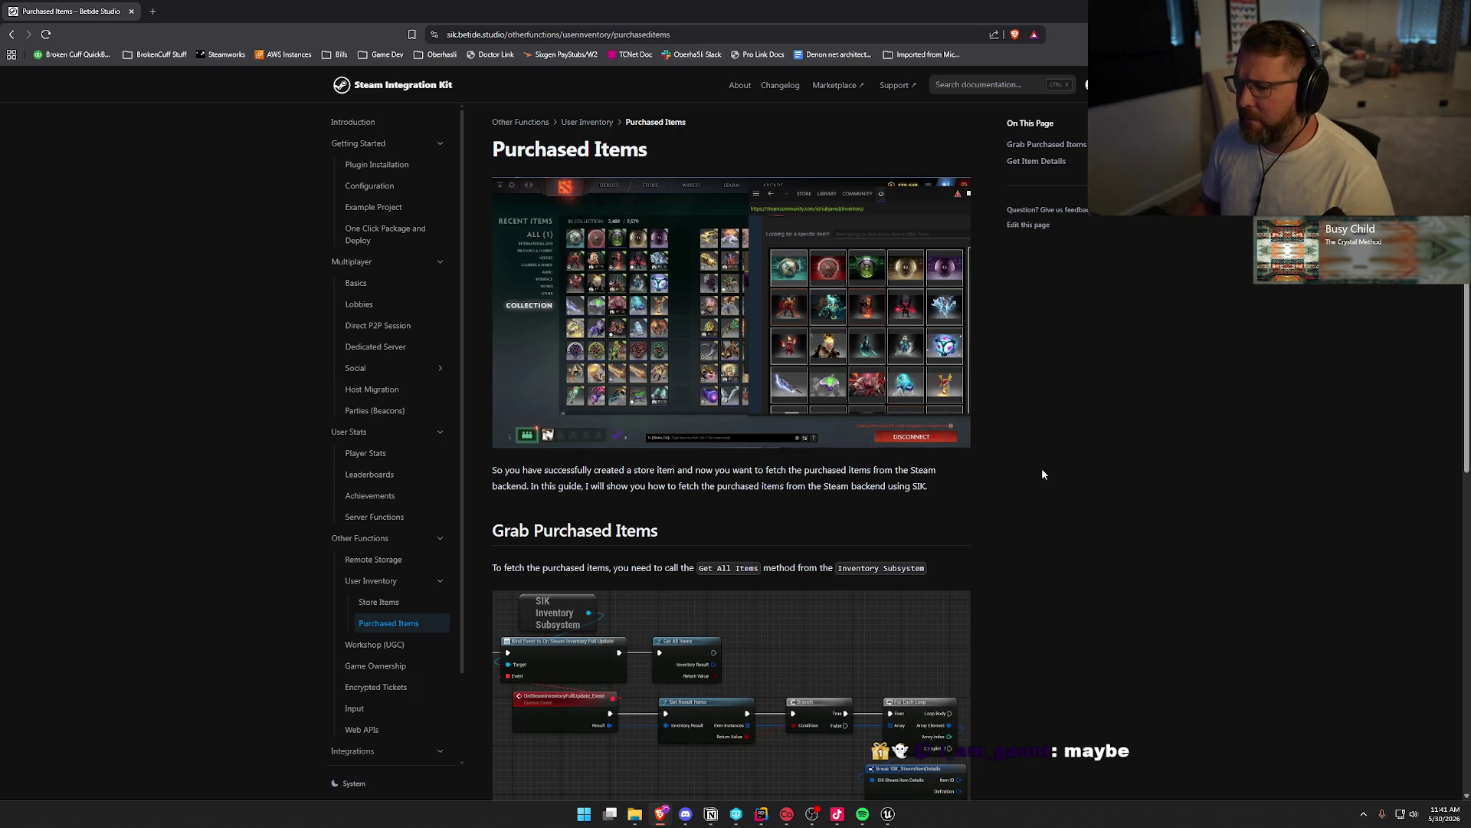
pyautogui.scroll(-3)
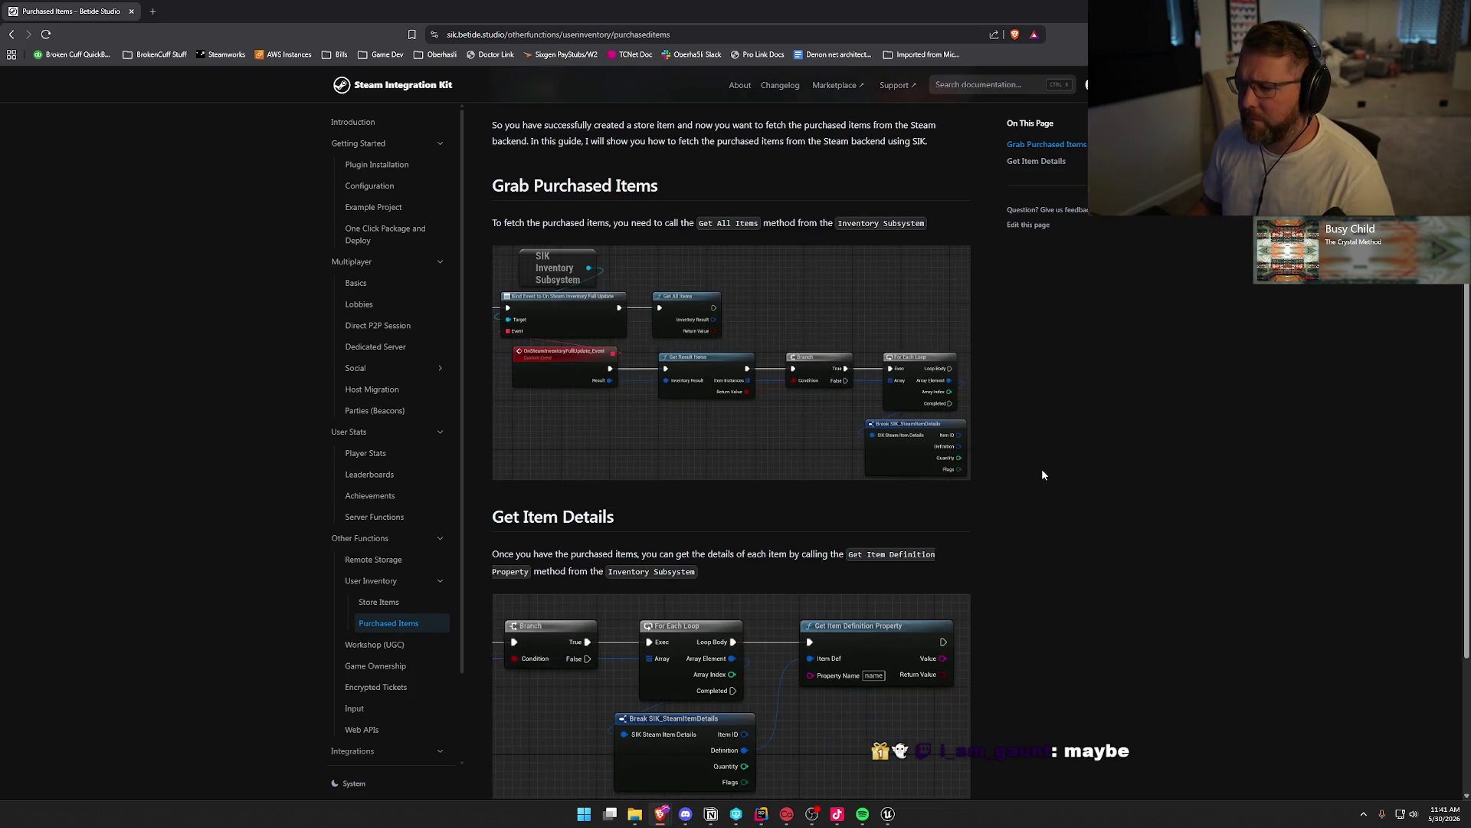
pyautogui.scroll(-3)
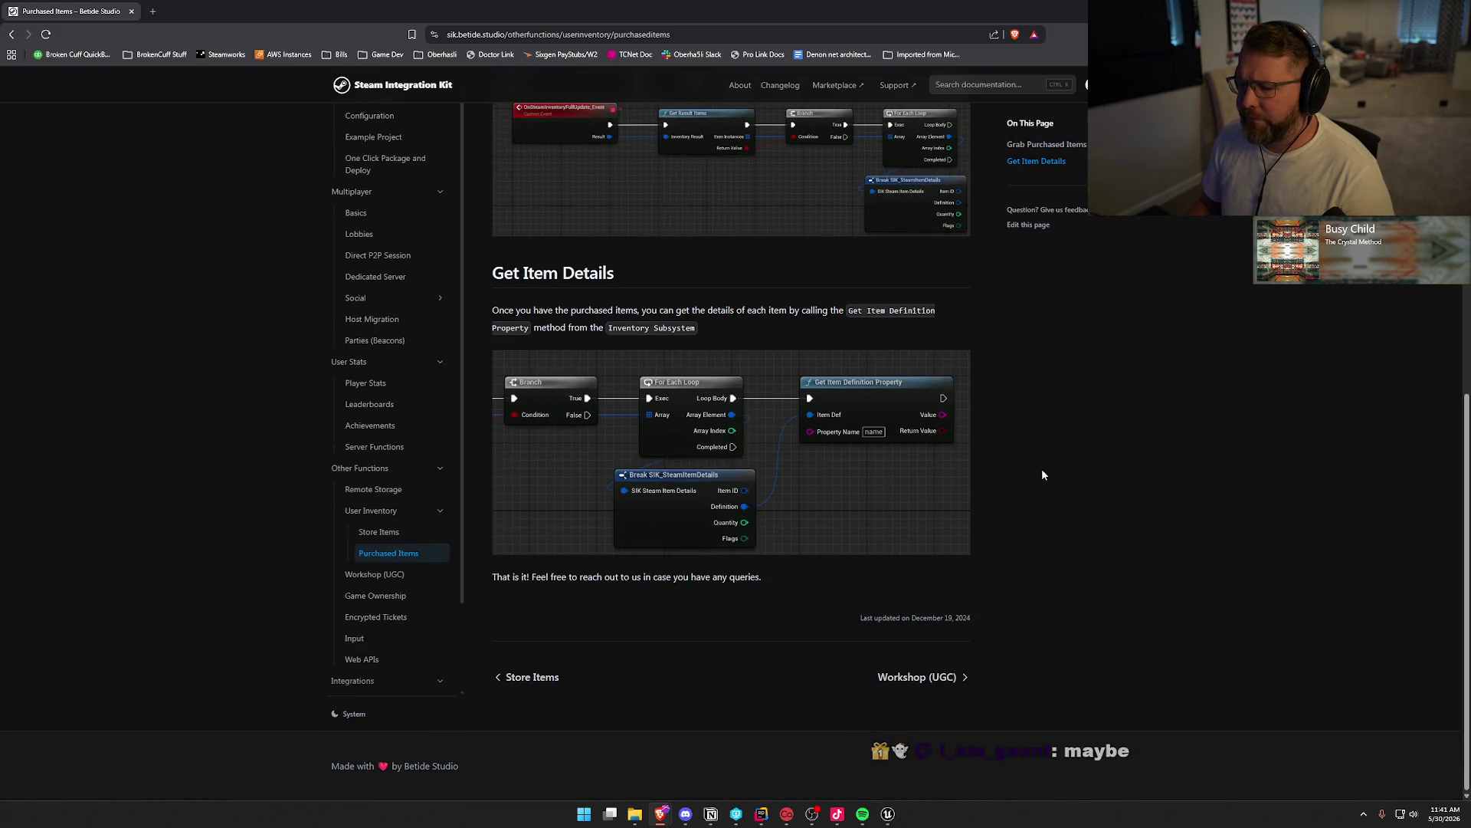
pyautogui.scroll(3)
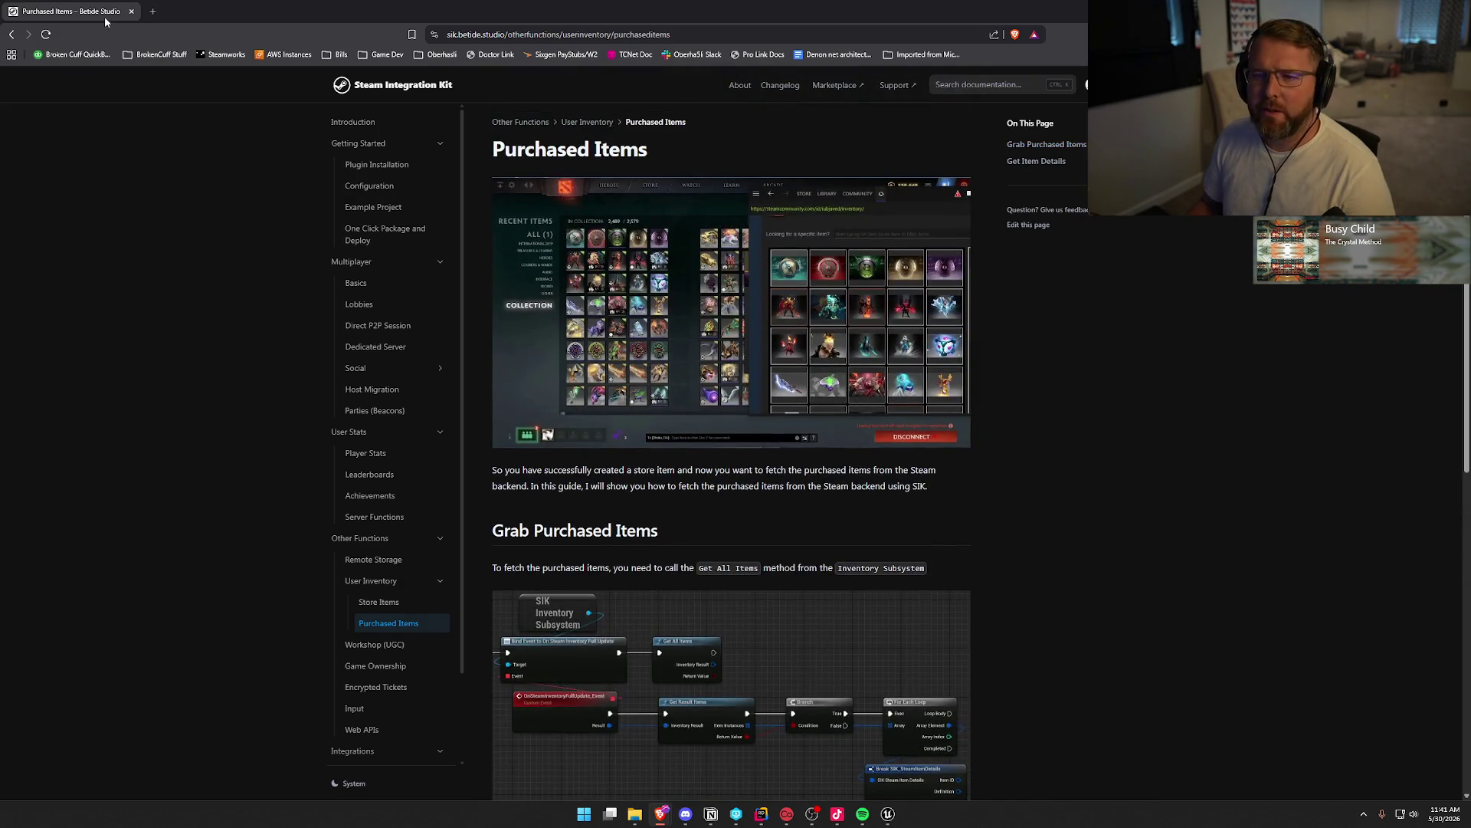
pyautogui.hotkey('alt', 'Tab')
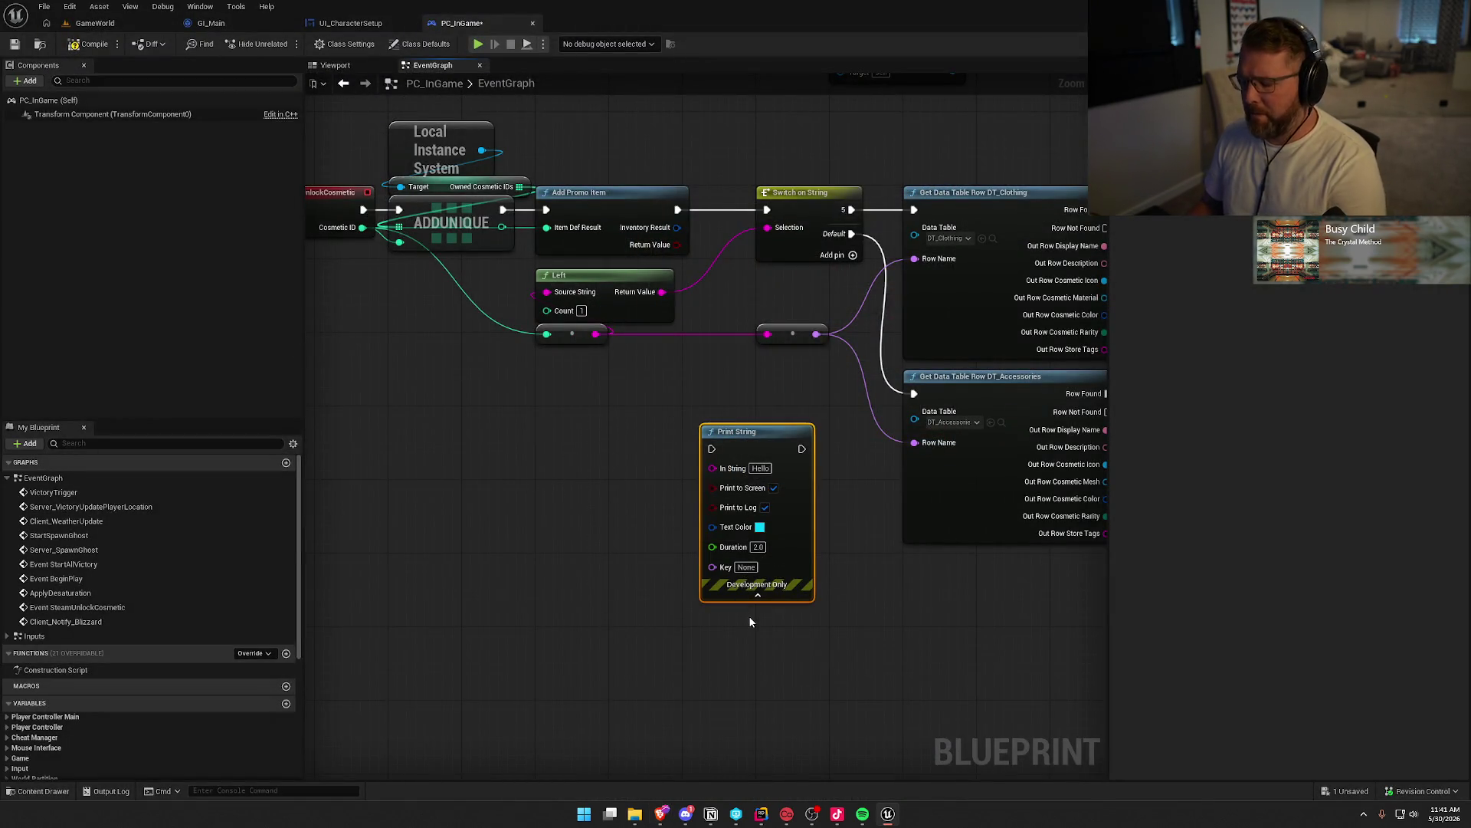
# Delete the Print String node and drag the ChatGPT browser window over the graph
pyautogui.press('Delete')
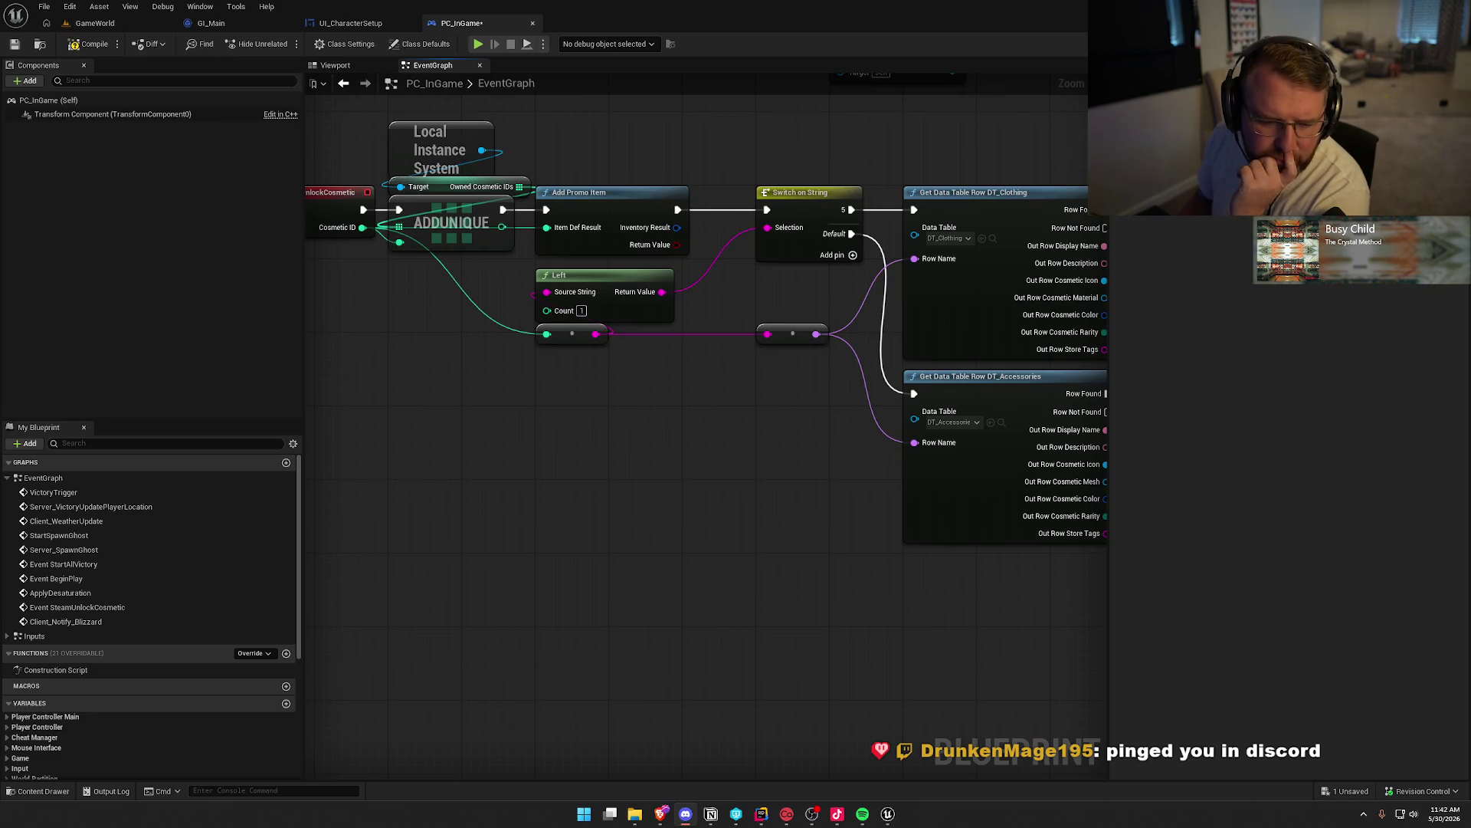
pyautogui.hotkey('alt', 'Tab')
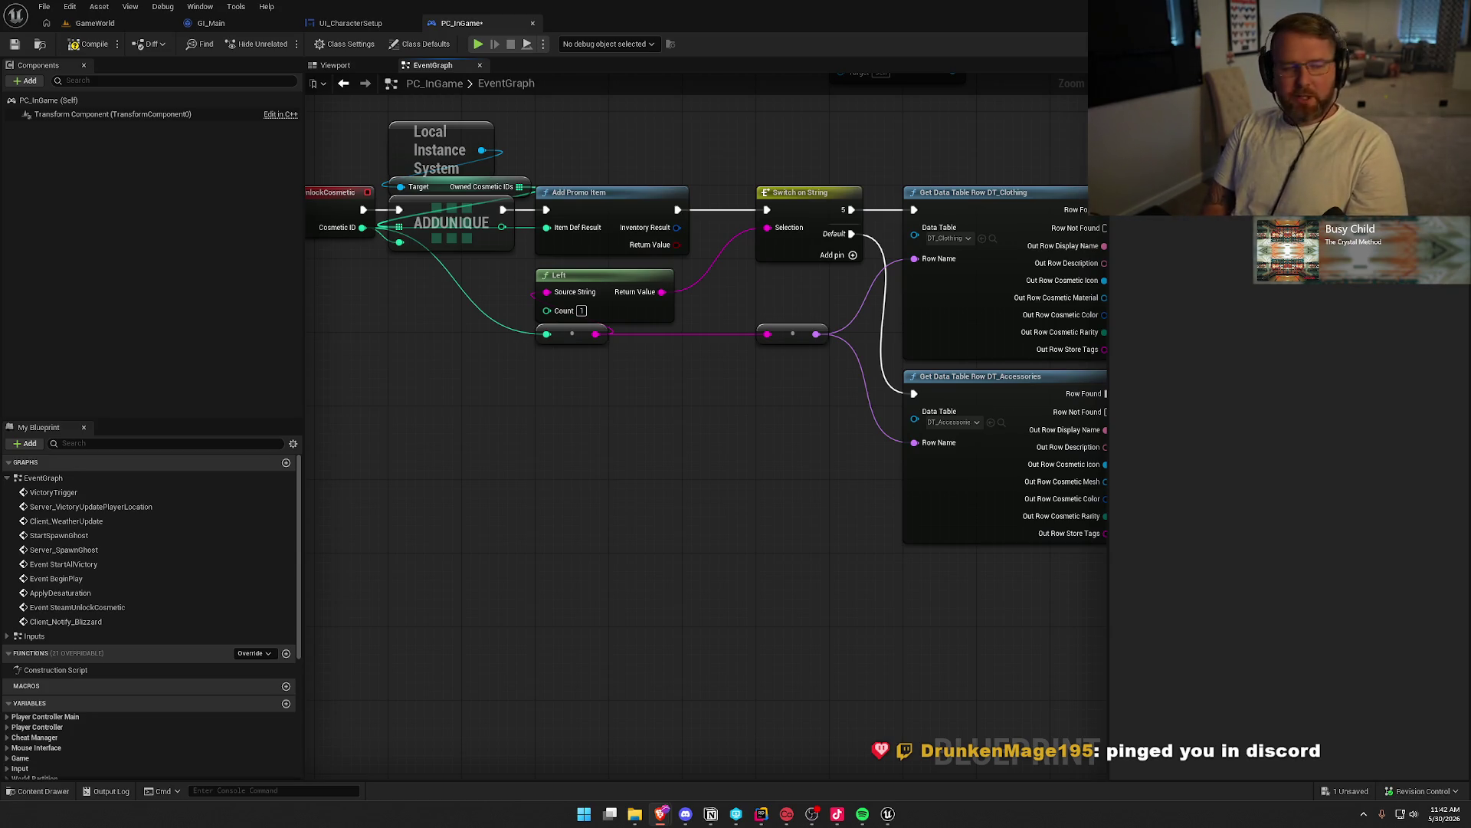
pyautogui.moveTo(0, 198); pyautogui.dragTo(603, 198)
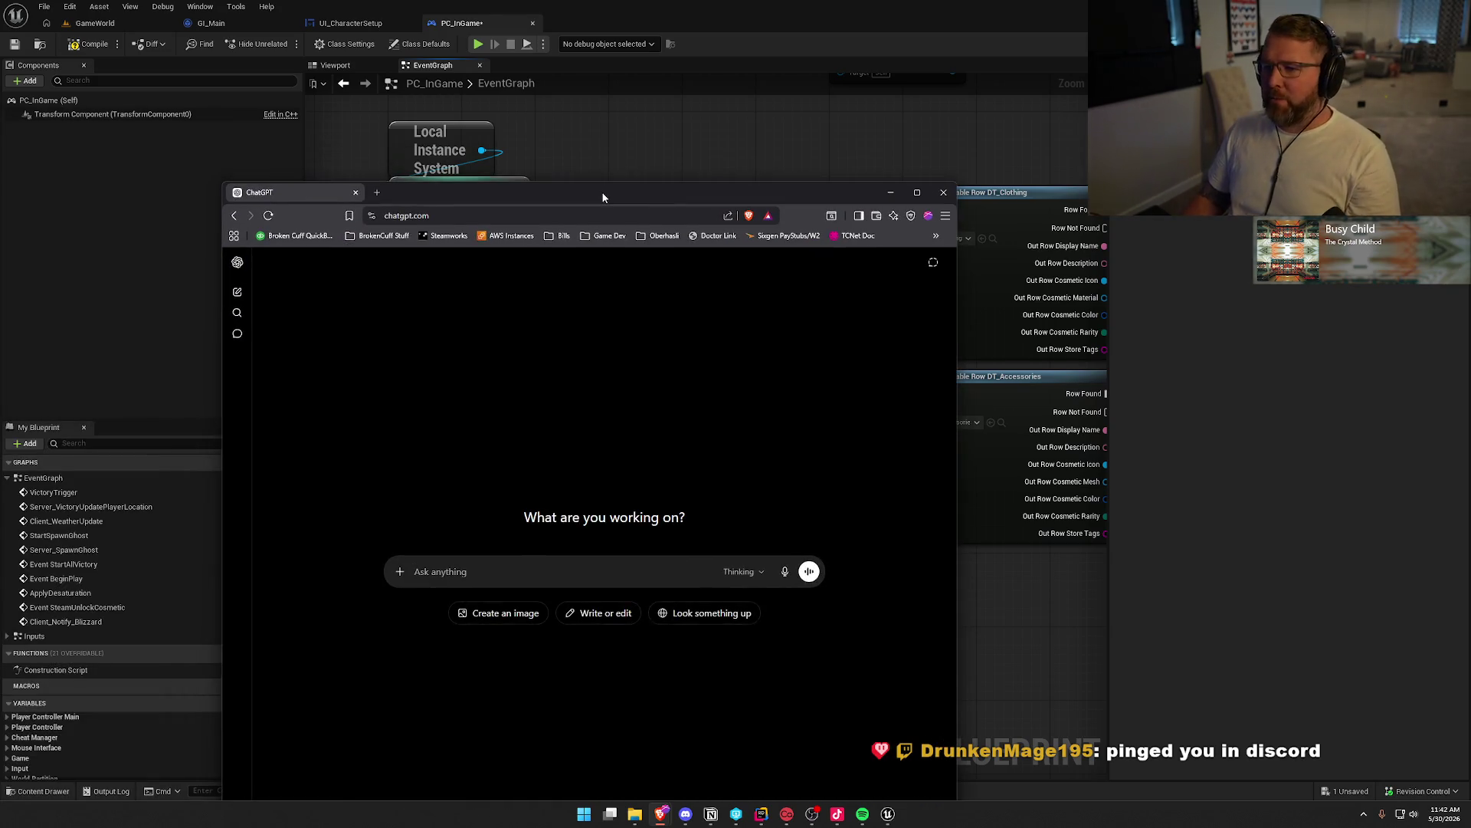
# Ask ChatGPT if early-access bypass key holders can receive Steam inventory promo items before release
pyautogui.doubleClick(603, 198)
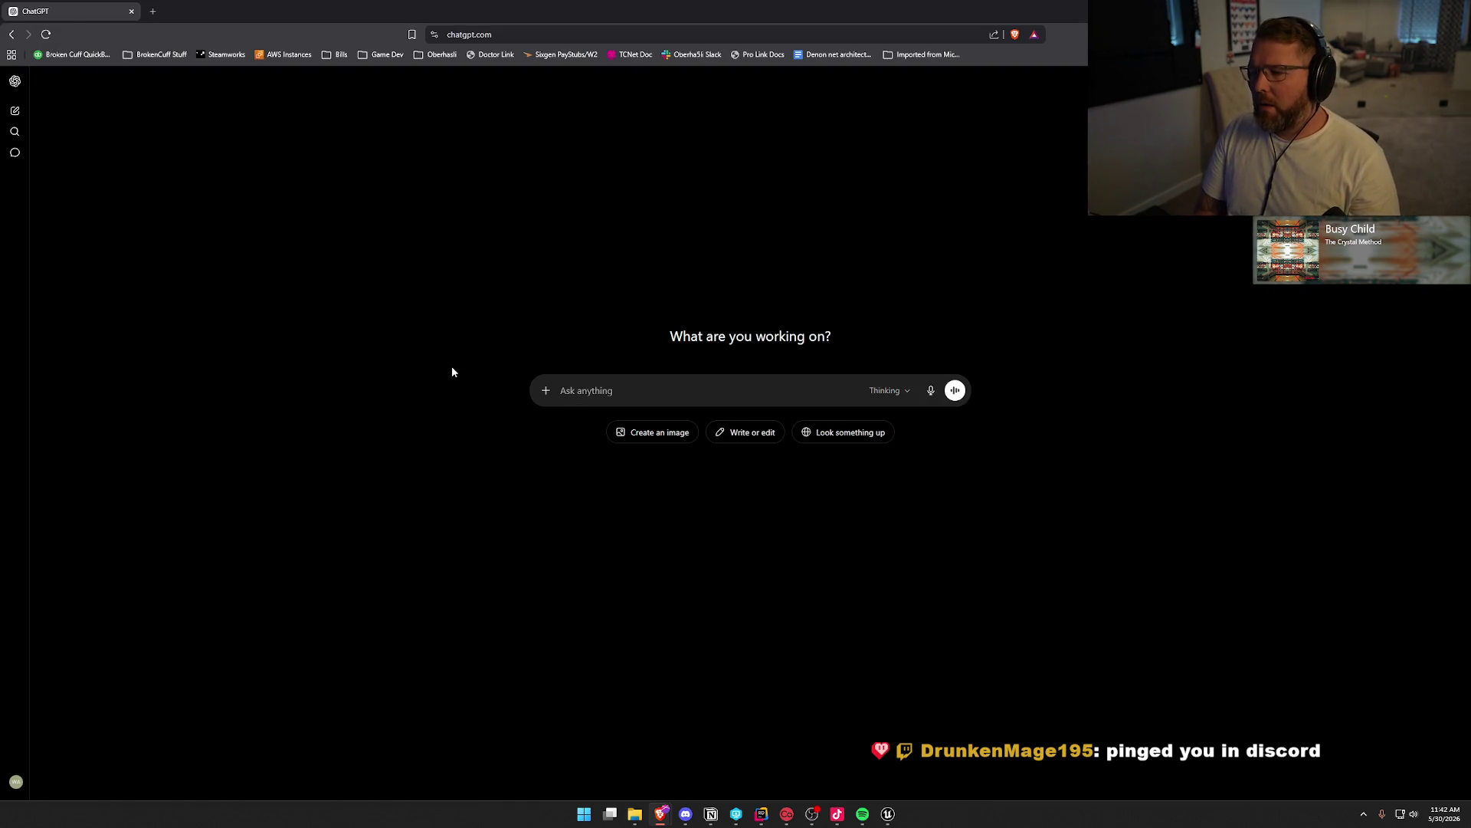
pyautogui.write('if a game is')
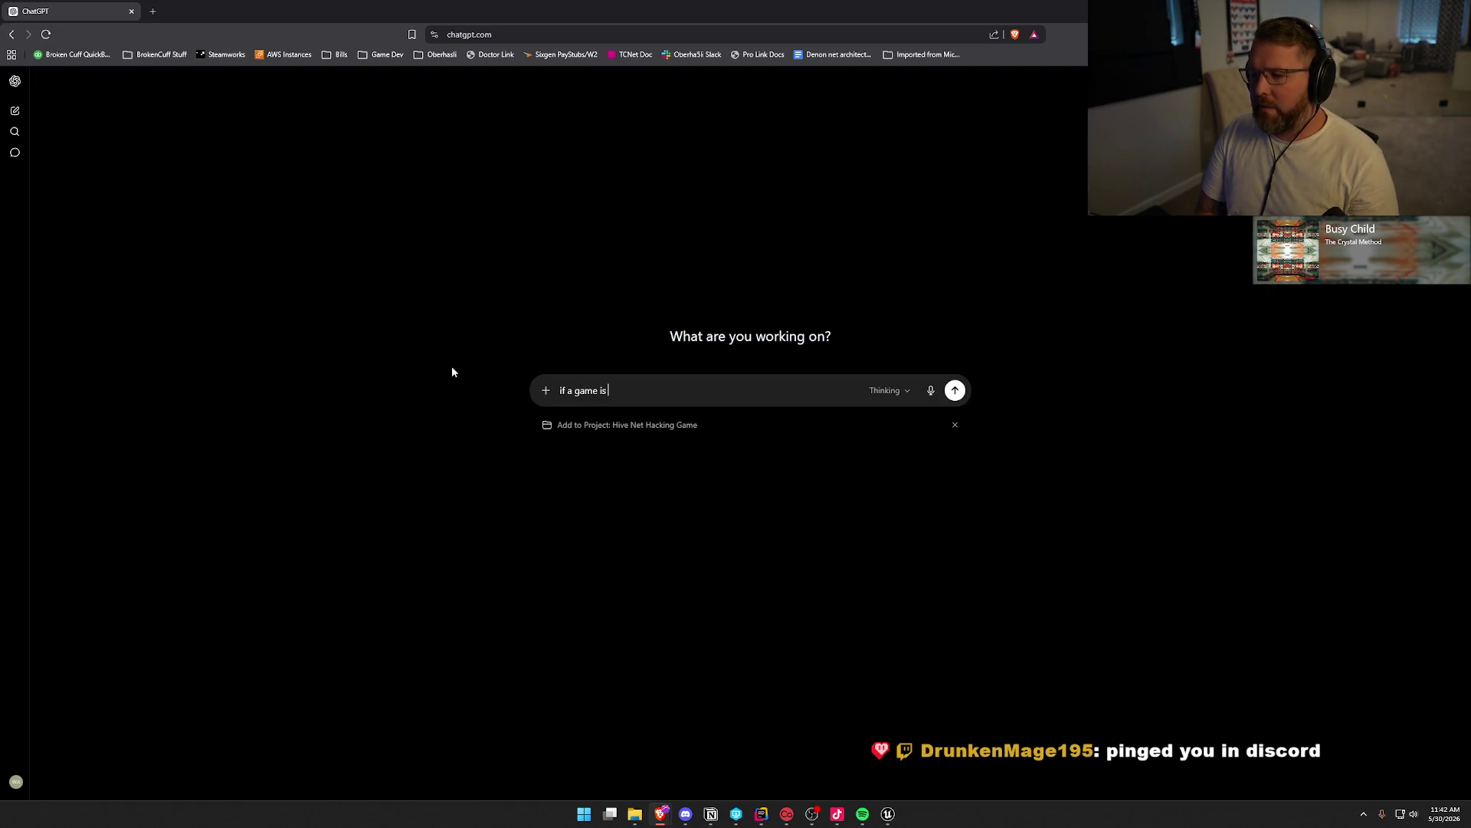
pyautogui.write(' not currently rele')
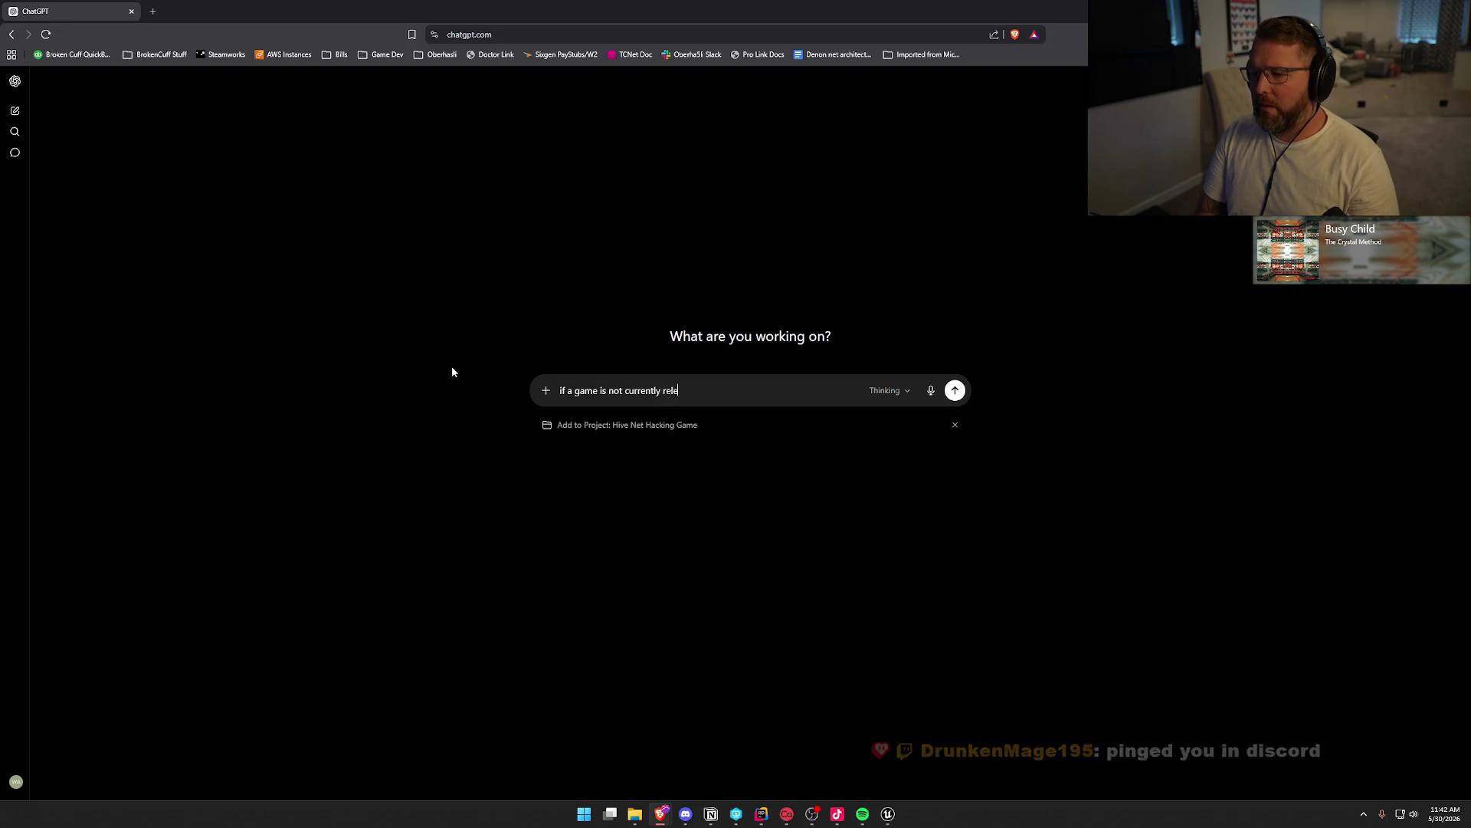
pyautogui.write('ased on steam')
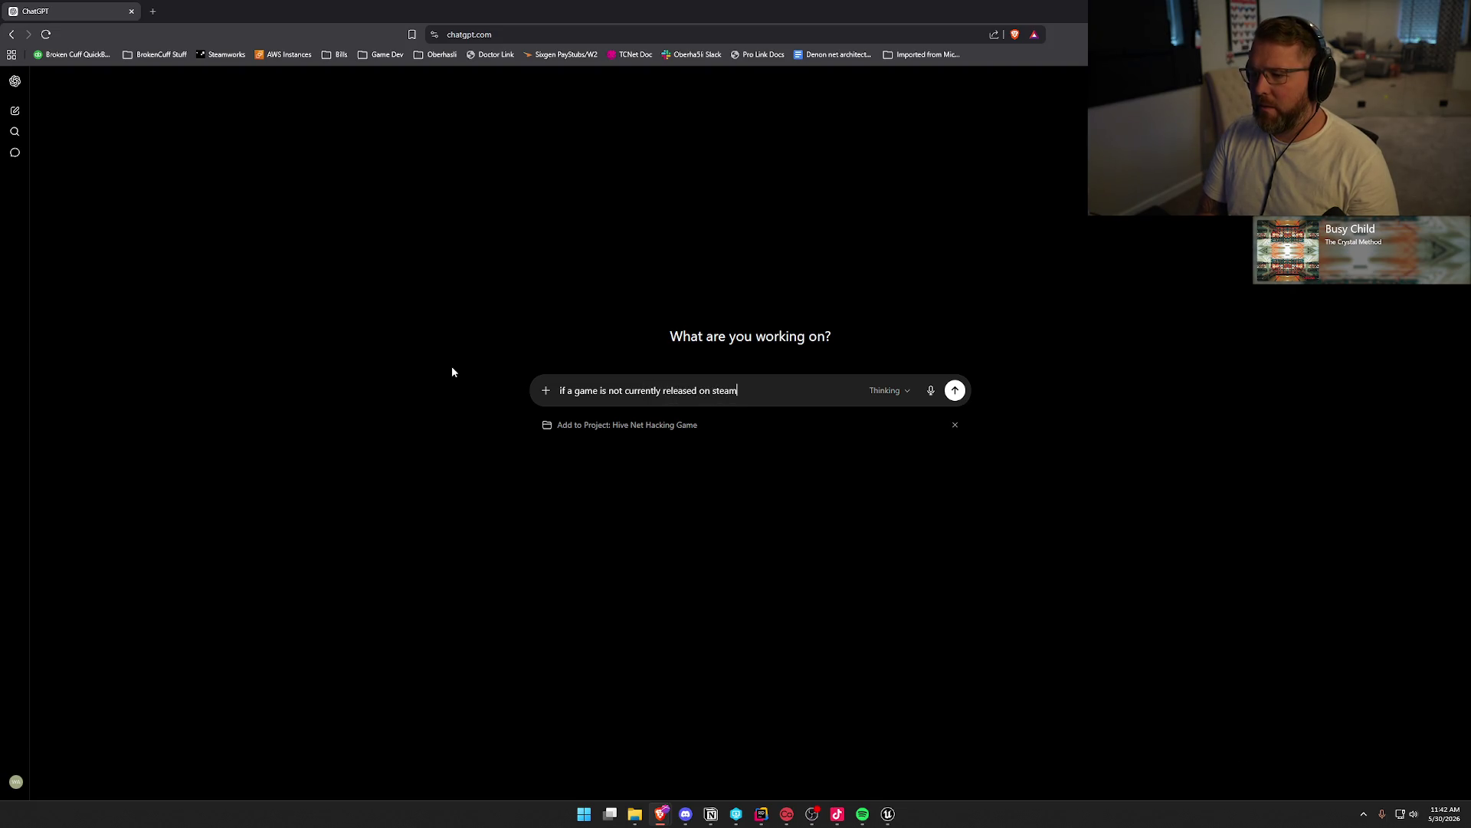
pyautogui.write(' but you have a ')
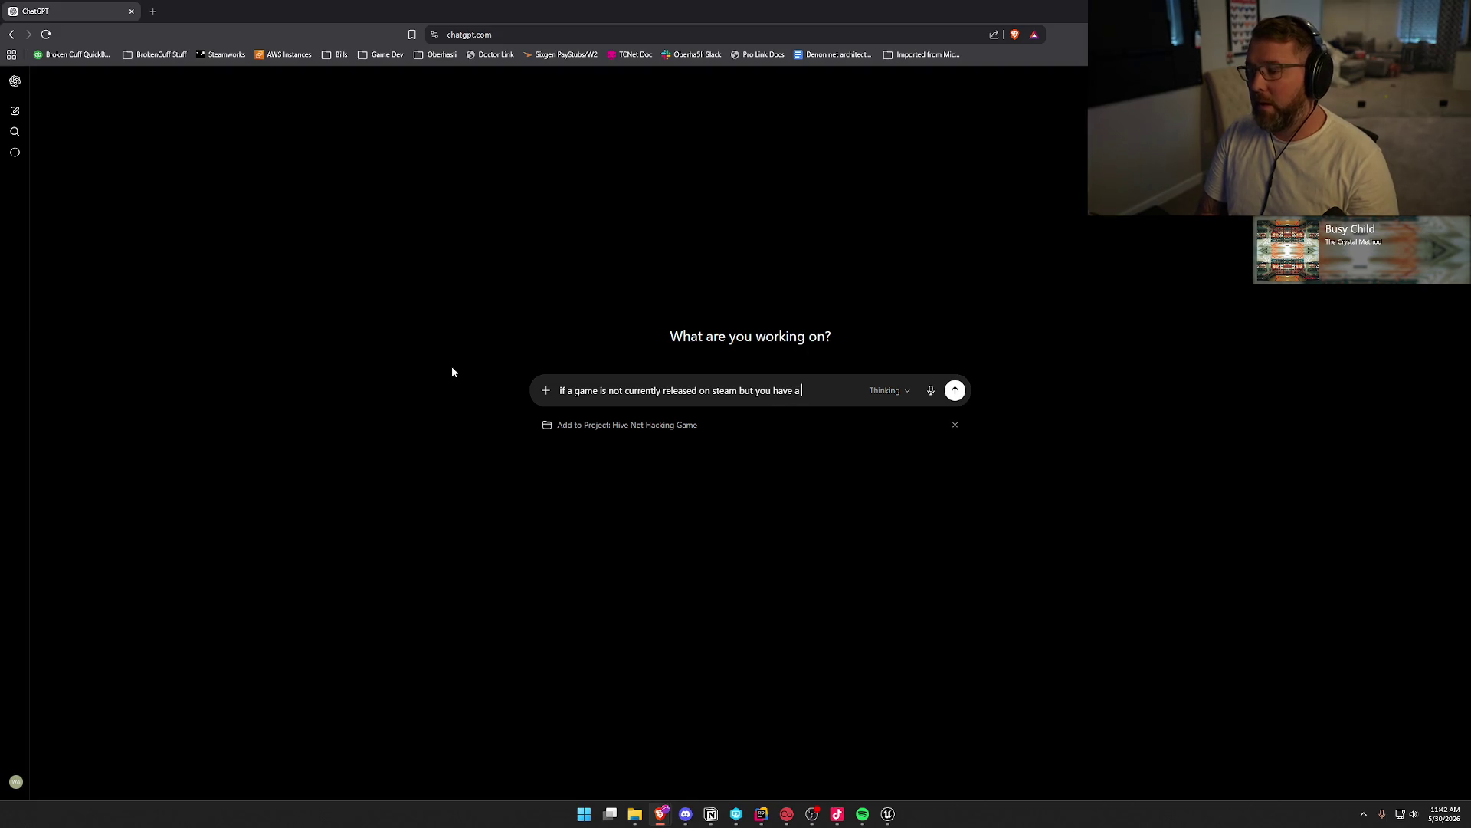
pyautogui.write('early access ')
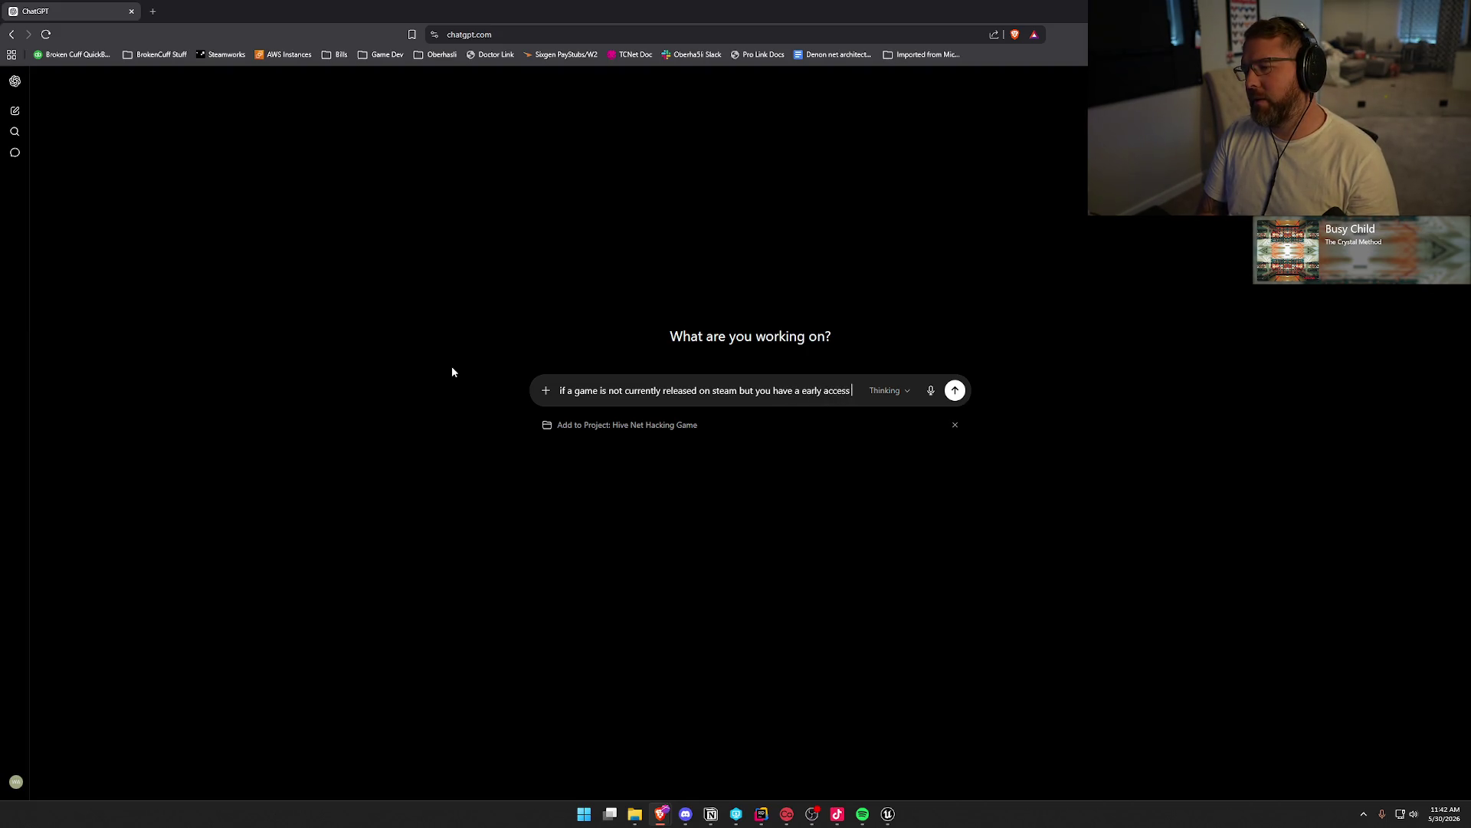
pyautogui.write('bypass key f')
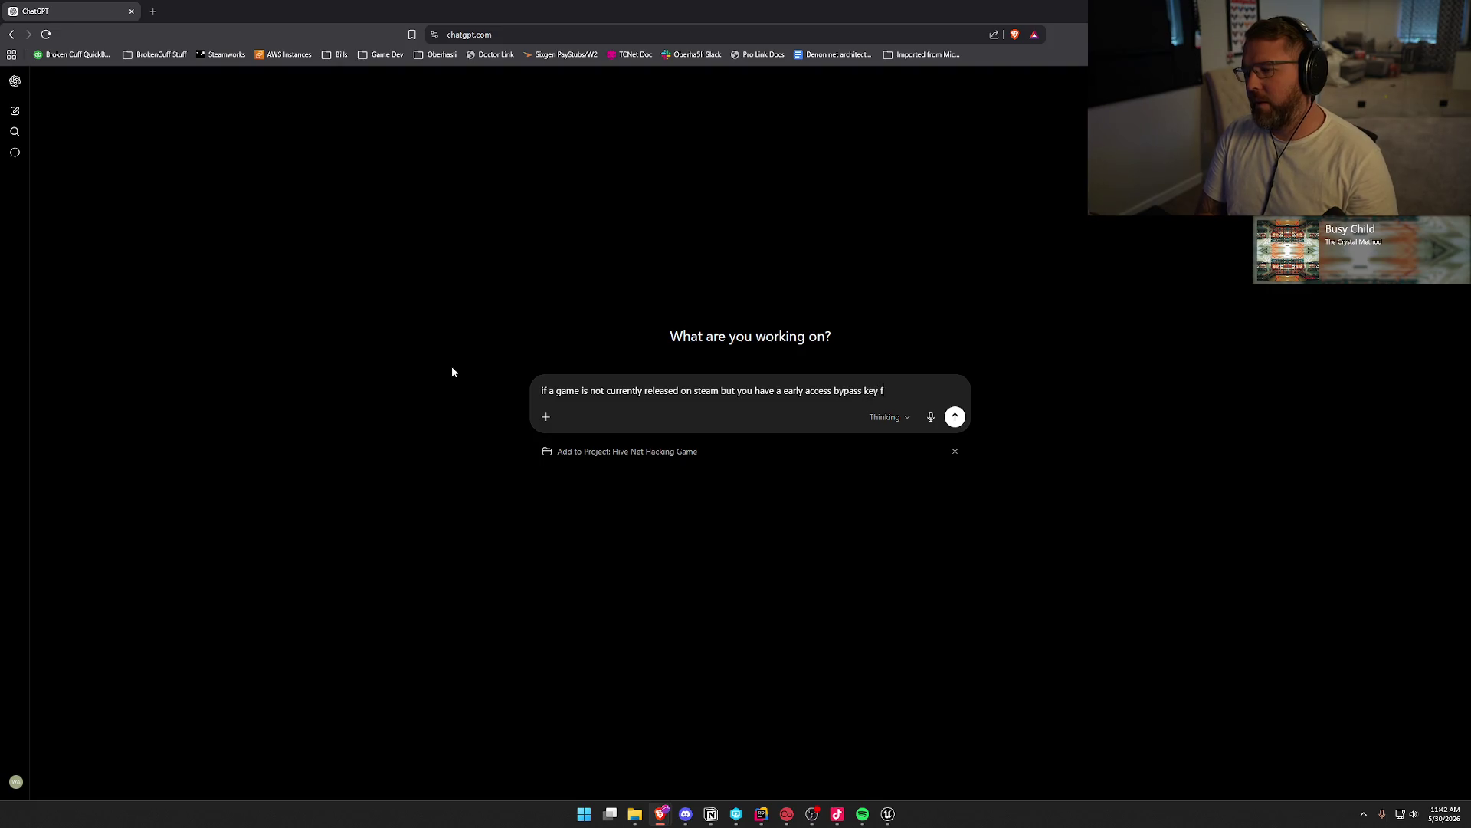
pyautogui.write('or that game')
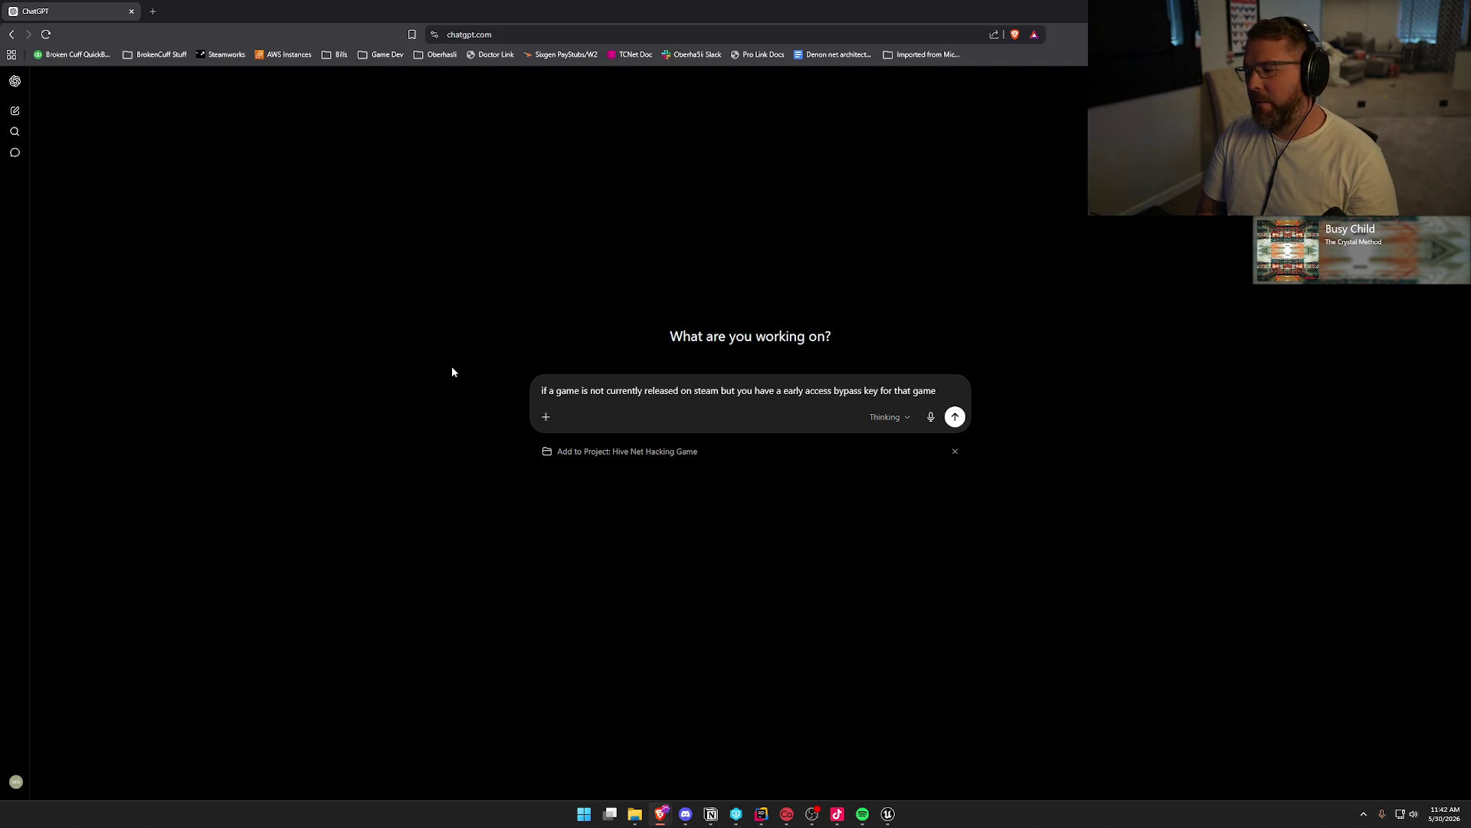
pyautogui.press('BackSpace')
pyautogui.press('BackSpace')
pyautogui.write('can you get ')
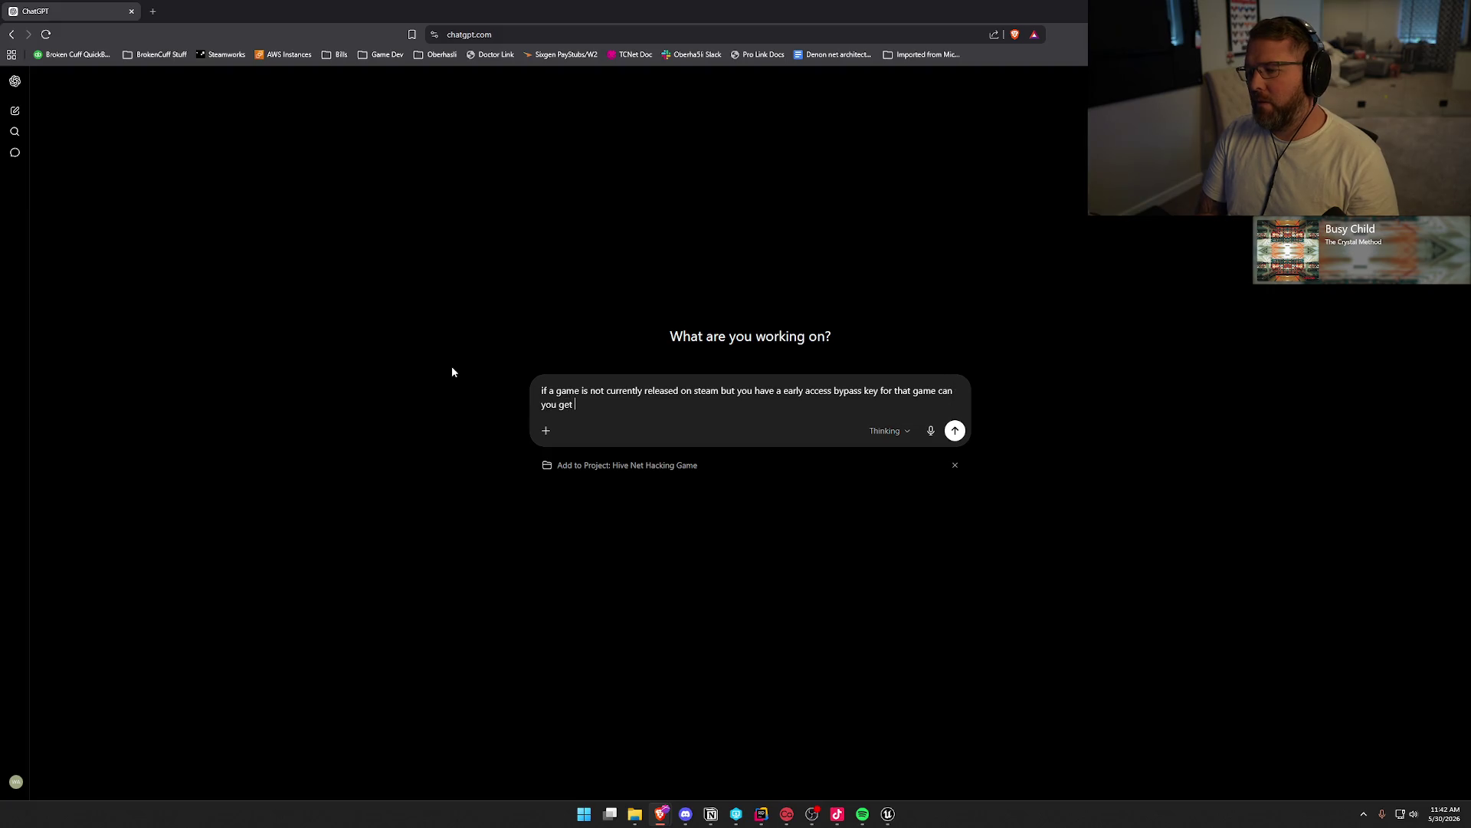
pyautogui.write('awarded')
pyautogui.write(' steam invben')
pyautogui.press('BackSpace')
pyautogui.press('BackSpace')
pyautogui.press('BackSpace')
pyautogui.write('entory items fo')
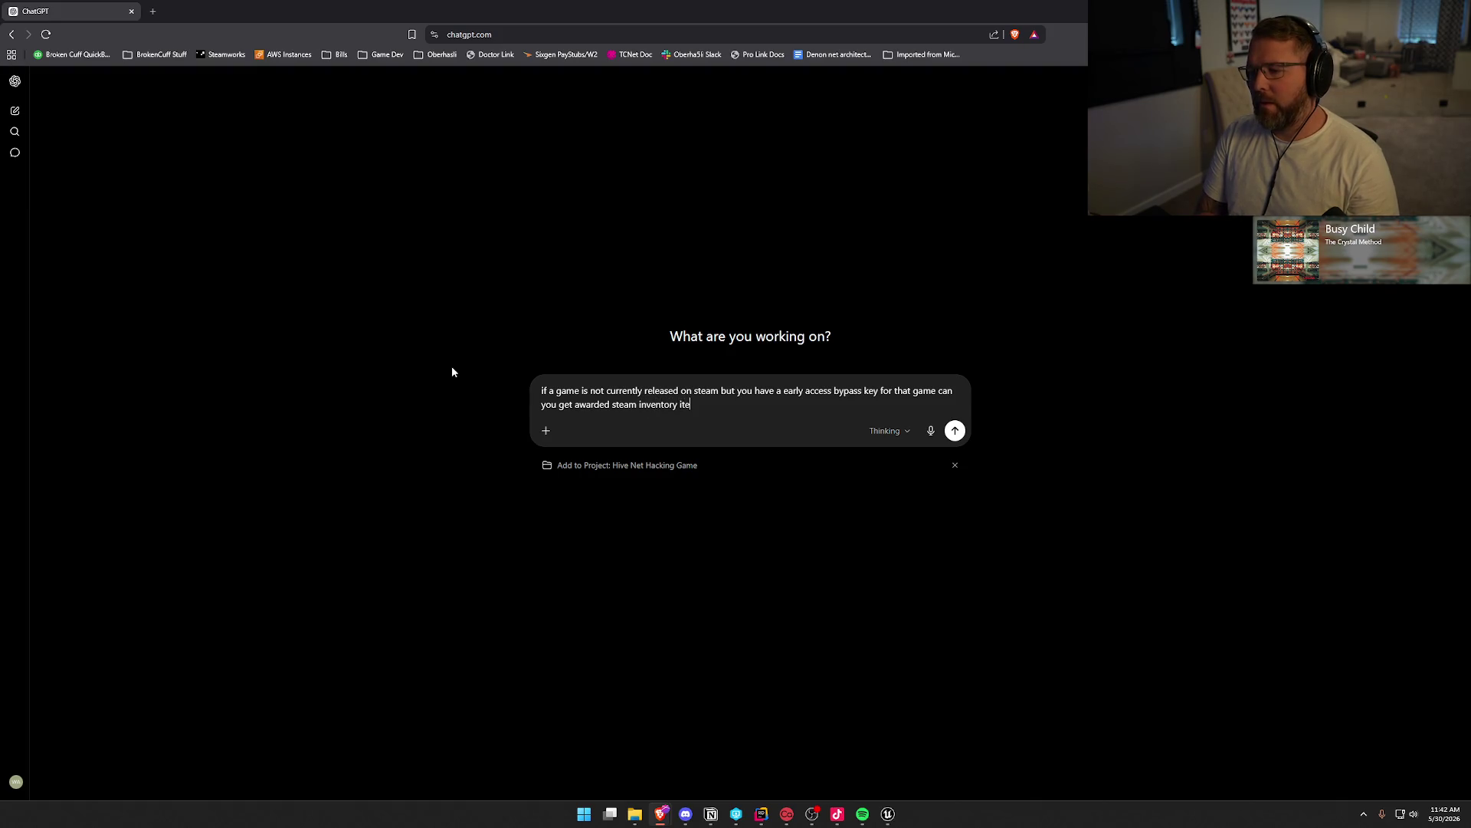
pyautogui.write('r that game?')
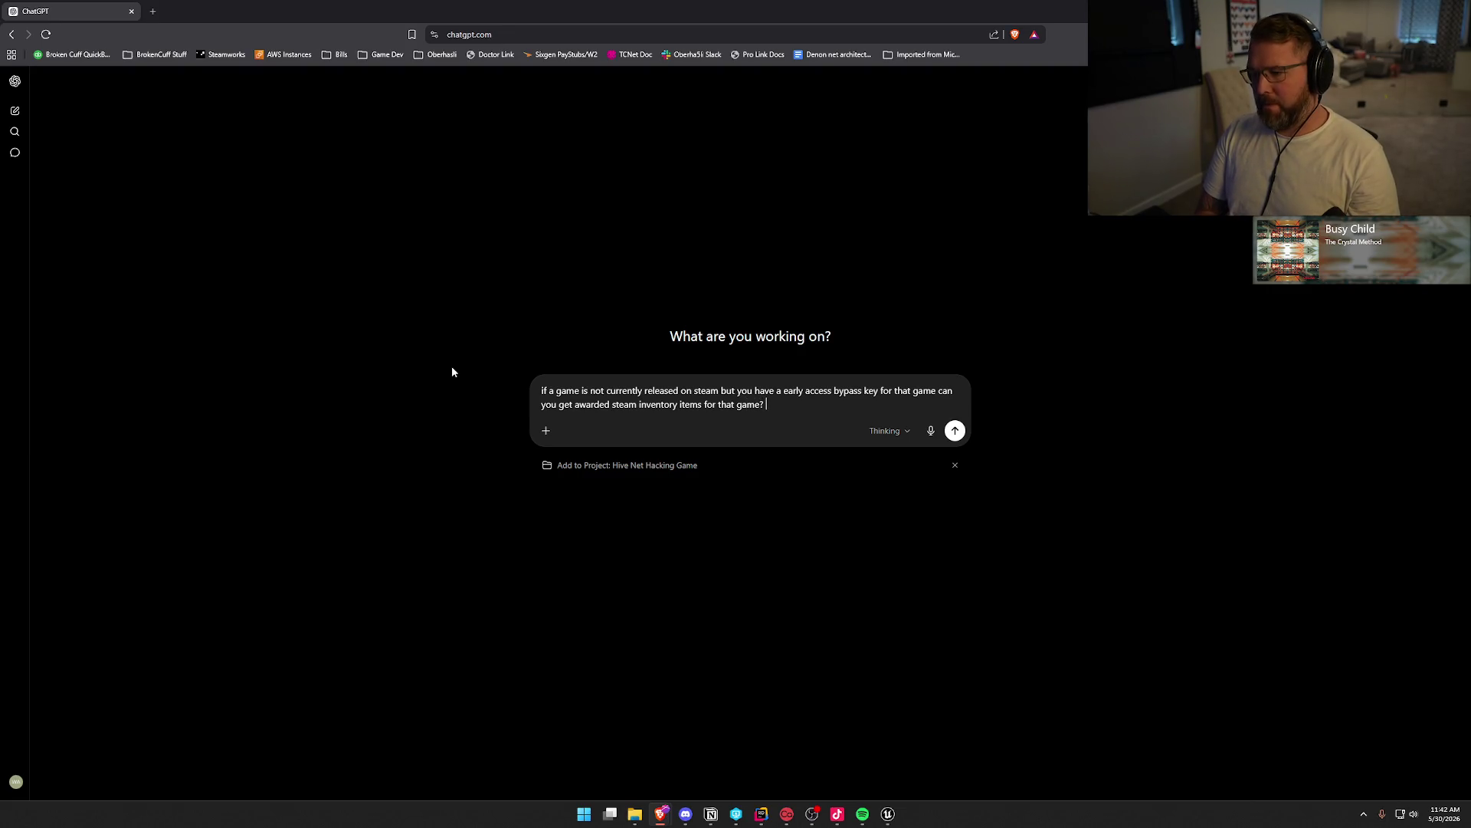
pyautogui.press('BackSpace')
pyautogui.write('as promo items..')
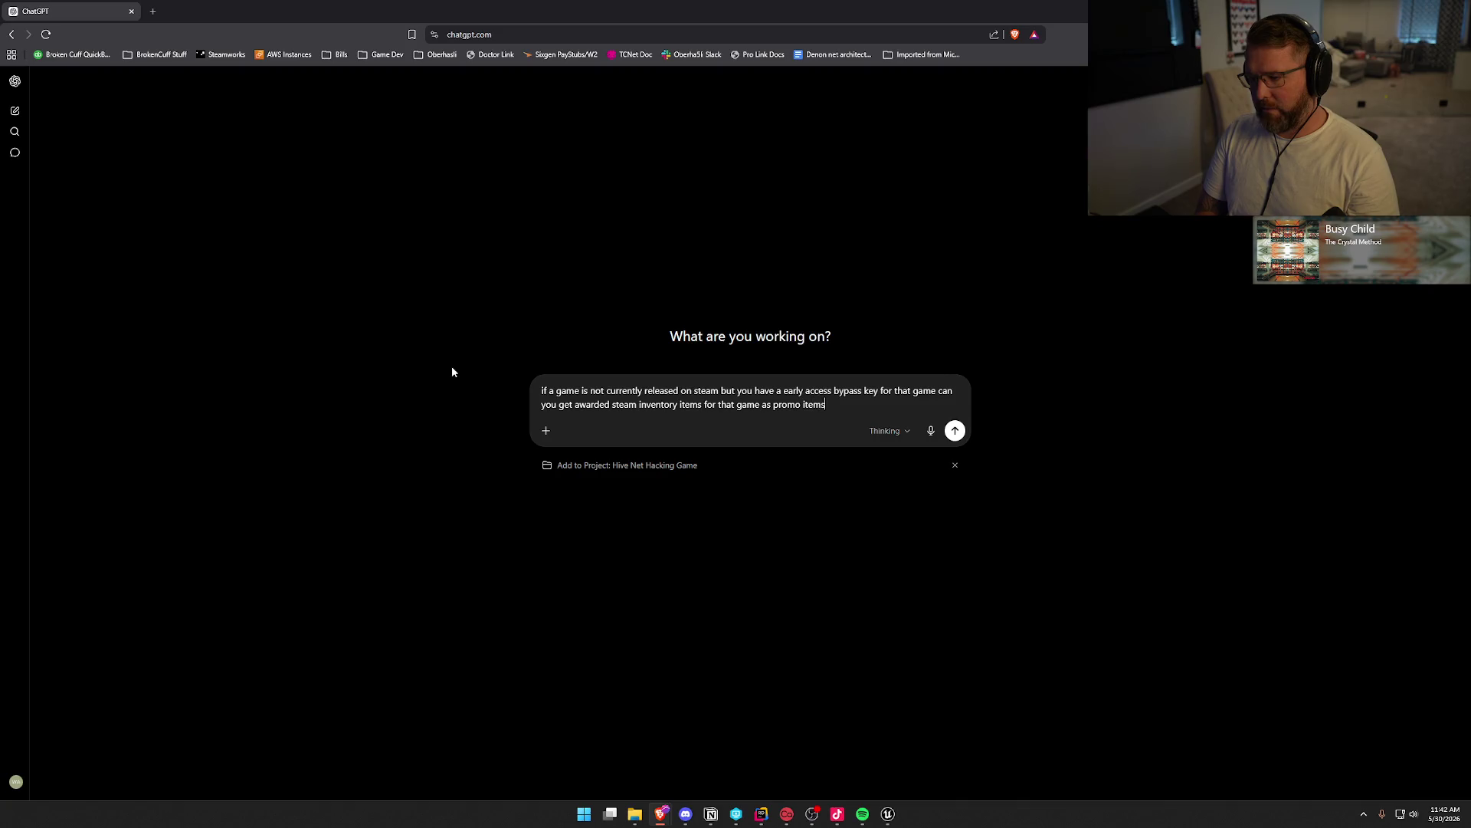
pyautogui.write('.or does the game have ')
pyautogui.write('to be released be fo')
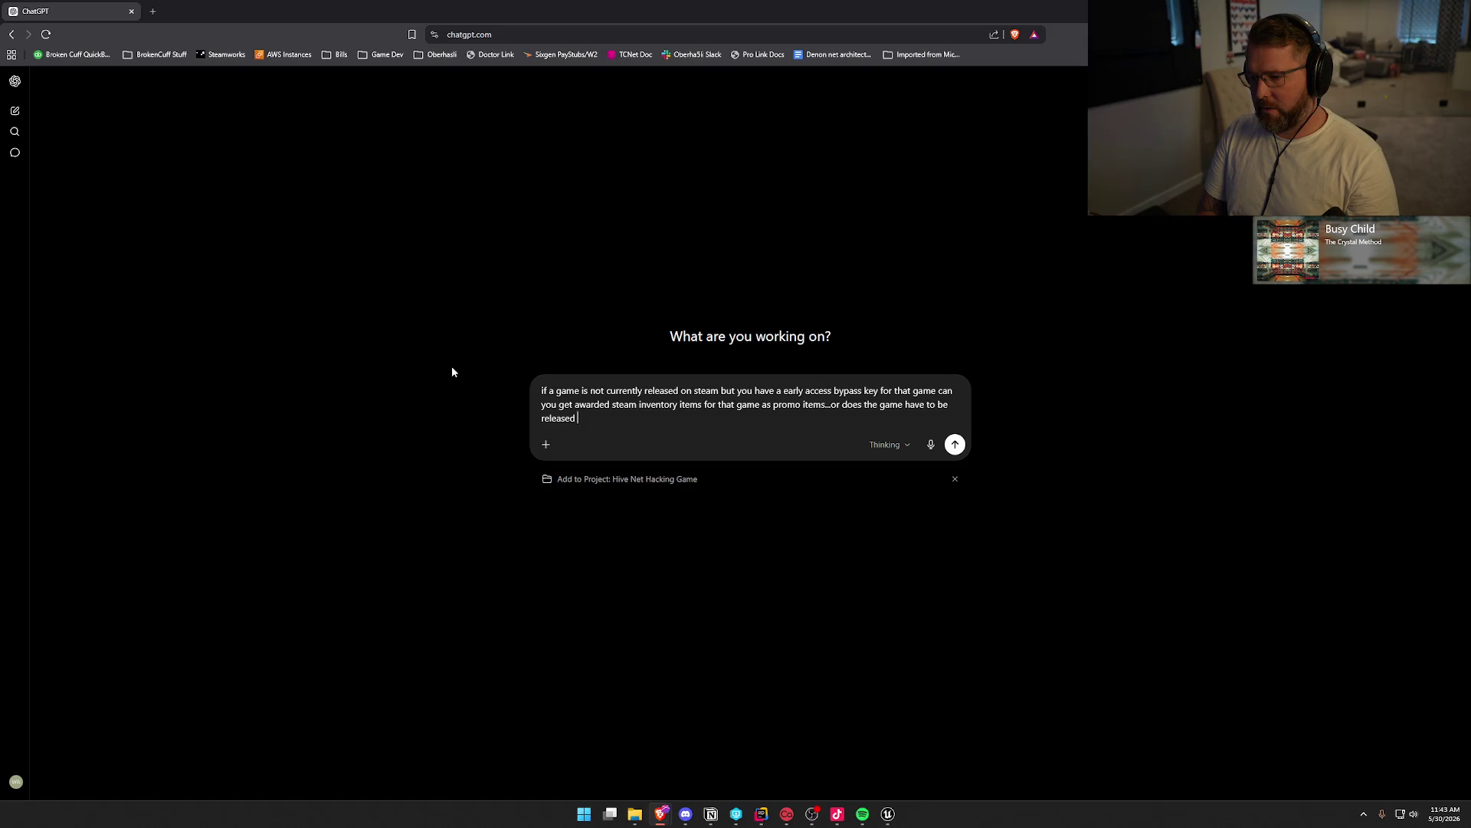
pyautogui.press('BackSpace')
pyautogui.press('BackSpace')
pyautogui.press('BackSpace')
pyautogui.write('fore those ')
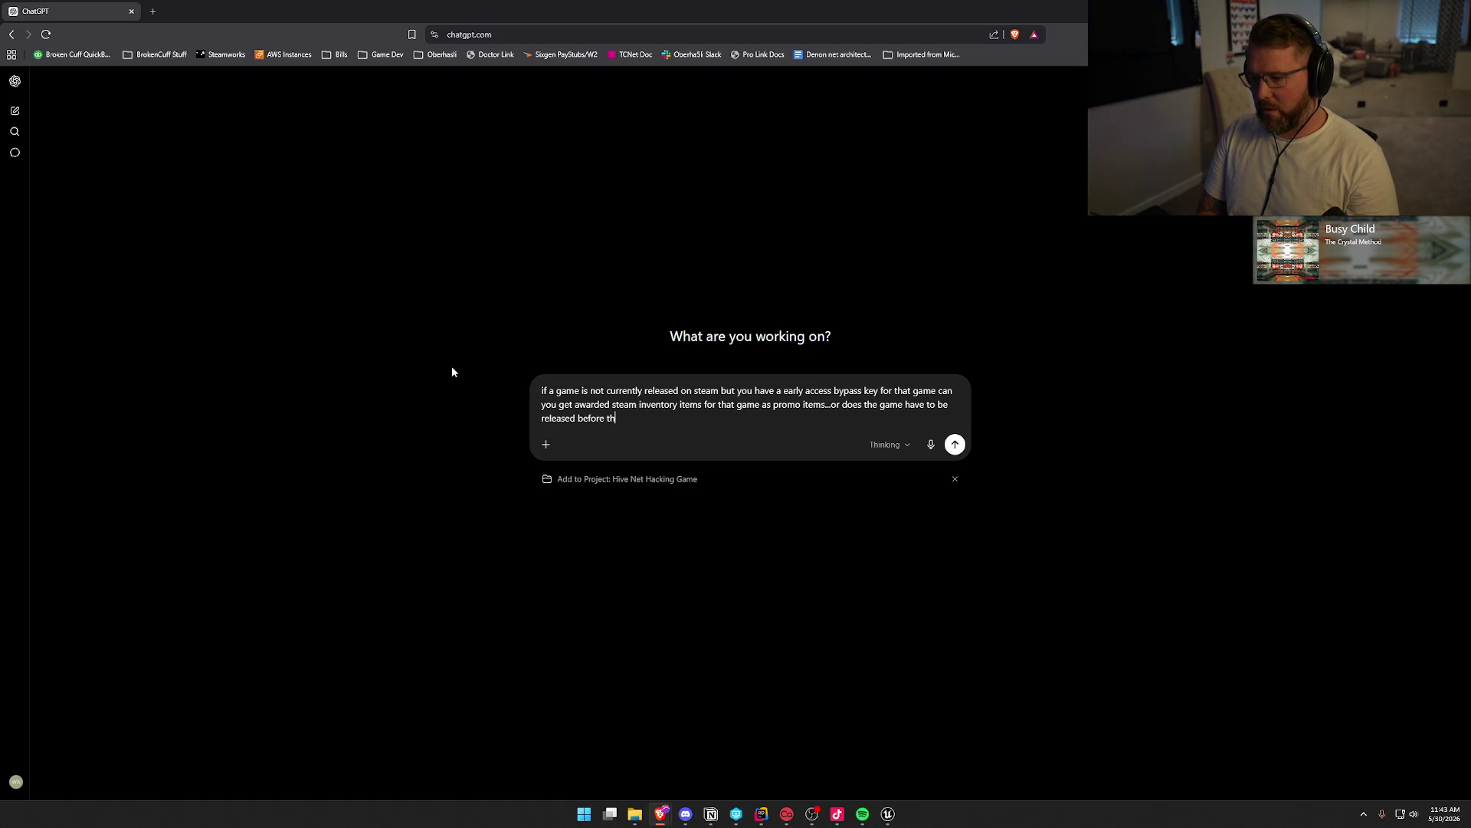
pyautogui.write('items will get at')
pyautogui.press('BackSpace')
pyautogui.write('dded to the invne')
pyautogui.press('BackSpace')
pyautogui.press('BackSpace')
pyautogui.write('entory?')
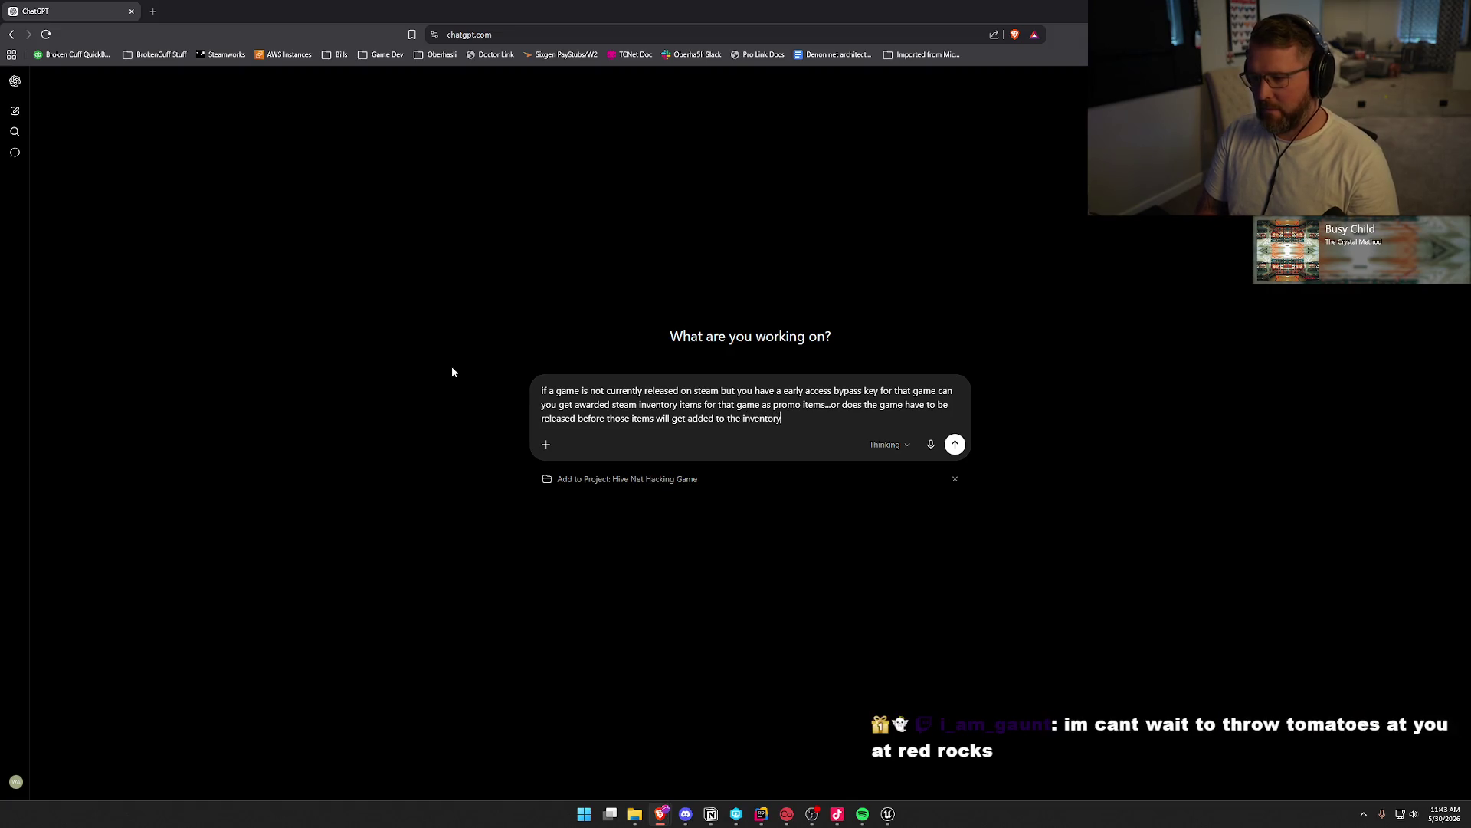
pyautogui.press('Return')
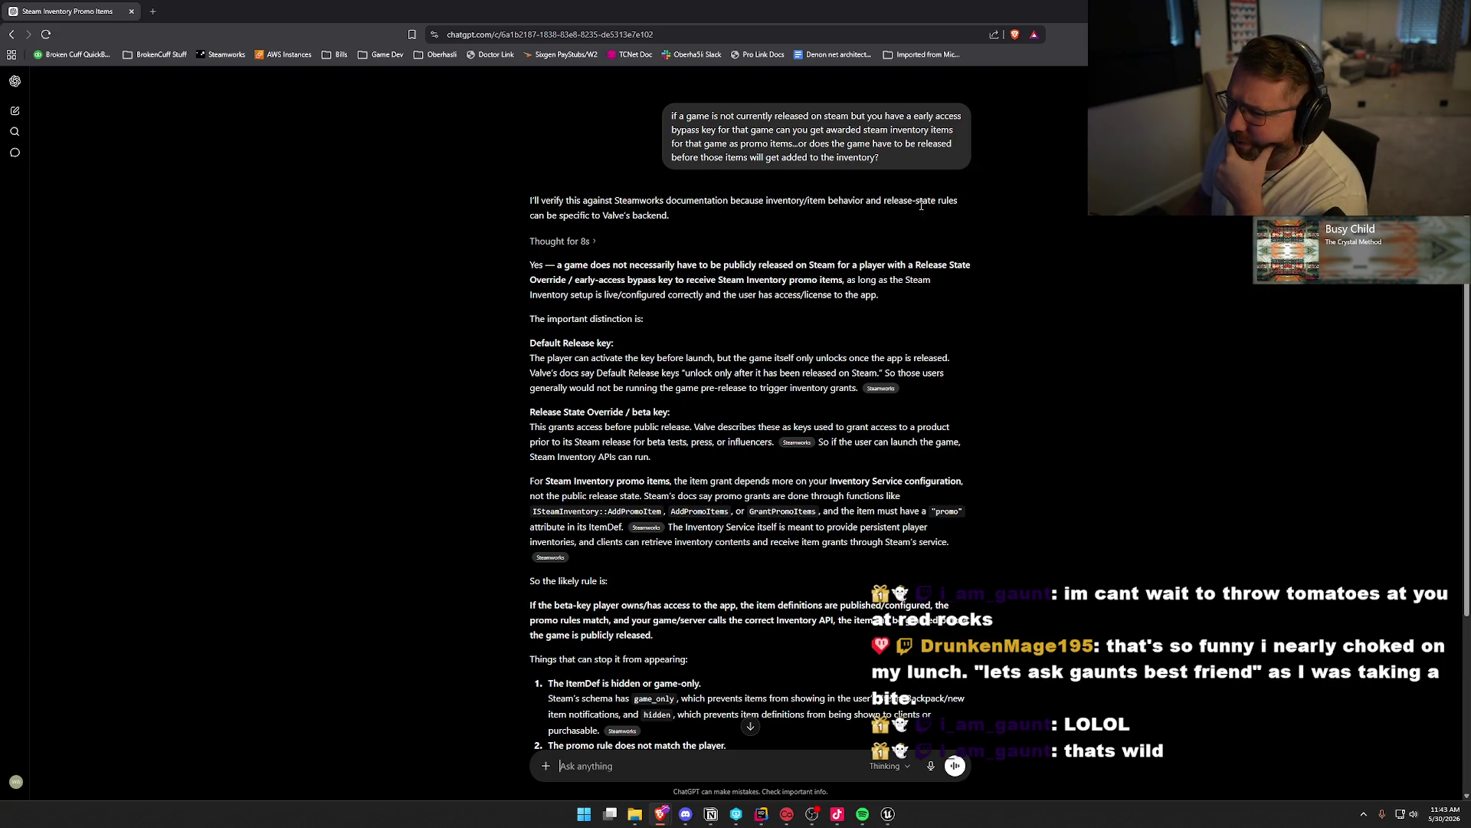
# Scroll through ChatGPT's answer on Release State Override keys and its four possible blockers
pyautogui.scroll(-3)
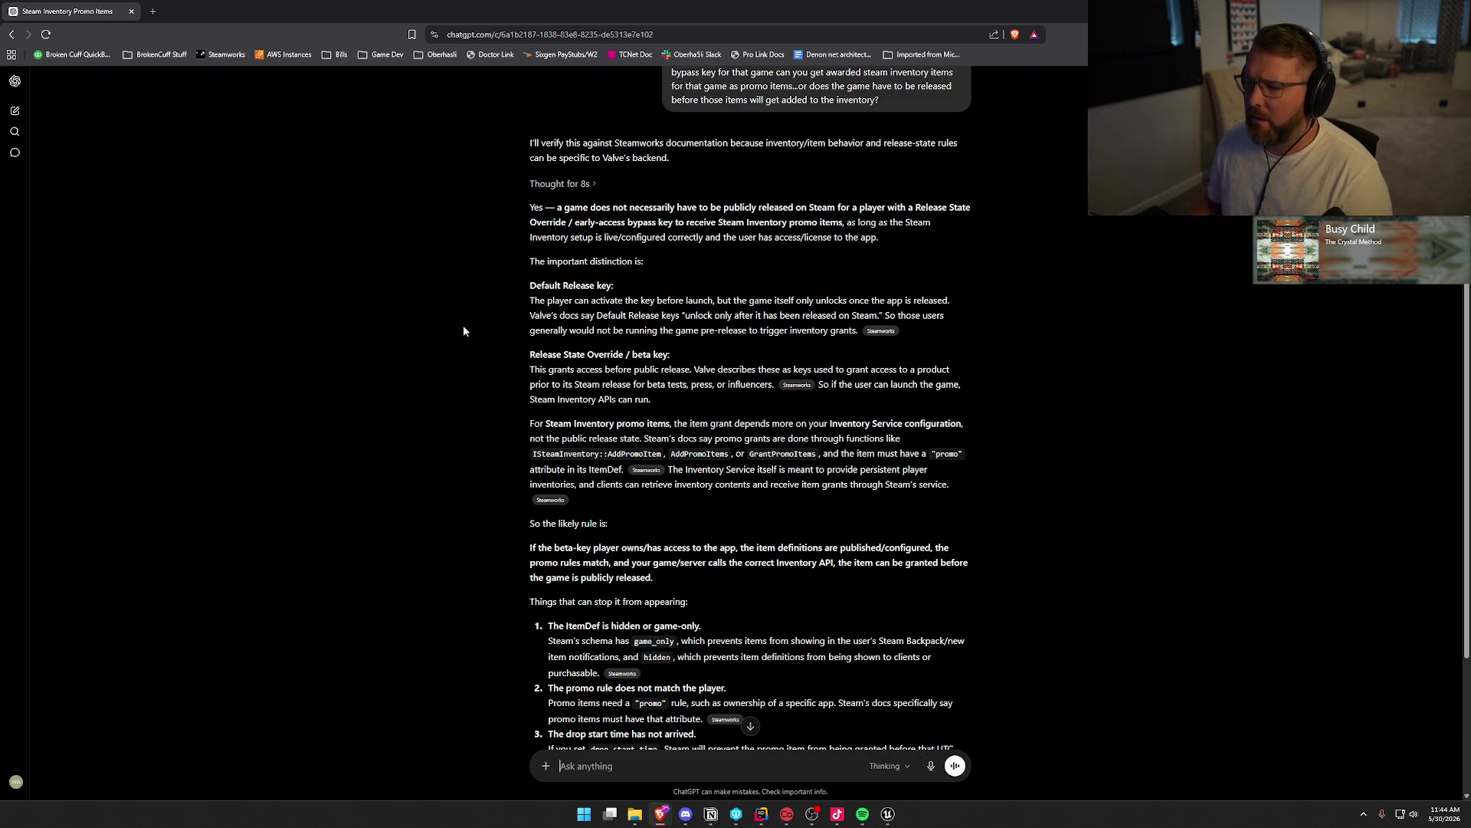
pyautogui.scroll(-3)
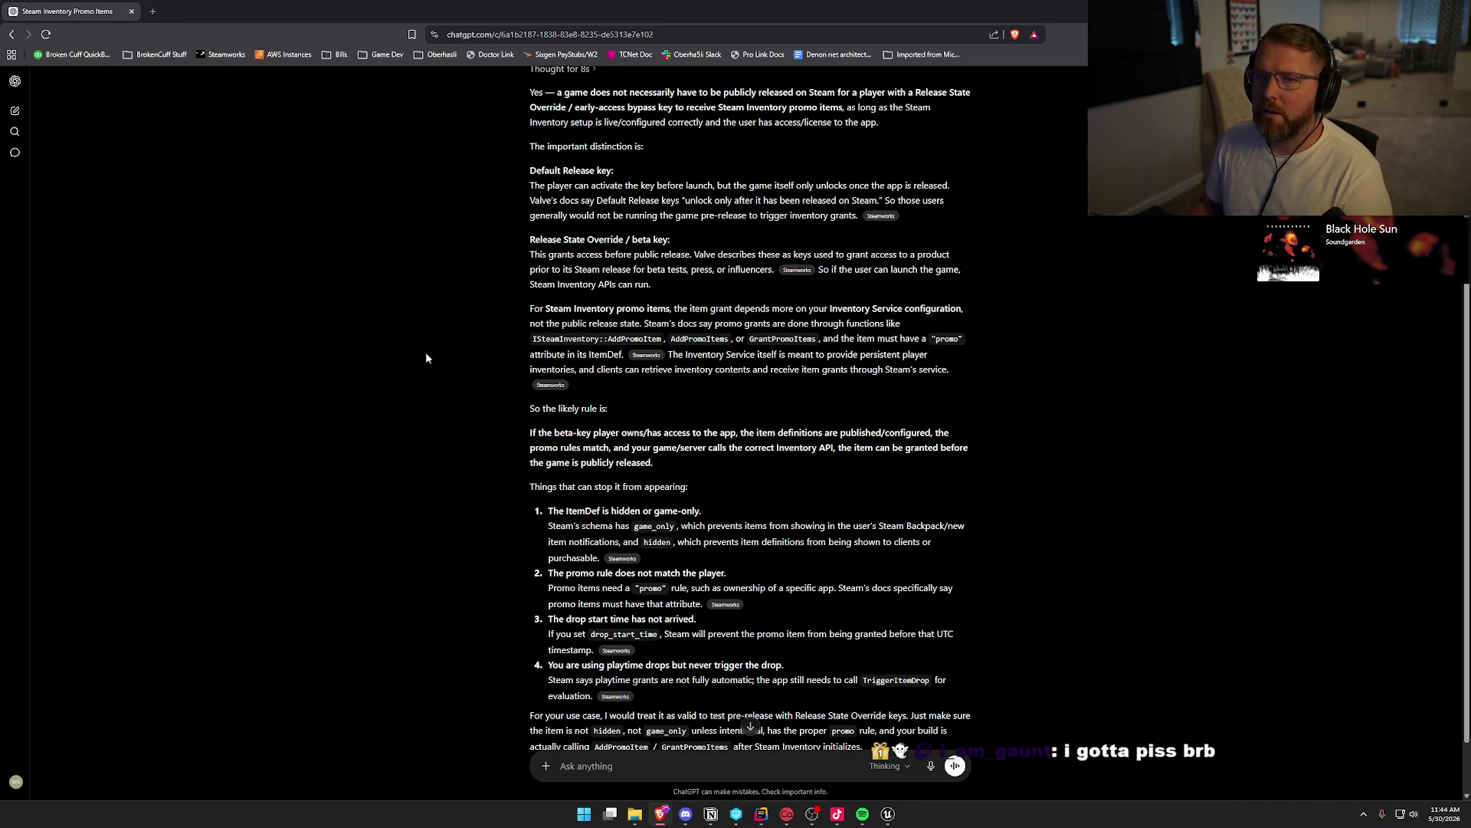
pyautogui.scroll(-3)
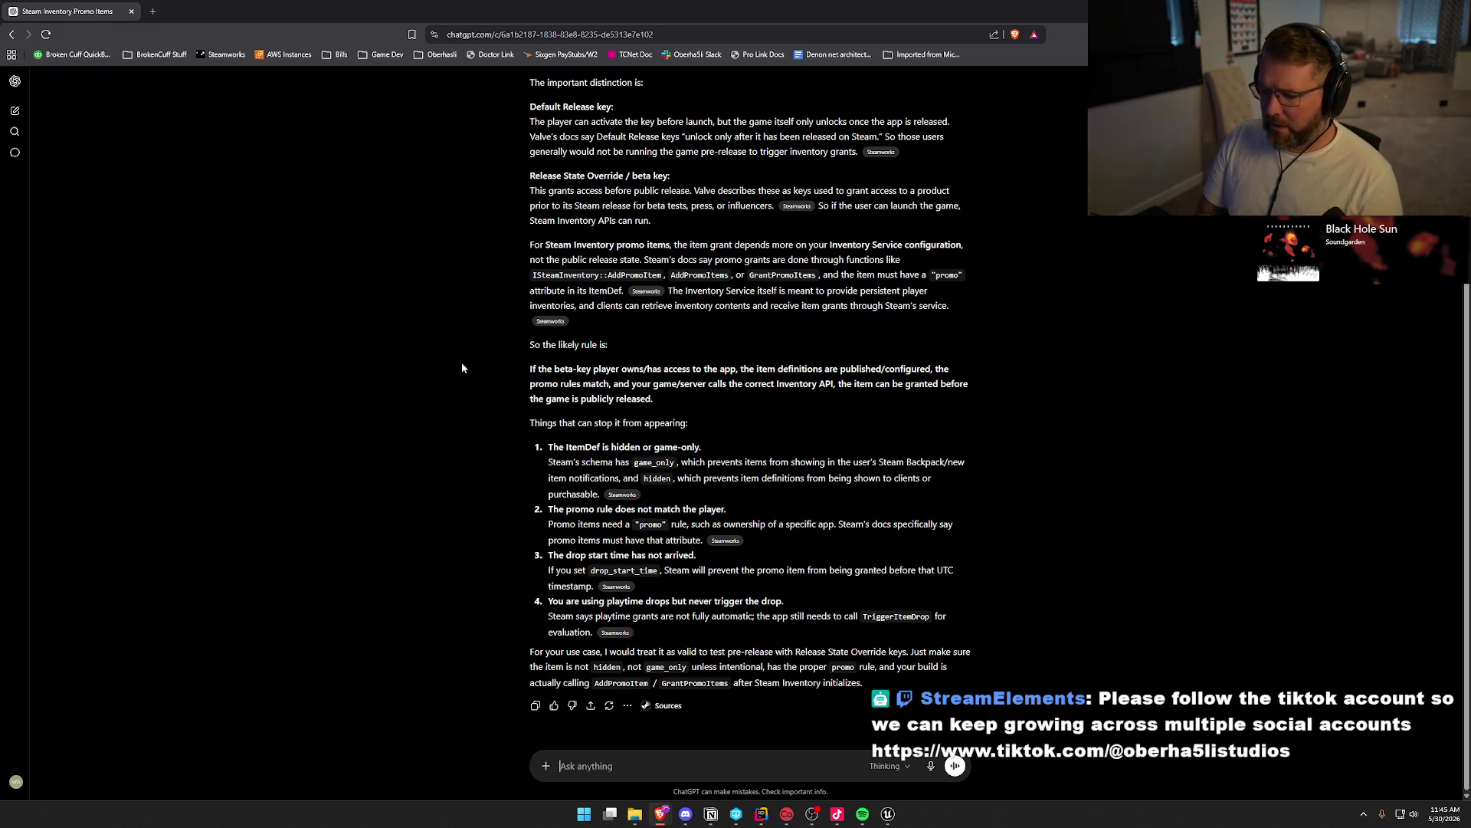
# Tell ChatGPT the developer account gets promo items but override-key holders don't, and send it
pyautogui.write('so here is ')
pyautogui.write('the issue. ')
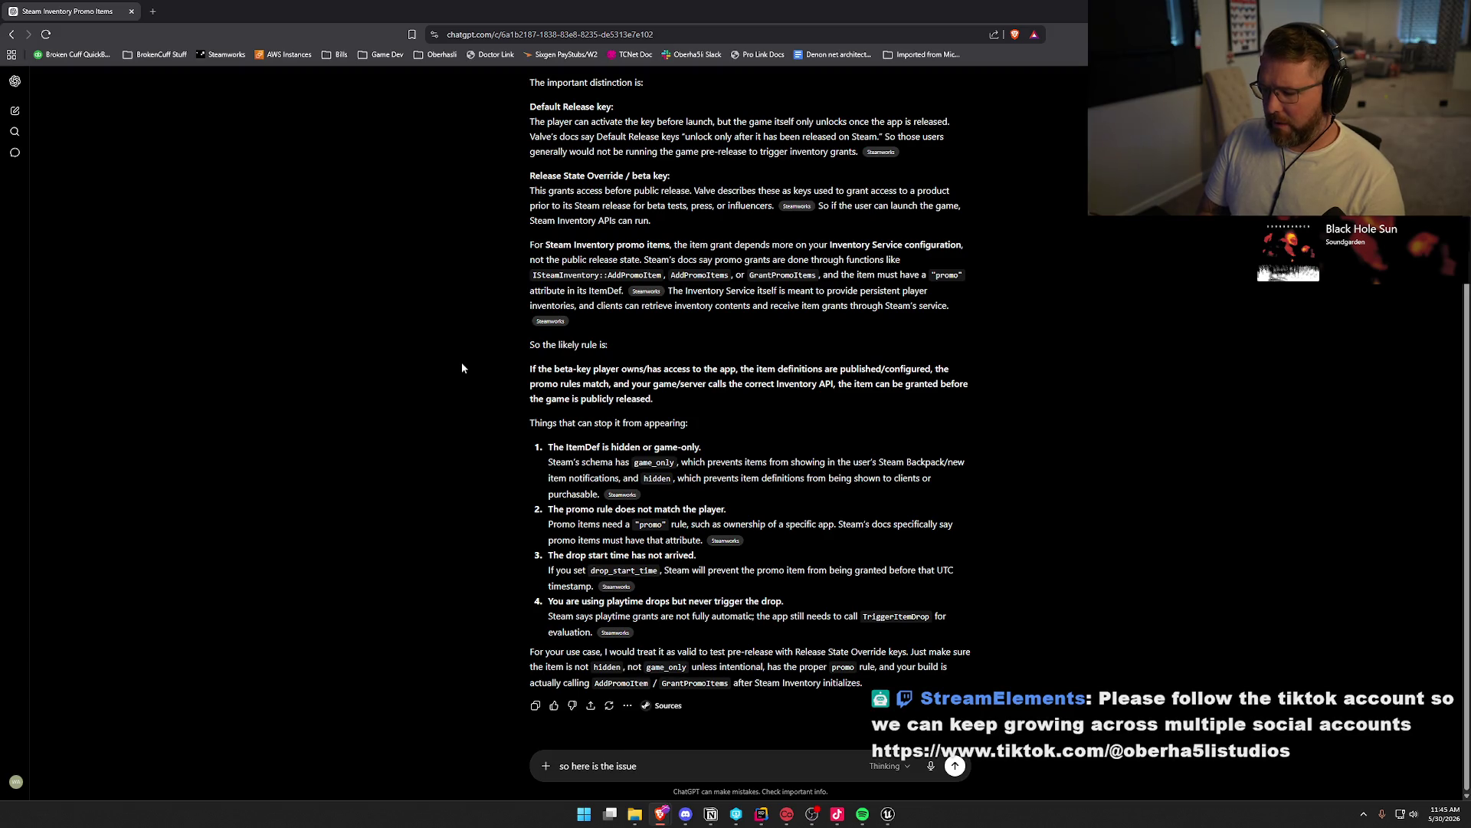
pyautogui.write('..')
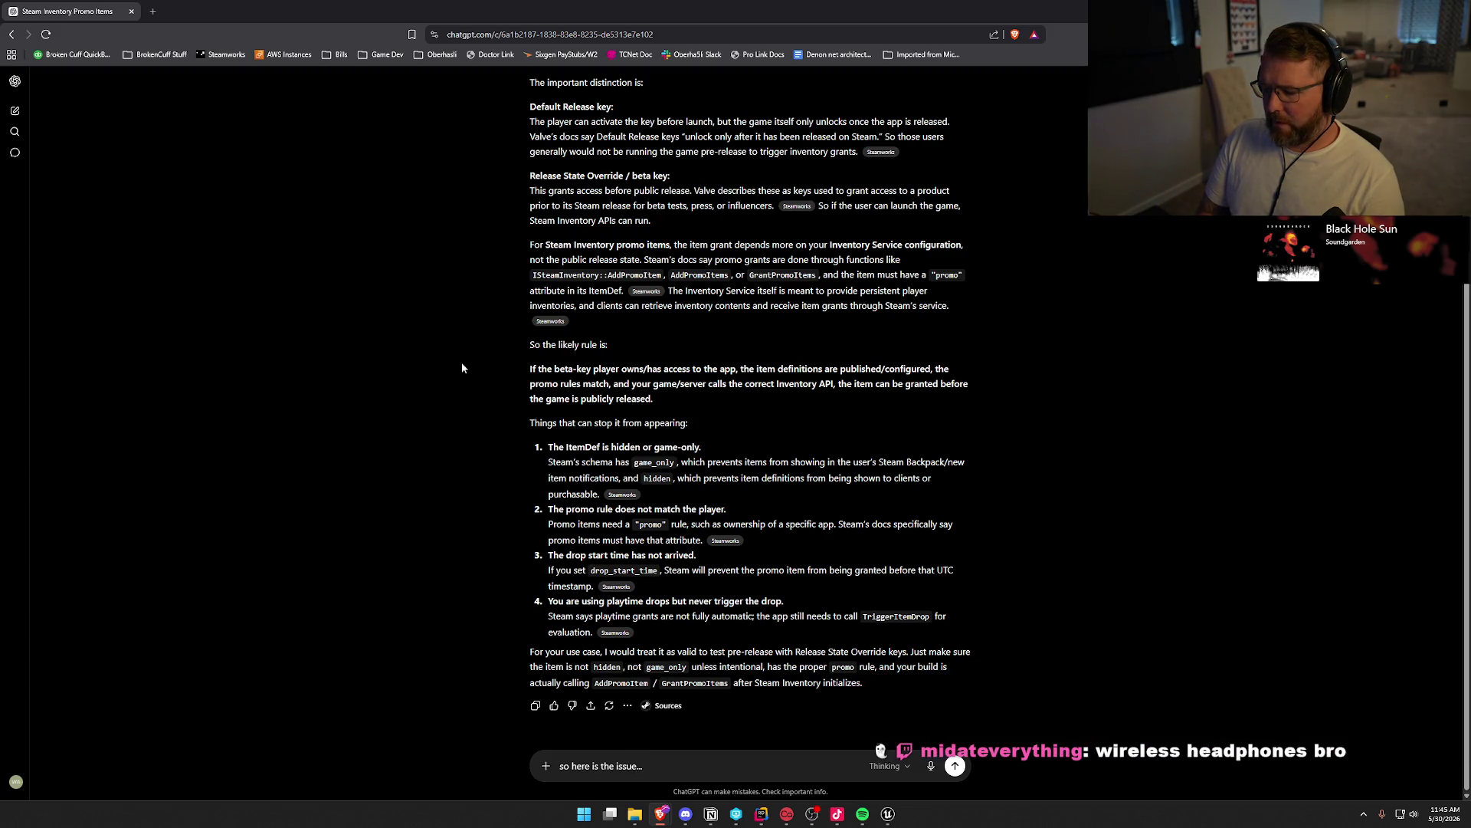
pyautogui.write('on myu a')
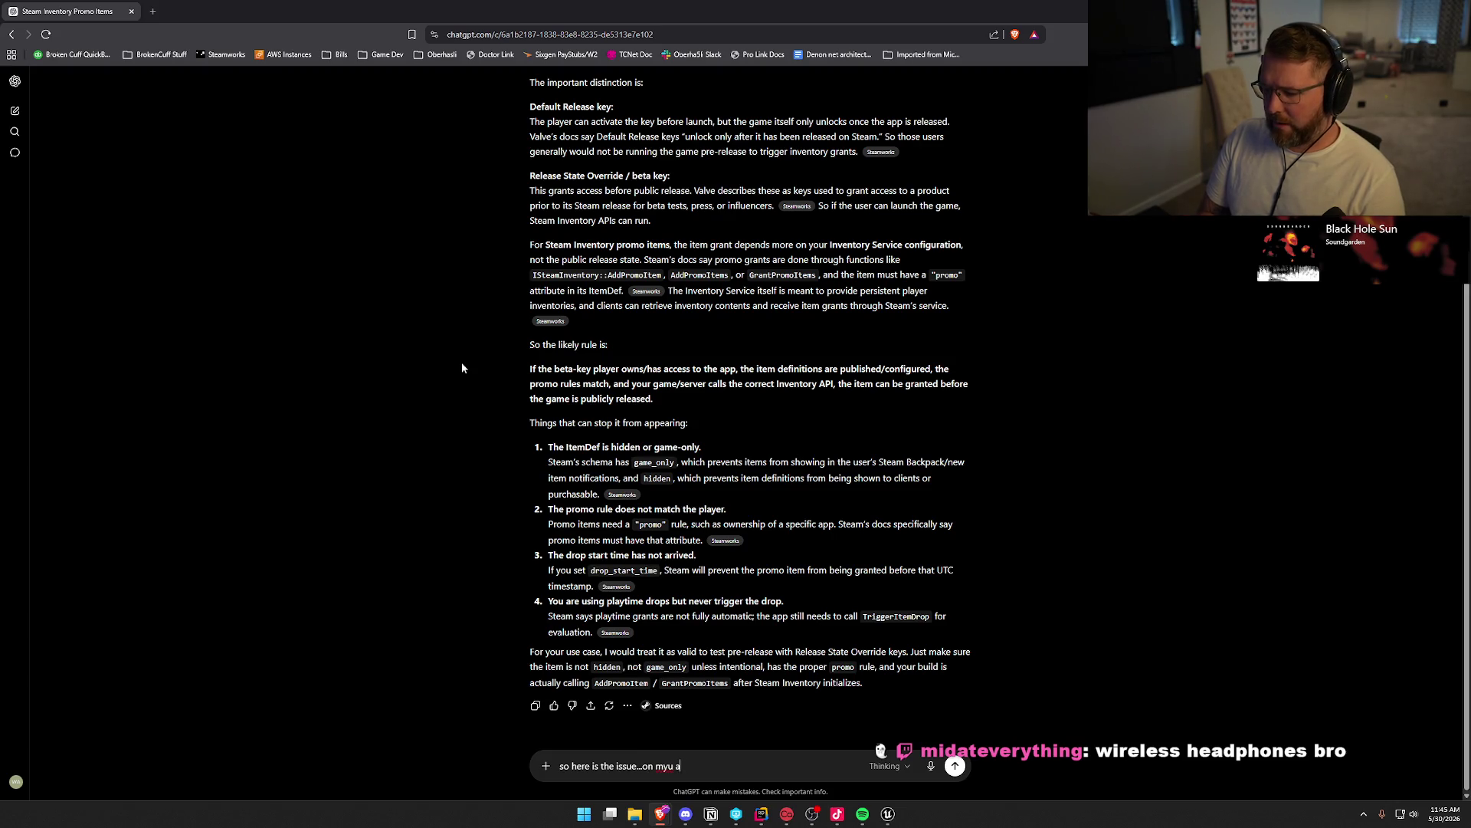
pyautogui.write('account t')
pyautogui.write('hat is')
pyautogui.write('a develoerp')
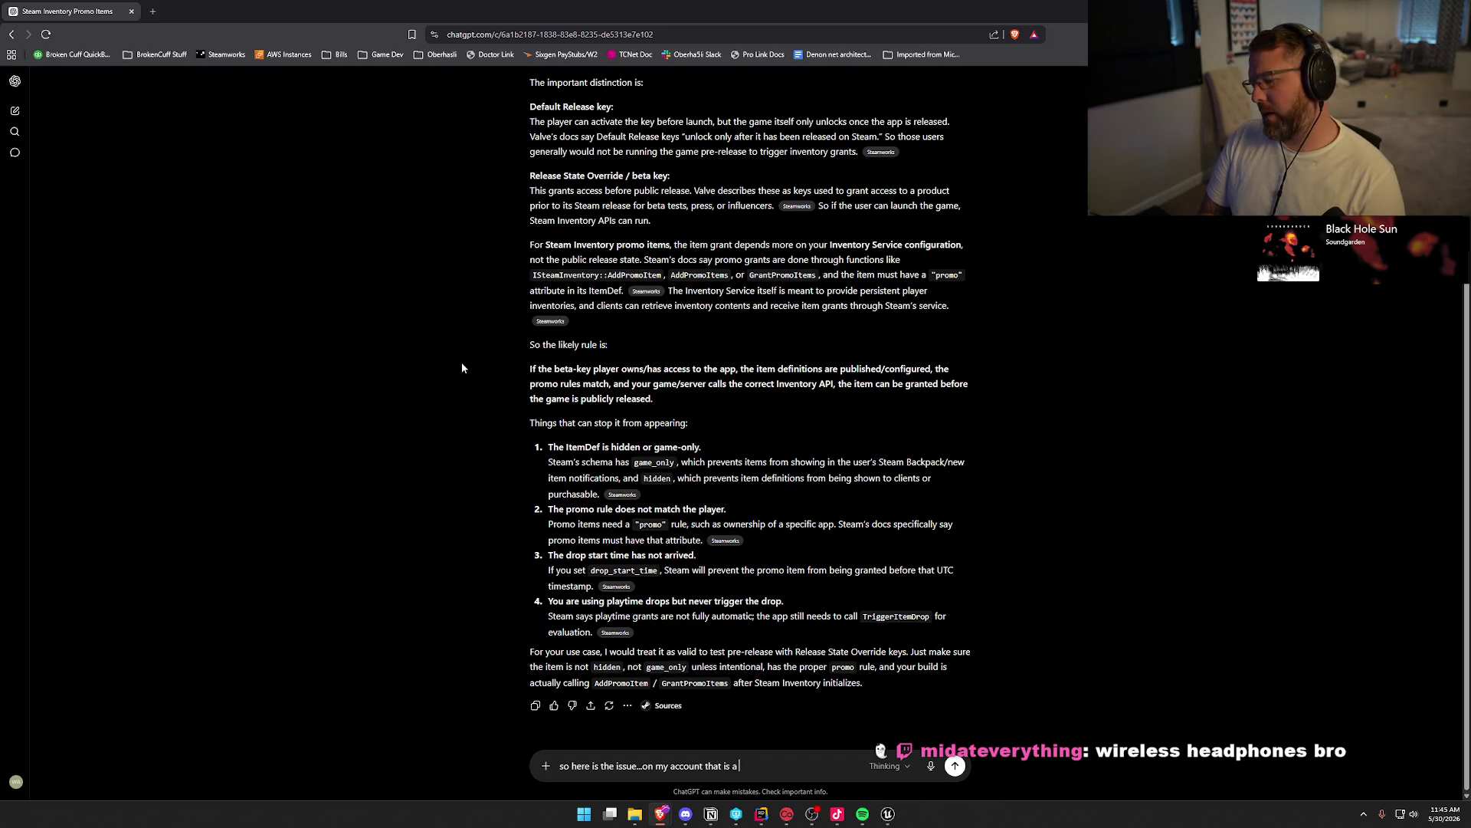
pyautogui.press('BackSpace')
pyautogui.press('BackSpace')
pyautogui.press('BackSpace')
pyautogui.write('per accout')
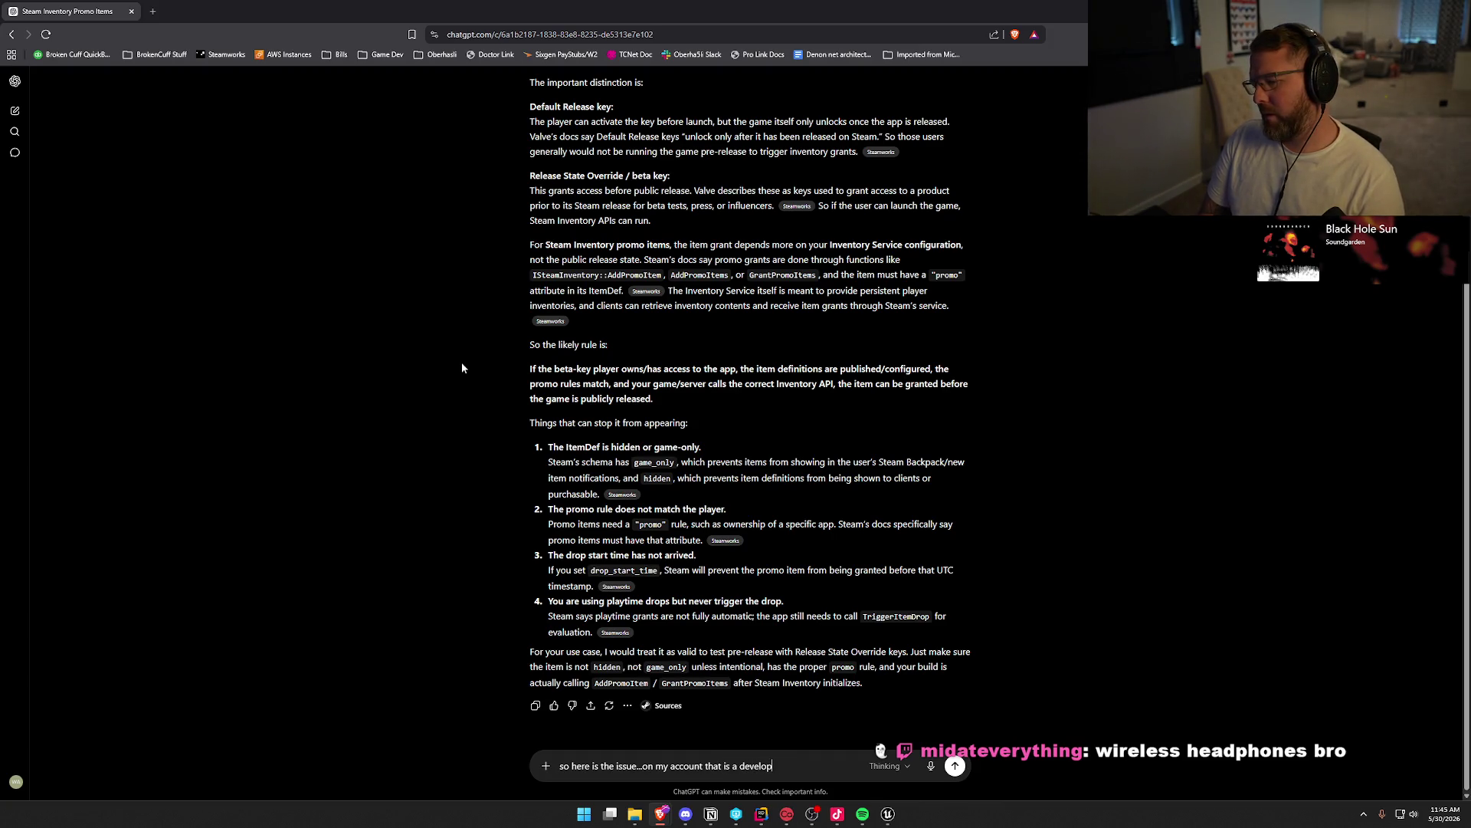
pyautogui.press('BackSpace')
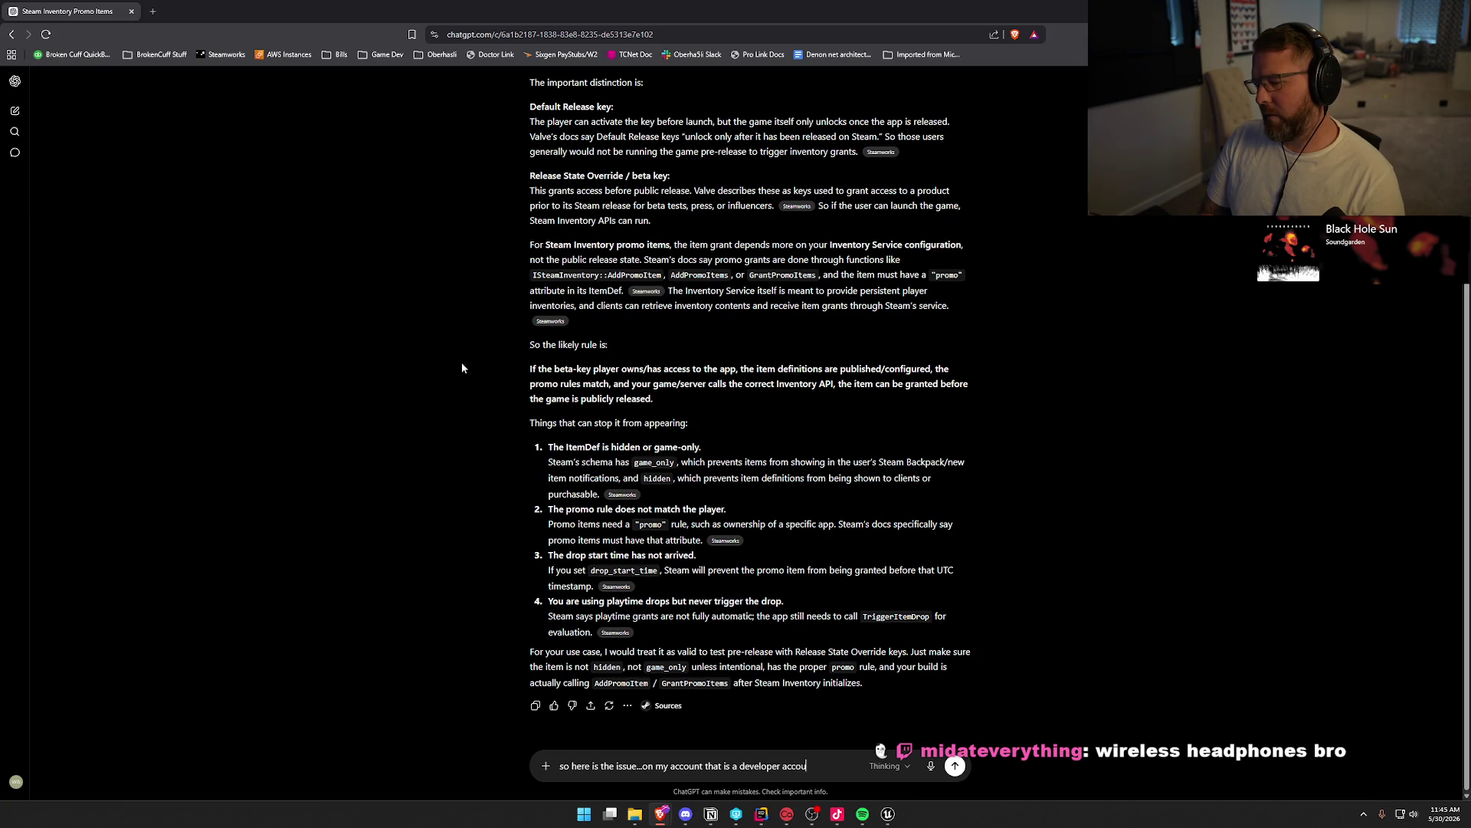
pyautogui.write('nt in steamworks')
pyautogui.write(' i see the promo')
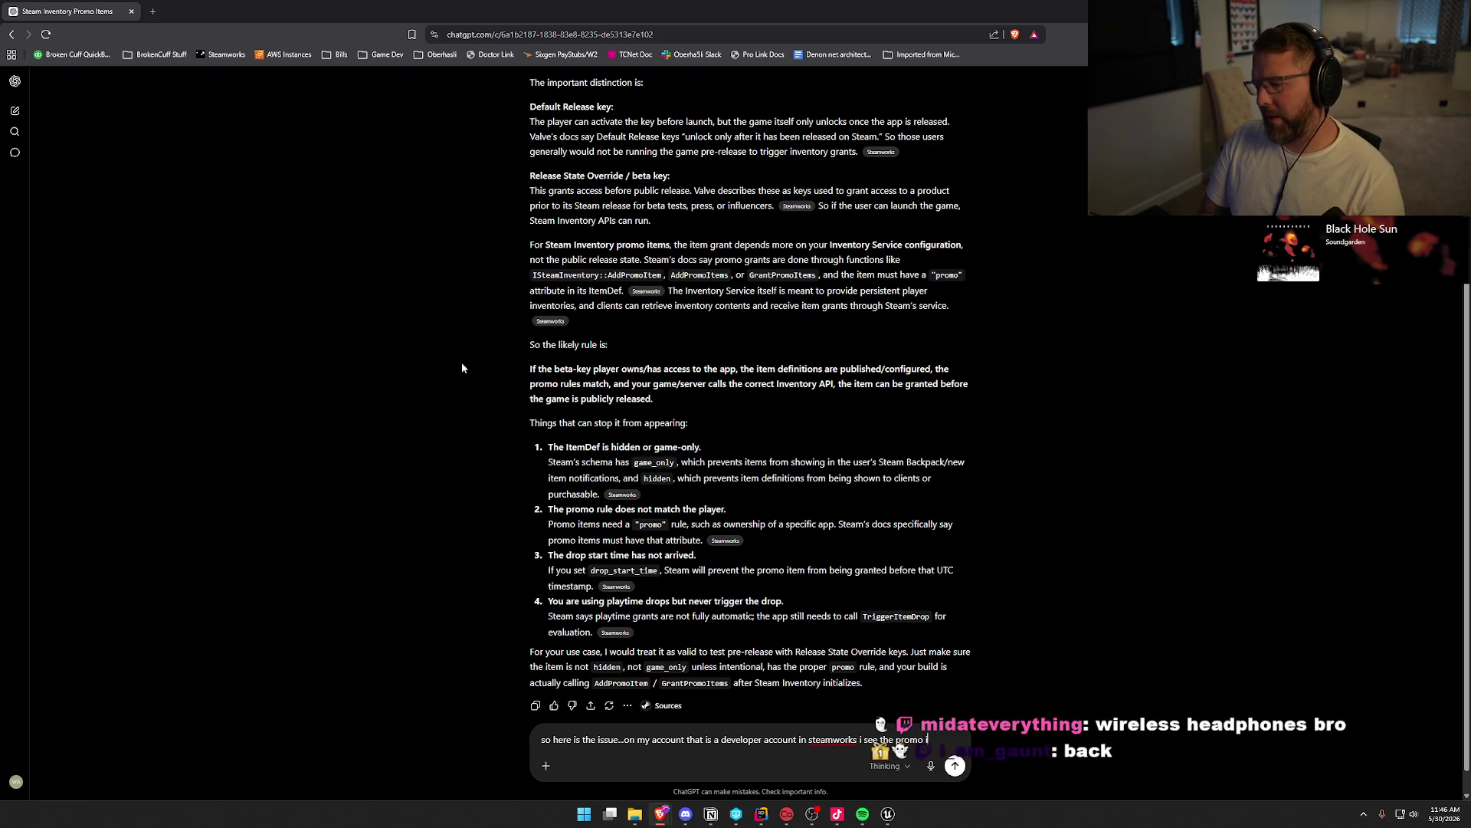
pyautogui.write(' items get ad')
pyautogui.write('ded to my ')
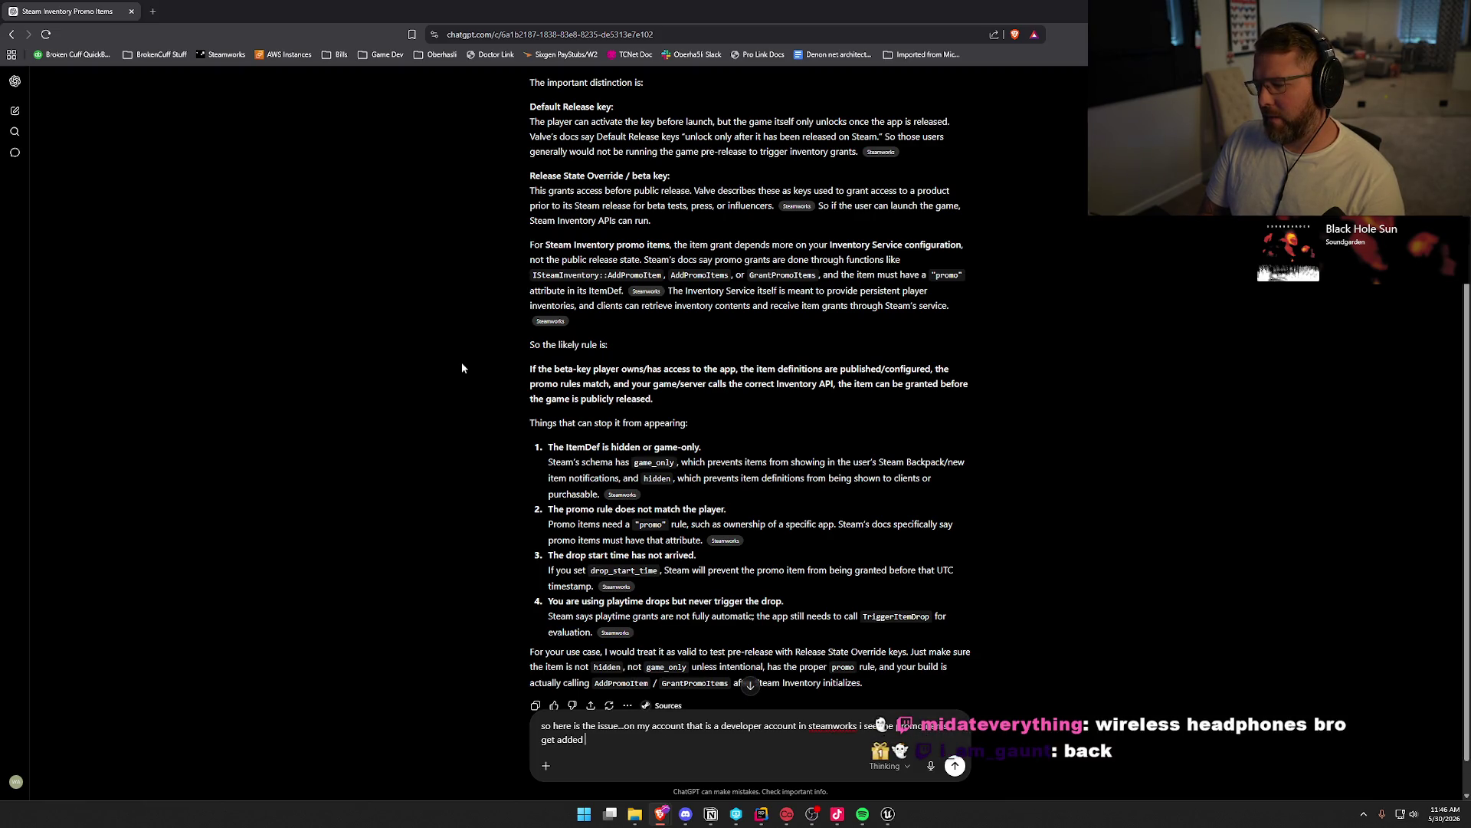
pyautogui.write('inven')
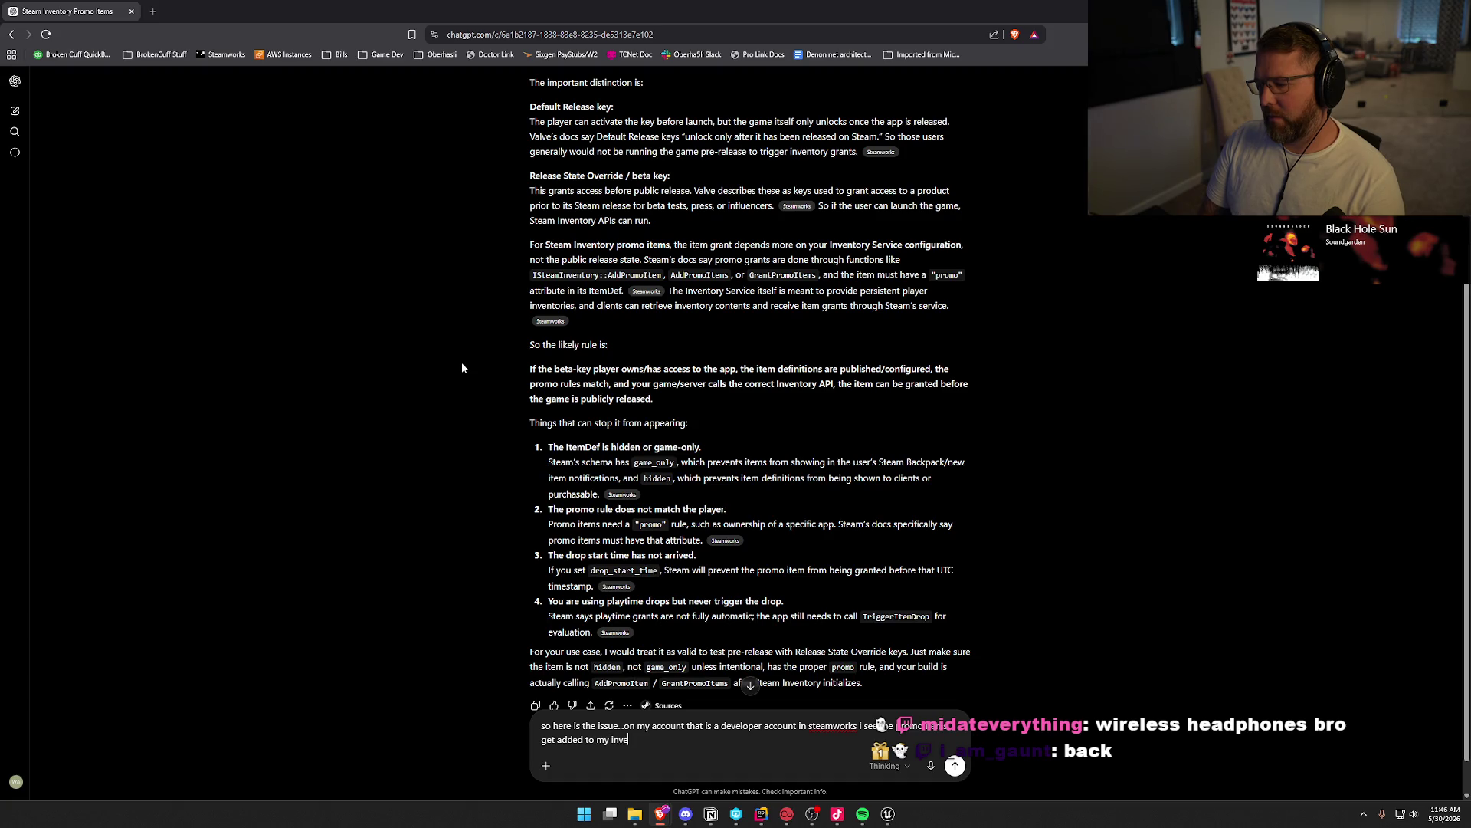
pyautogui.write('tory. but i have ')
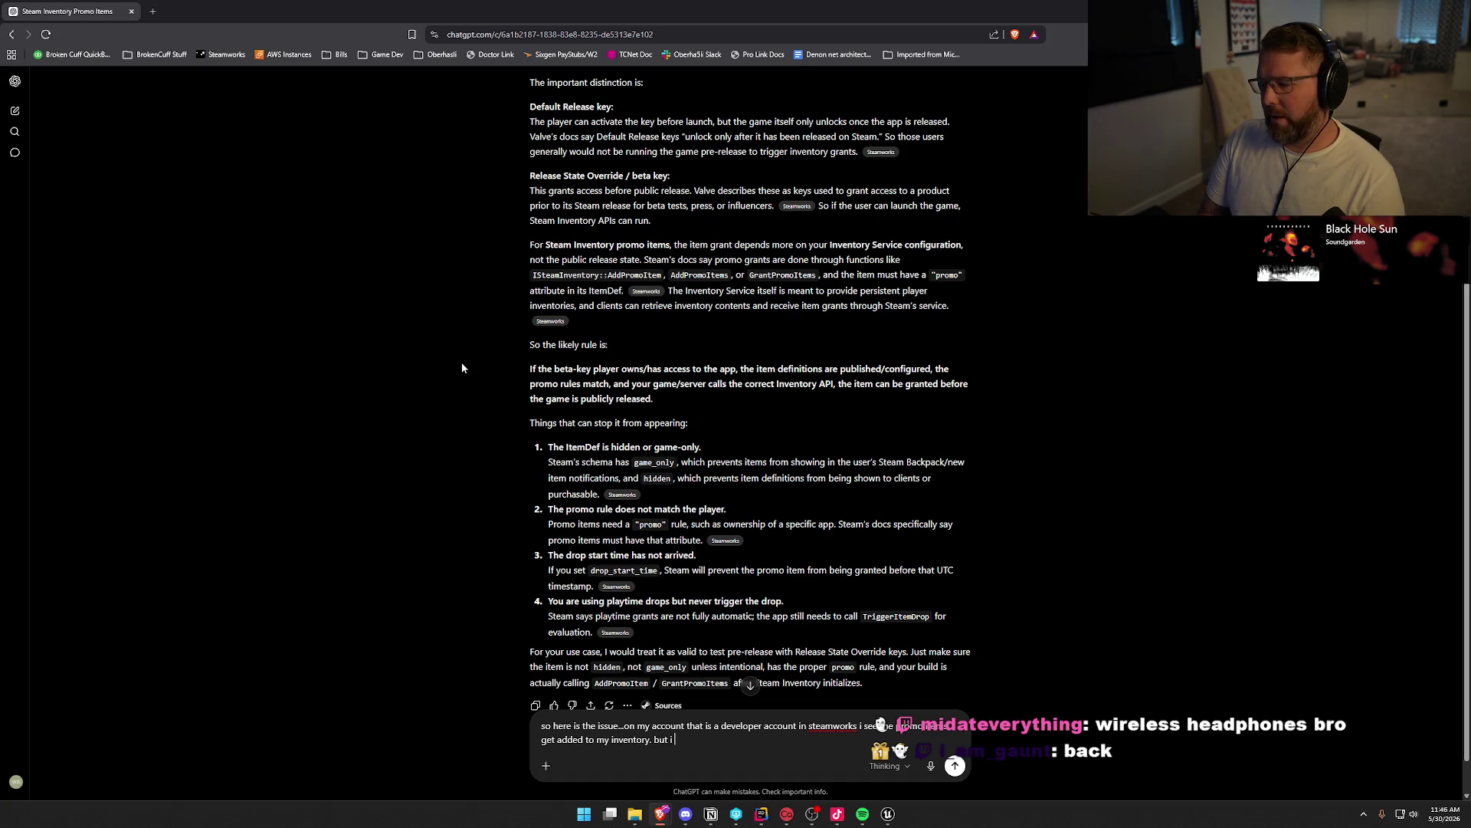
pyautogui.write('given ')
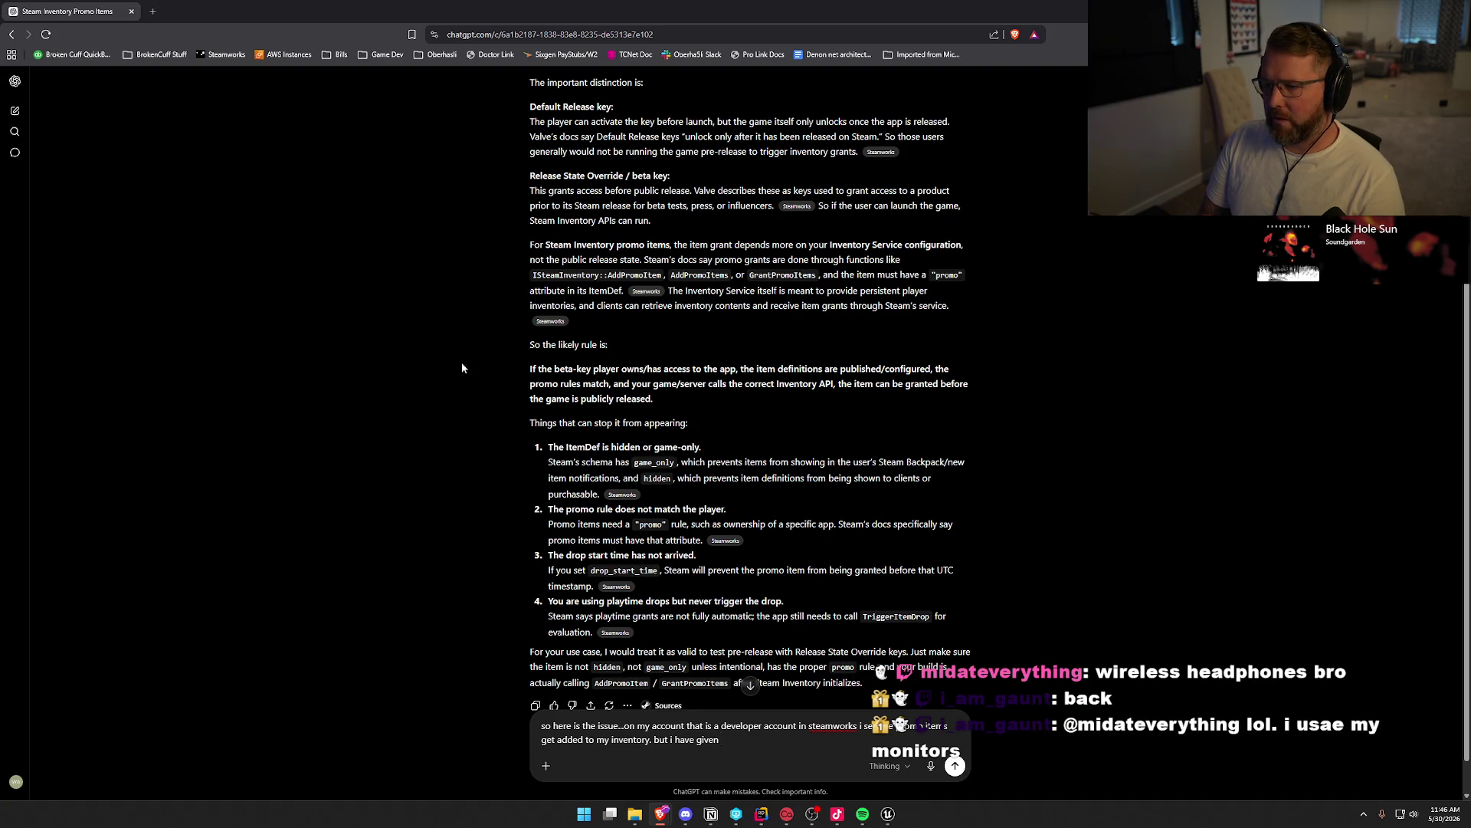
pyautogui.write('relea')
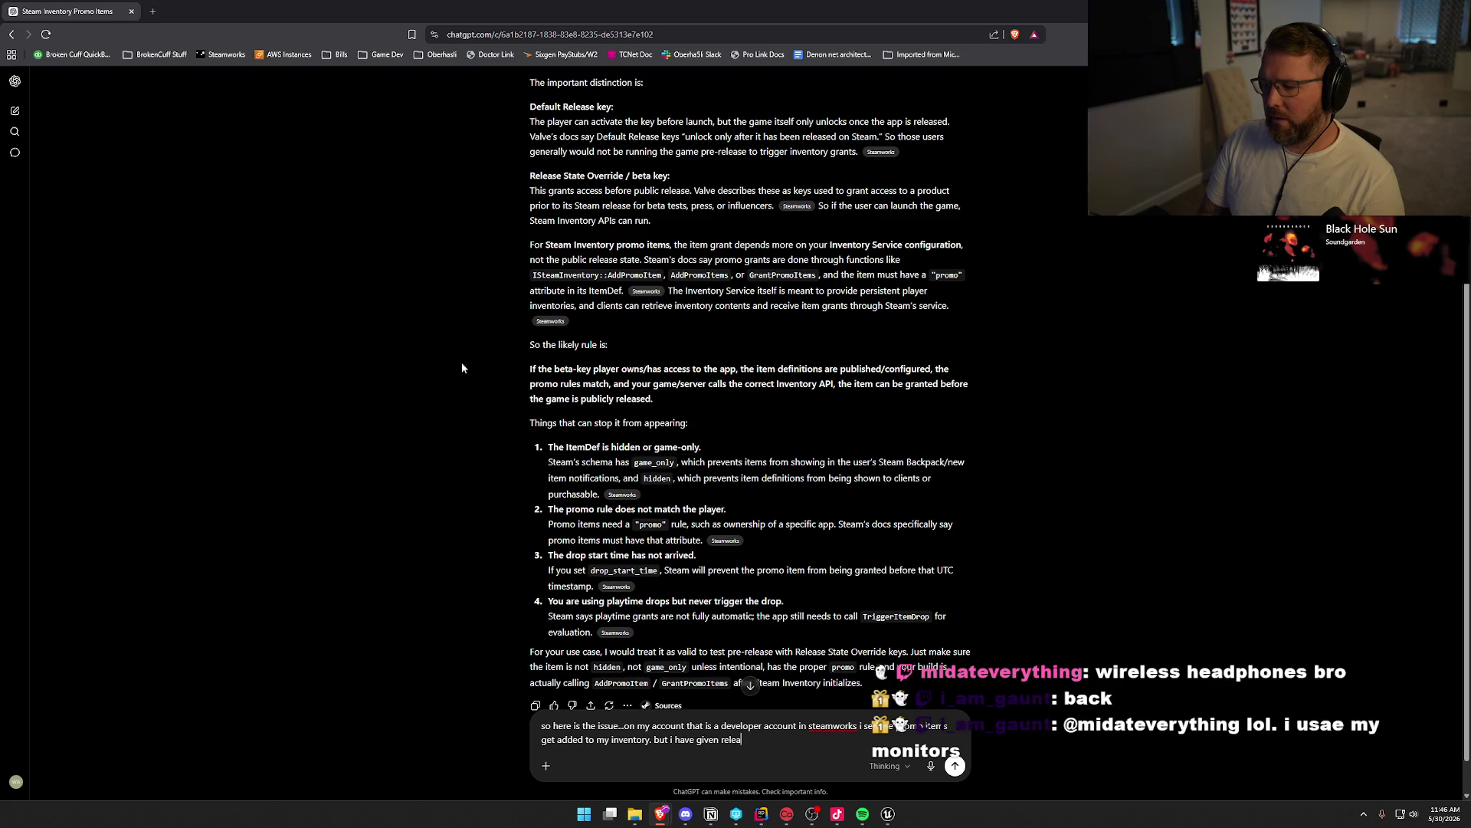
pyautogui.write('se state ovre')
pyautogui.press('BackSpace')
pyautogui.write('ide keys t')
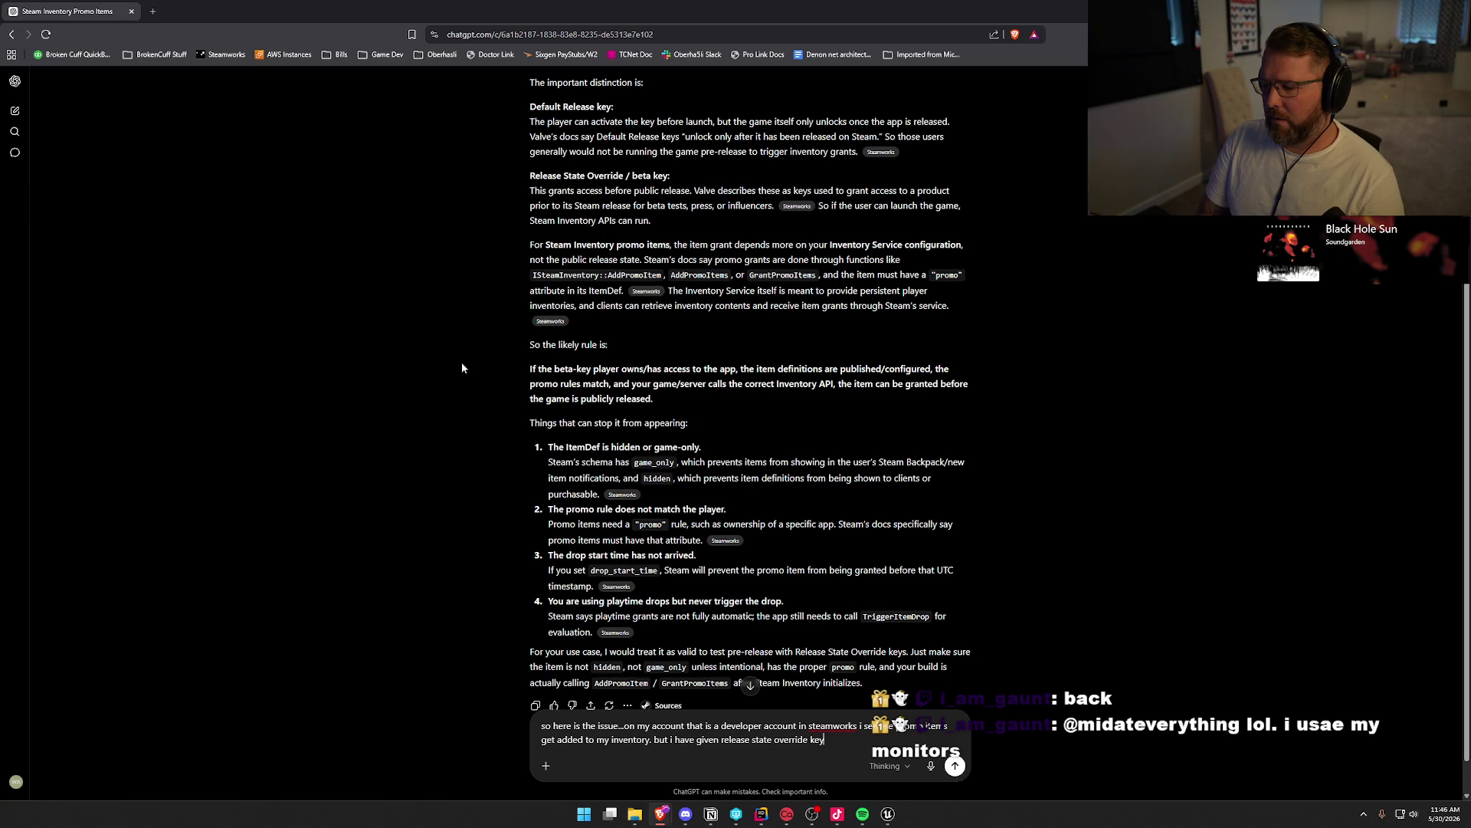
pyautogui.write('o some other people and ')
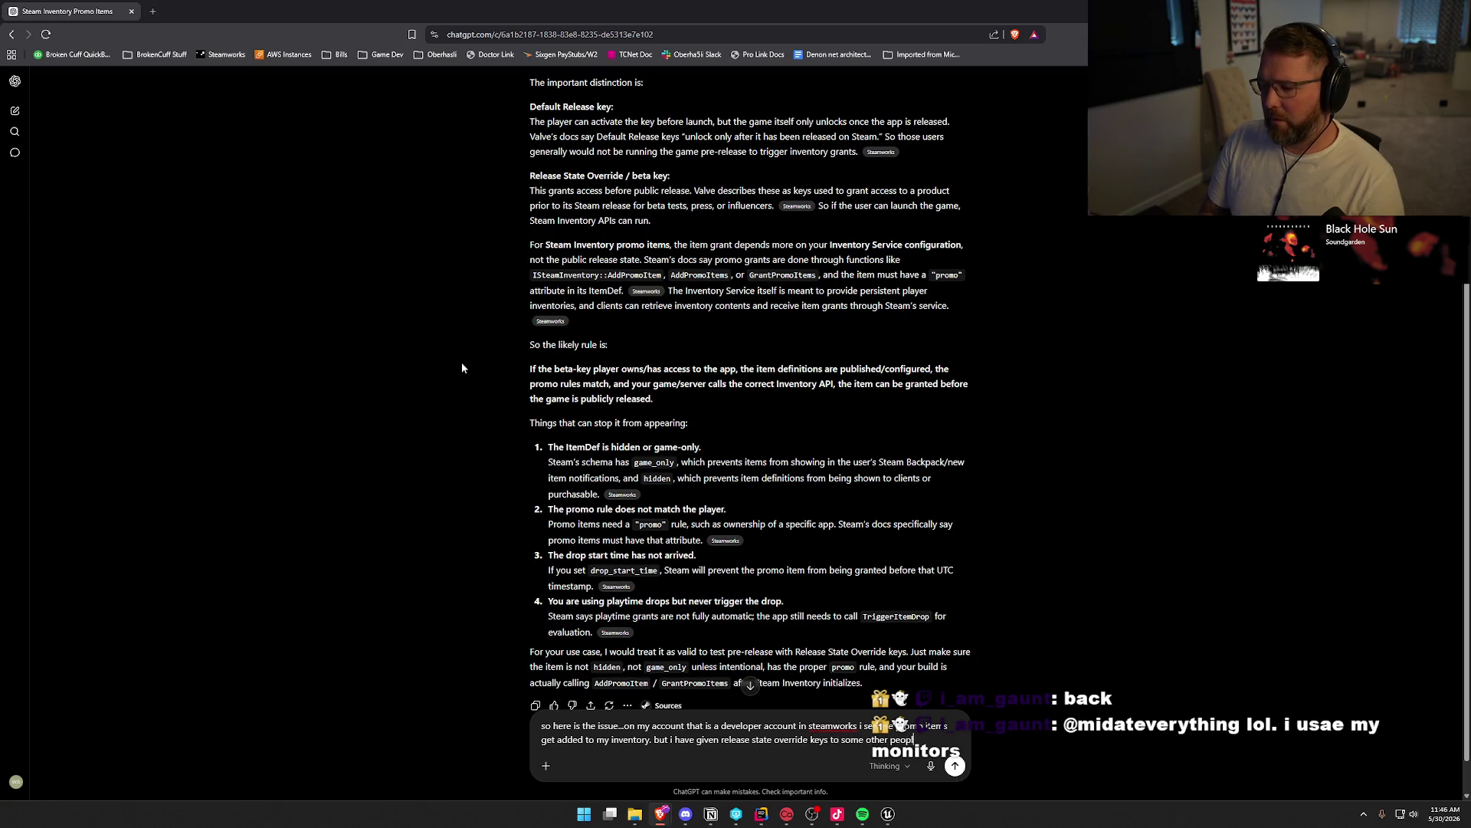
pyautogui.write('they ')
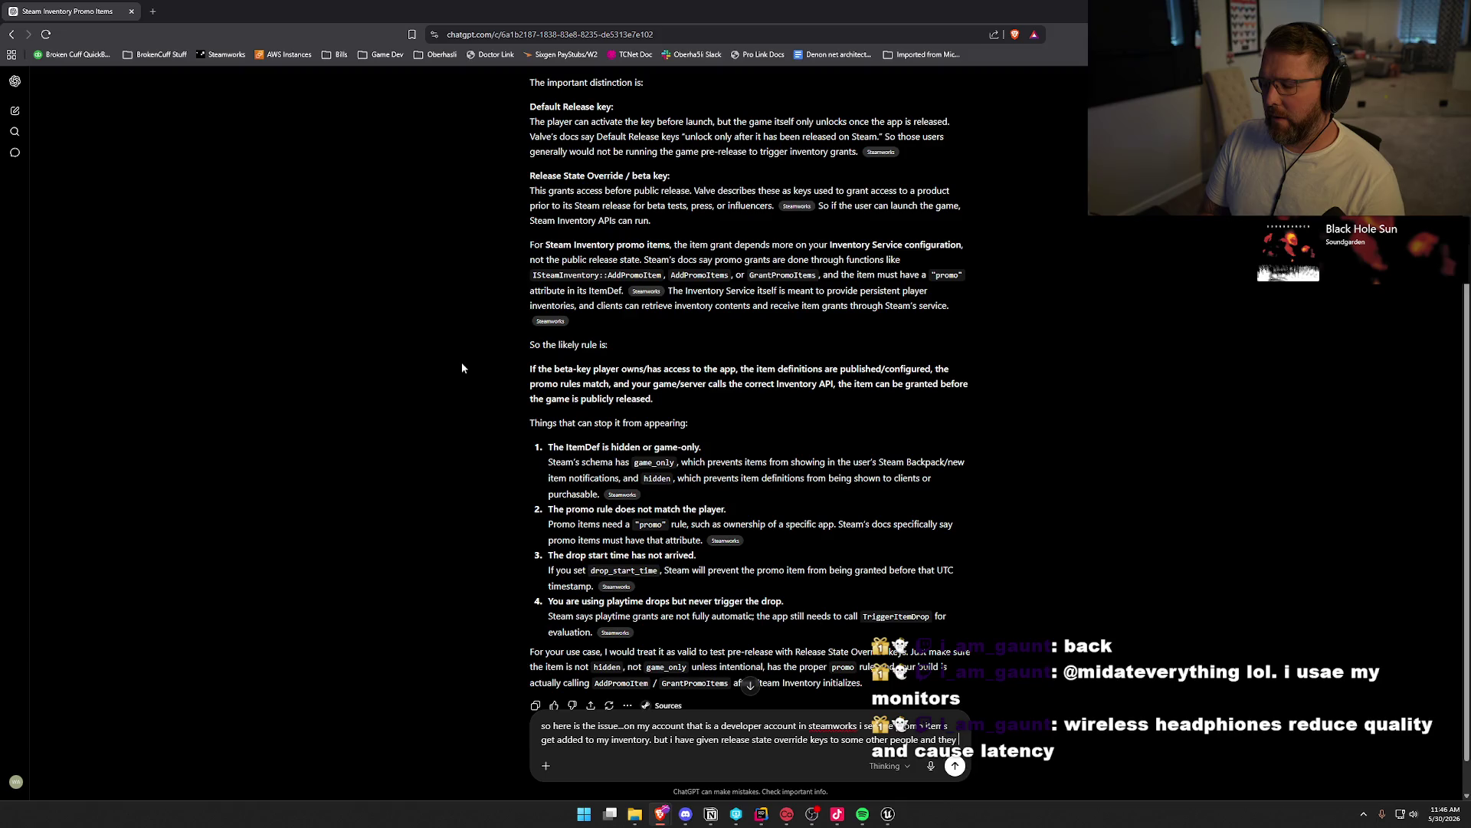
pyautogui.write('dont get the it')
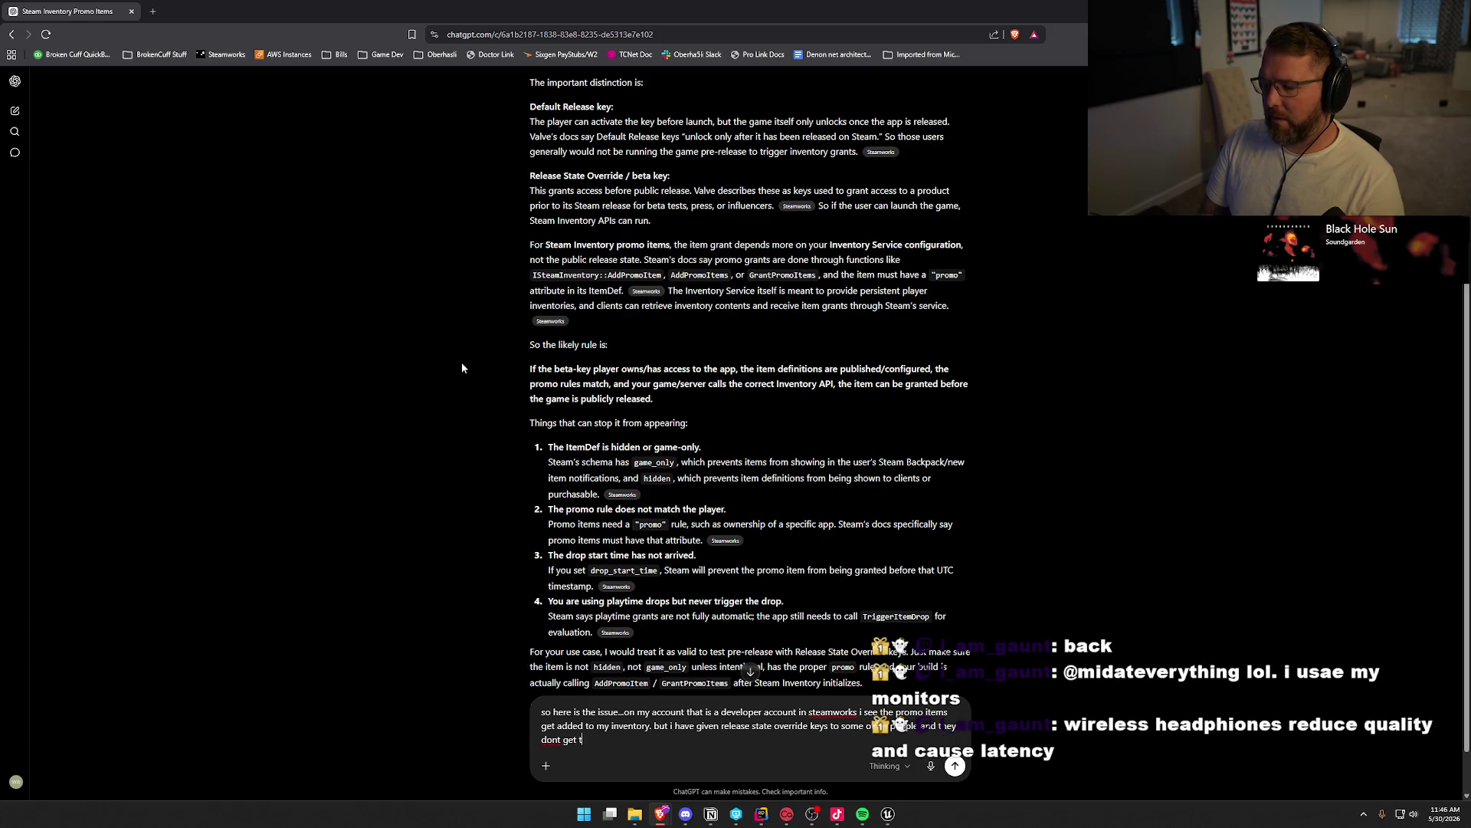
pyautogui.write('ems added to thei')
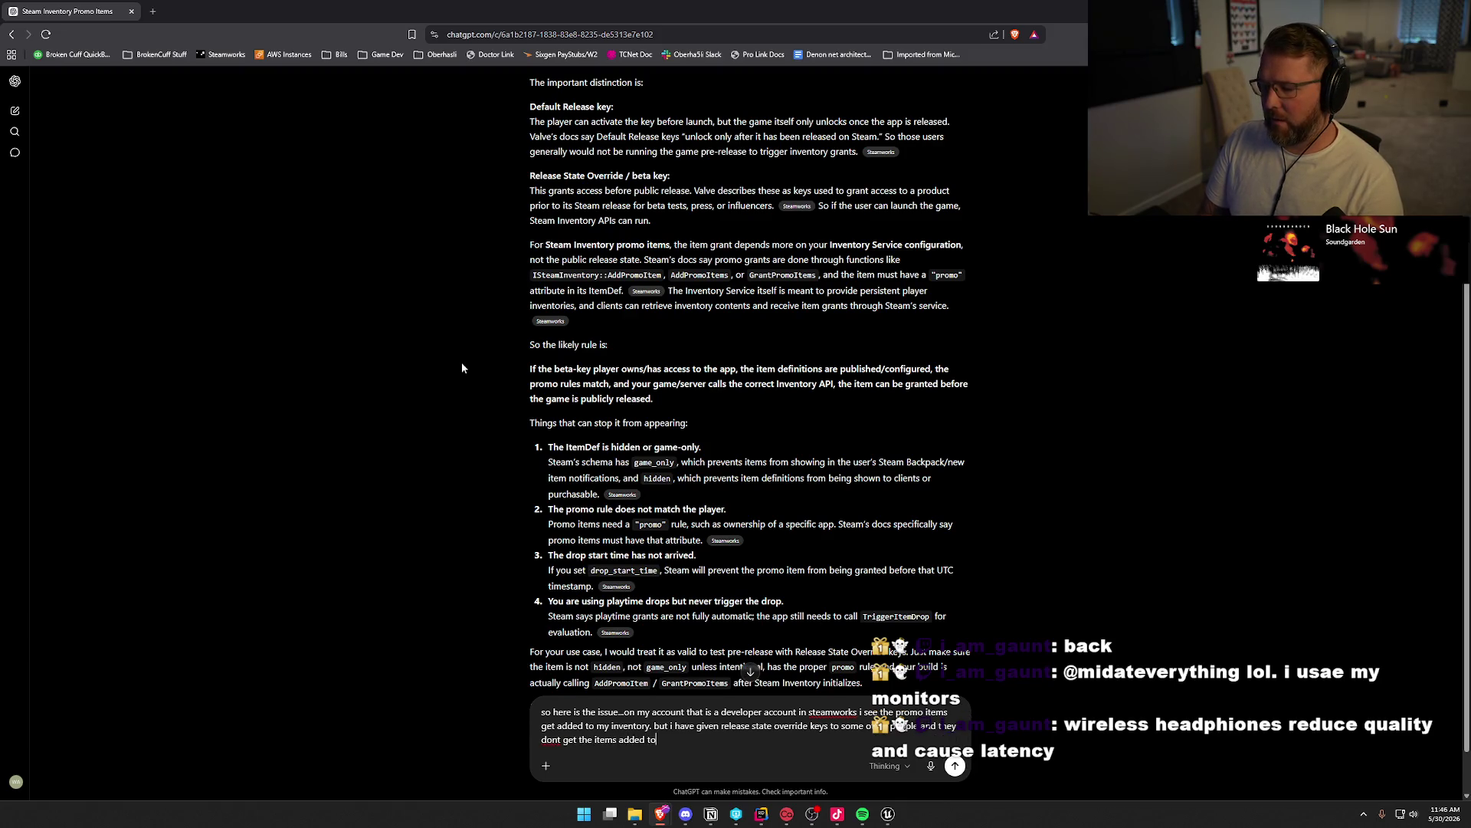
pyautogui.write('r inventoyr')
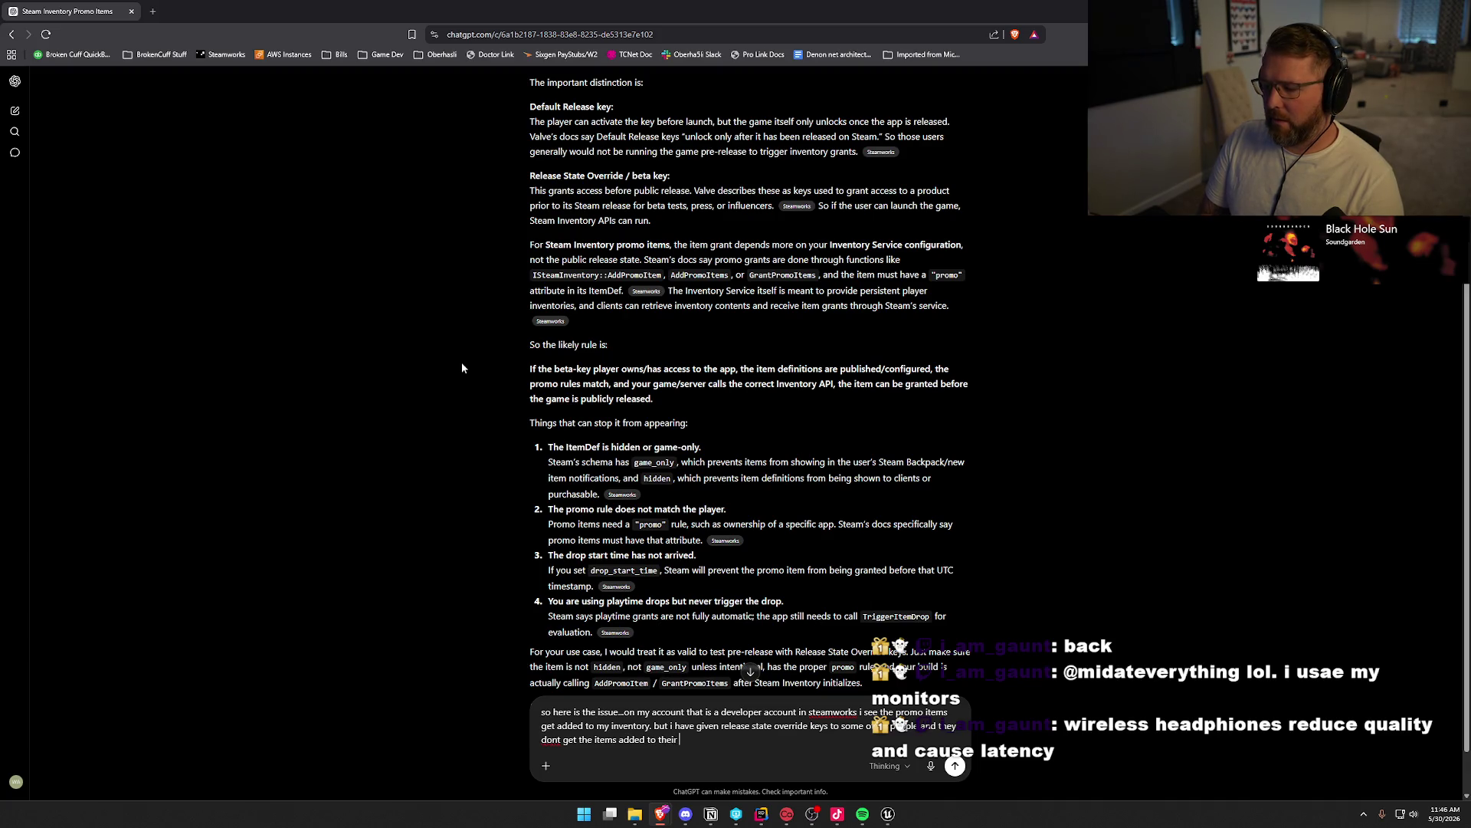
pyautogui.press('BackSpace')
pyautogui.press('BackSpace')
pyautogui.press('BackSpace')
pyautogui.write('ry')
pyautogui.press('Return')
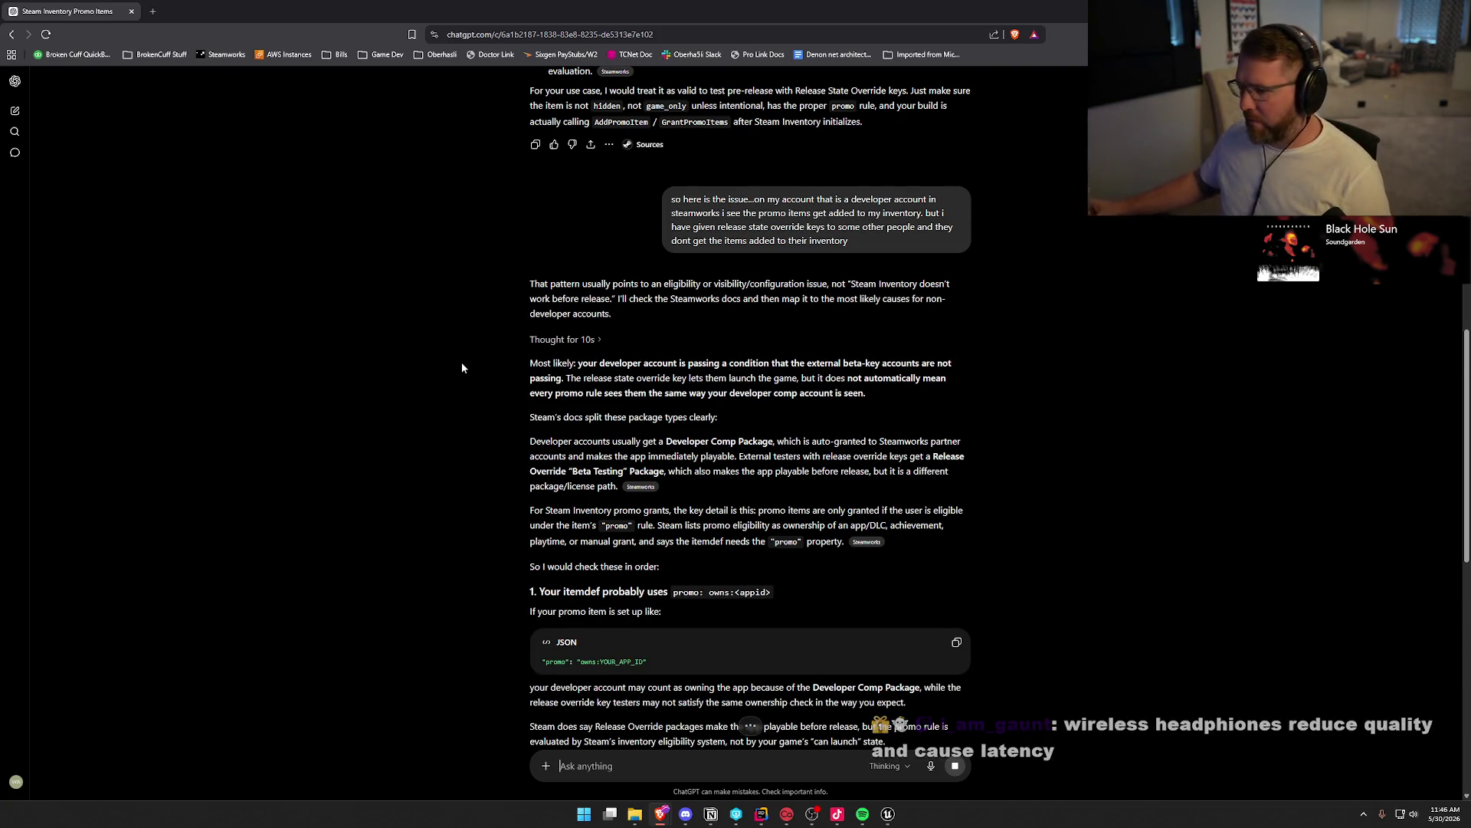
# Read the reply recommending a "promo": "manual" rule and calling AddPromoItem or GrantPromoItems
pyautogui.scroll(-3)
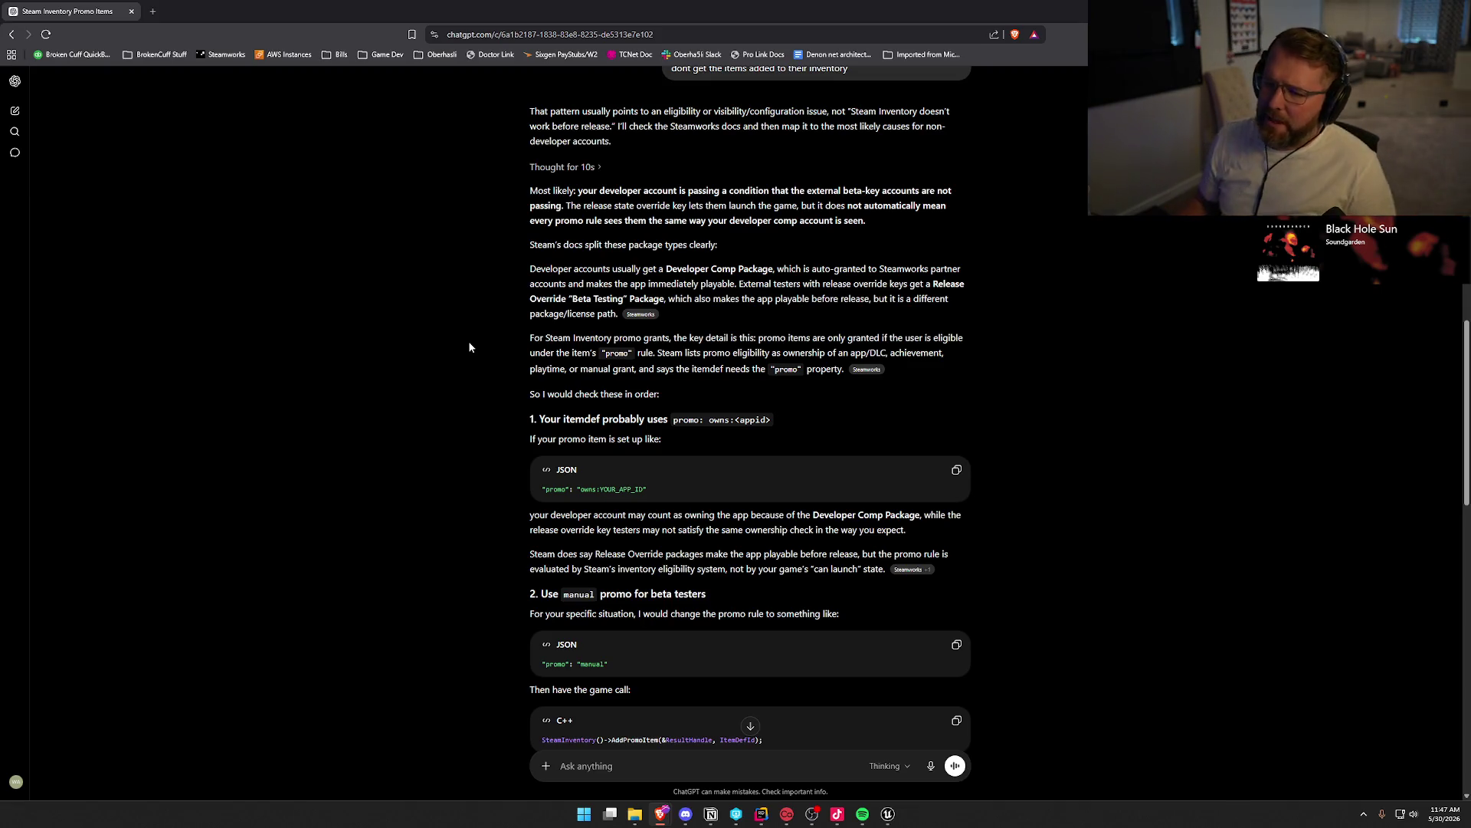
pyautogui.scroll(-3)
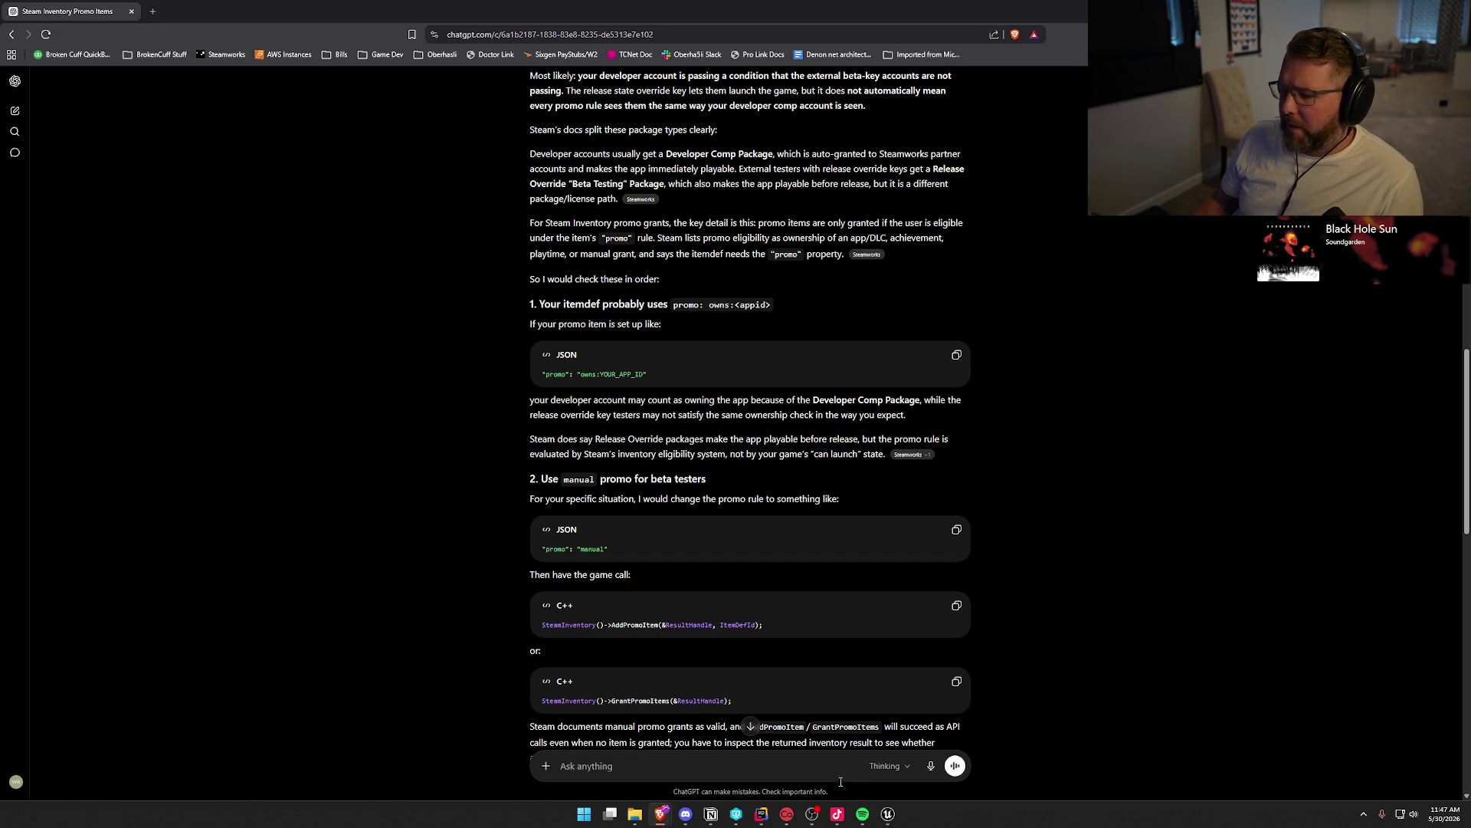
# Open SteamInventoryDef.json in Rider and select the item 4081 "Cats n Stuff" definition
pyautogui.click(761, 814)
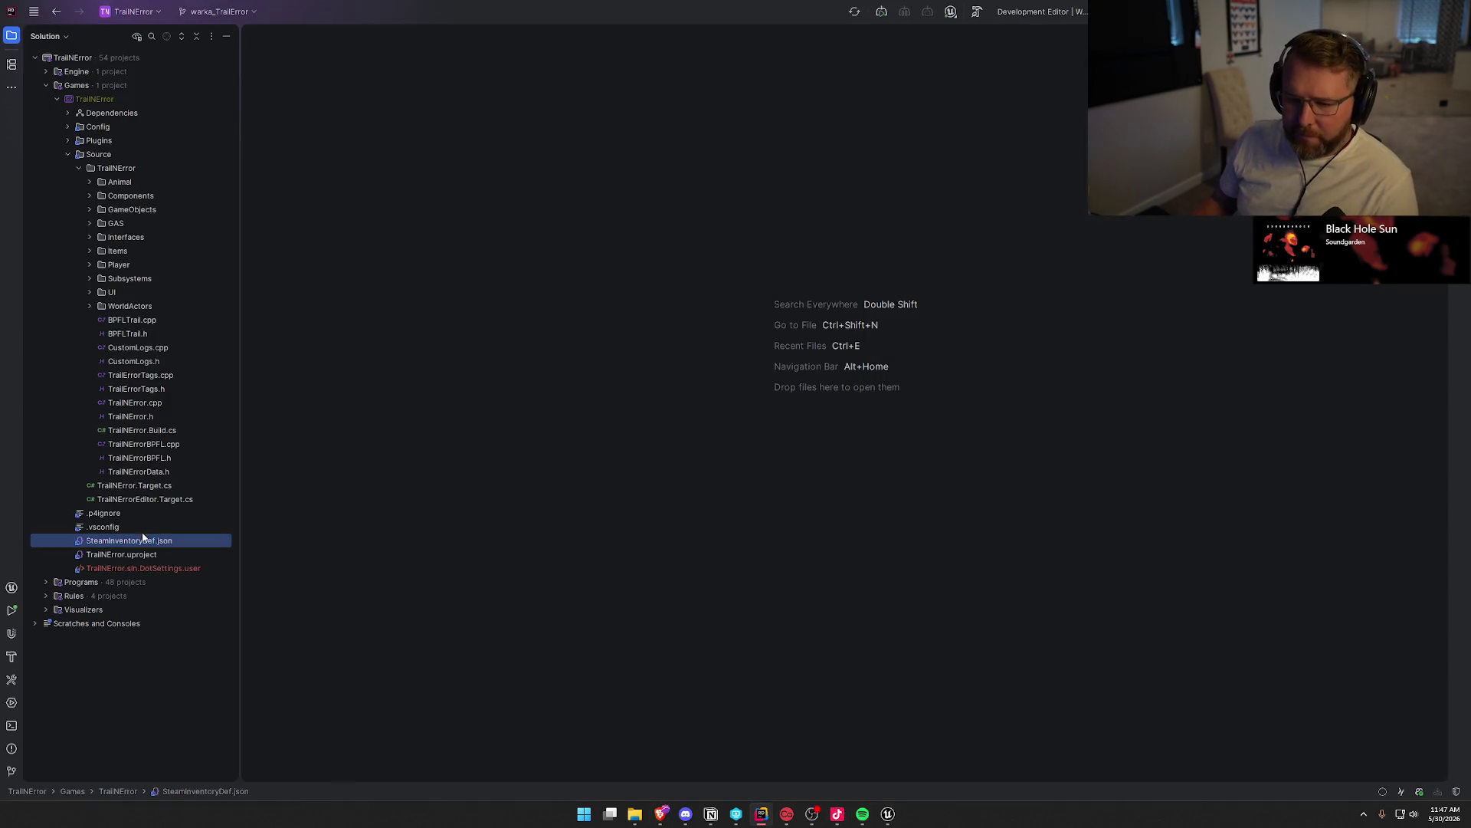
pyautogui.doubleClick(142, 543)
pyautogui.click(315, 476)
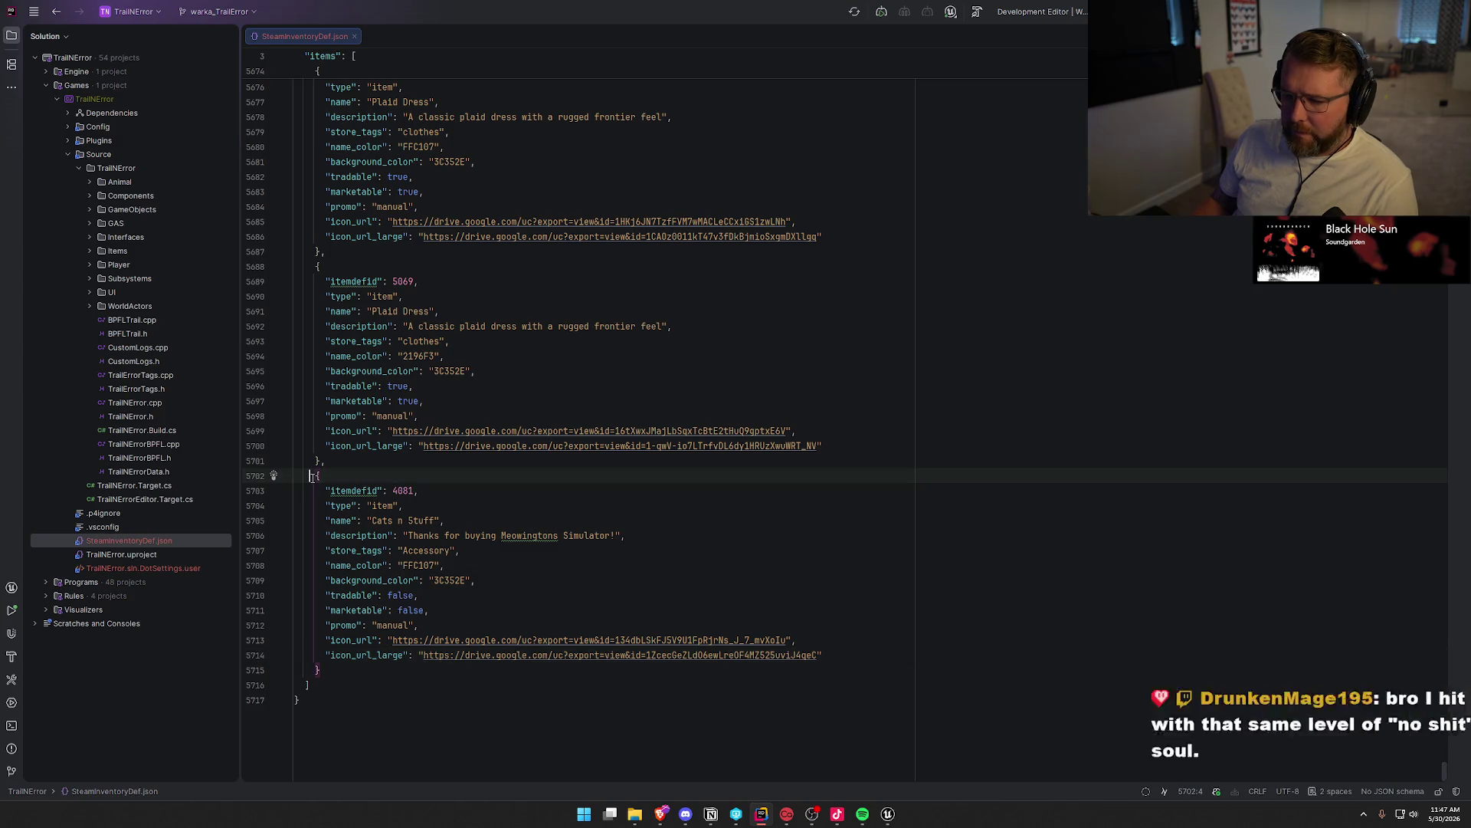
pyautogui.click(335, 666)
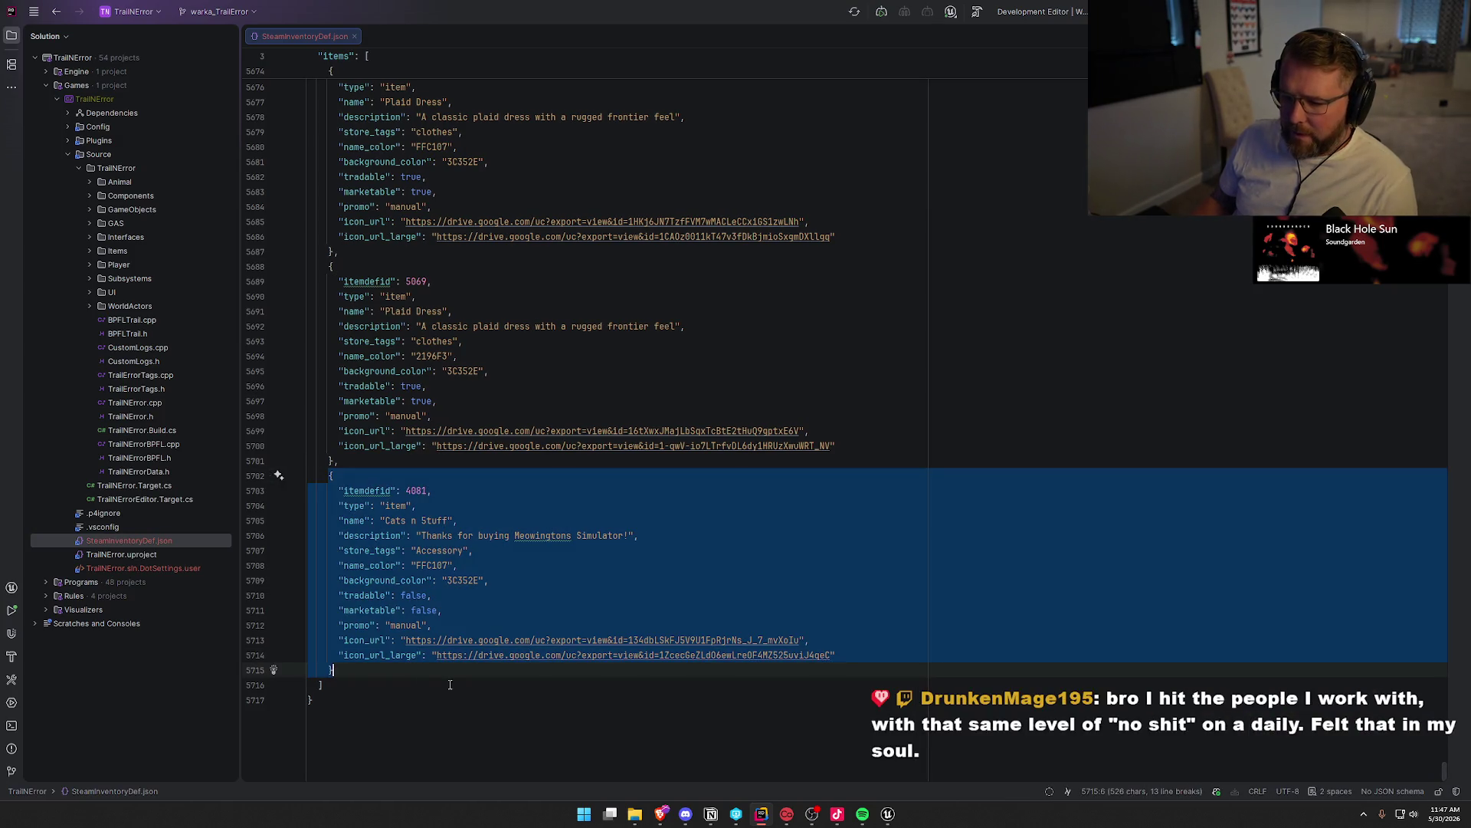
pyautogui.hotkey('alt', 'Tab')
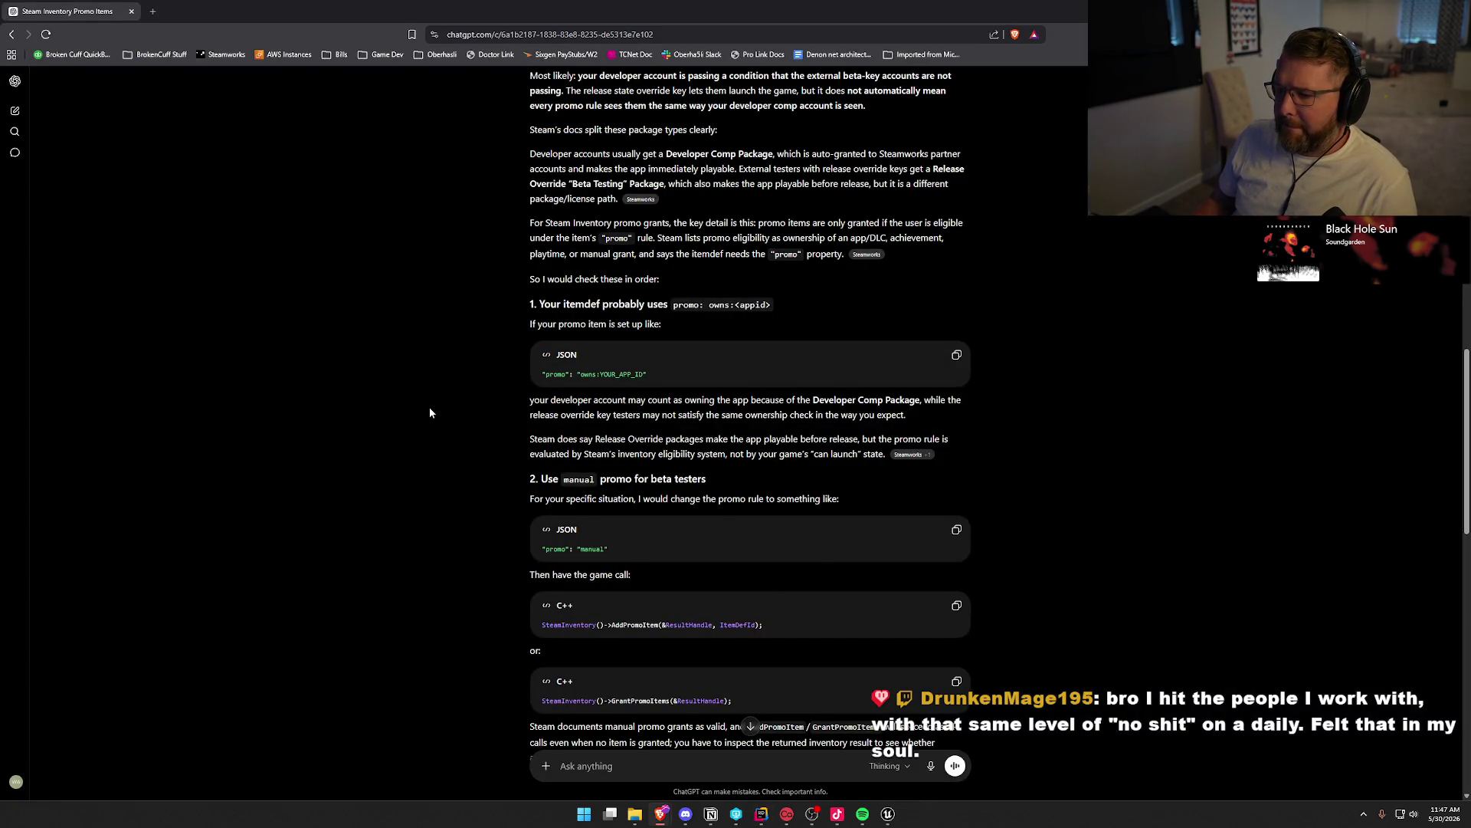
pyautogui.scroll(-3)
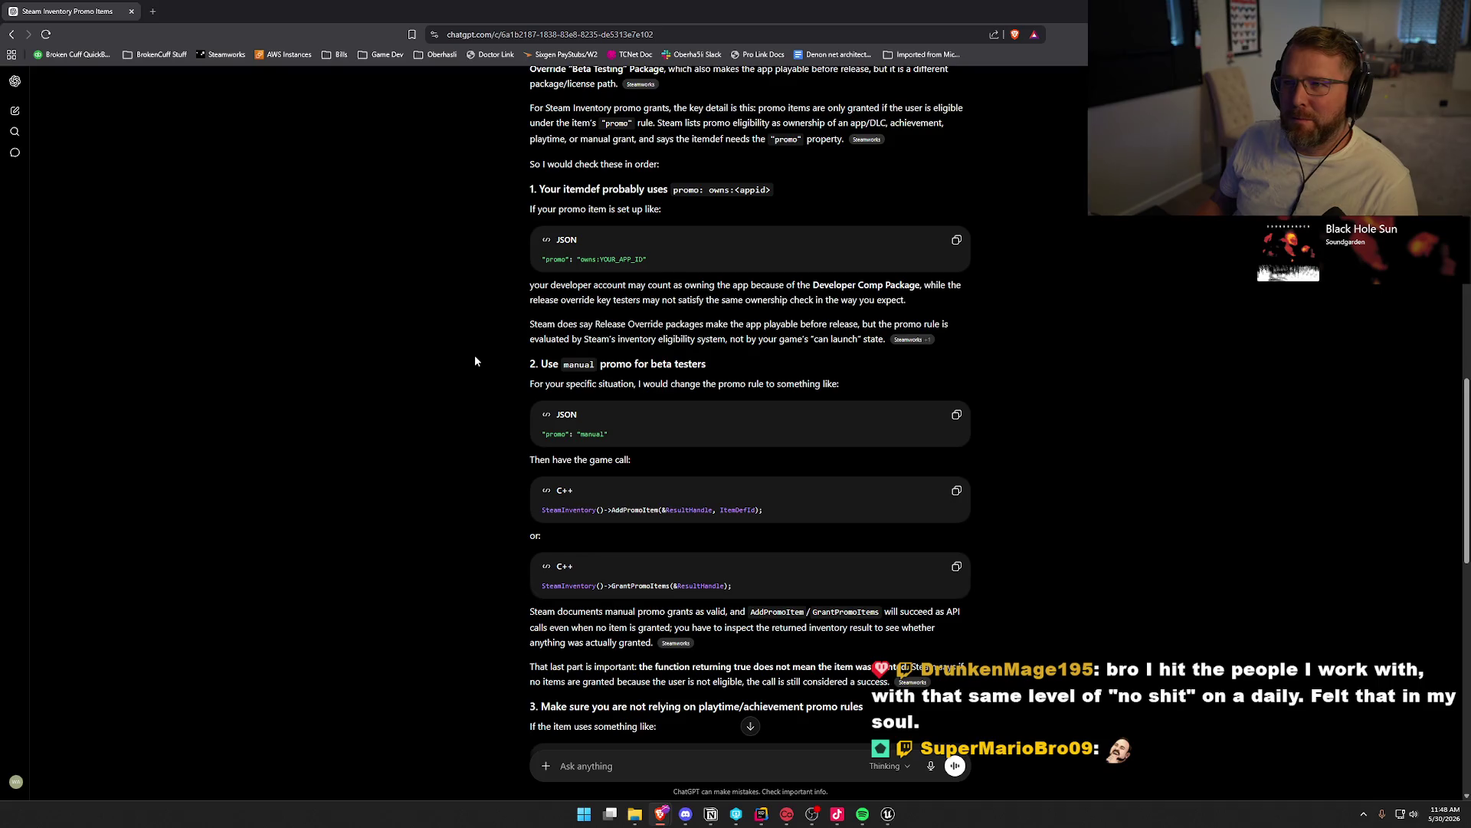
pyautogui.scroll(-3)
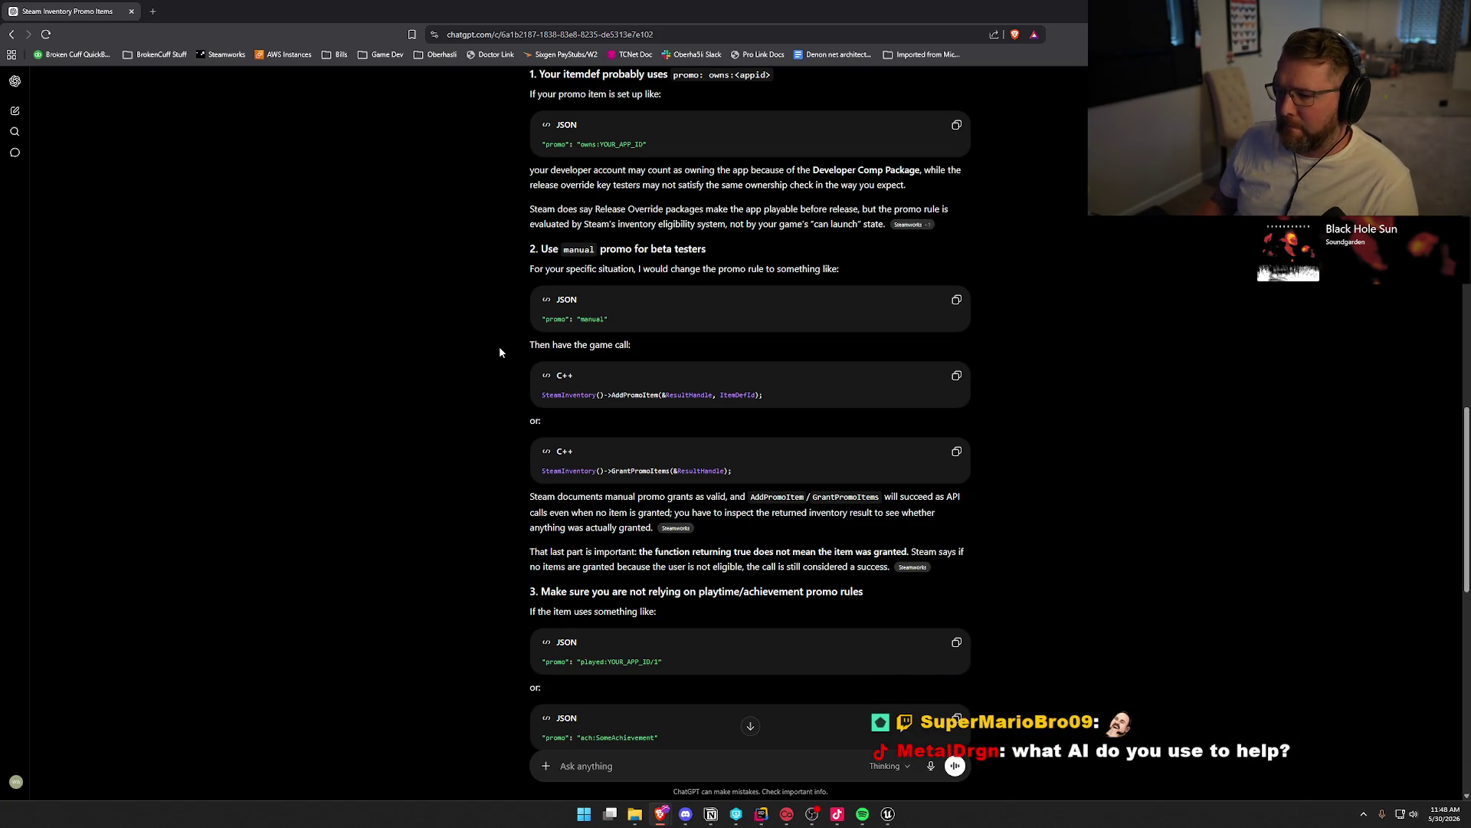
pyautogui.scroll(-3)
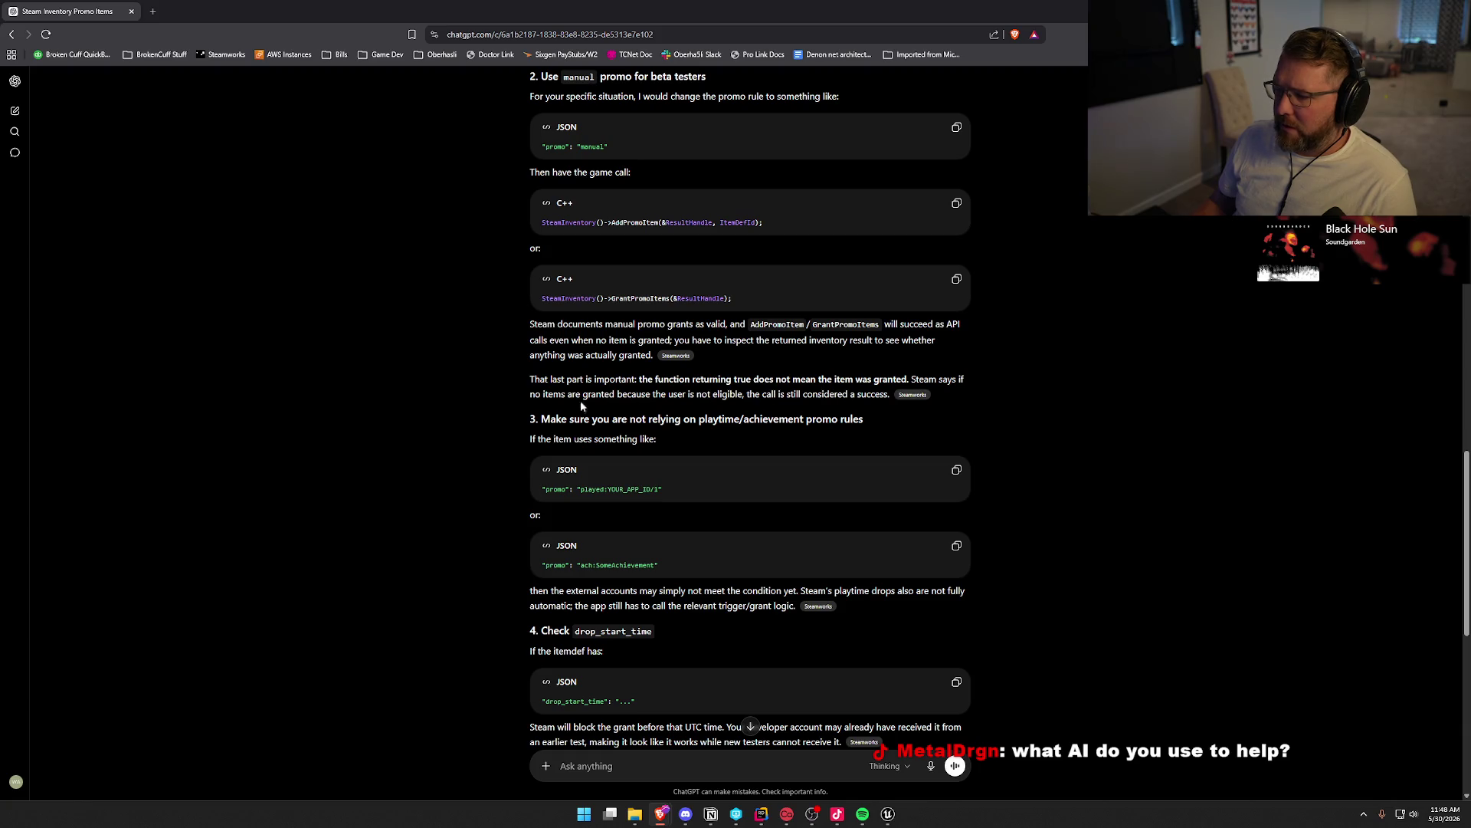
pyautogui.scroll(-3)
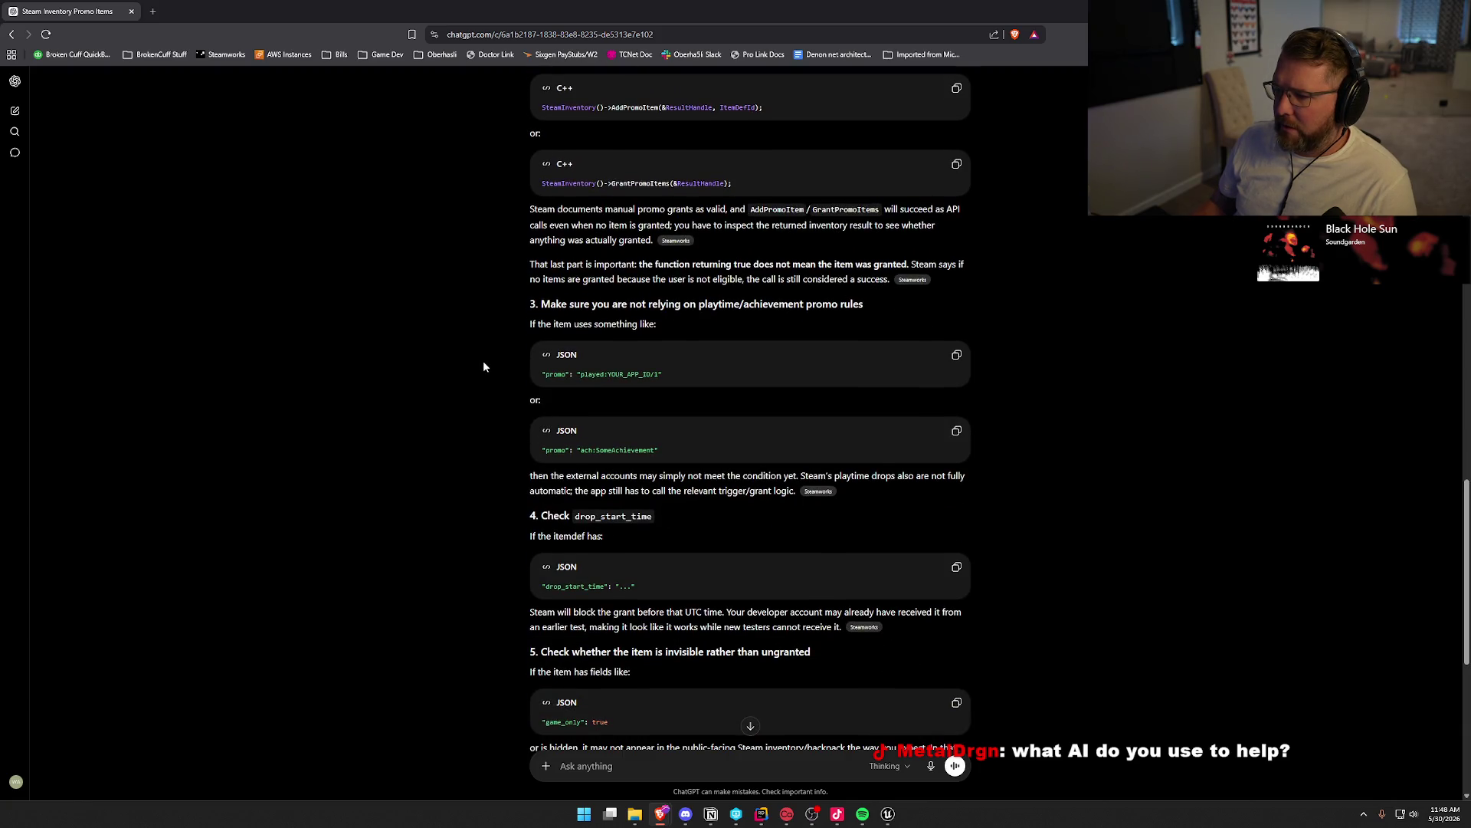
pyautogui.scroll(-3)
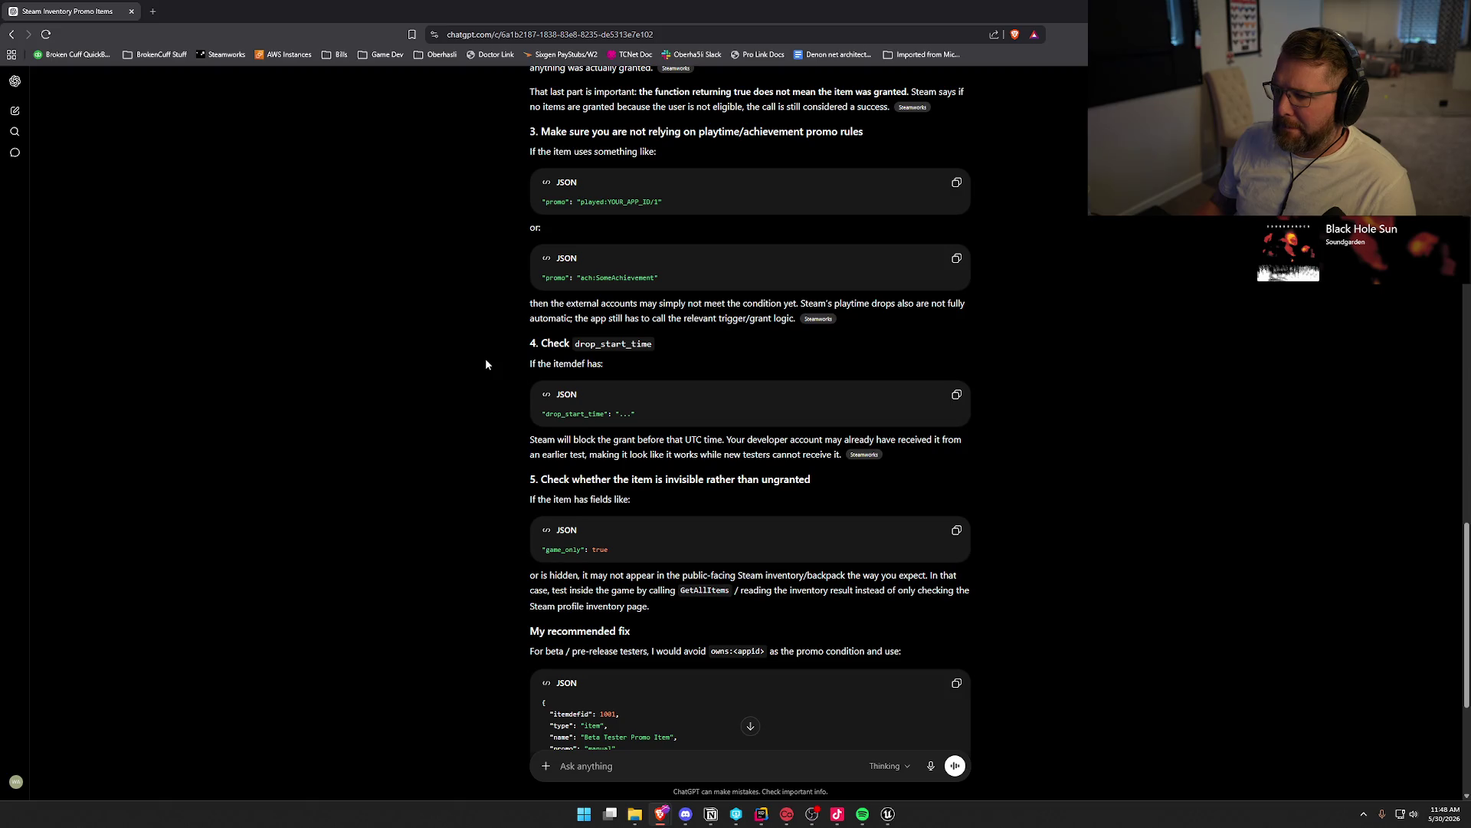
pyautogui.scroll(-3)
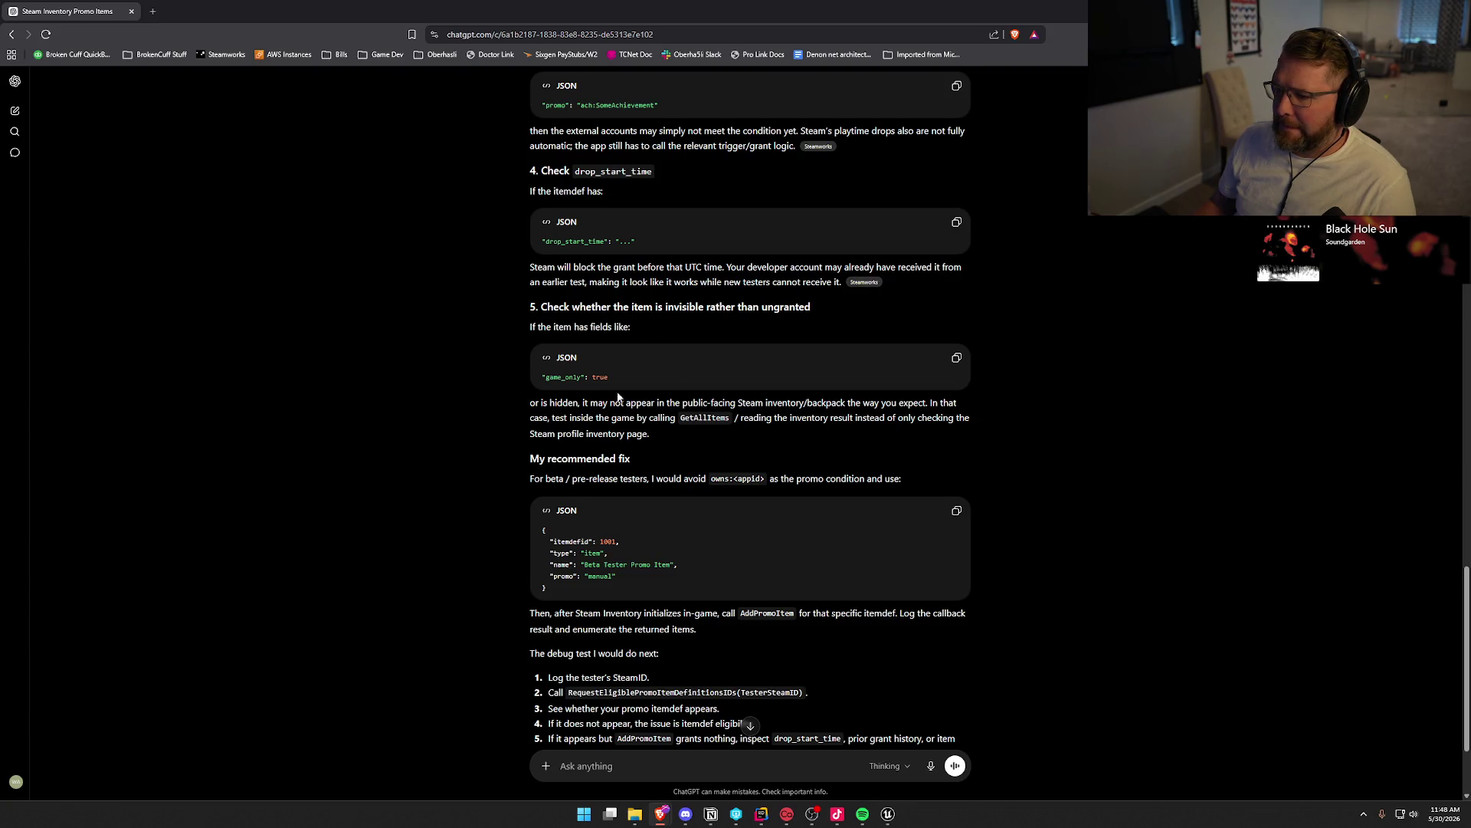
pyautogui.scroll(-3)
pyautogui.scroll(-3)
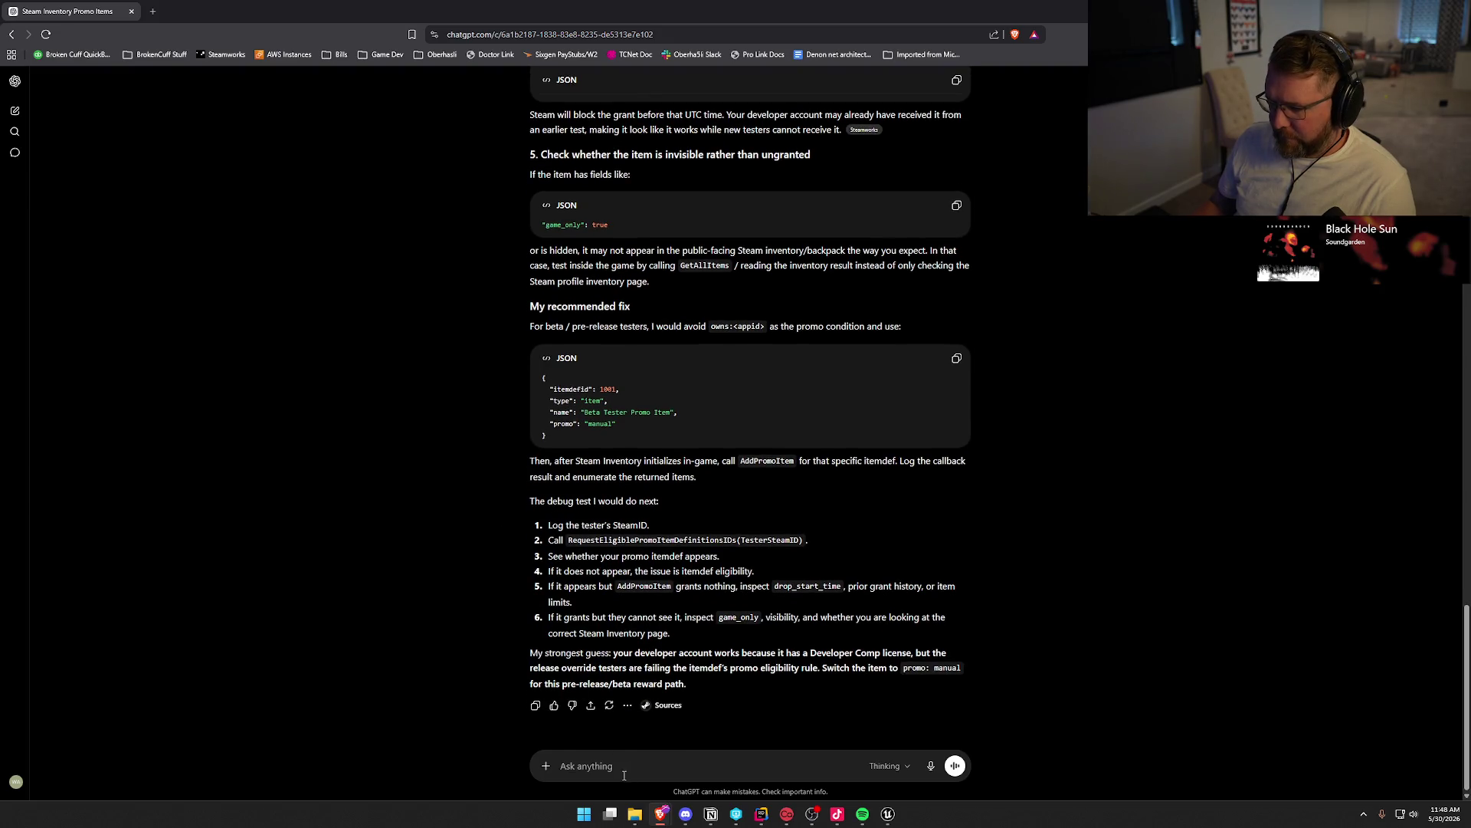
# Send ChatGPT the question with the pasted "promo": "manual" item JSON and read its reply
pyautogui.write('below i')
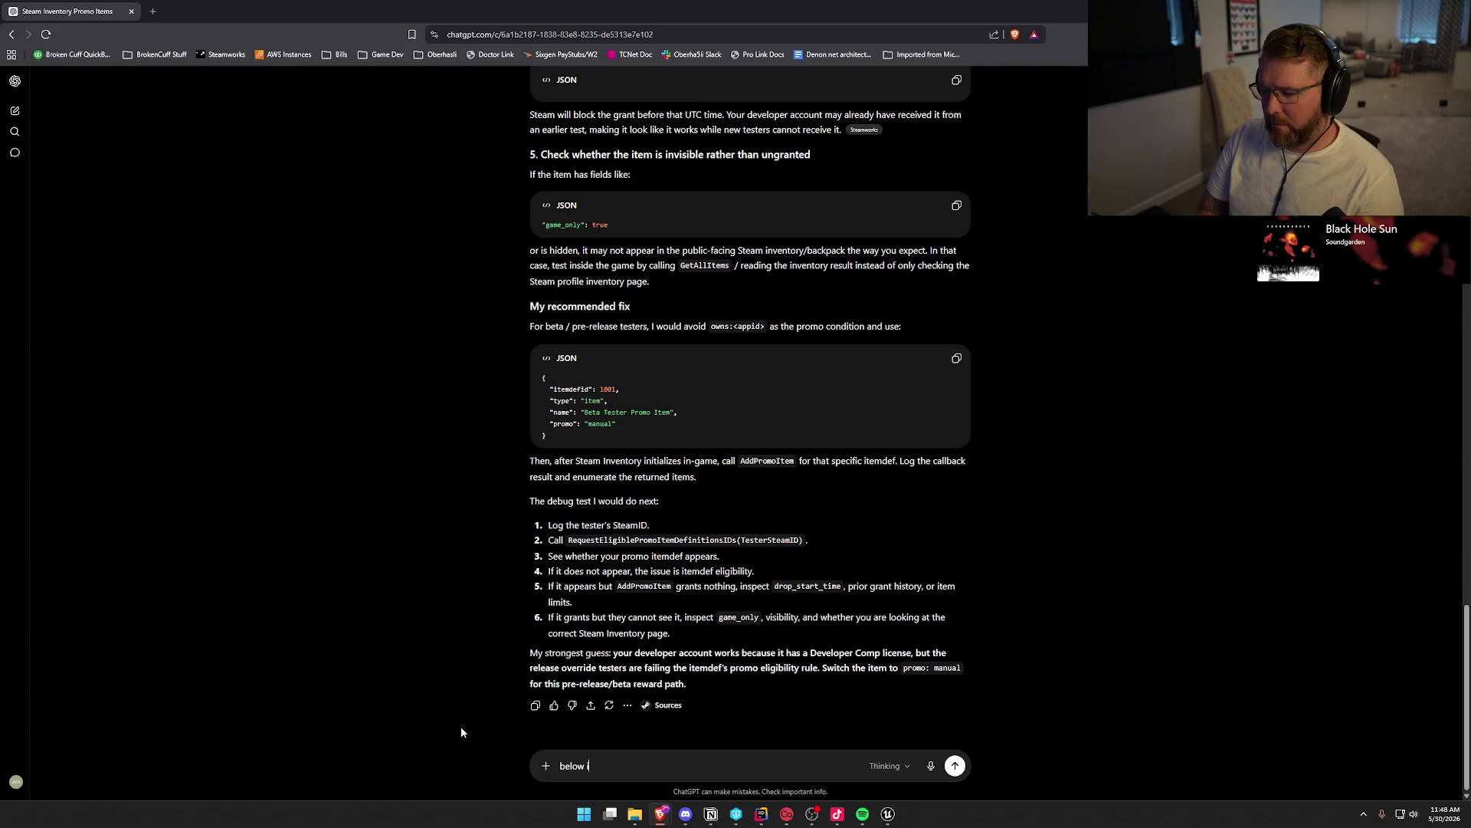
pyautogui.write('s an example ')
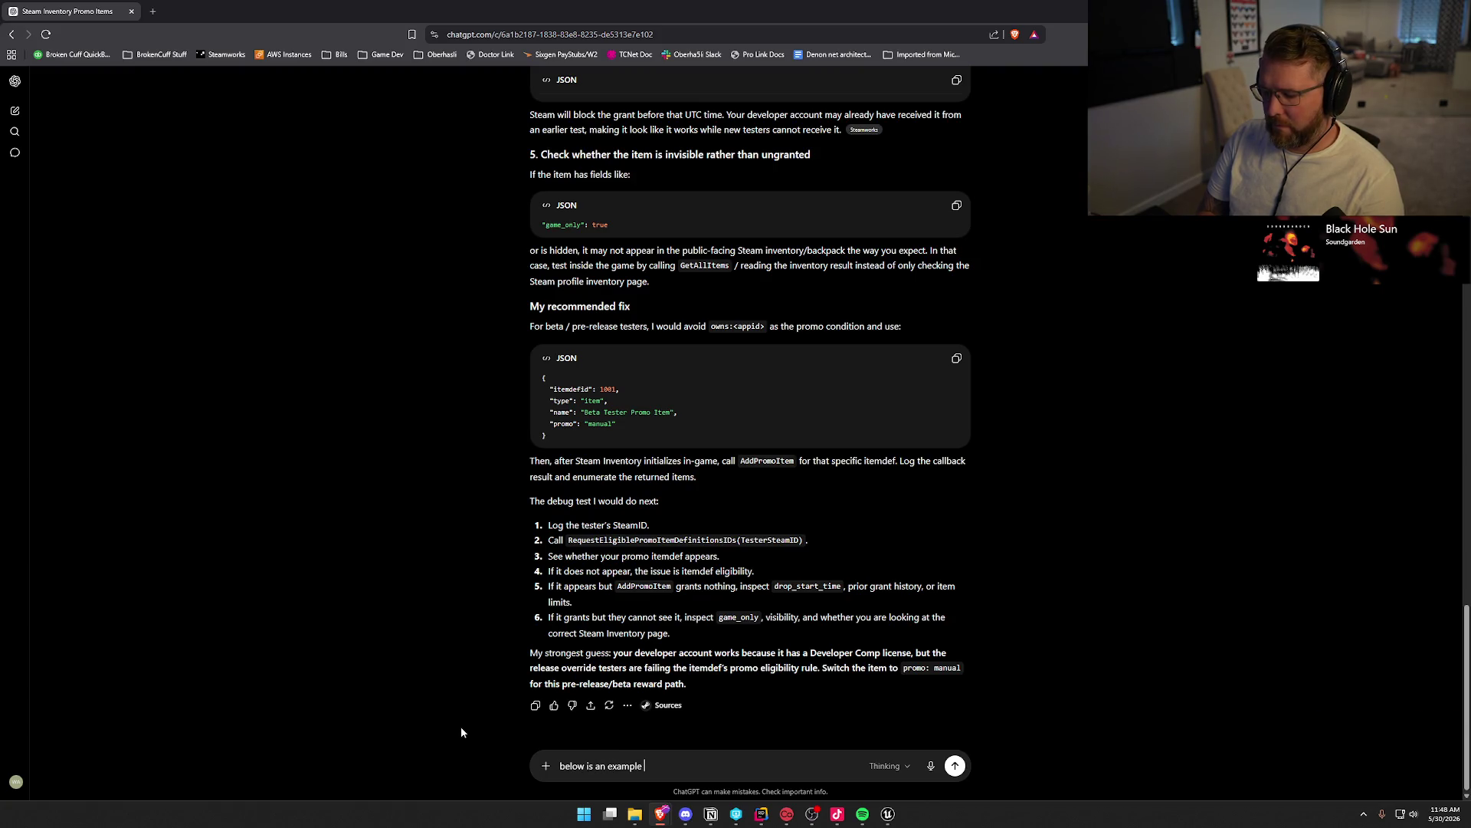
pyautogui.write('from my json file of')
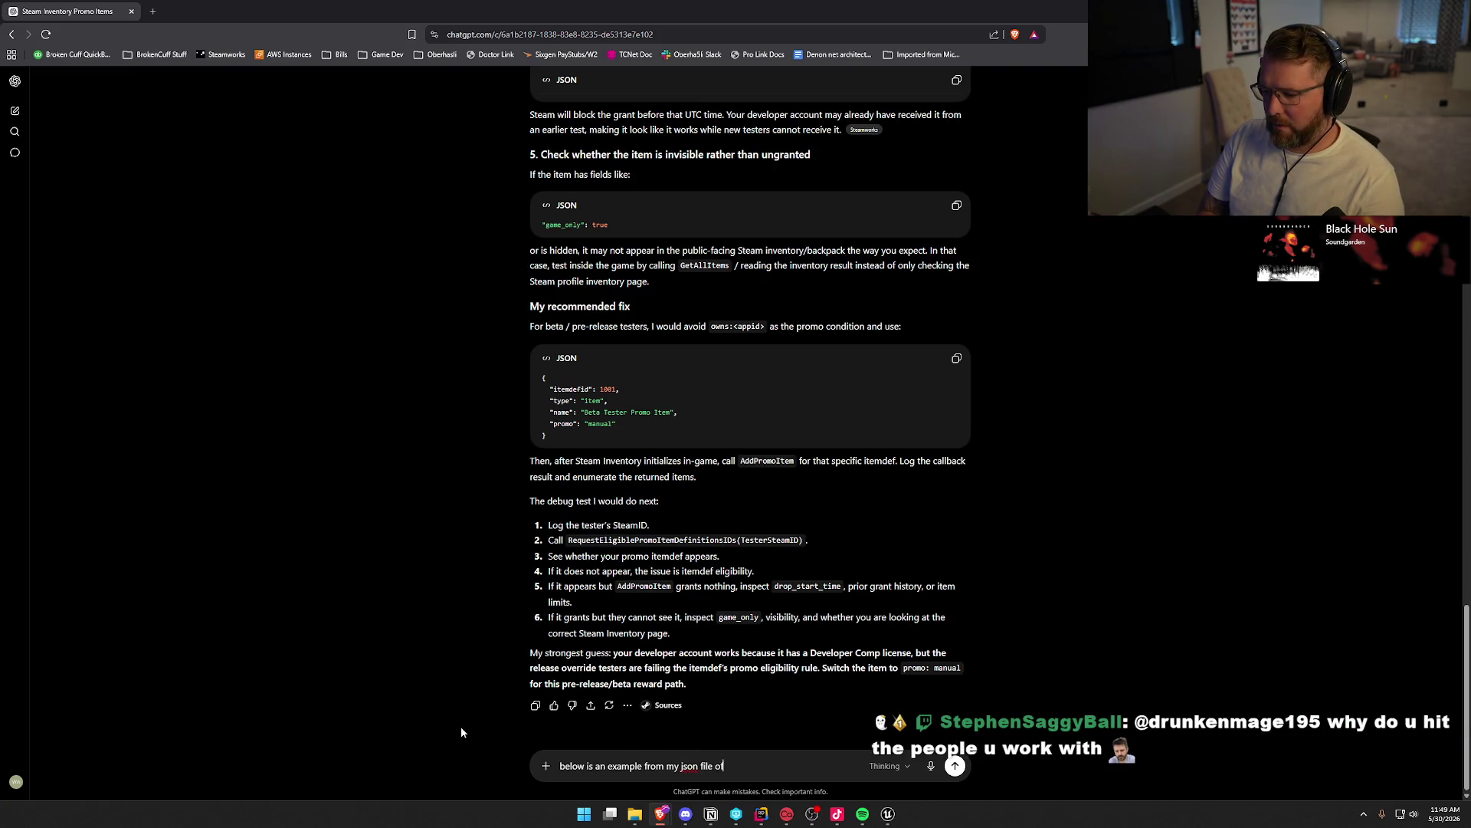
pyautogui.write(' what the item')
pyautogui.write('s look like. ')
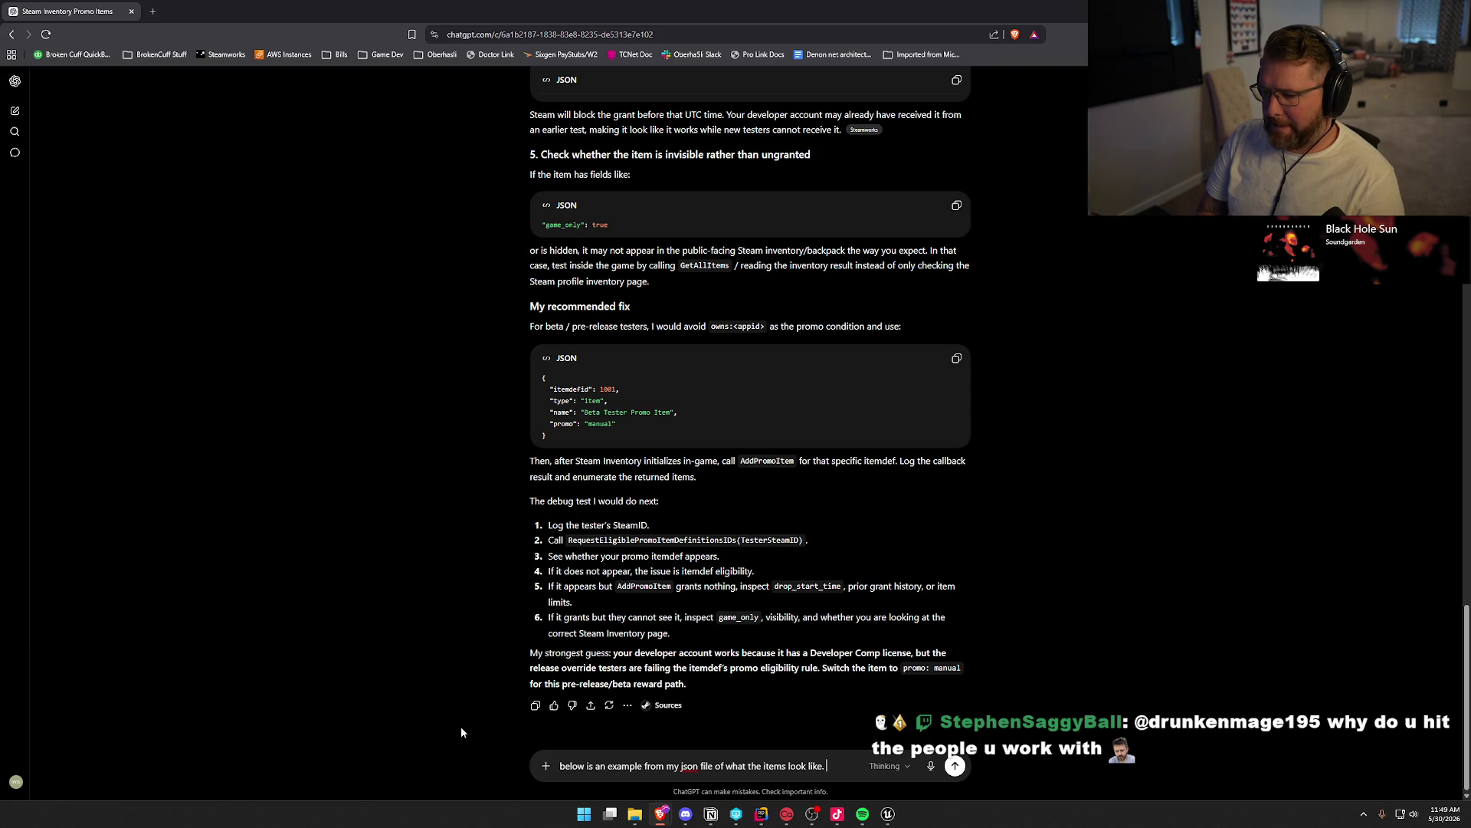
pyautogui.write('and i am using the ad')
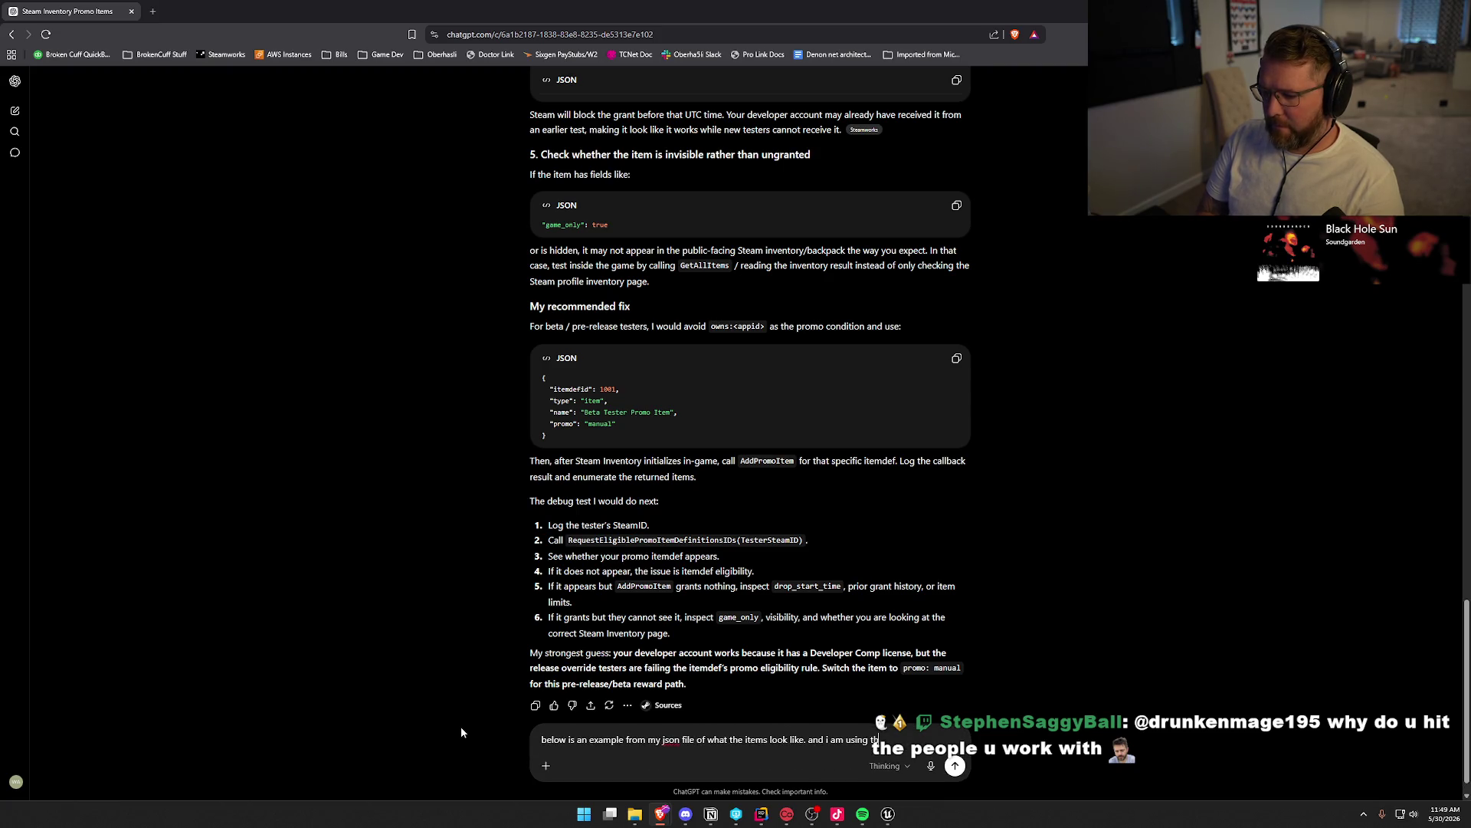
pyautogui.write('d pr')
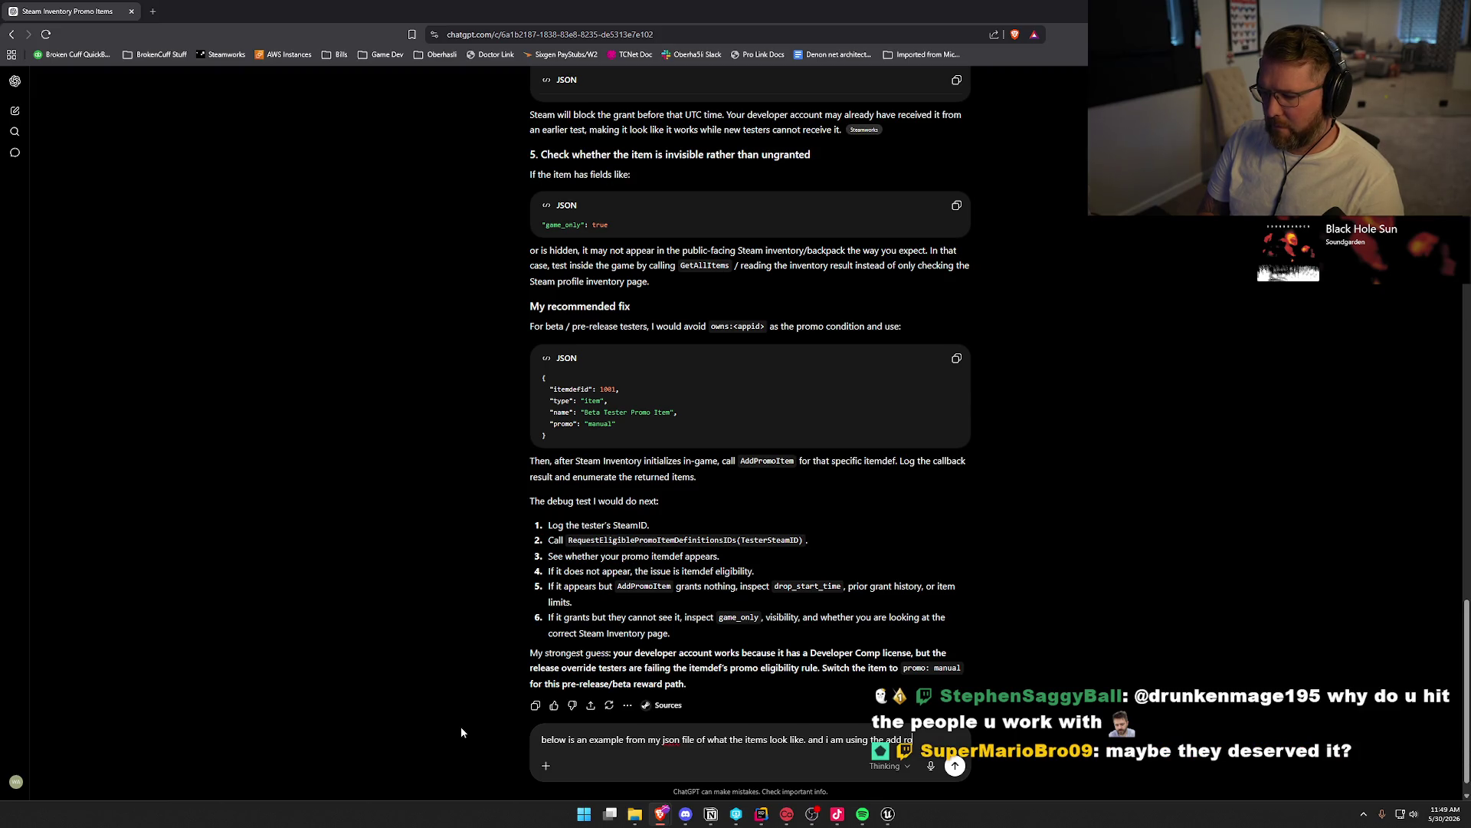
pyautogui.write('omo item function ')
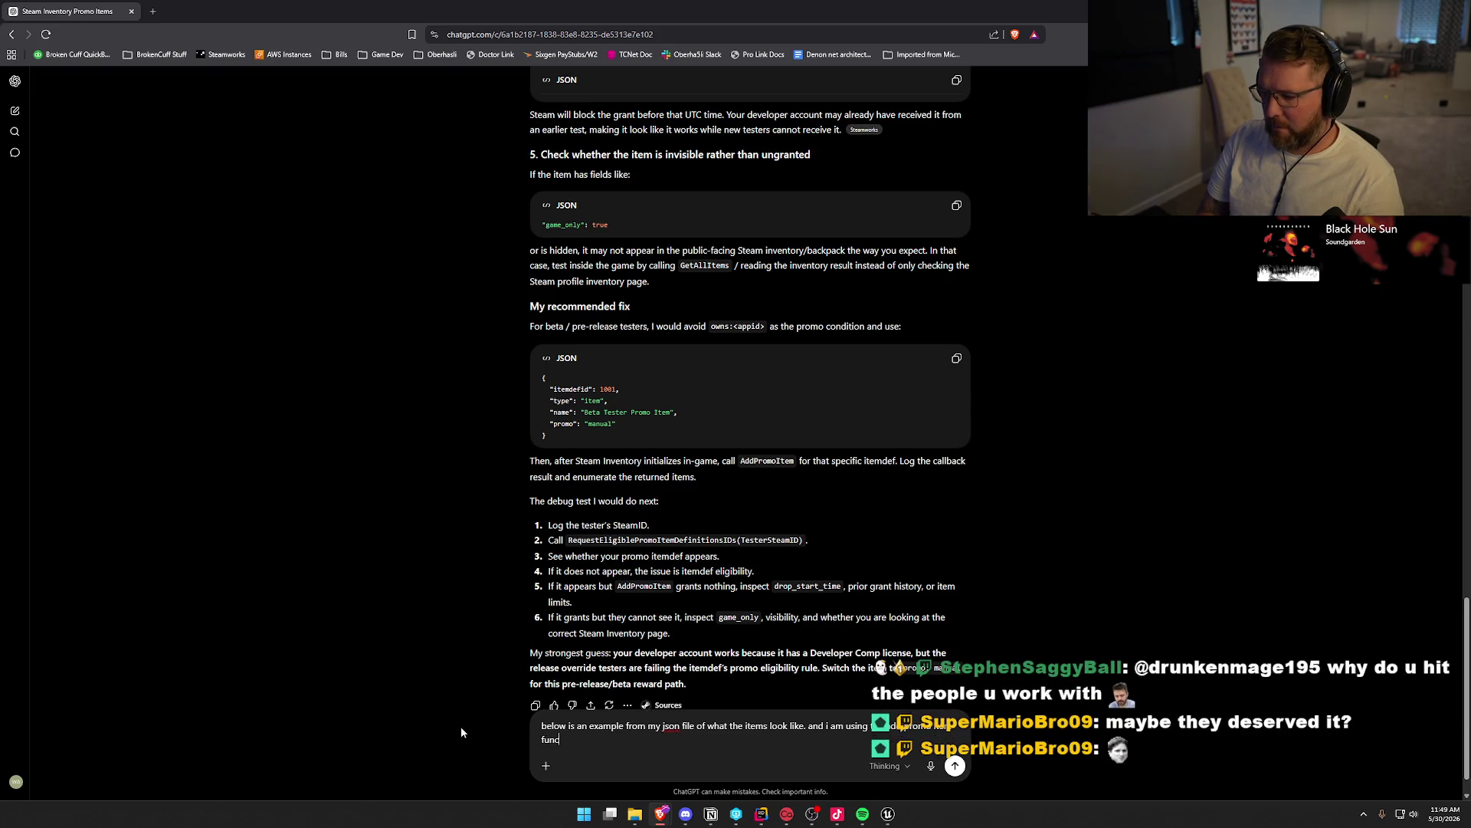
pyautogui.write('in game to giv')
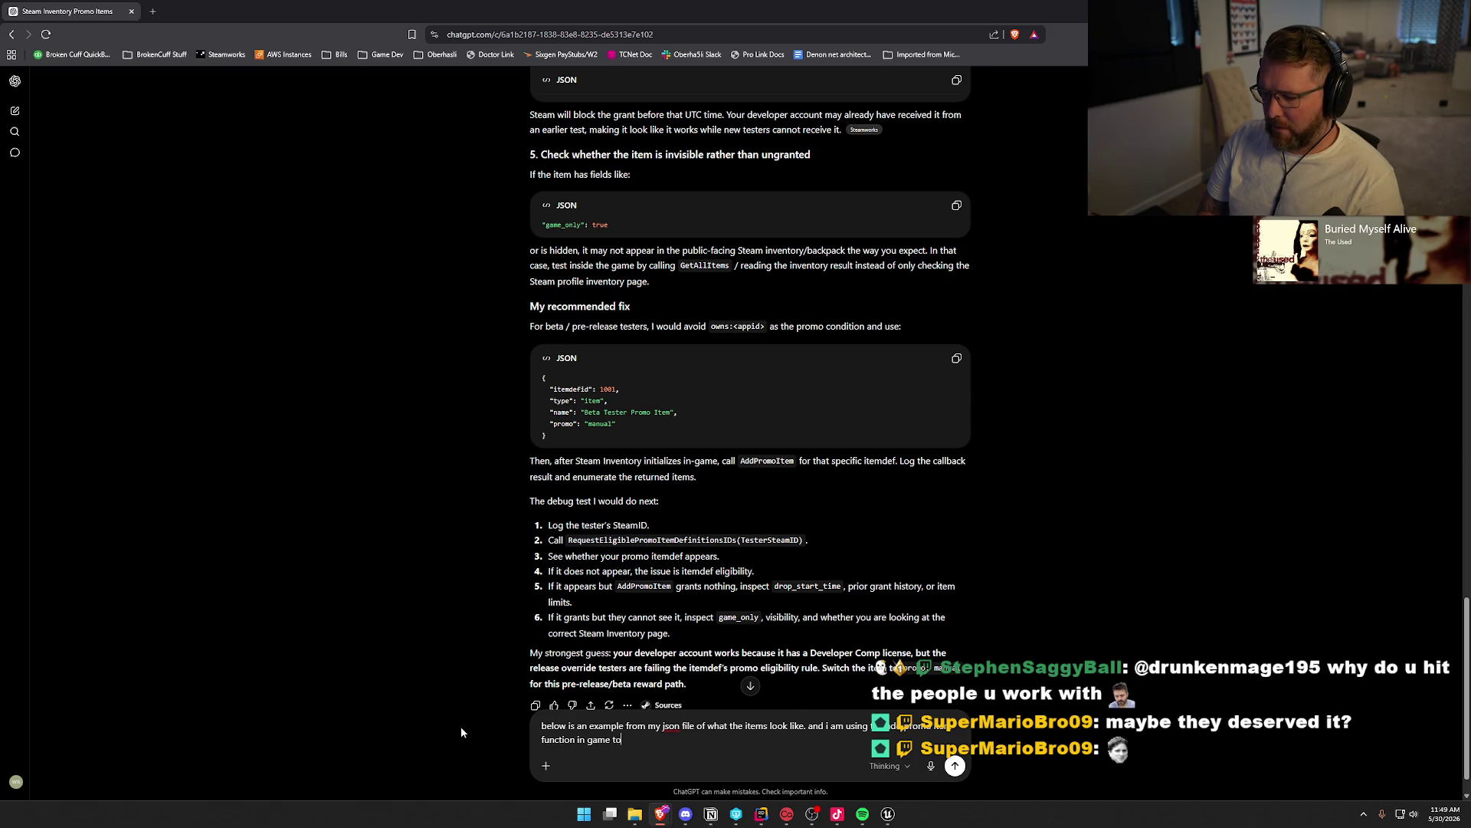
pyautogui.write('e them the items wh')
pyautogui.write('en they comple')
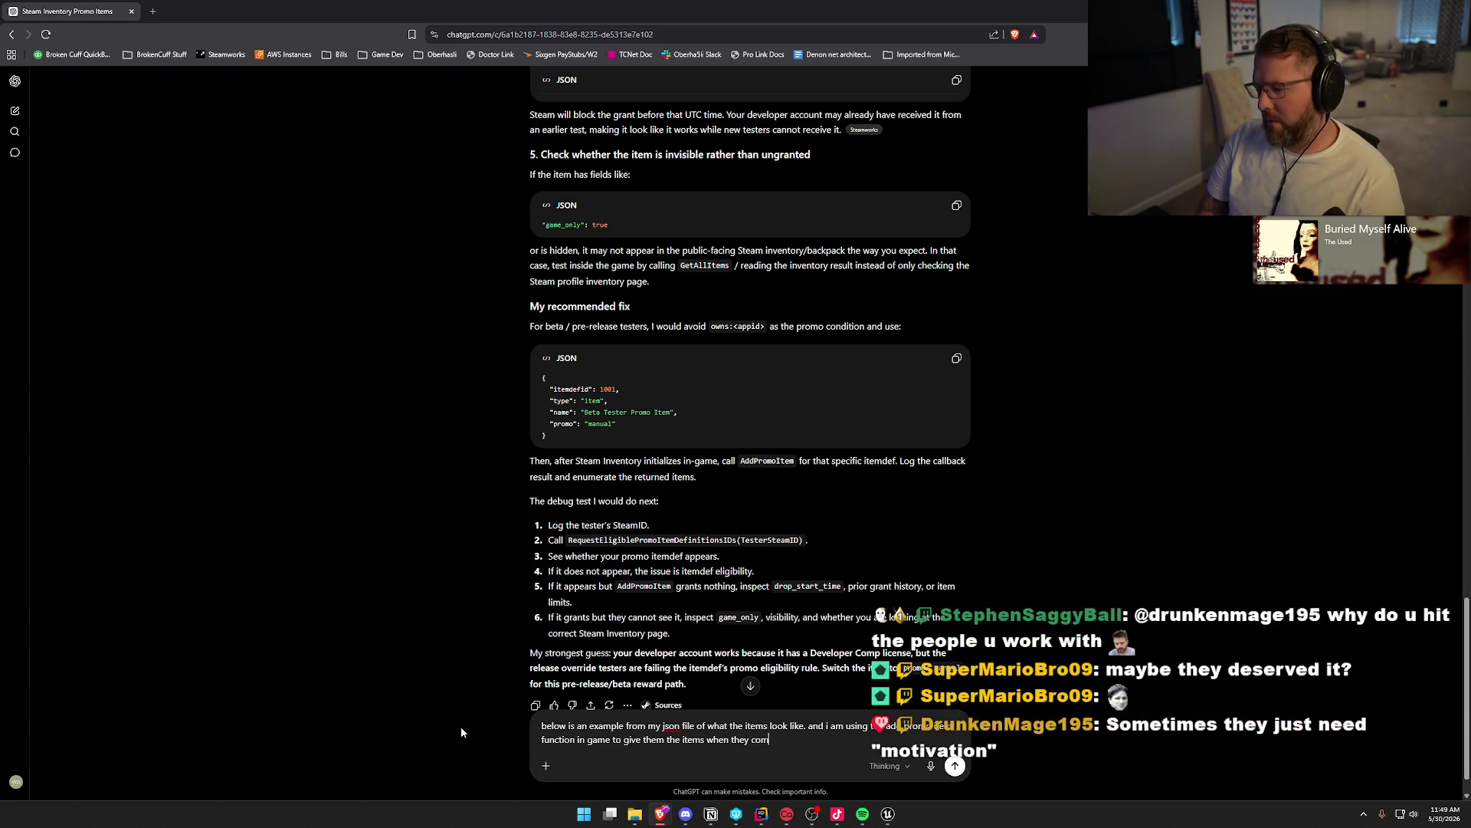
pyautogui.write('te actions in the ga')
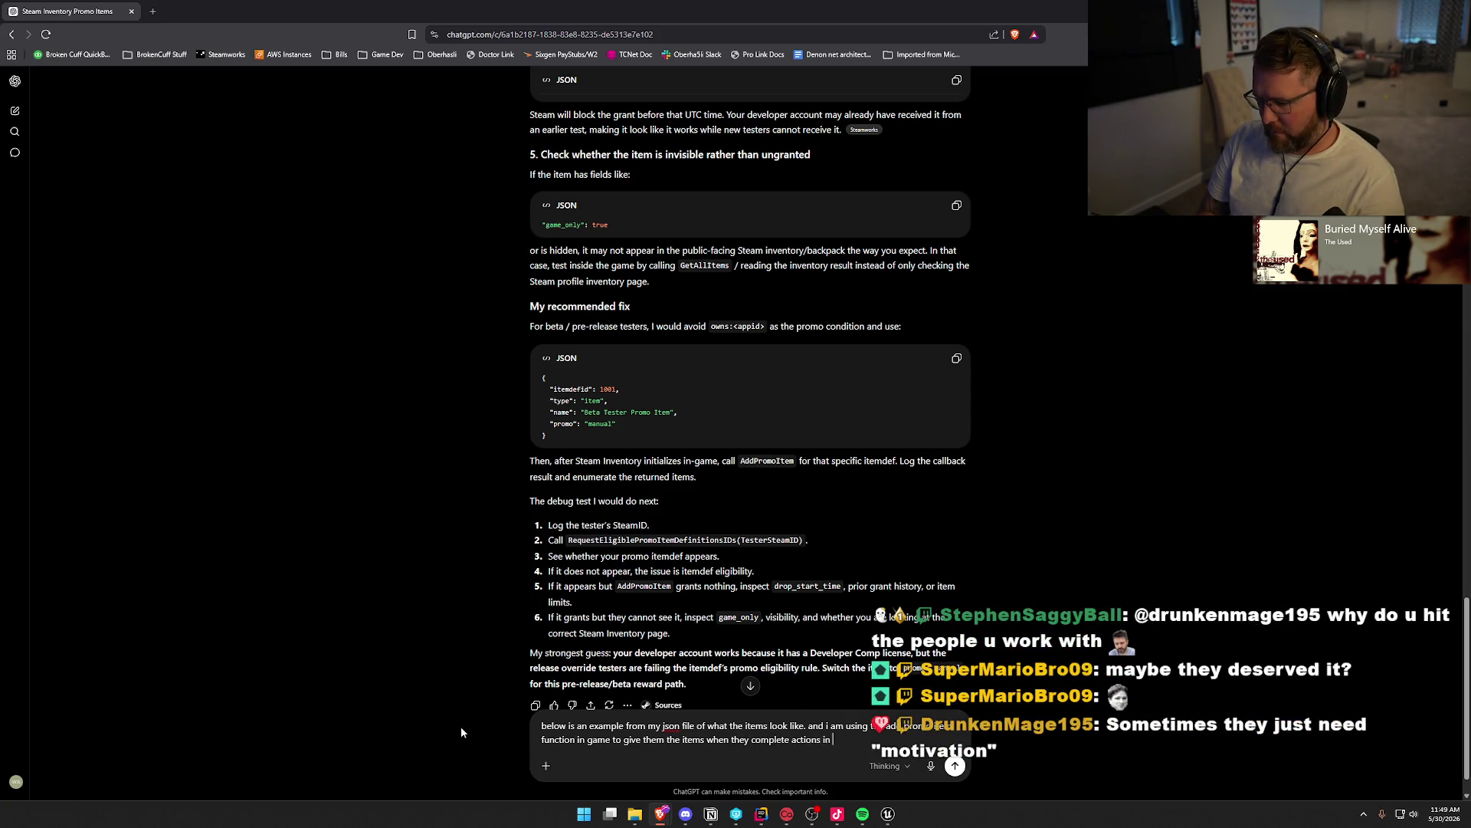
pyautogui.write('me')
pyautogui.hotkey('shift', 'Return')
pyautogui.hotkey('shift', 'Return')
pyautogui.hotkey('ctrl', 'v')
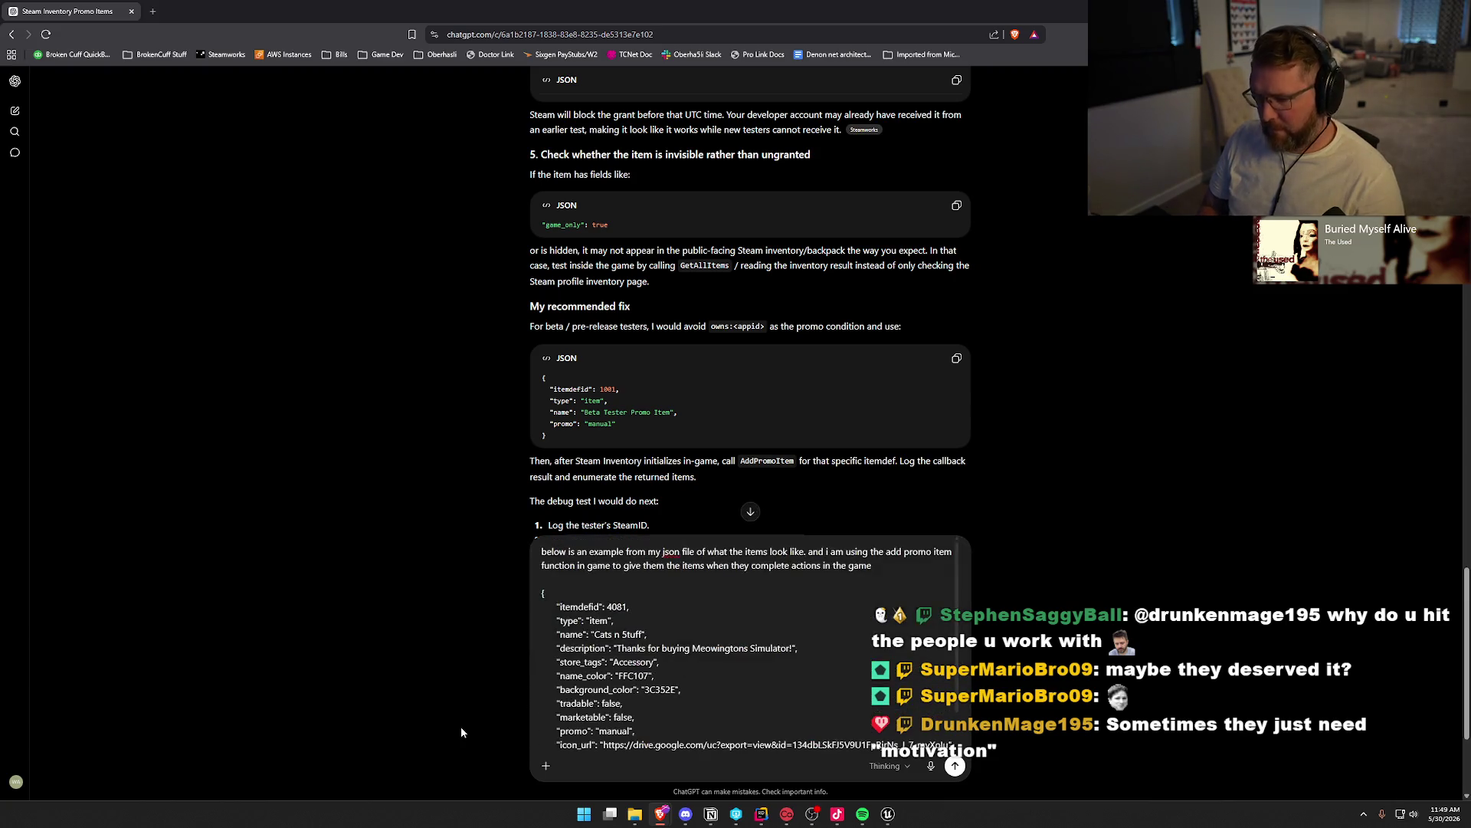
pyautogui.press('Return')
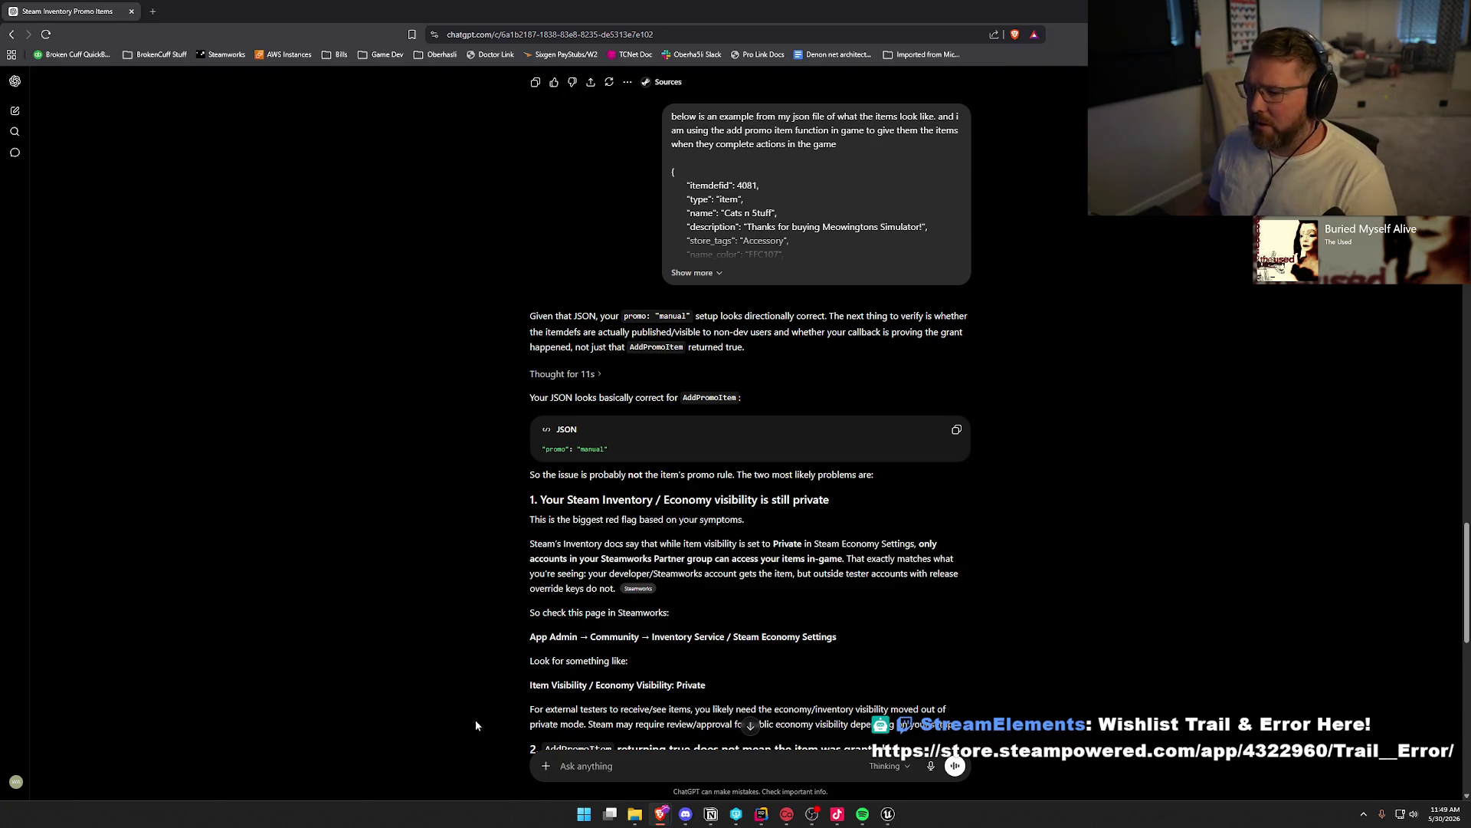
pyautogui.scroll(-3)
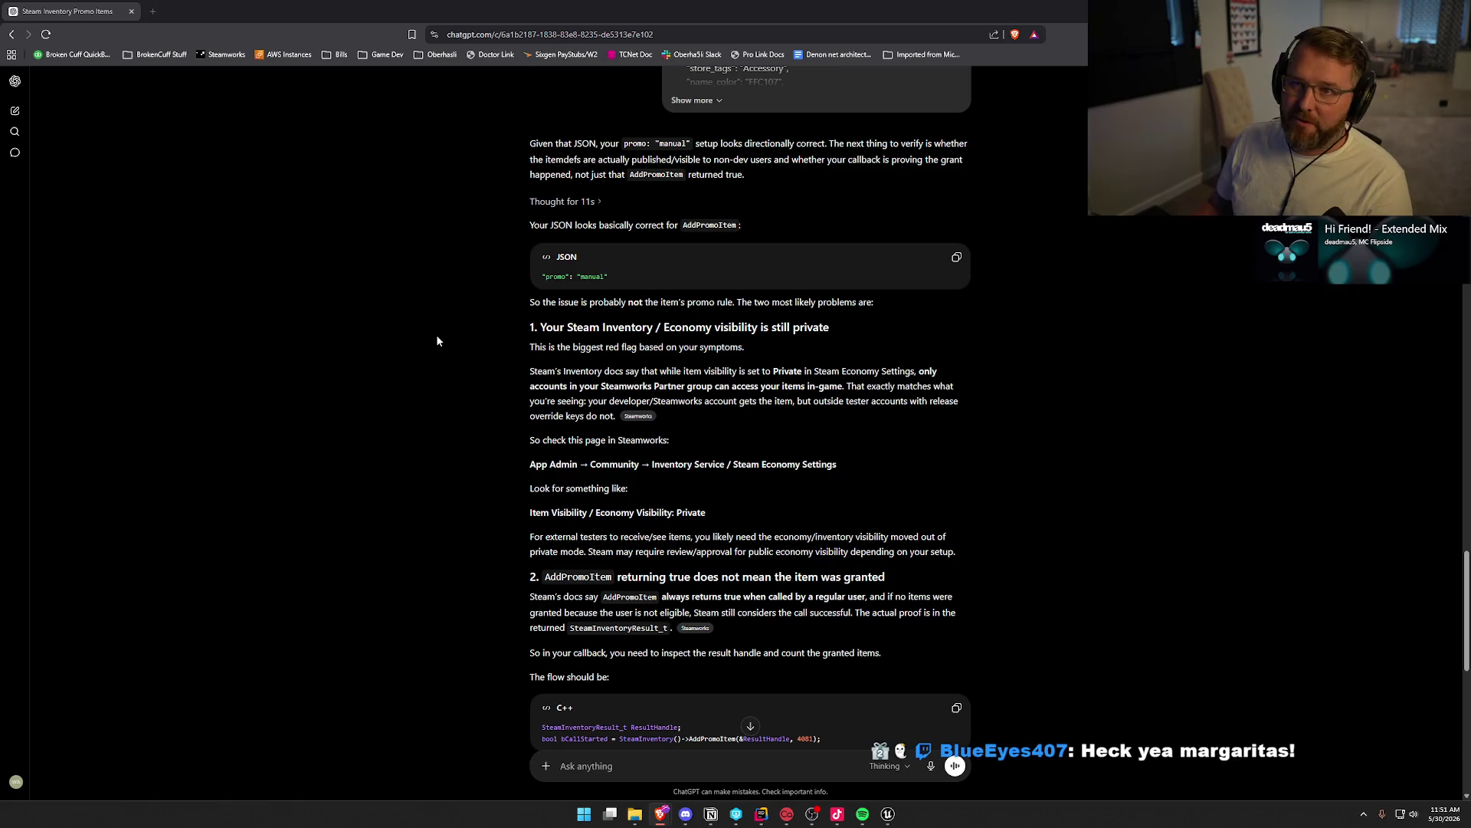
pyautogui.scroll(-3)
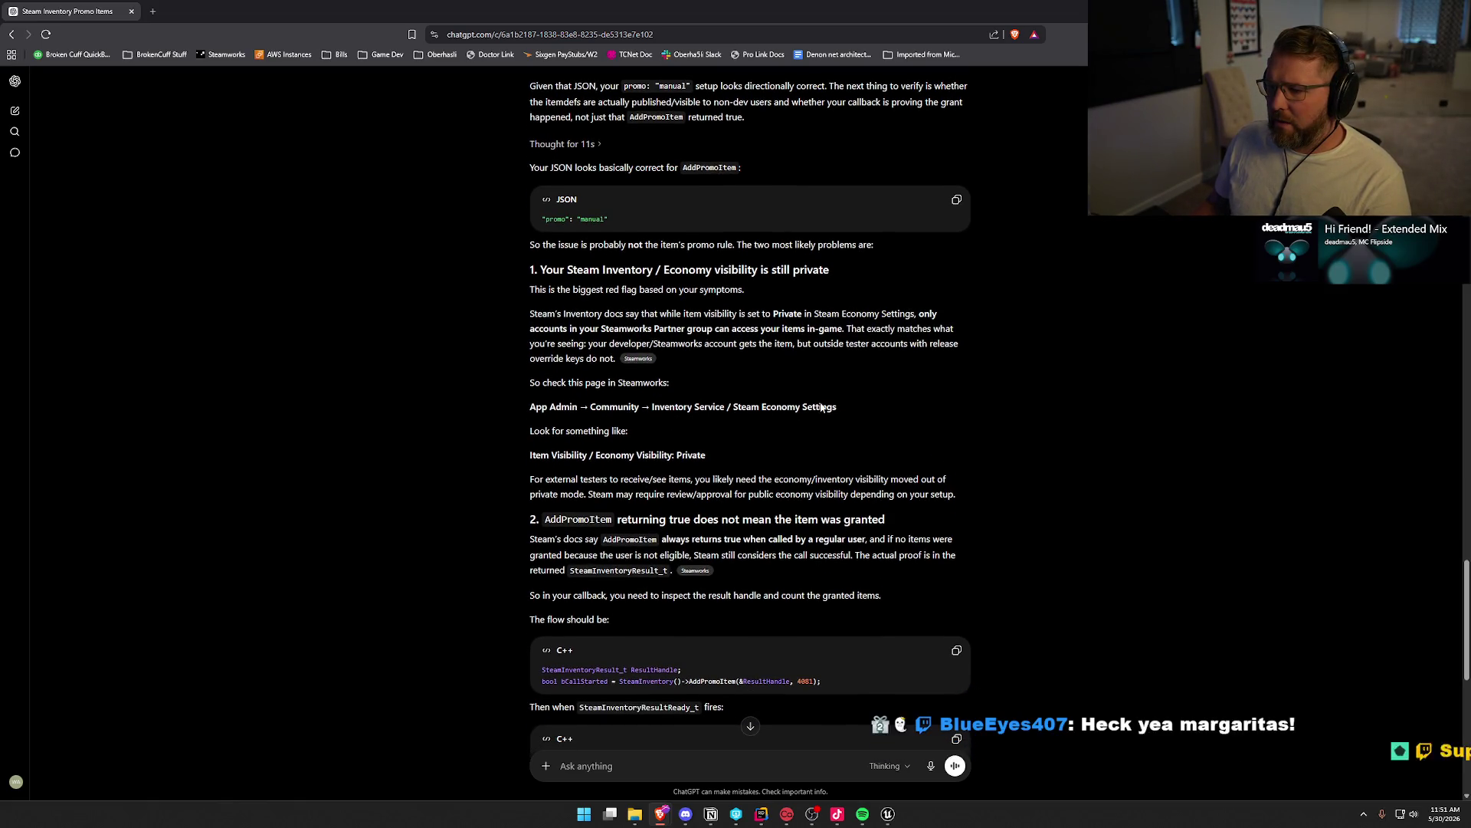
pyautogui.scroll(-3)
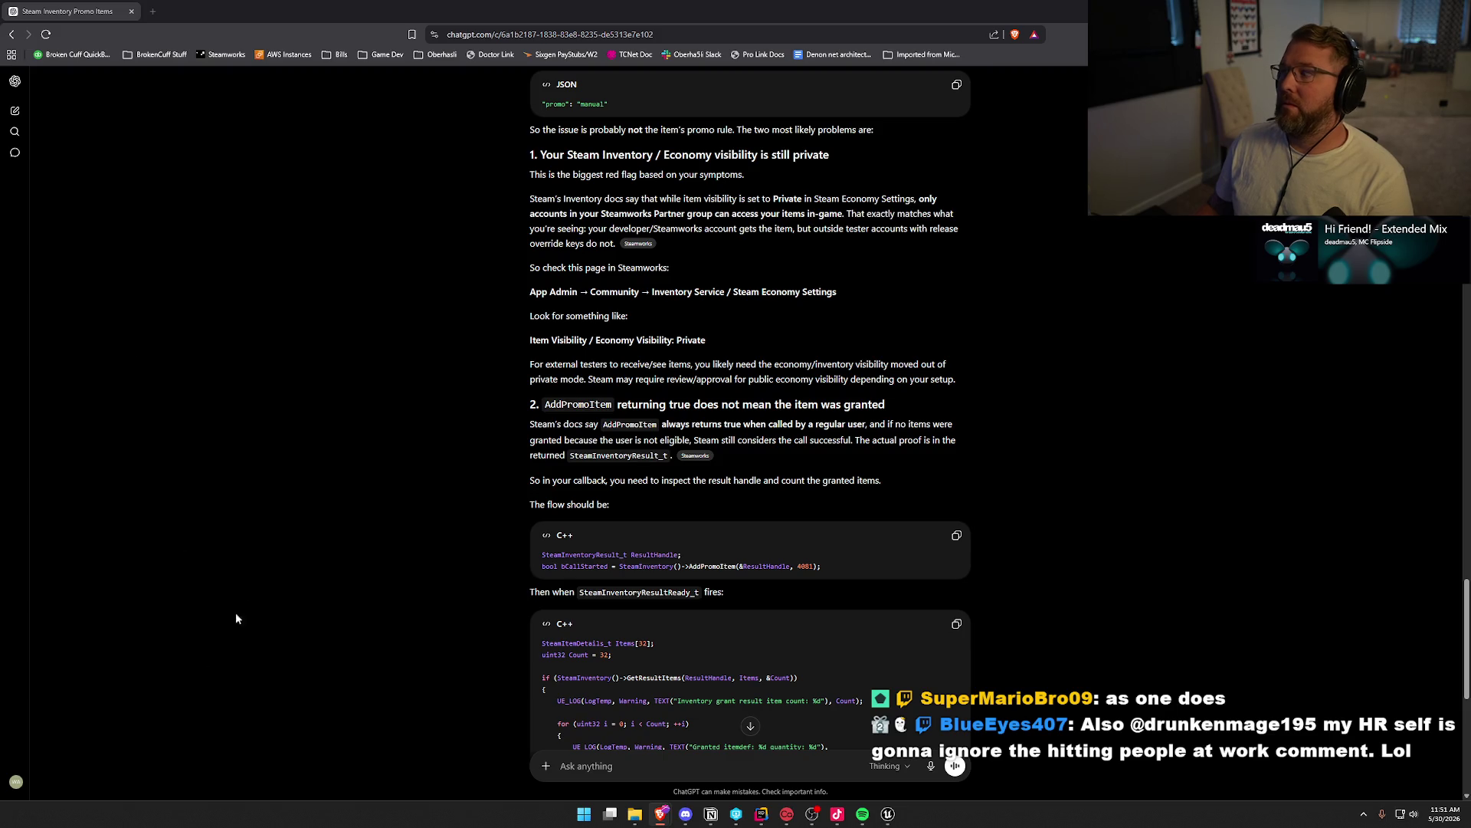
pyautogui.rightClick(424, 804)
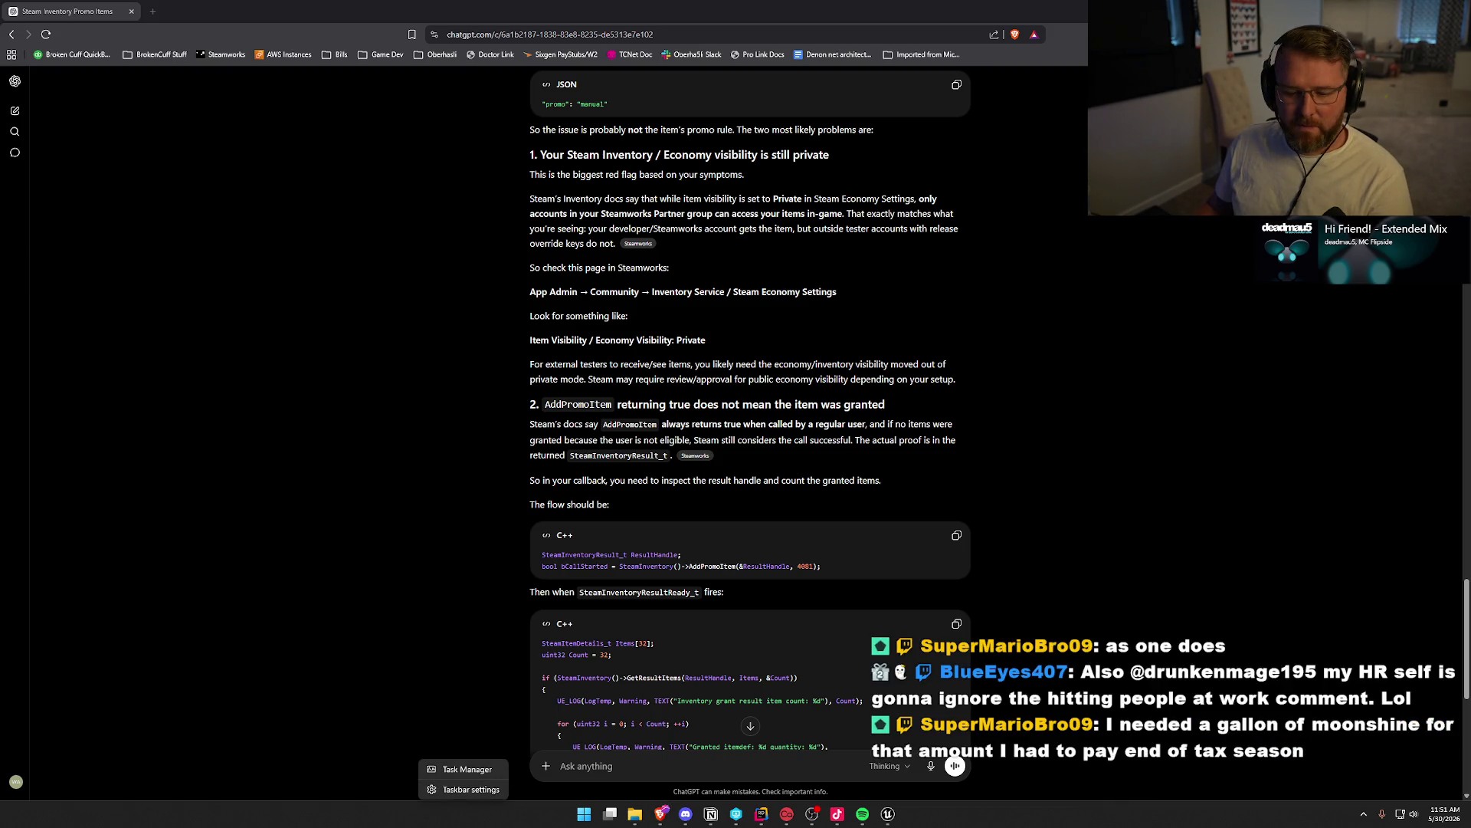
pyautogui.press('Escape')
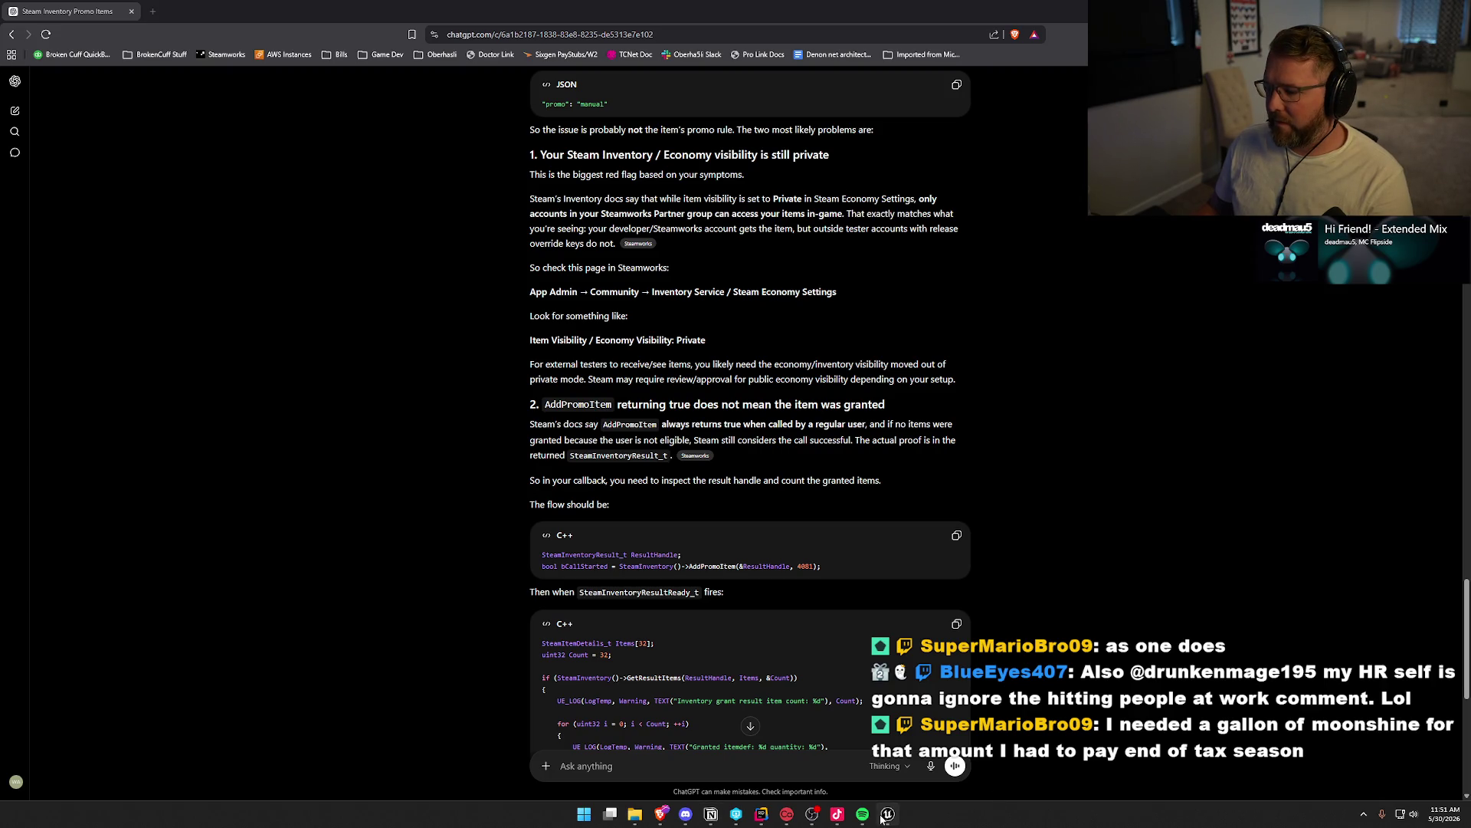
# Save all modified blueprint assets in Unreal Editor
pyautogui.click(883, 816)
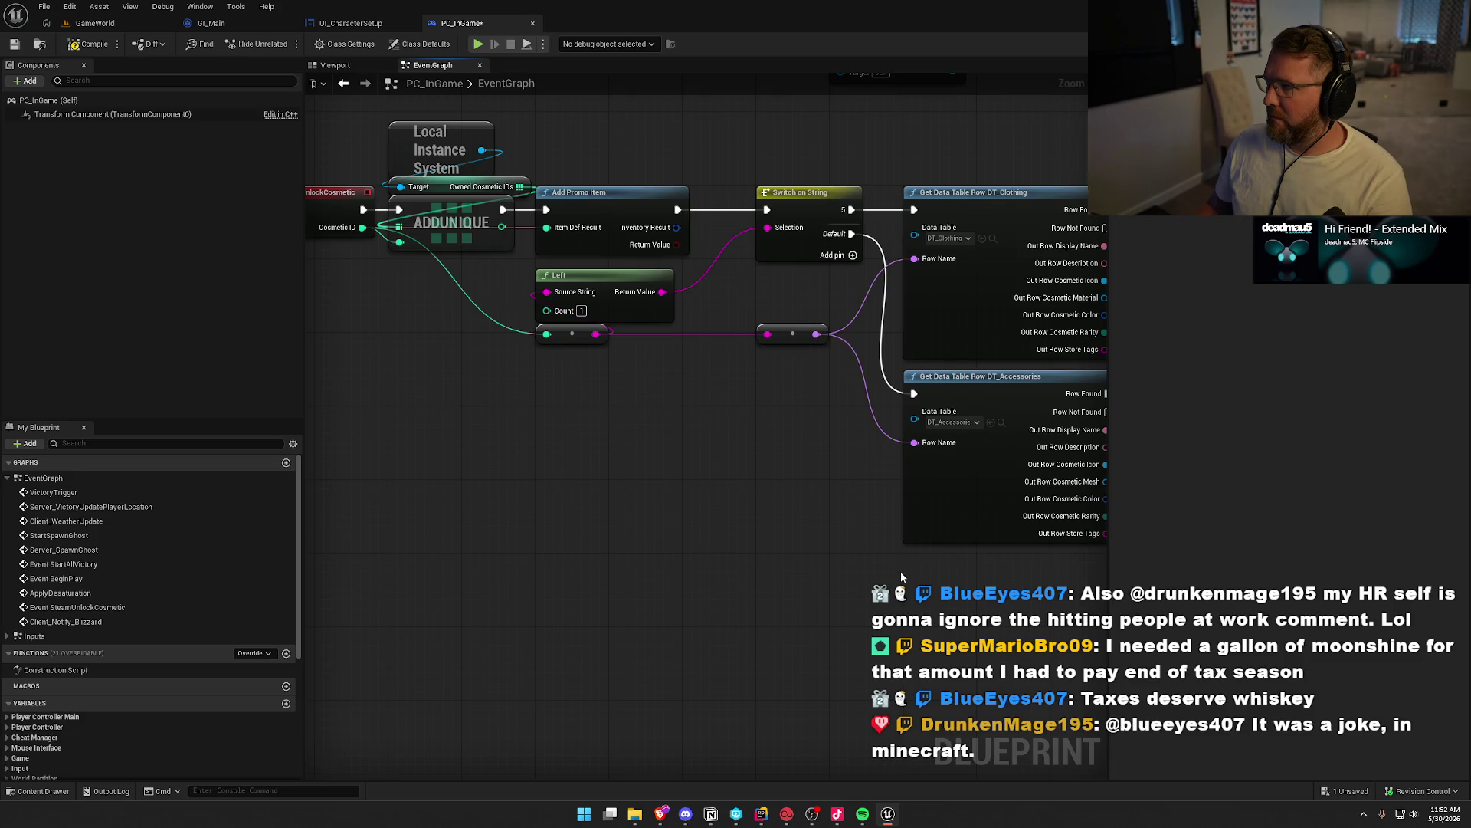
pyautogui.hotkey('ctrl', 'shift', 's')
pyautogui.click(766, 533)
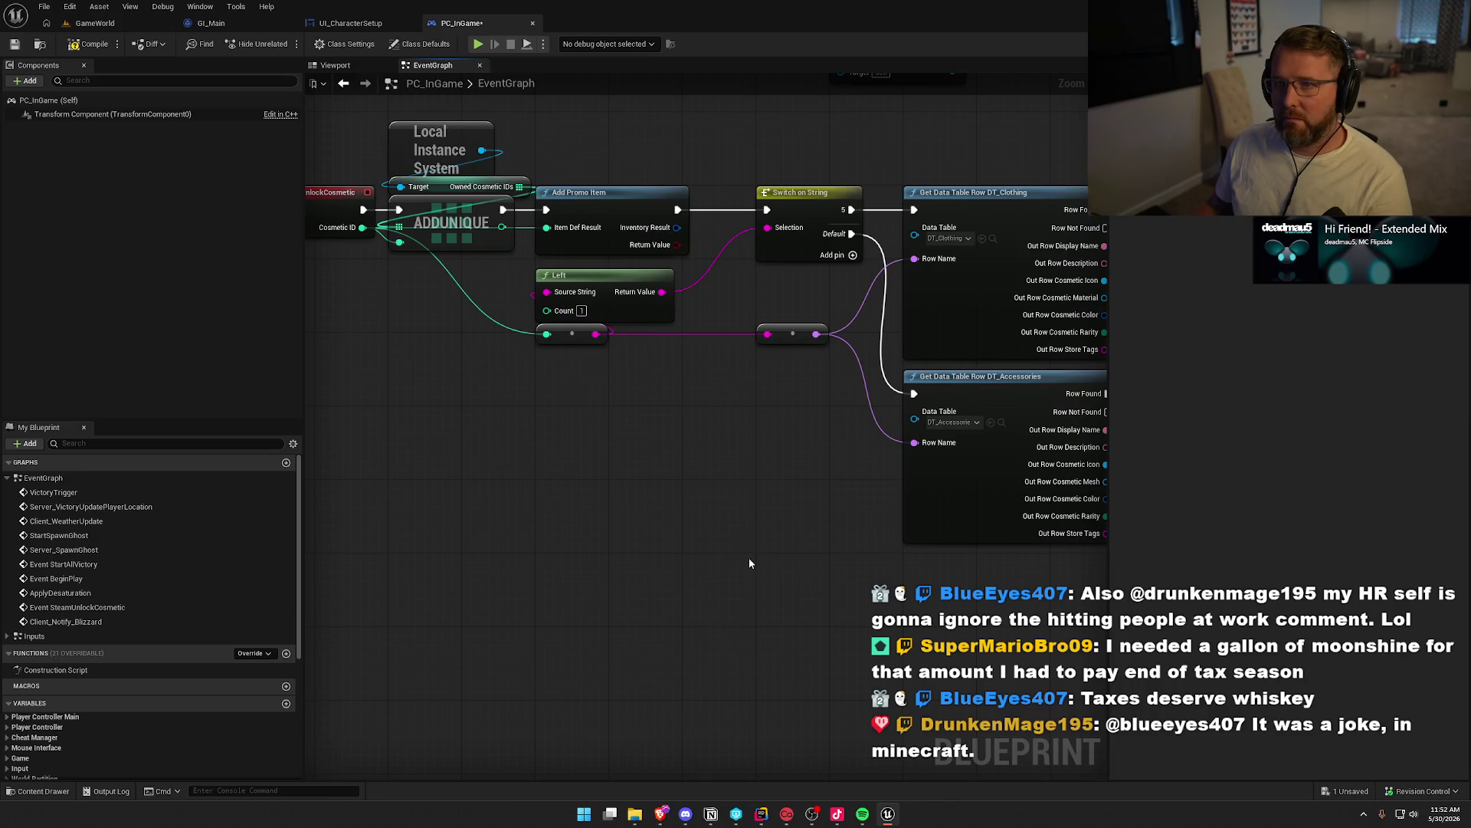
# Reread ChatGPT's troubleshooting advice, then return to SteamInventoryDef.json in Rider
pyautogui.hotkey('alt', 'Tab')
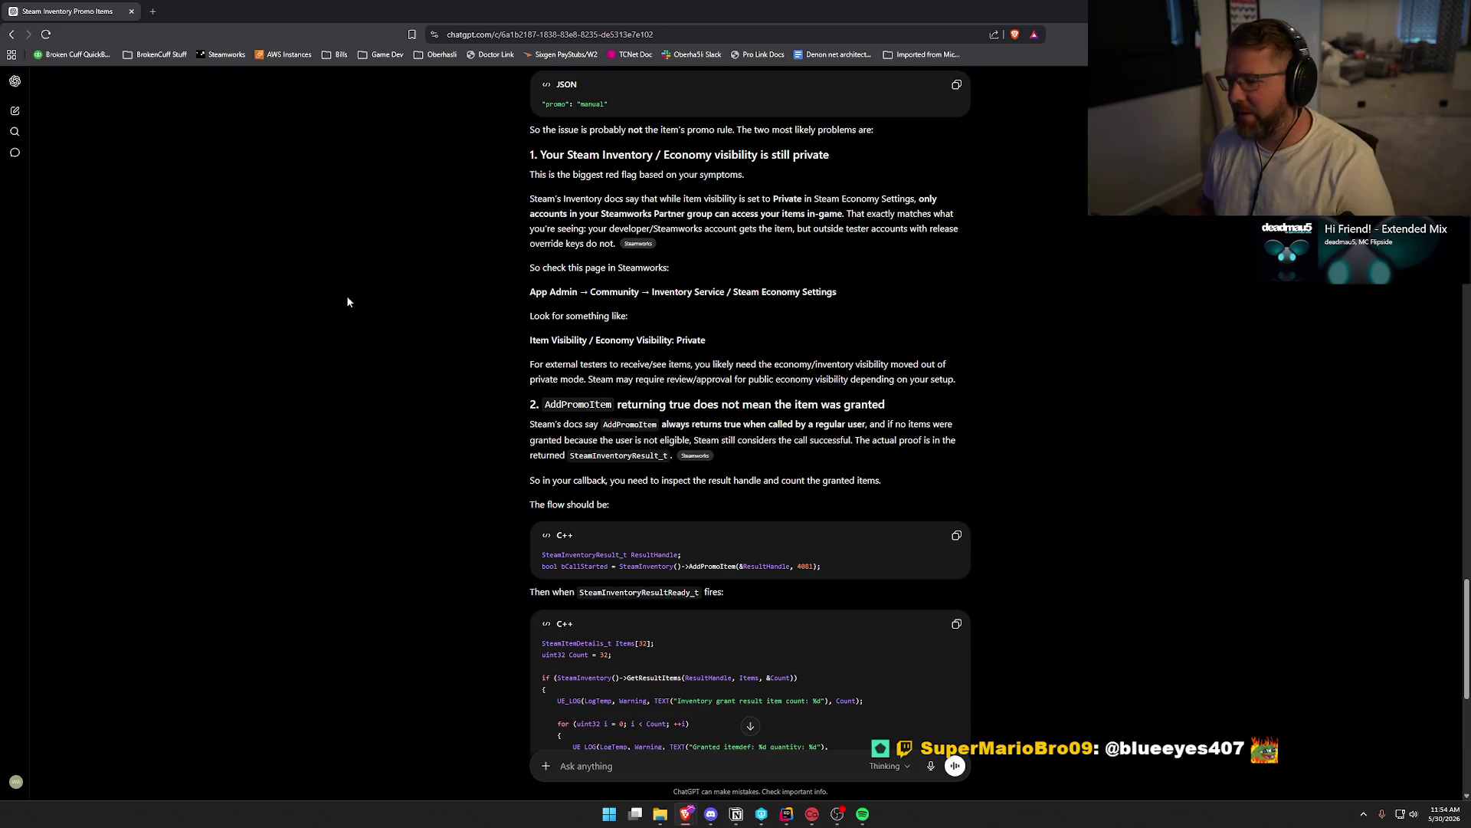
pyautogui.scroll(-3)
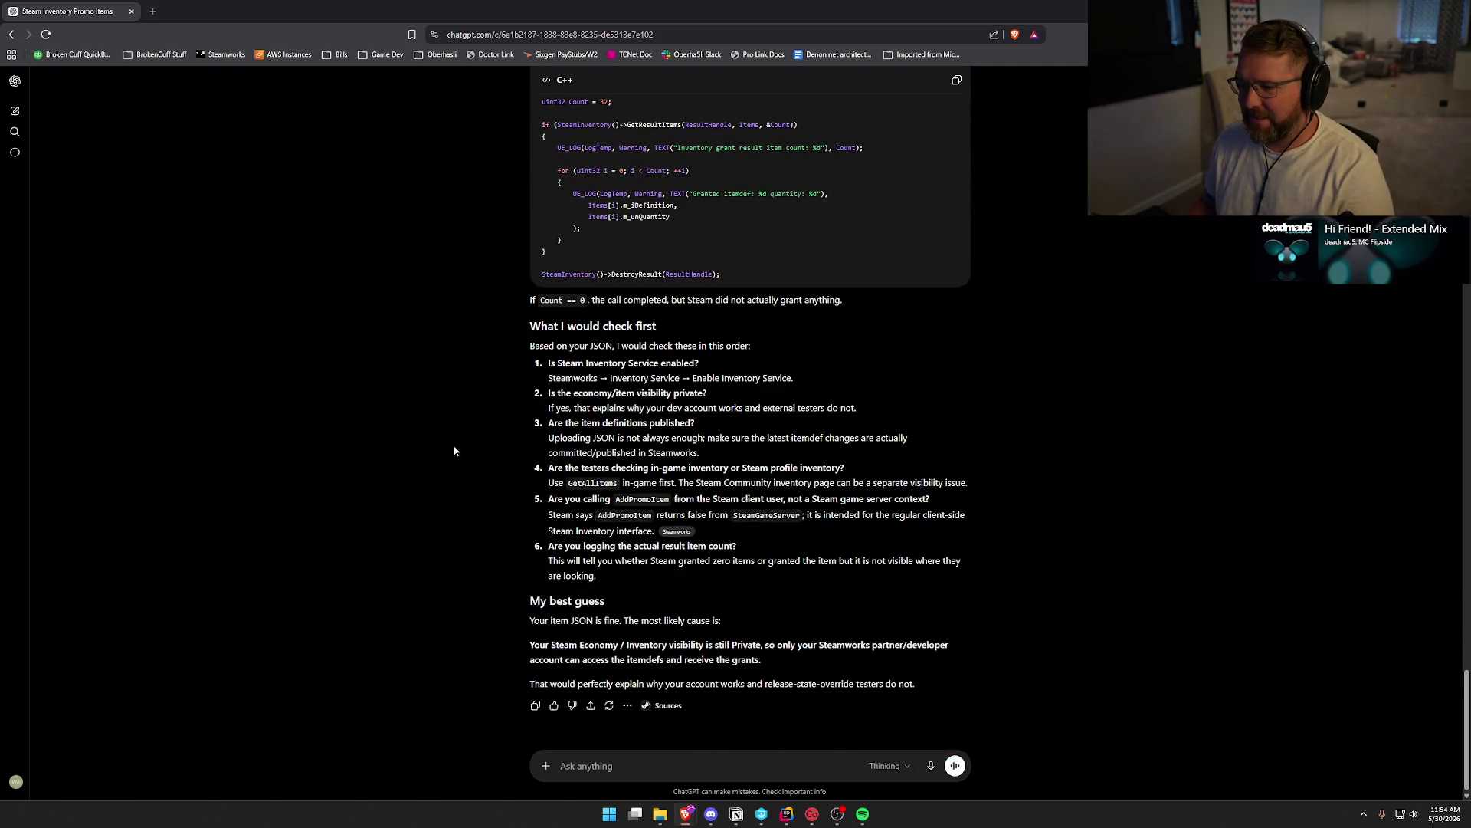
pyautogui.scroll(3)
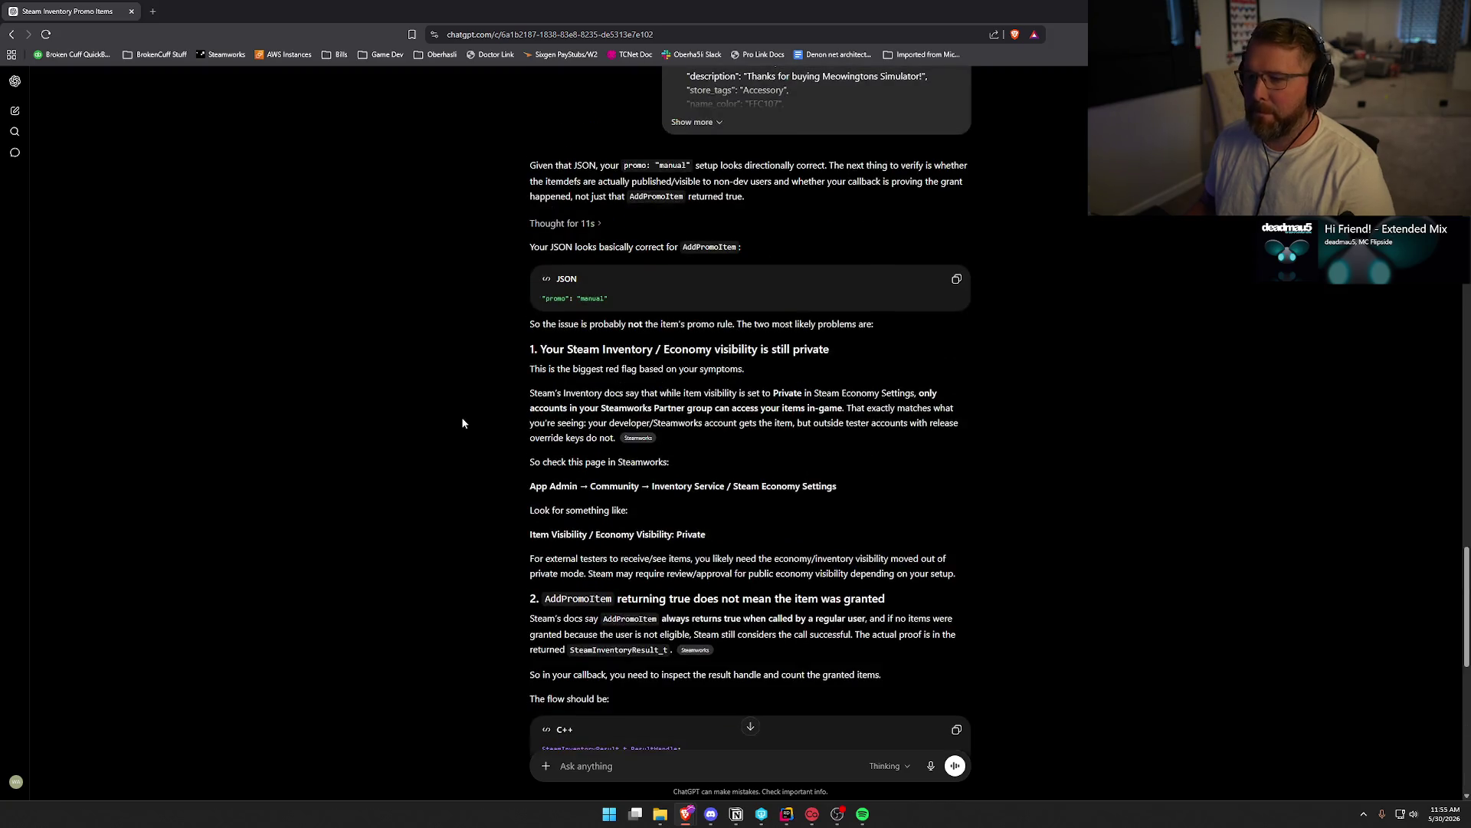
pyautogui.hotkey('alt', 'Tab')
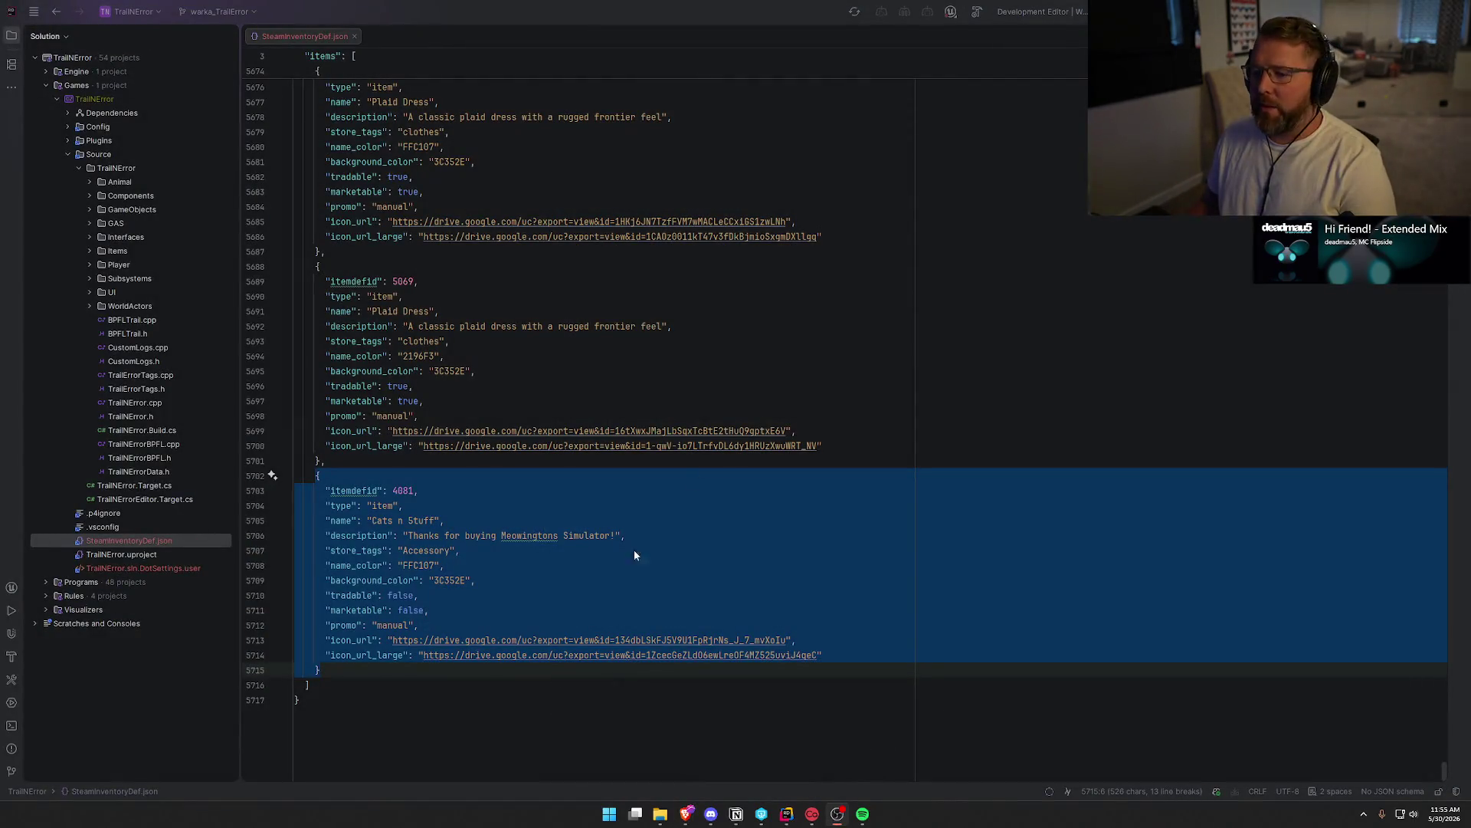
# Close the SteamInventoryDef.json tab in Rider so no file is open in the editor
pyautogui.middleClick(310, 36)
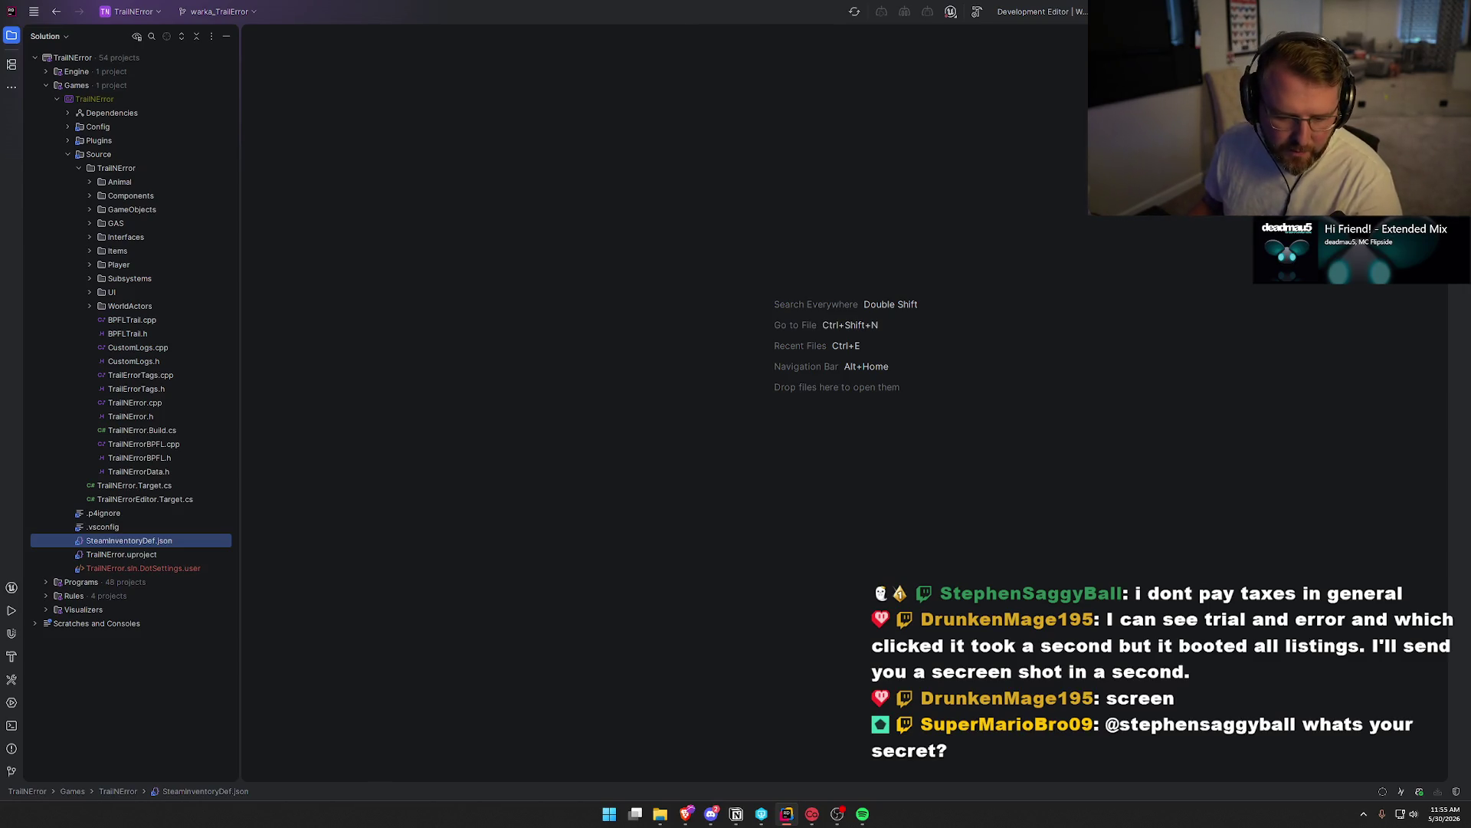
pyautogui.hotkey('alt', 'Tab')
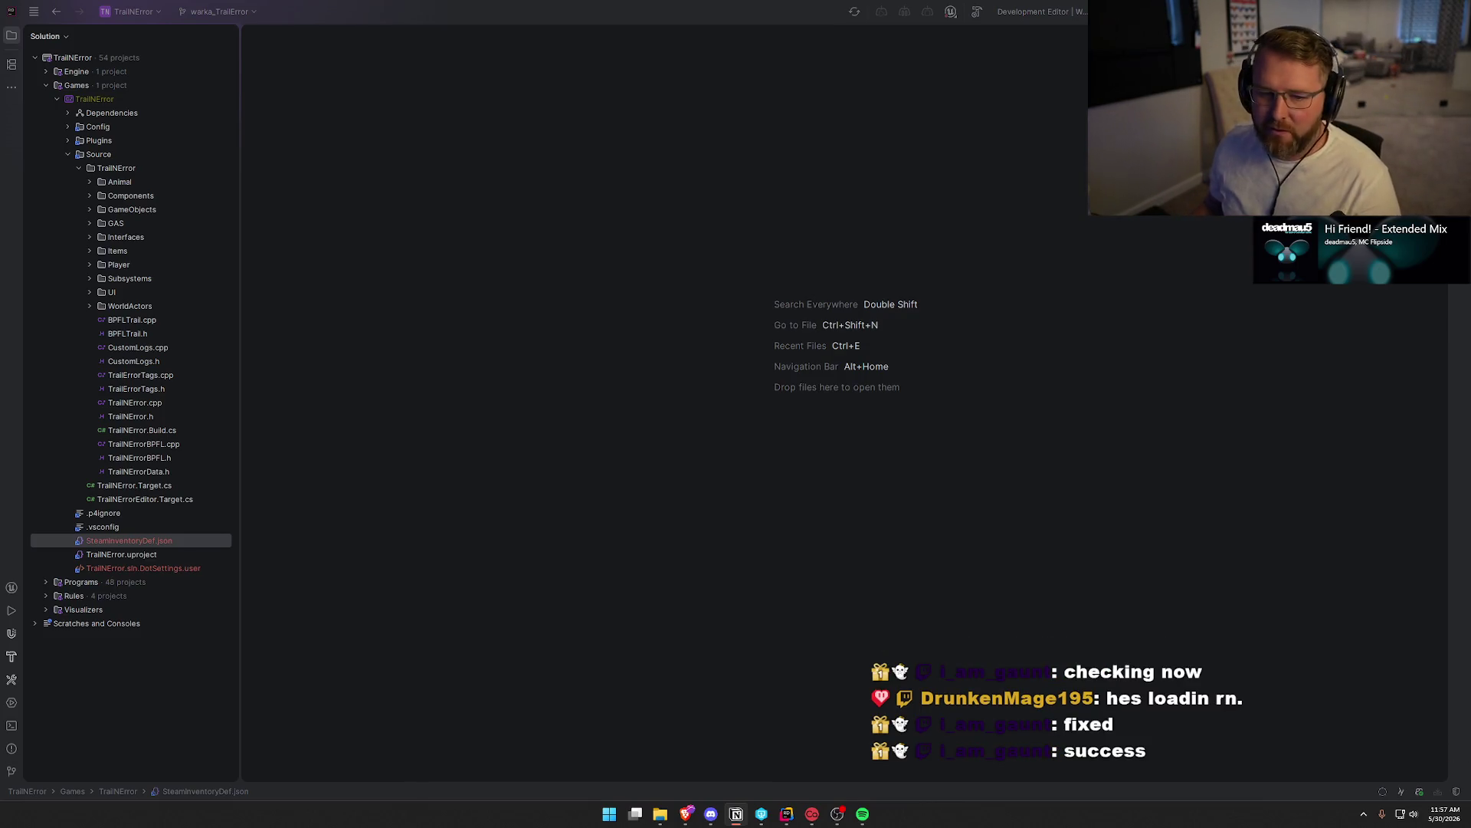
pyautogui.click(715, 242)
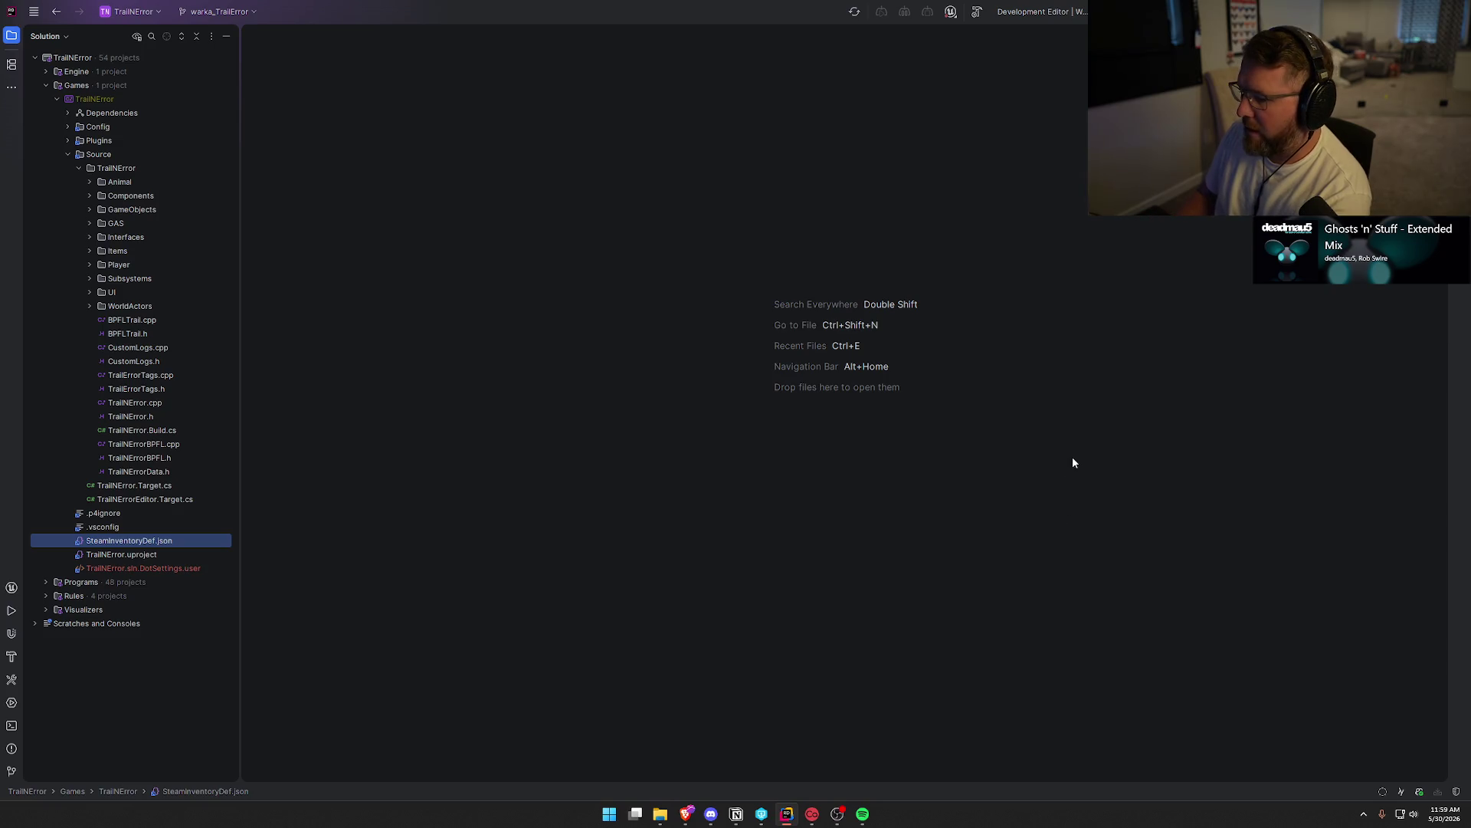
# Build the TrailNError project with Ctrl+Shift+B, then switch back to the Unreal Editor
pyautogui.hotkey('ctrl', 'shift', 'b')
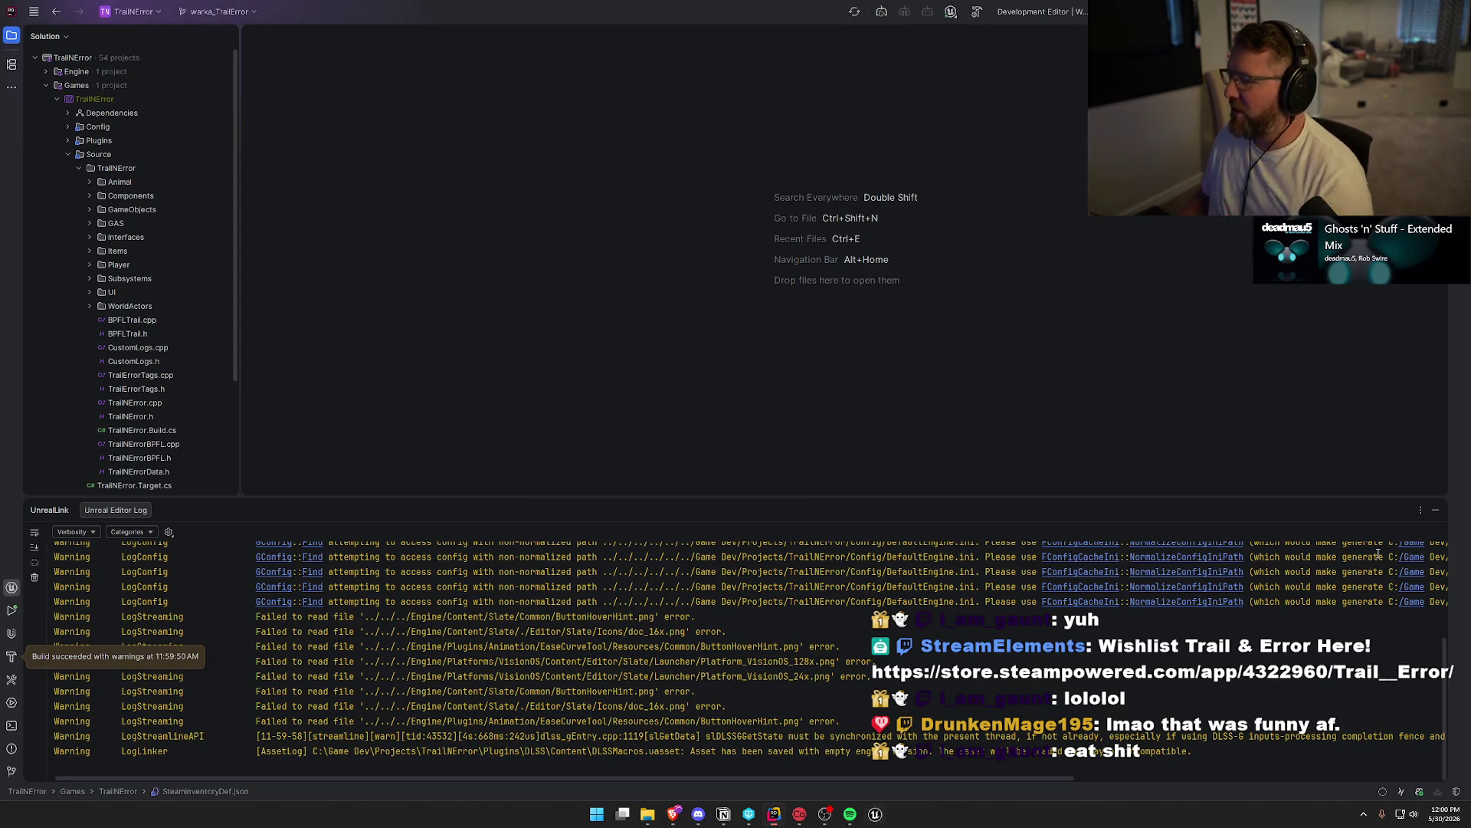
pyautogui.click(1436, 512)
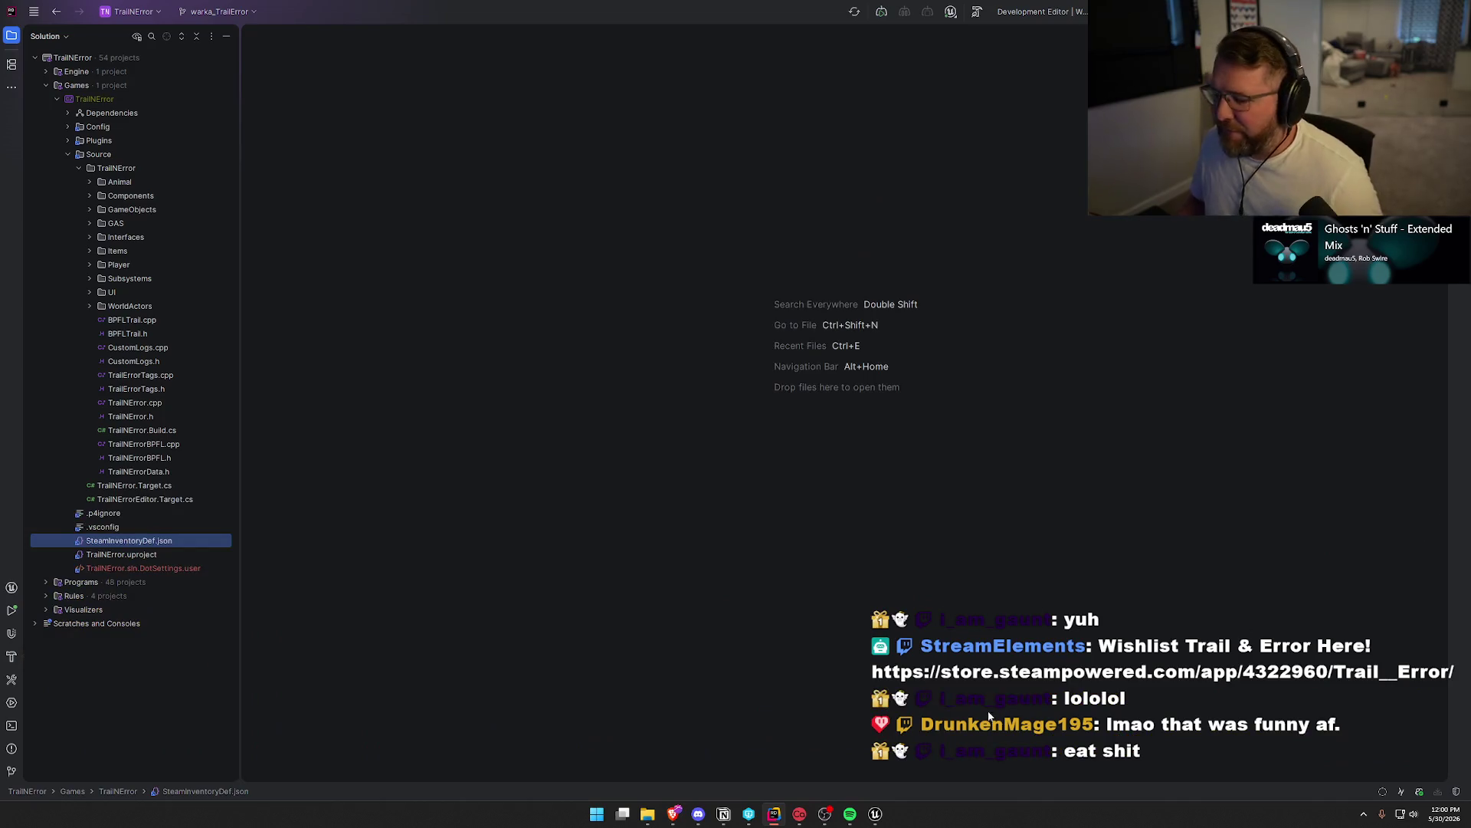
pyautogui.click(875, 813)
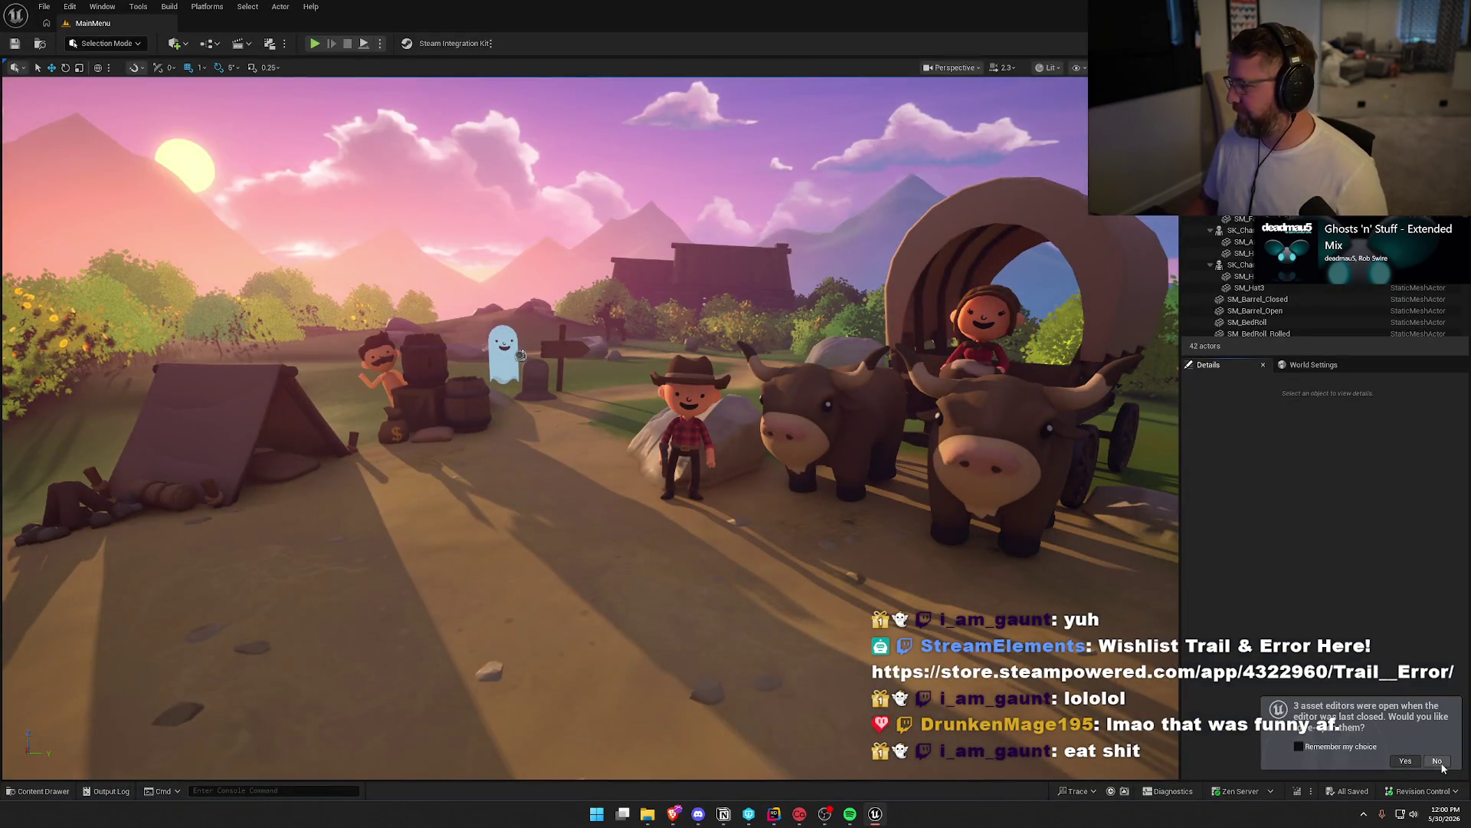
# Load the TrailMap level from the Maps folder in the Content Drawer
pyautogui.hotkey('ctrl', 'space')
pyautogui.click(42, 671)
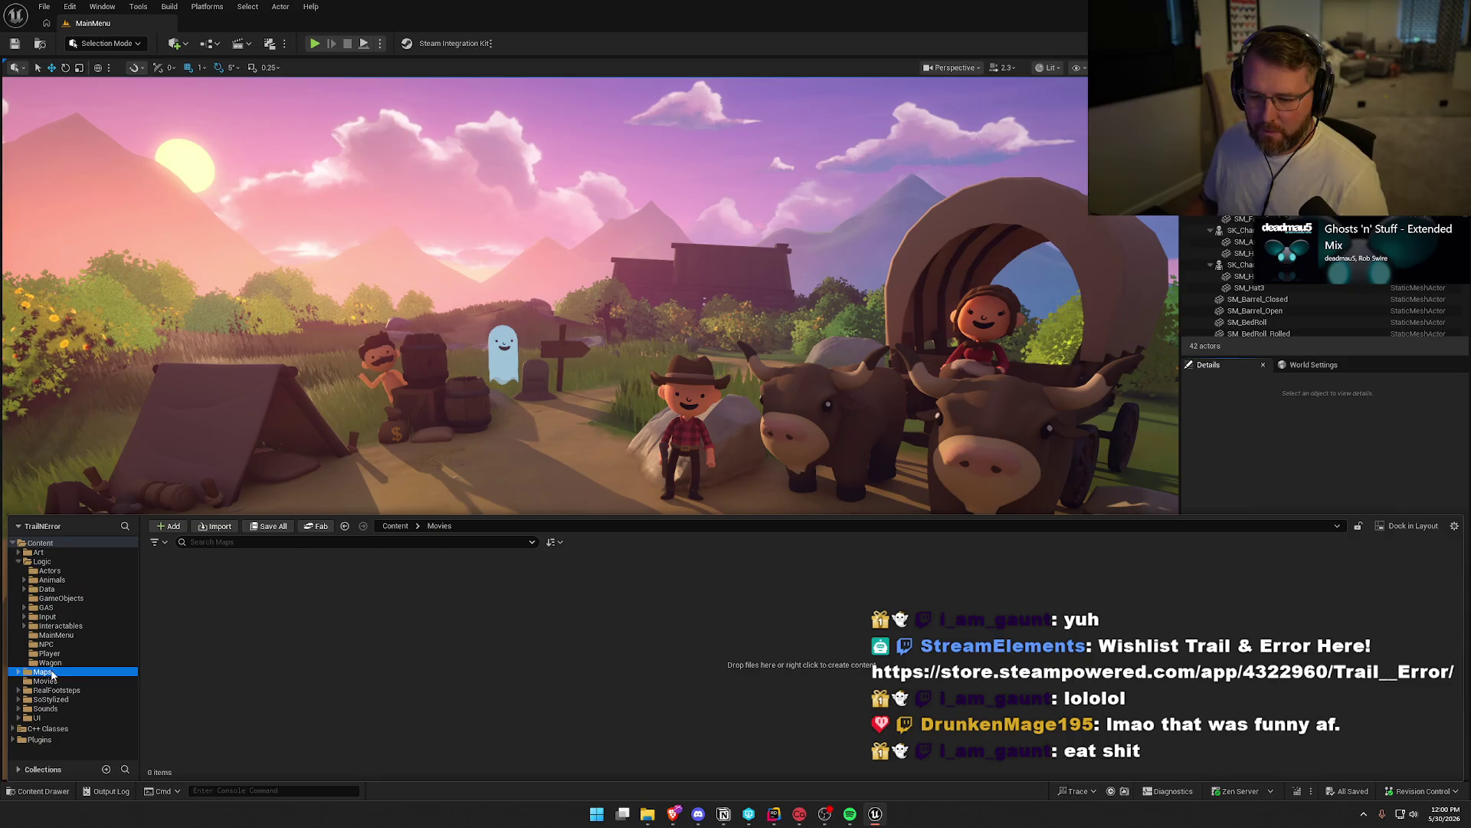
pyautogui.doubleClick(413, 590)
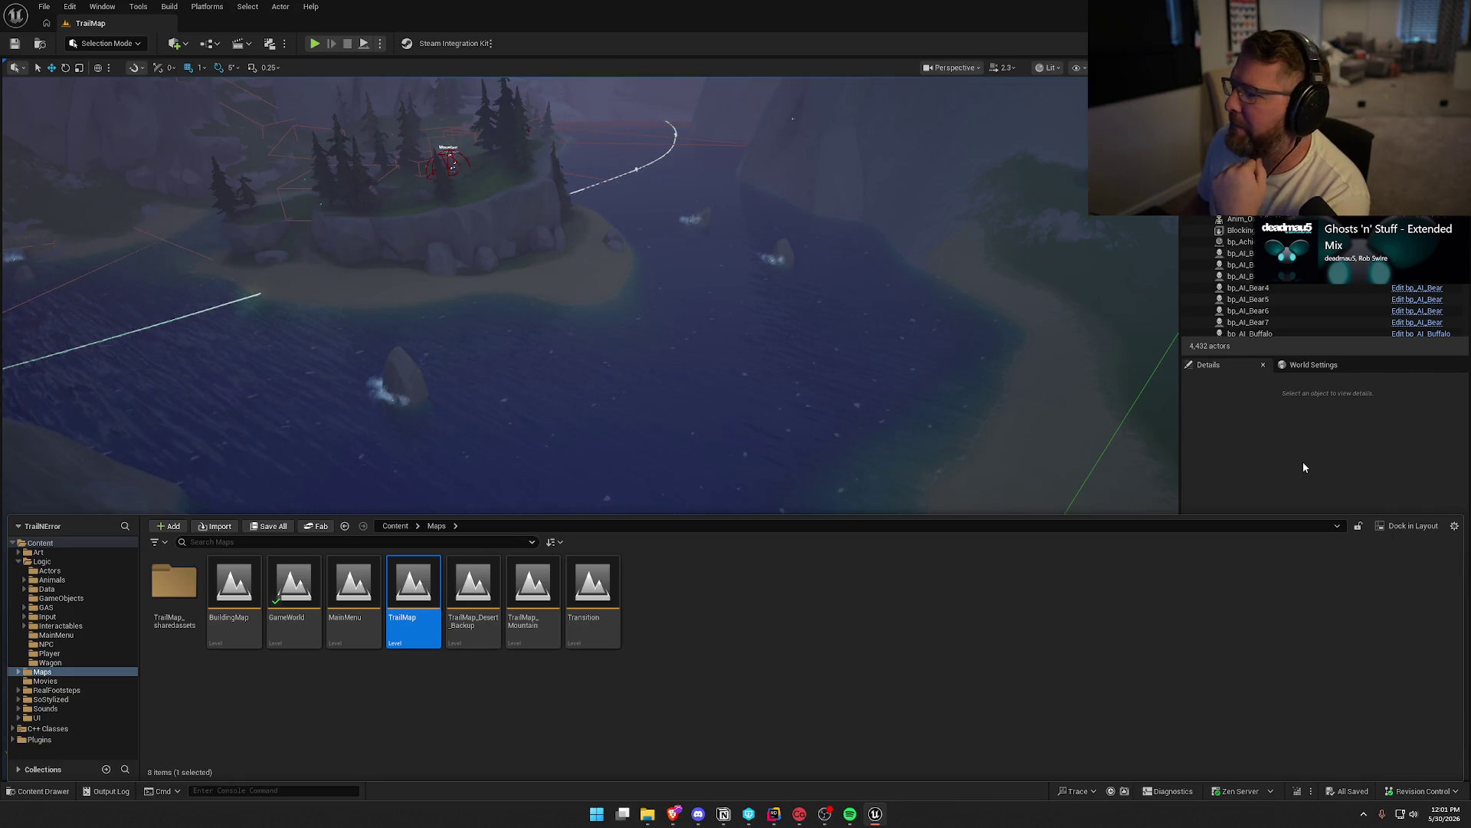
# Select the river actor BP_StylizedRiver4 and switch the viewport to Unlit shading
pyautogui.click(1302, 461)
pyautogui.moveTo(795, 381); pyautogui.dragTo(775, 378)
pyautogui.click(624, 436)
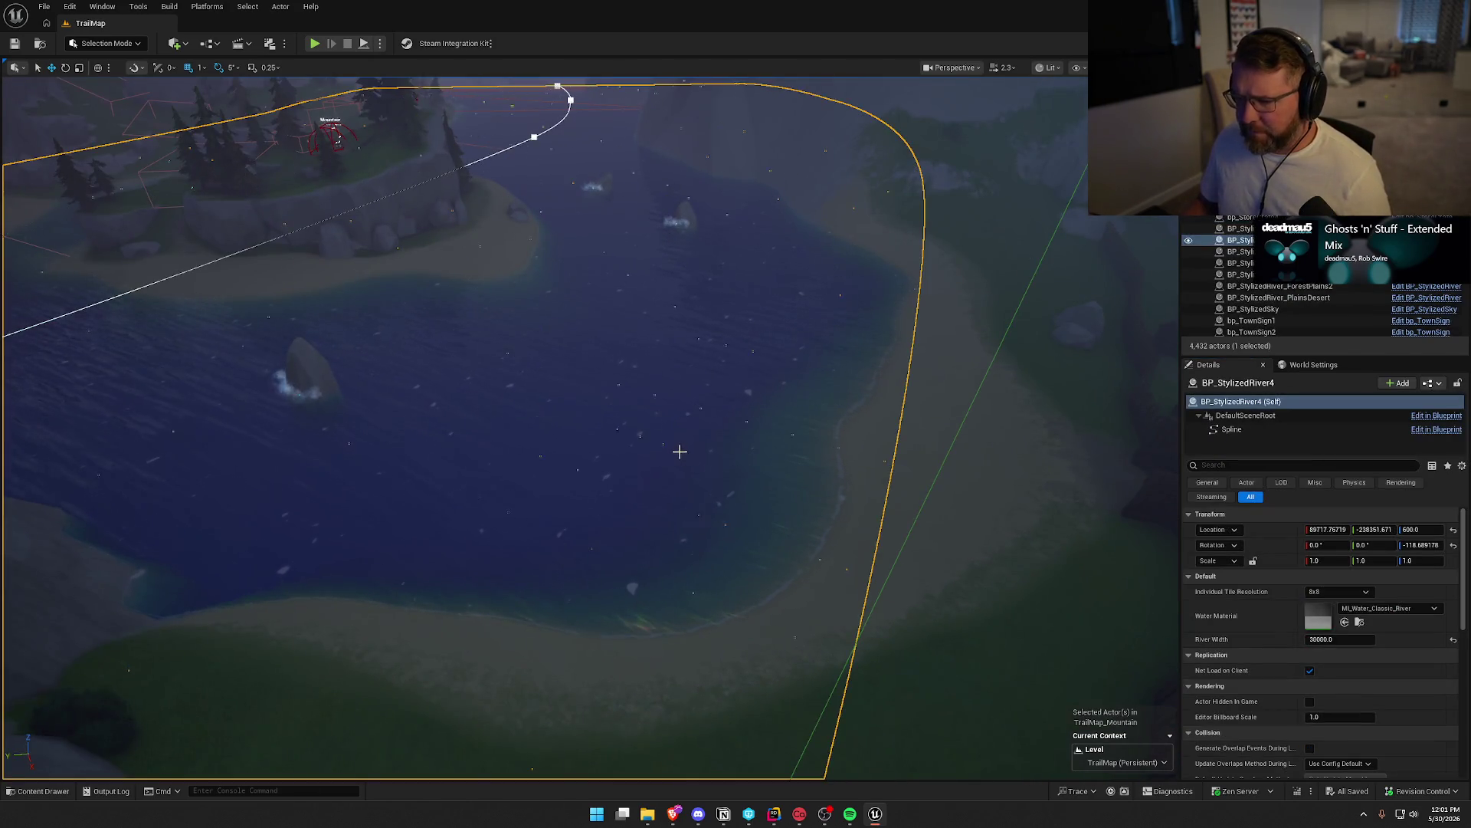
pyautogui.hotkey('alt', '3')
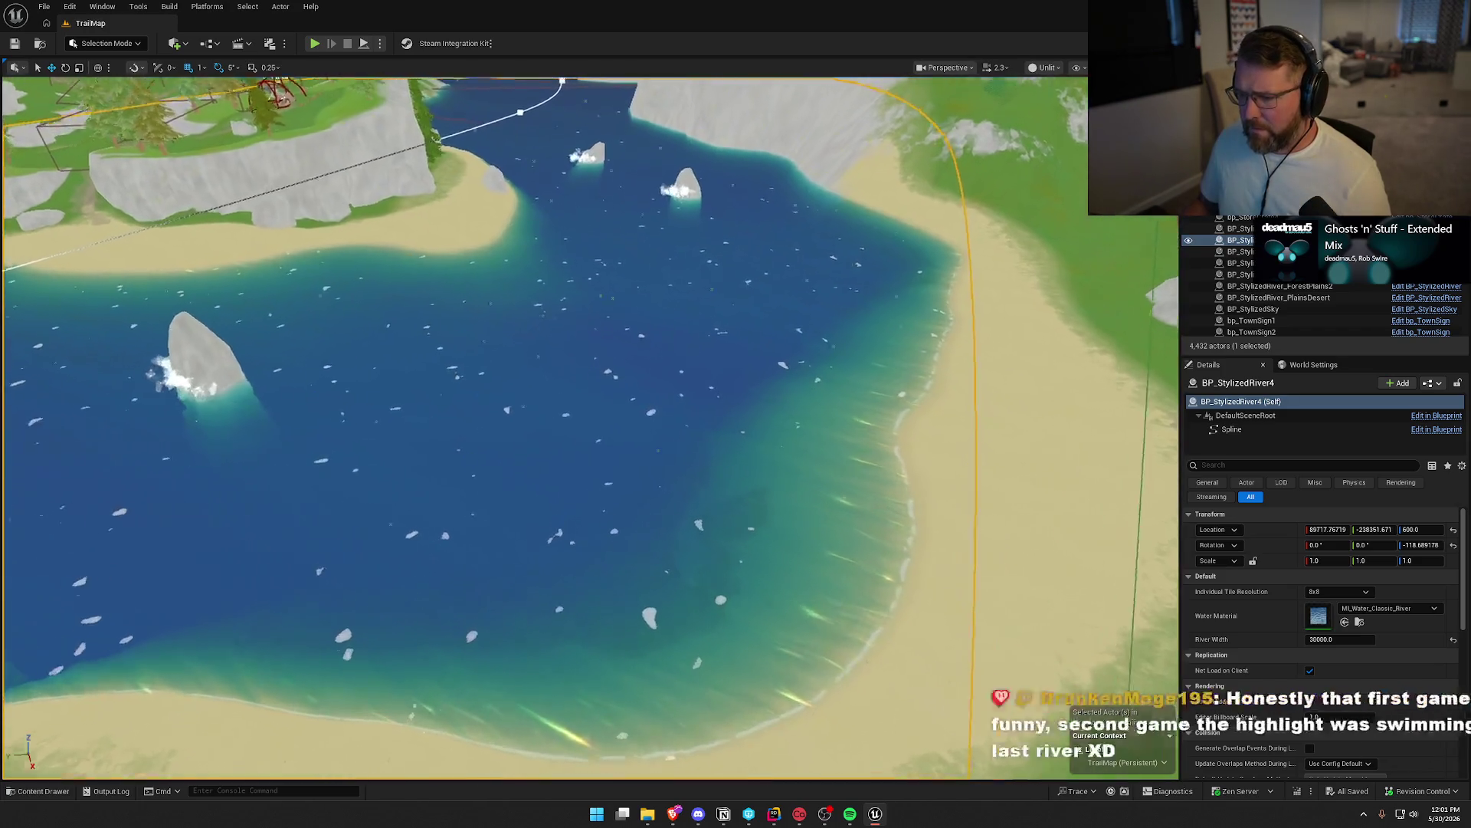
# Fly under the river and select the bp_RiverLogic_DesertMountain3 volume to show its River Volumes settings
pyautogui.scroll(3)
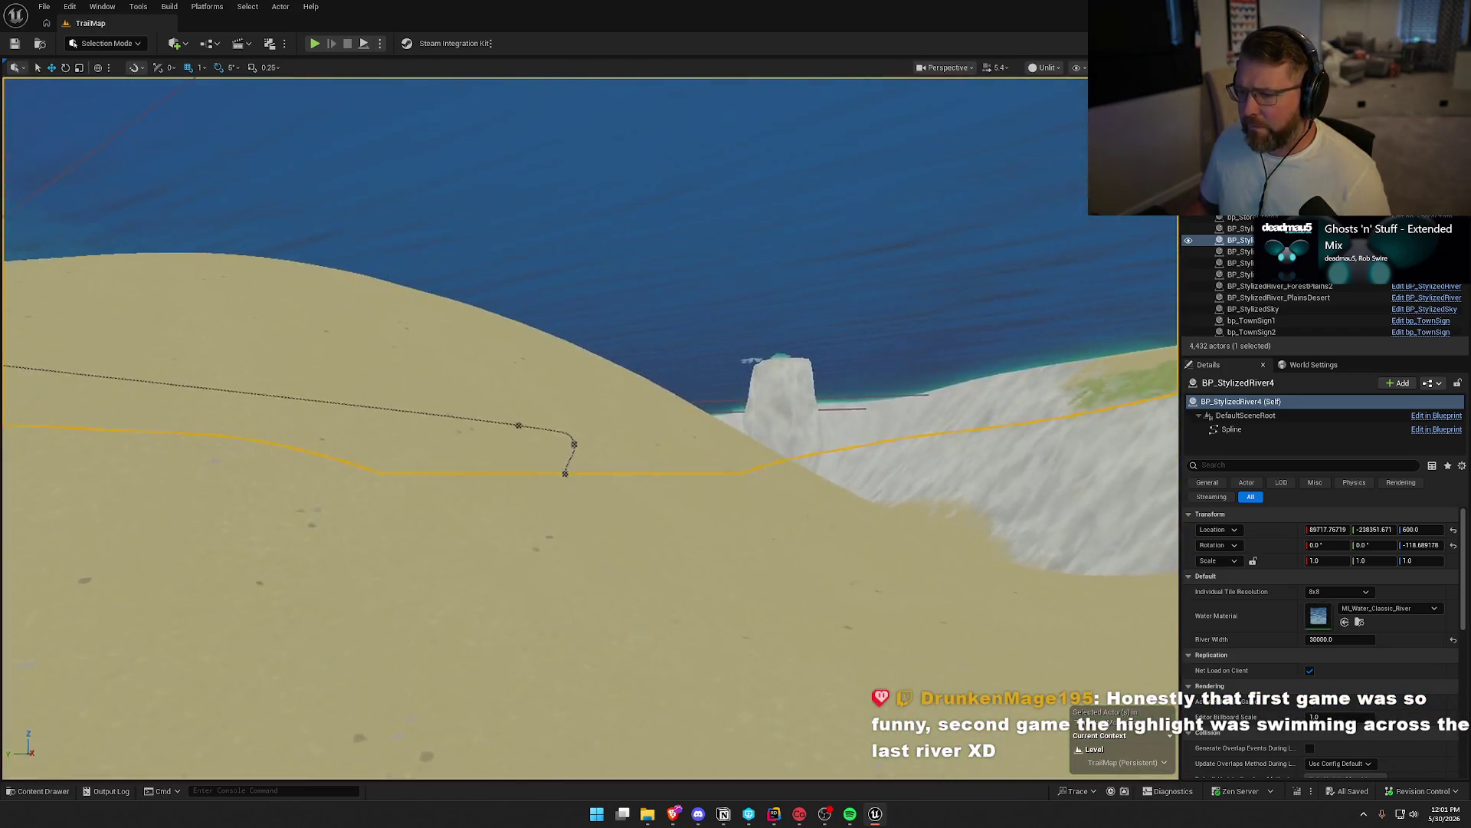
pyautogui.scroll(-3)
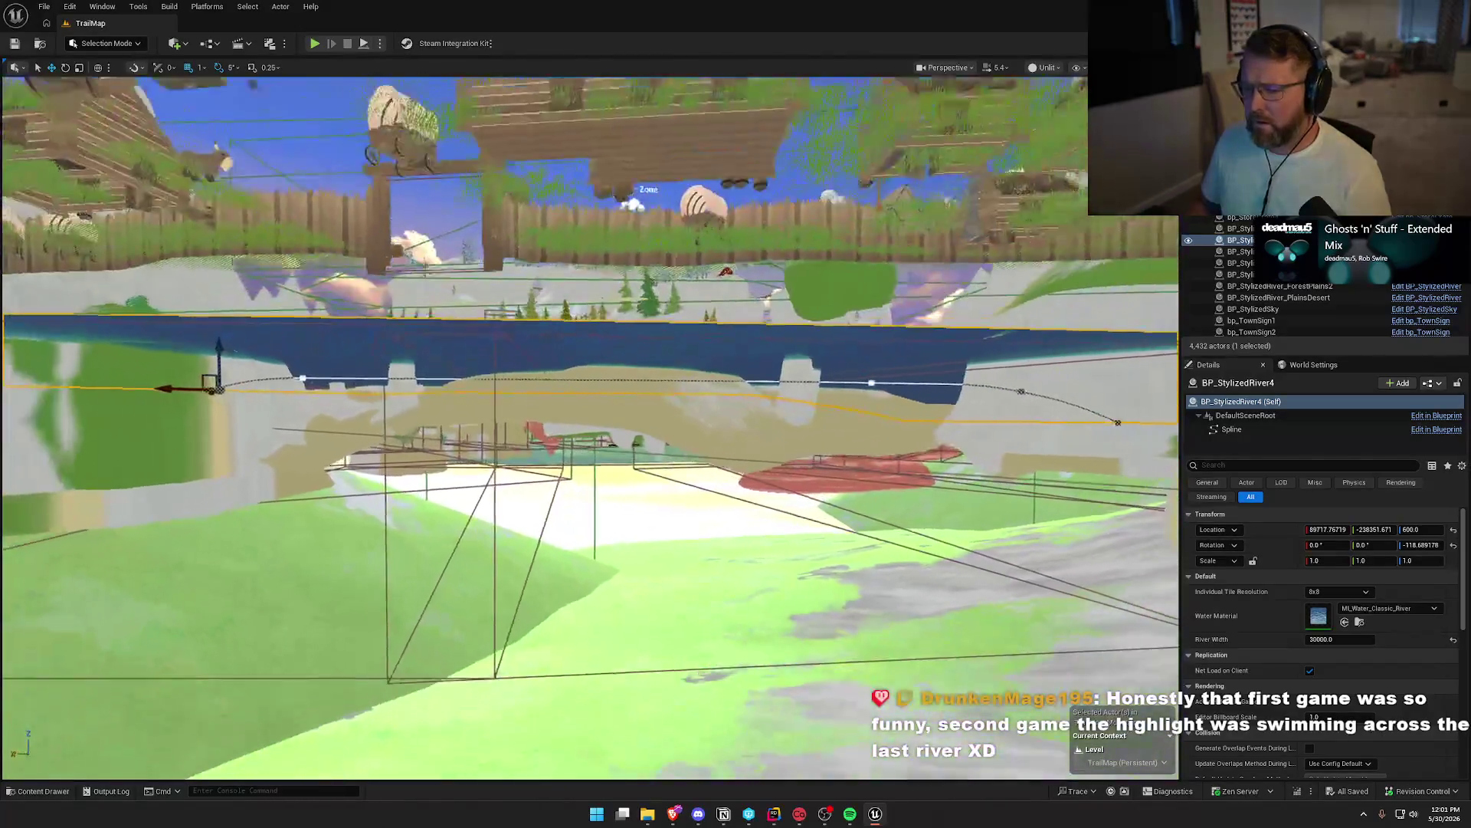
pyautogui.scroll(3)
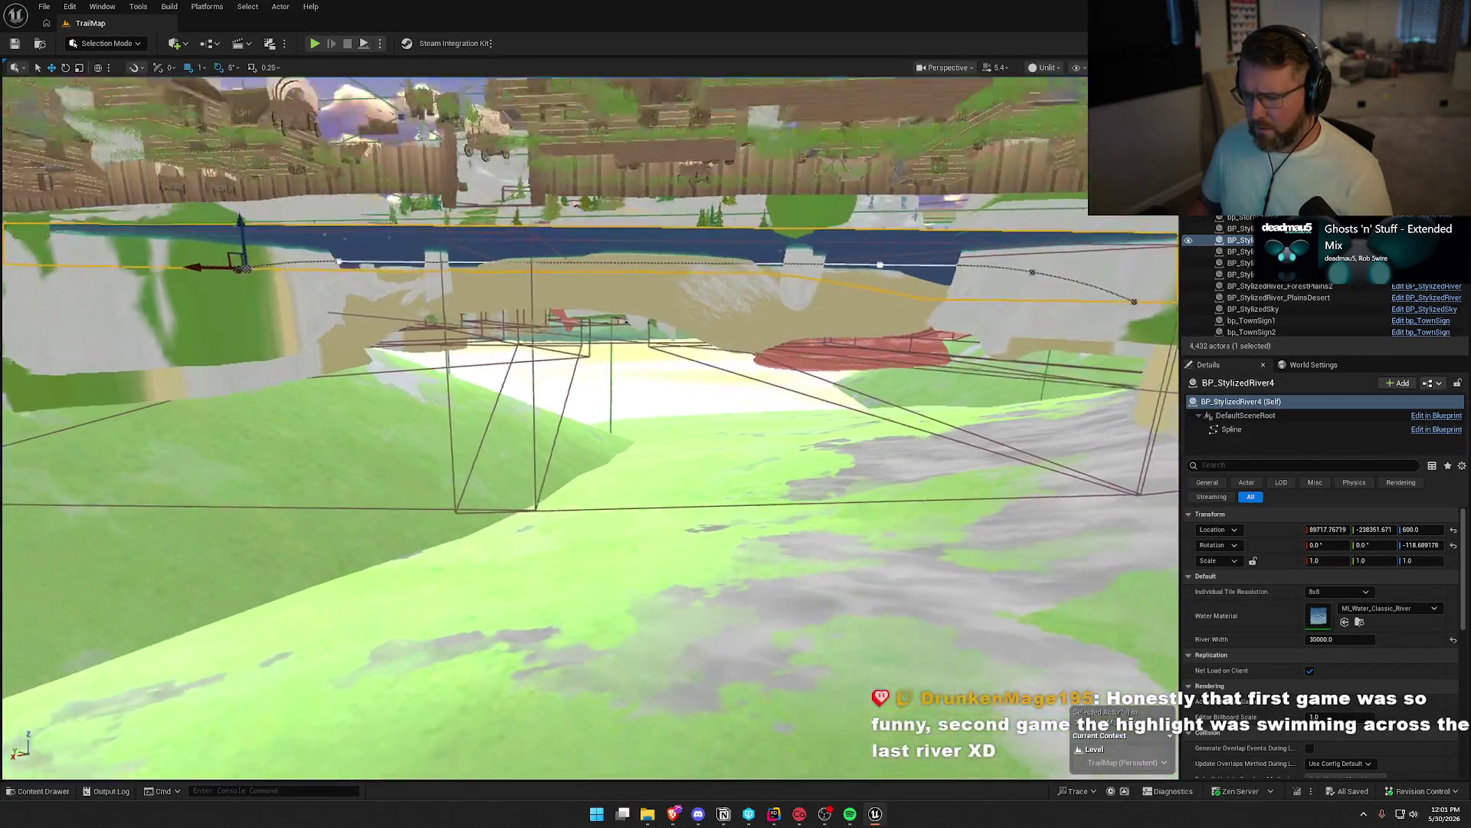
pyautogui.scroll(3)
pyautogui.moveTo(761, 478); pyautogui.dragTo(805, 478)
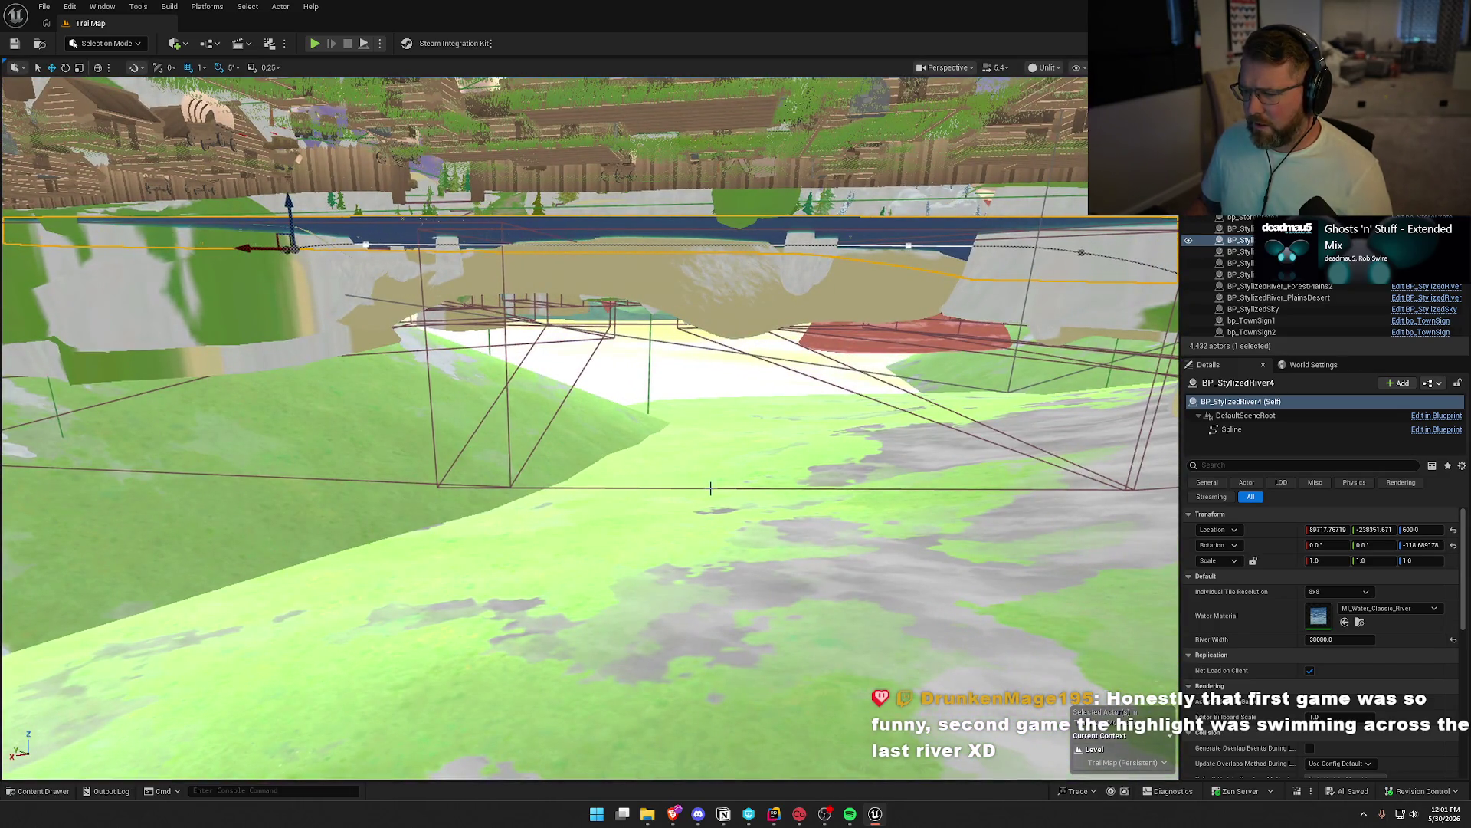
pyautogui.click(710, 488)
pyautogui.click(507, 378)
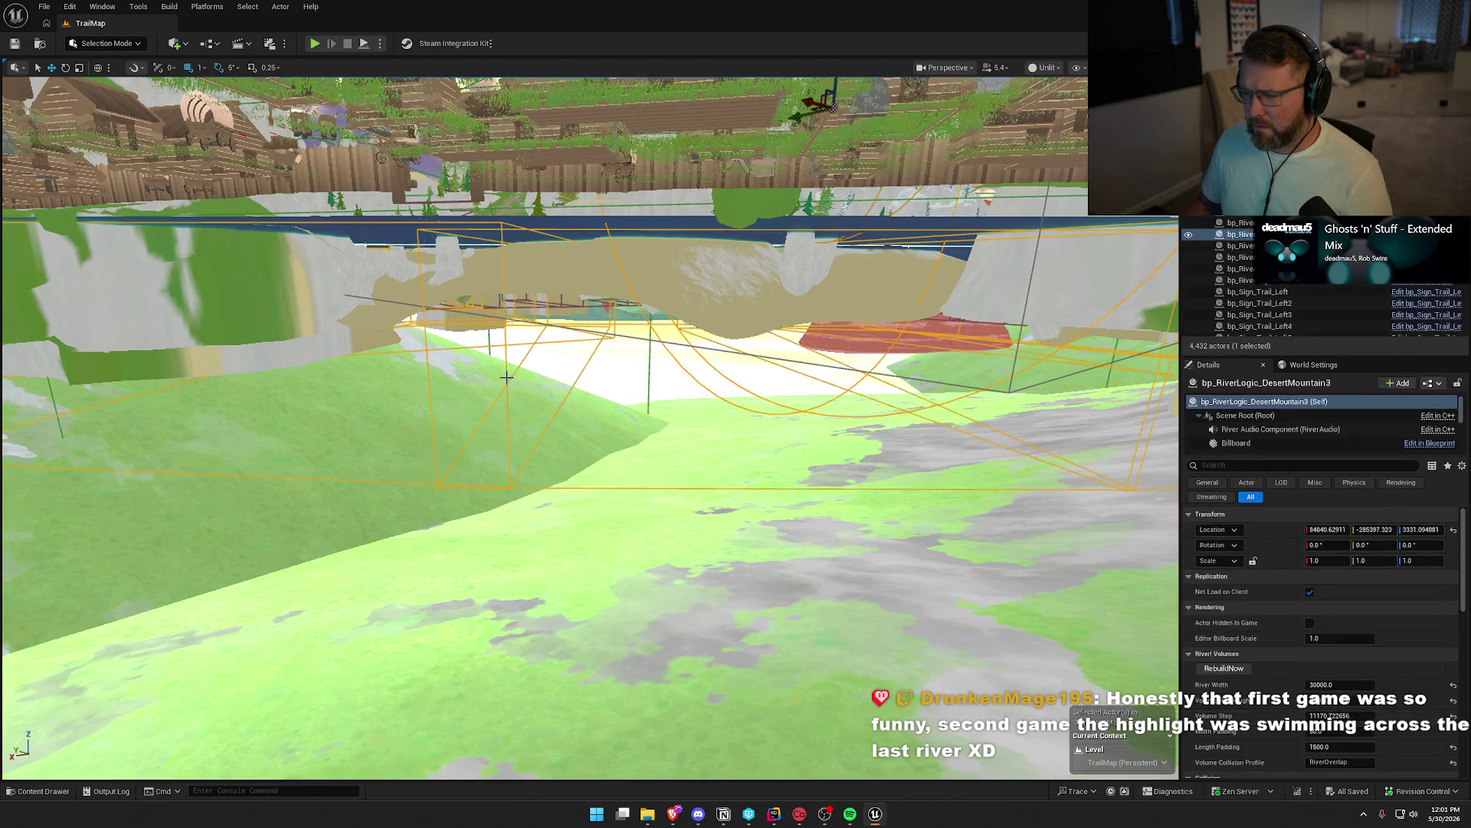
# Fly the camera up above the lake to see bp_RiverLogic_DesertMountain3's volume boxes
pyautogui.moveTo(683, 419); pyautogui.dragTo(683, 418)
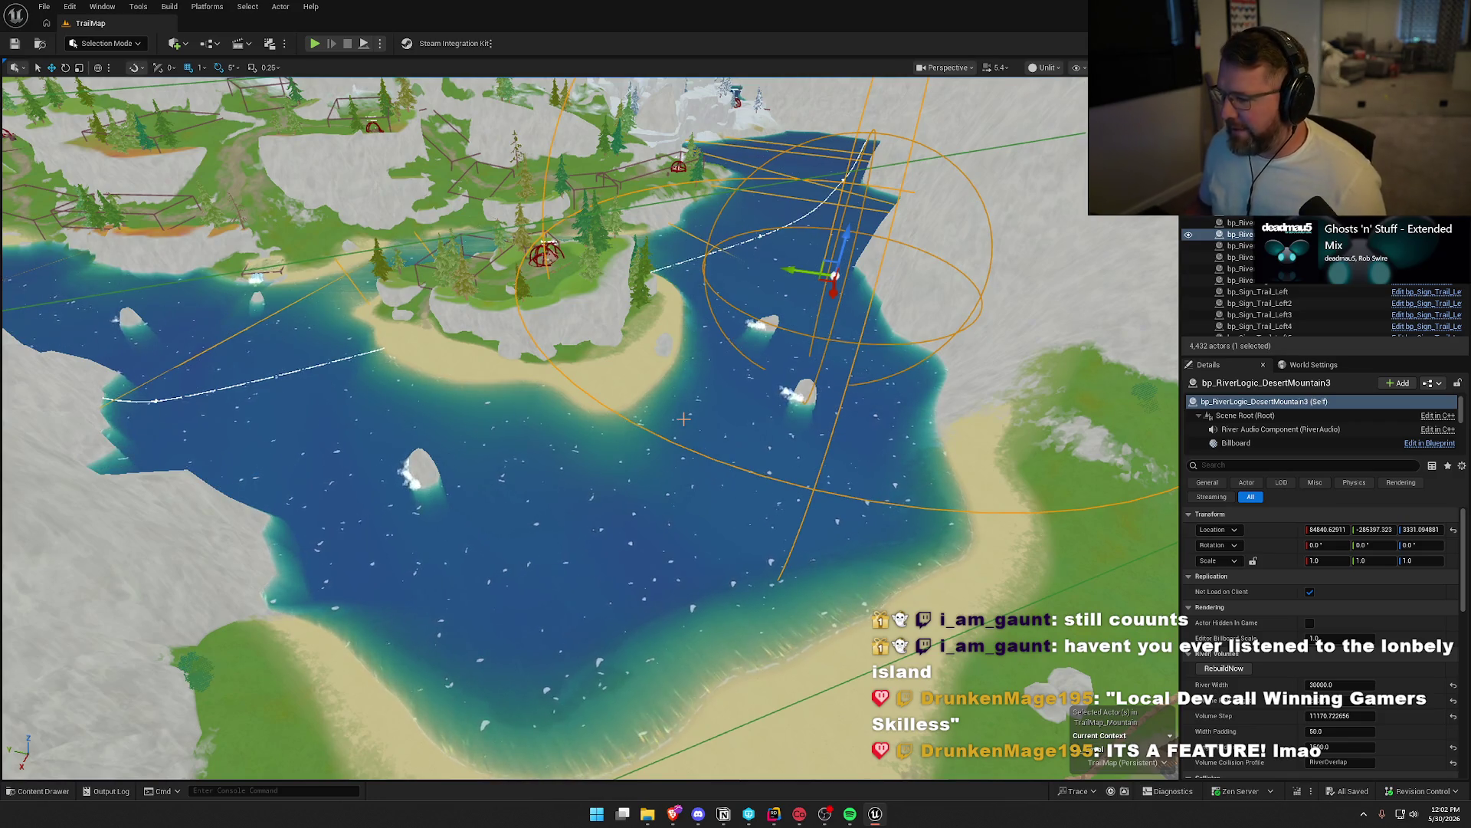
# Frame the river bend and reset the river's Length Padding to its default of 25
pyautogui.moveTo(804, 557); pyautogui.dragTo(668, 483)
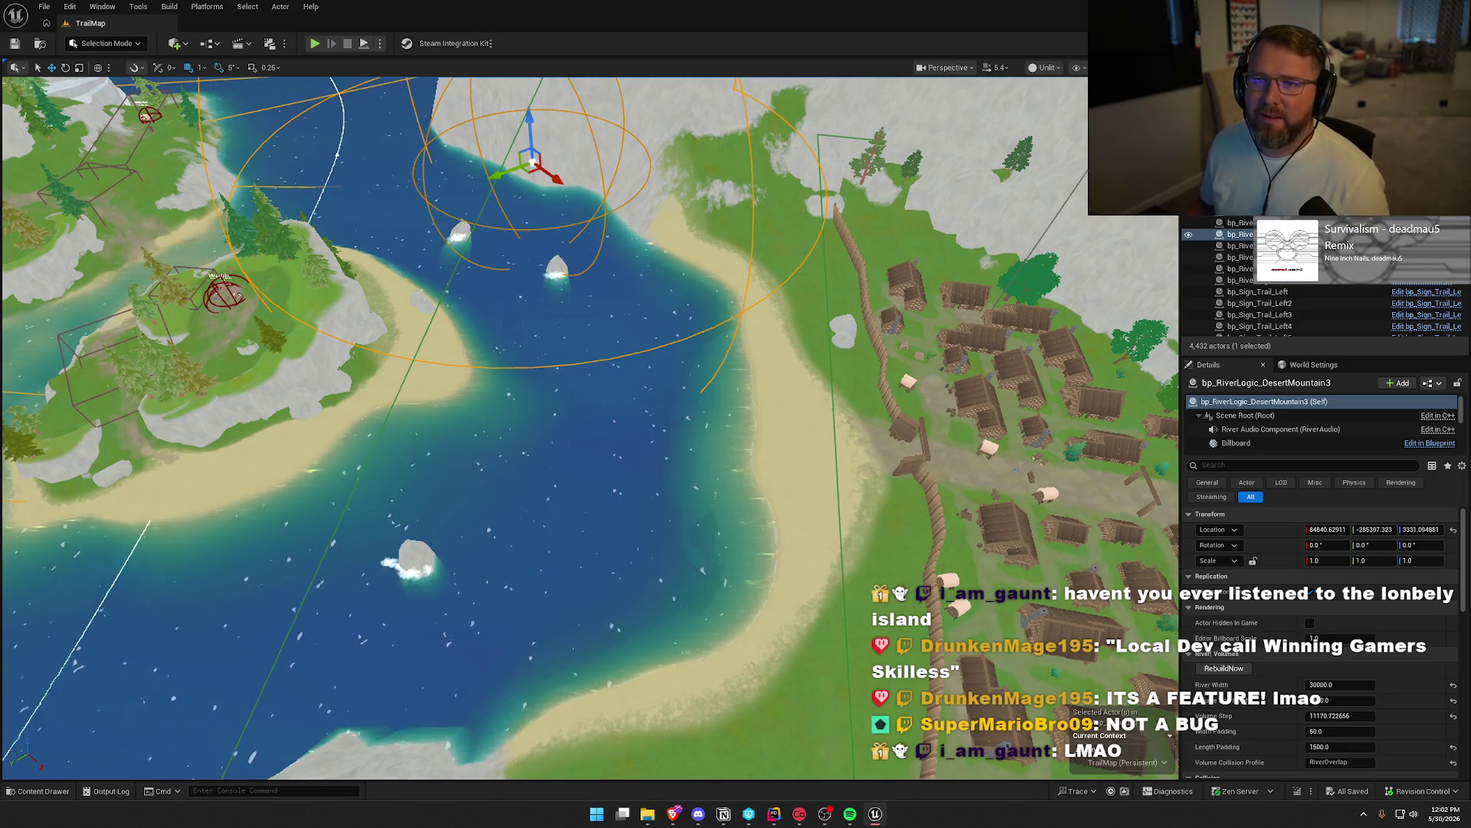
pyautogui.moveTo(337, 379); pyautogui.dragTo(334, 372)
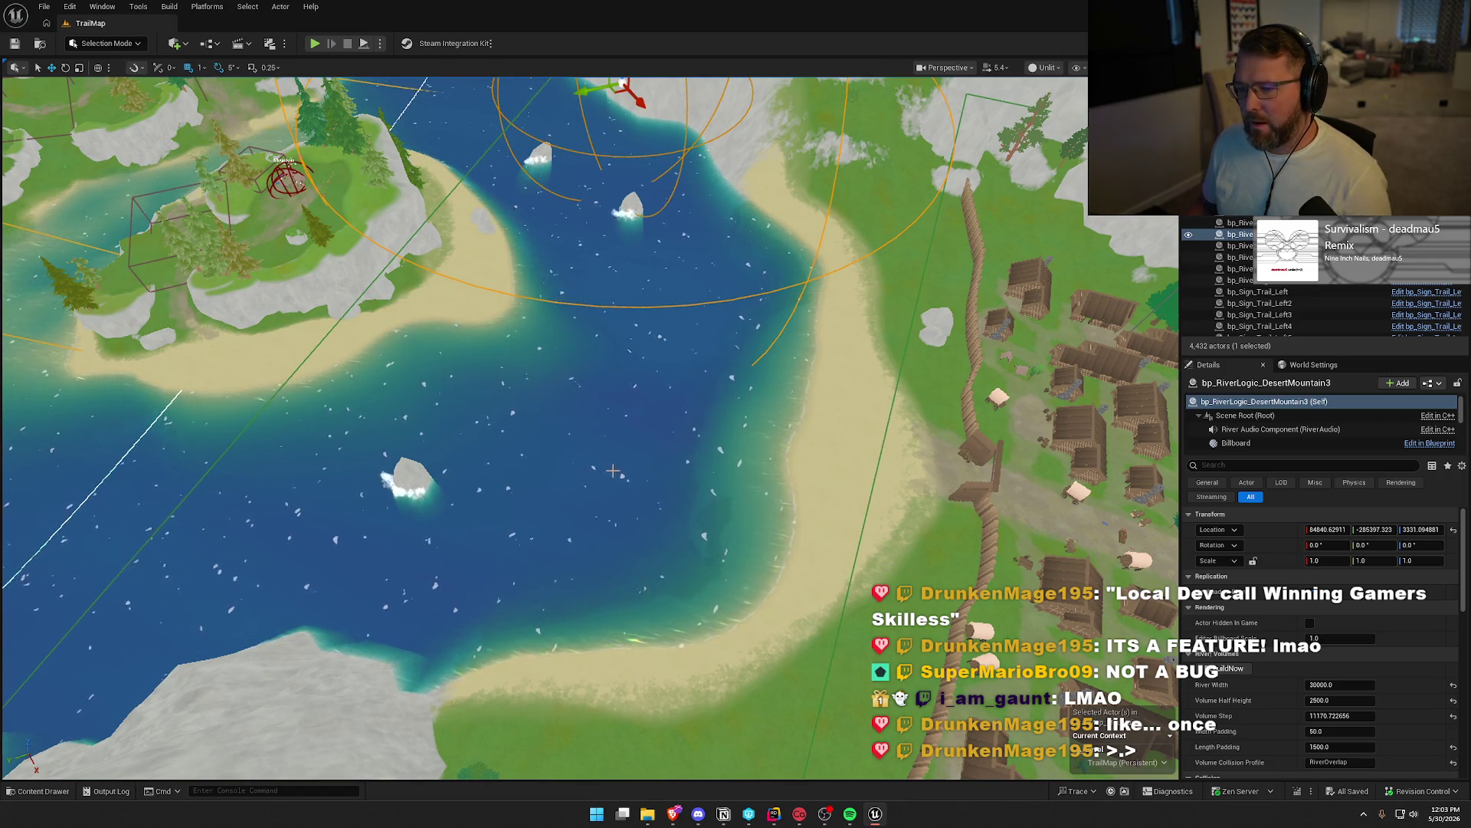
pyautogui.moveTo(613, 471); pyautogui.dragTo(680, 459)
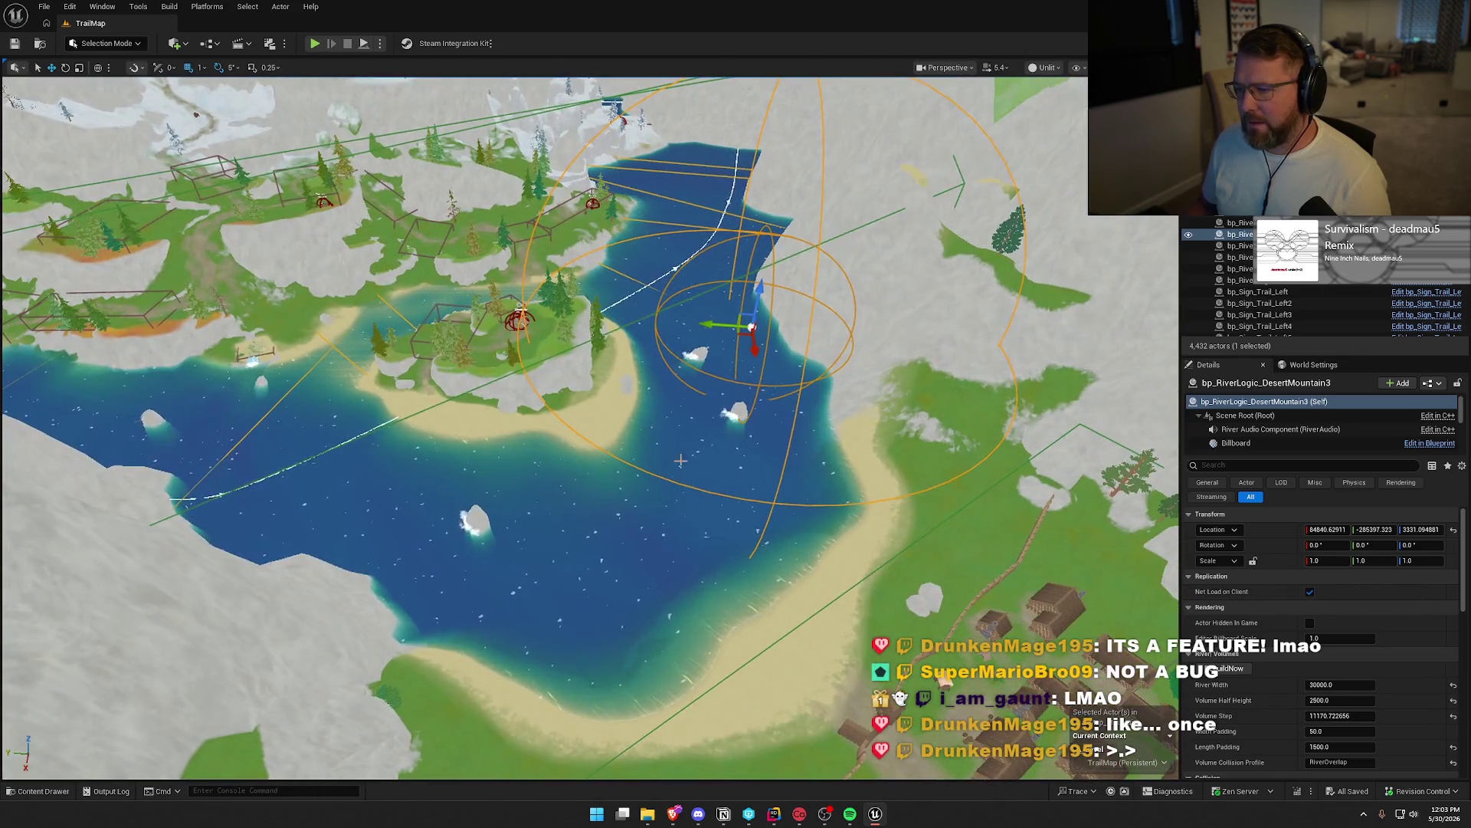
pyautogui.scroll(-3)
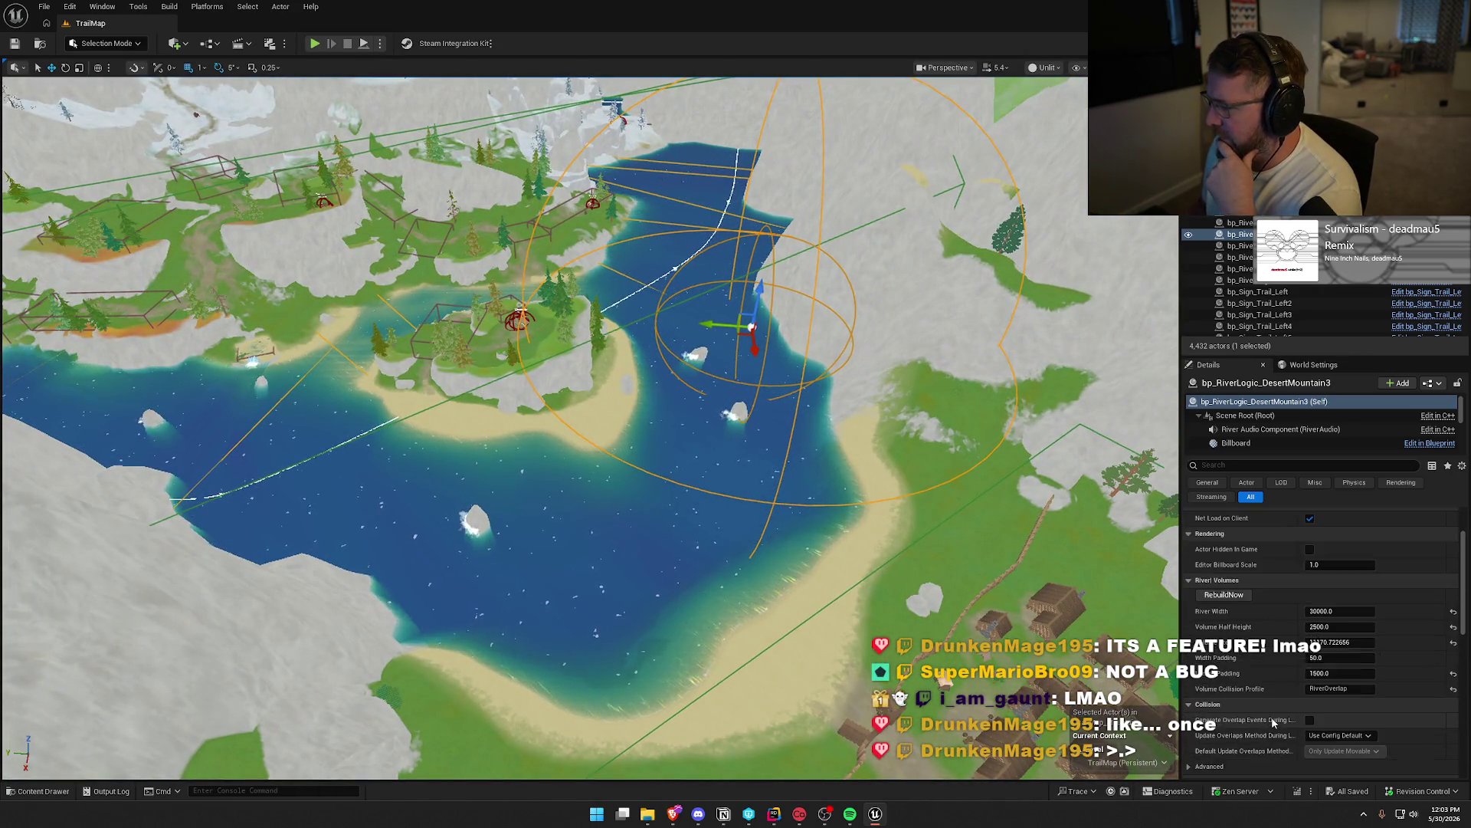
pyautogui.scroll(-3)
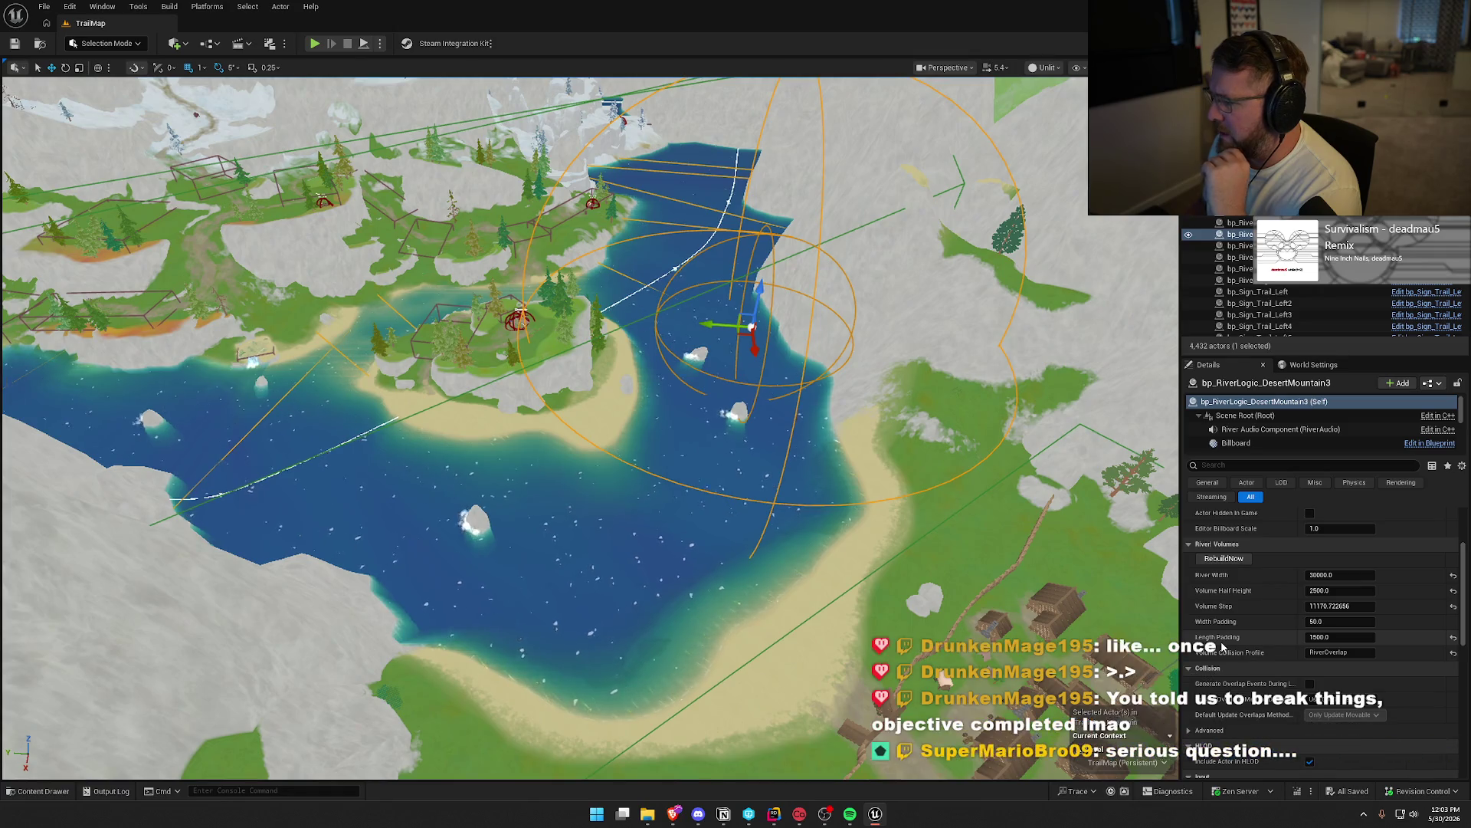
pyautogui.click(1453, 640)
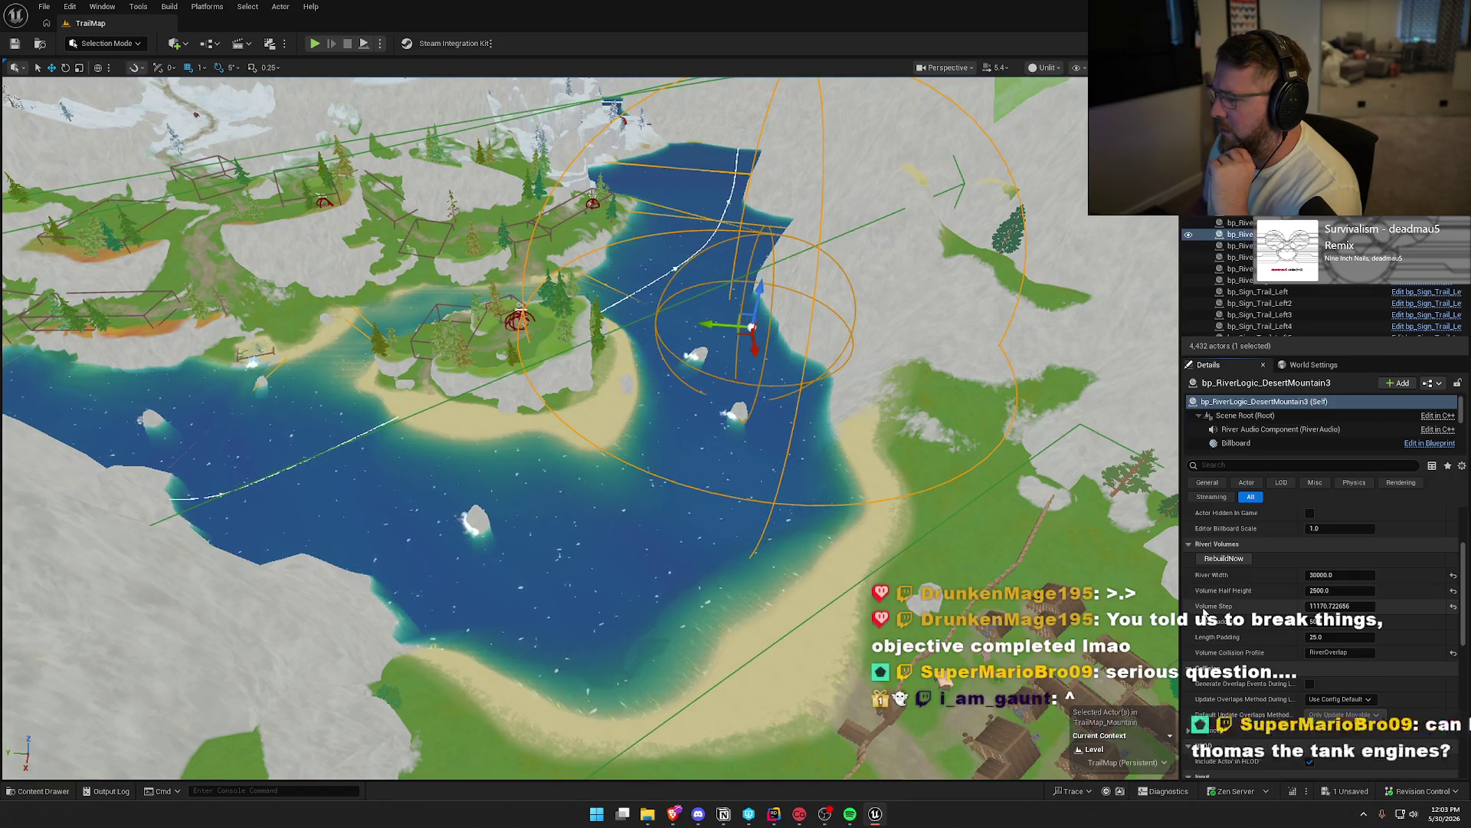
# Lower the river's Volume Step to 3000 so the volumes rebuild, then deselect the river
pyautogui.click(1331, 606)
pyautogui.write('15')
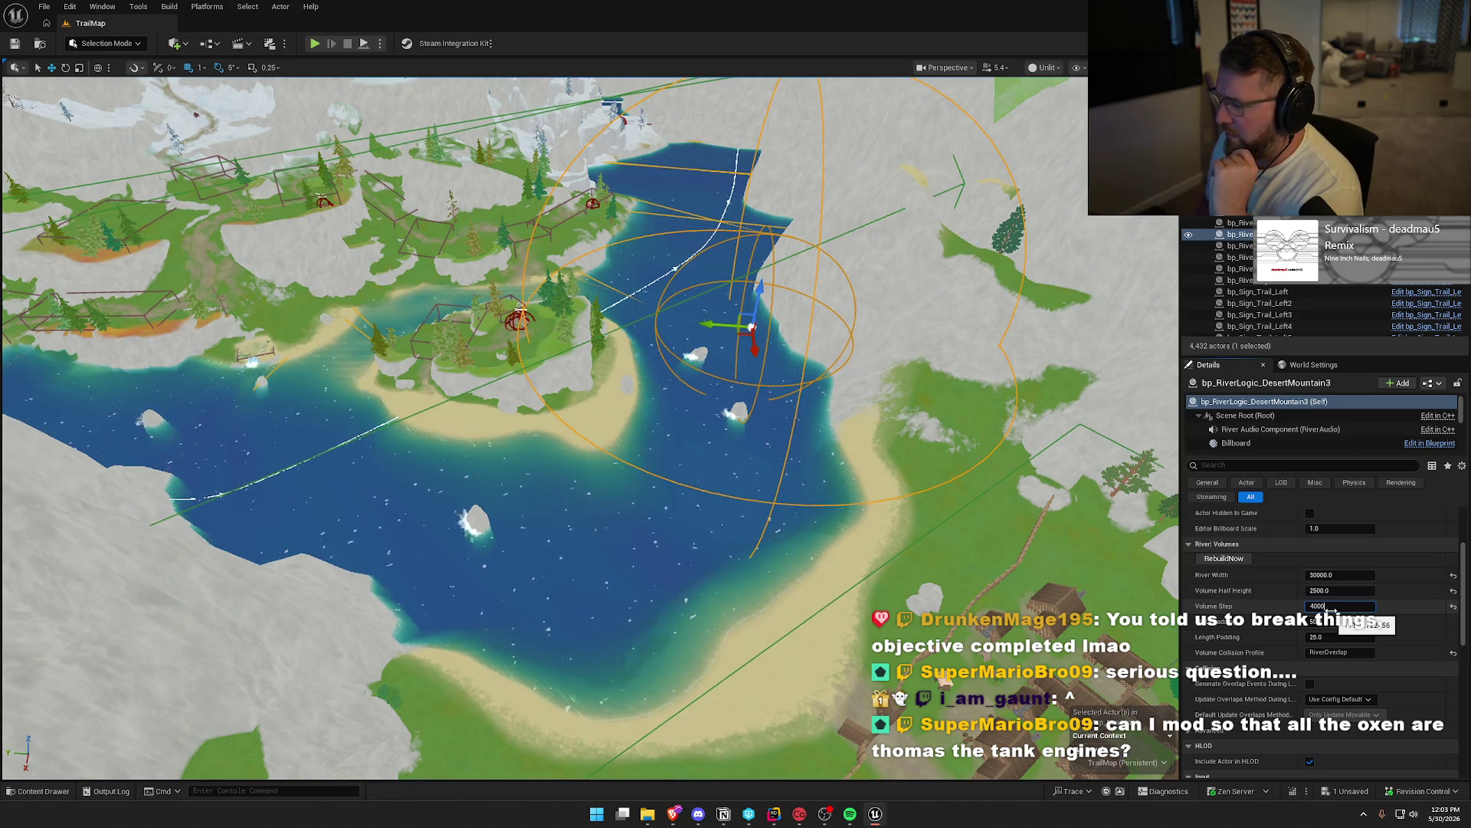
pyautogui.press('Return')
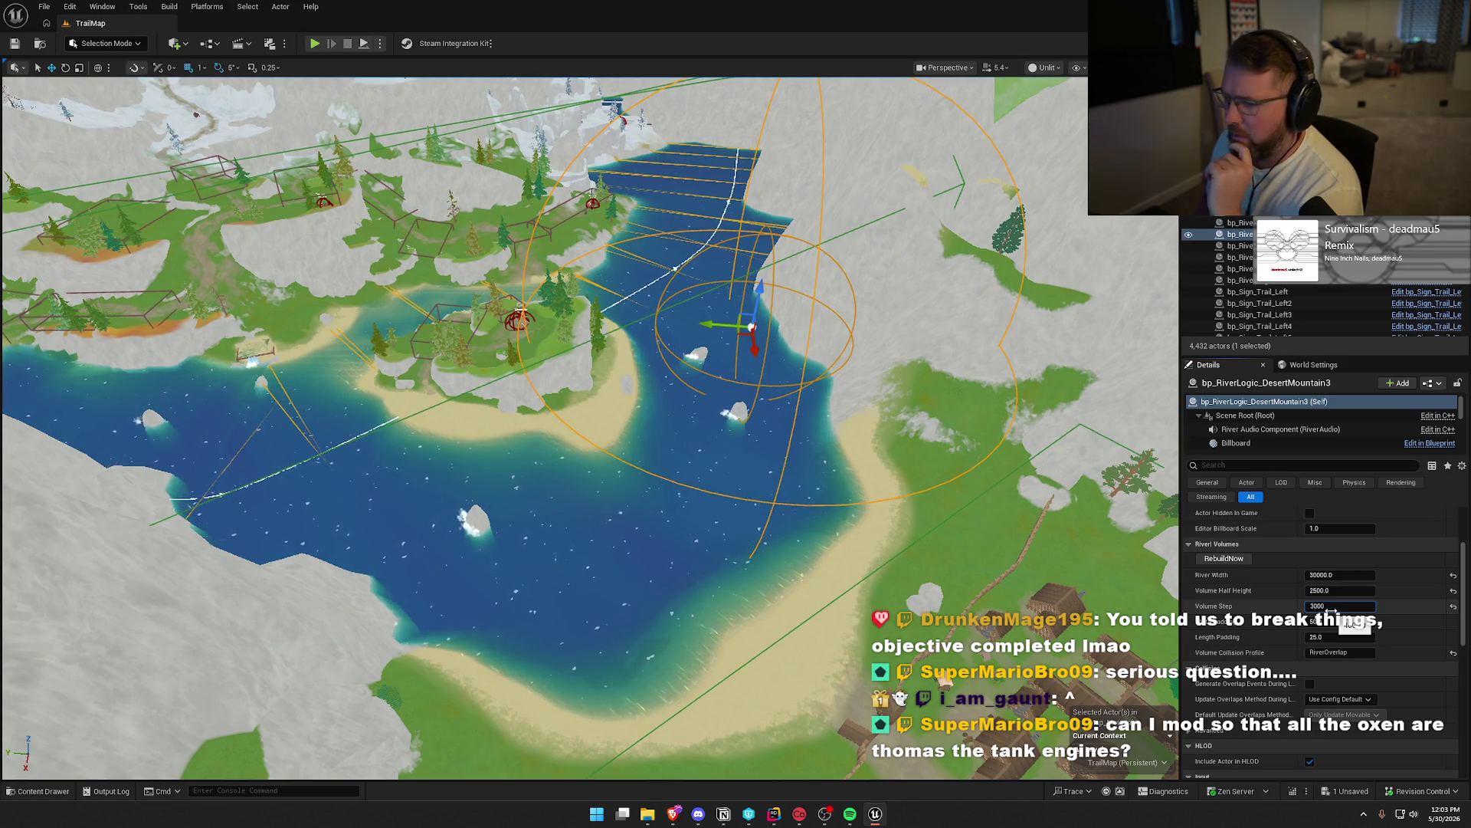
pyautogui.press('Return')
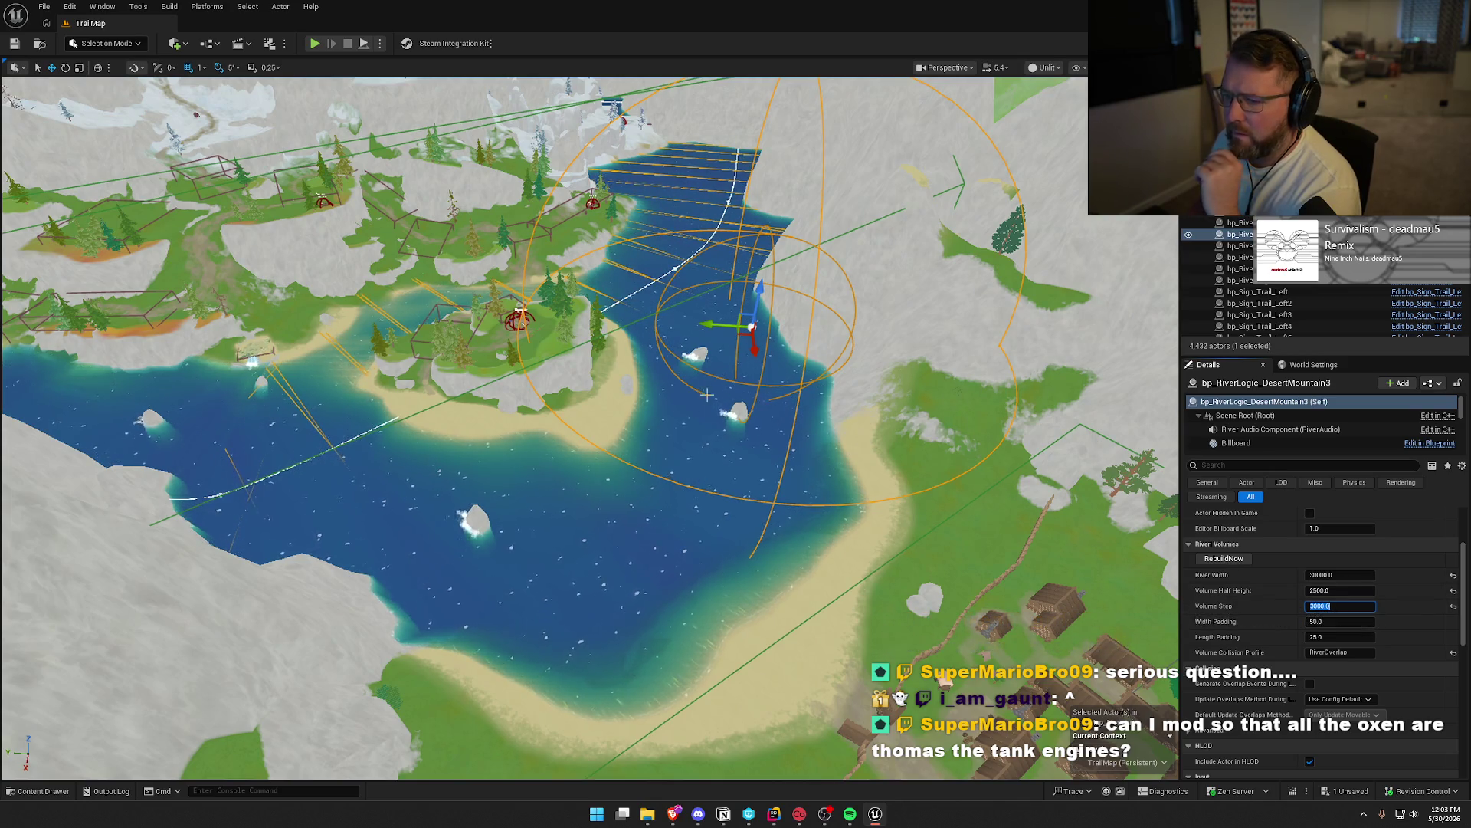
pyautogui.scroll(3)
pyautogui.press('Escape')
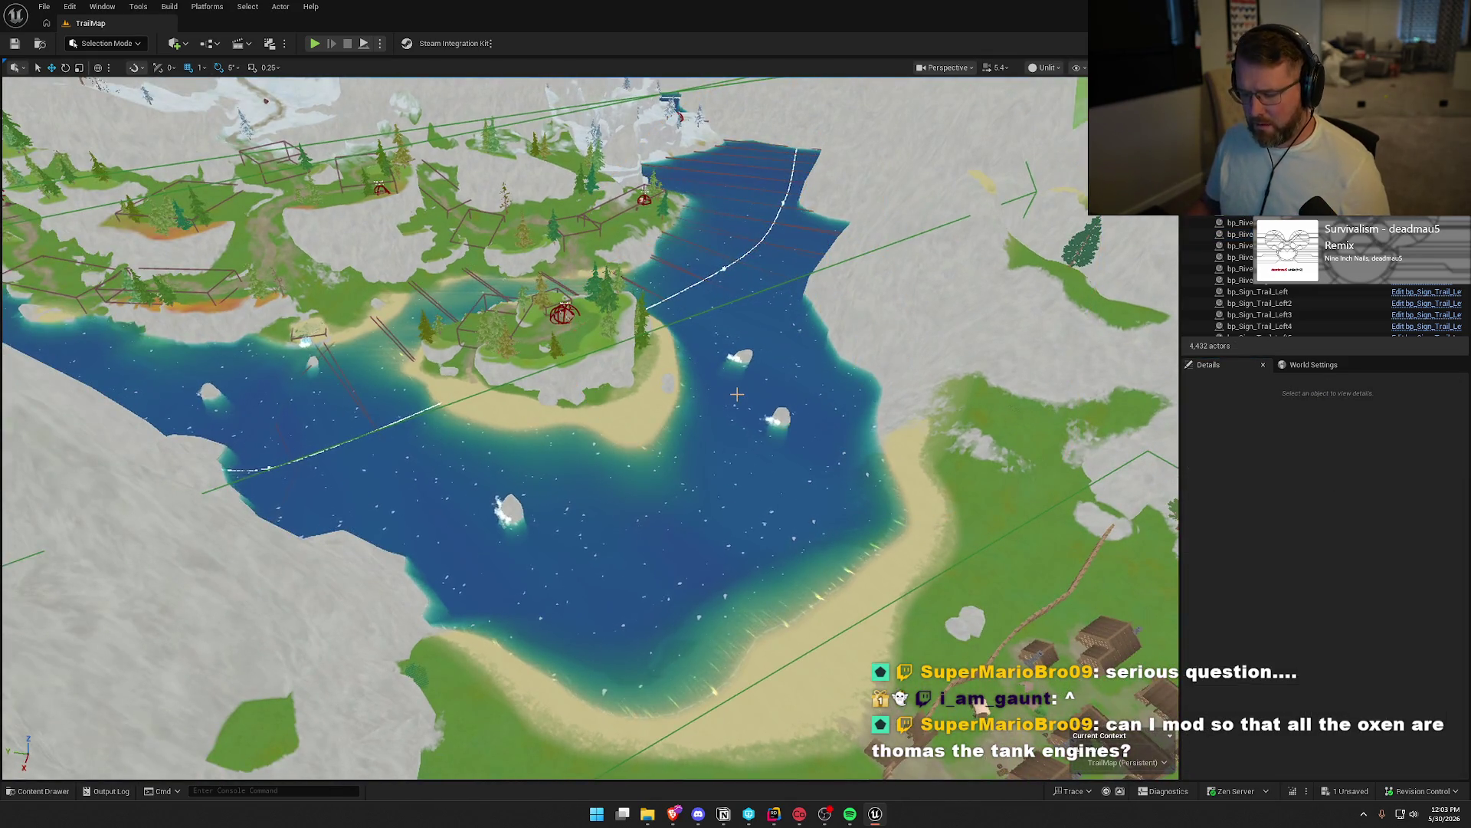
# Save the river changes, checking out TrailMap_Mountain, then Play From Here on the beach
pyautogui.hotkey('ctrl', 's')
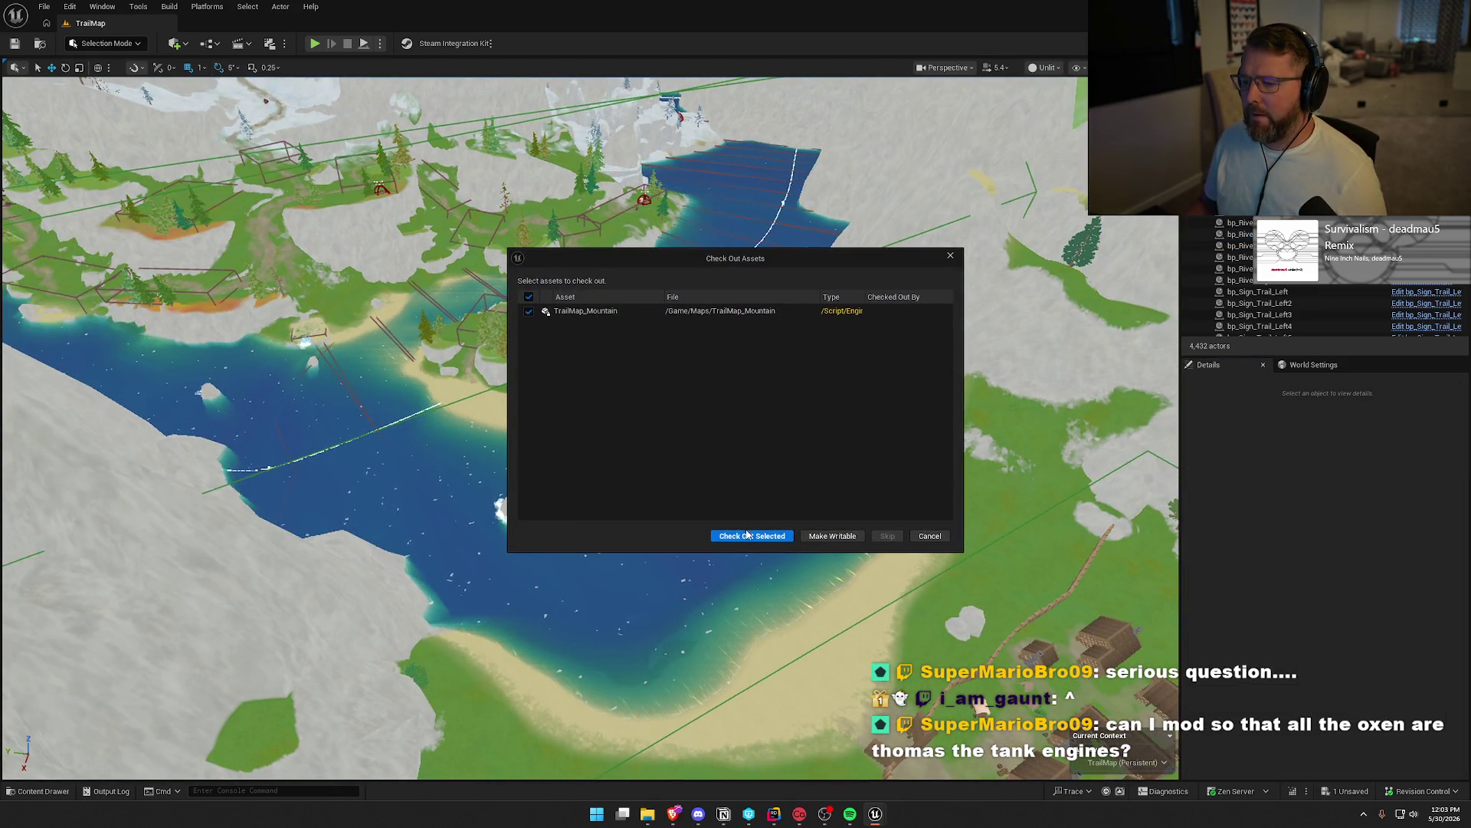
pyautogui.click(748, 535)
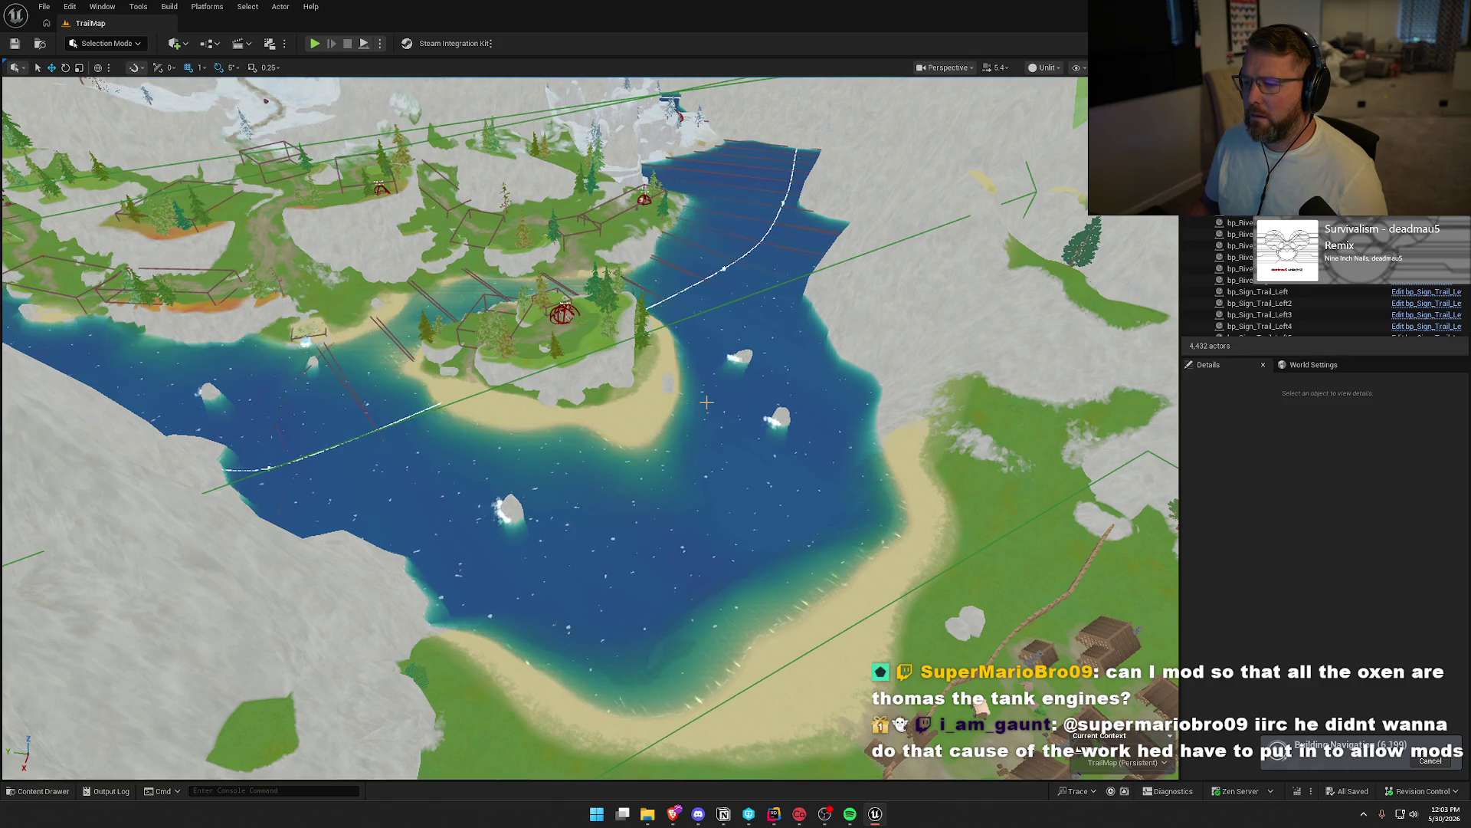
pyautogui.scroll(3)
pyautogui.press('w')
pyautogui.scroll(3)
pyautogui.press('w')
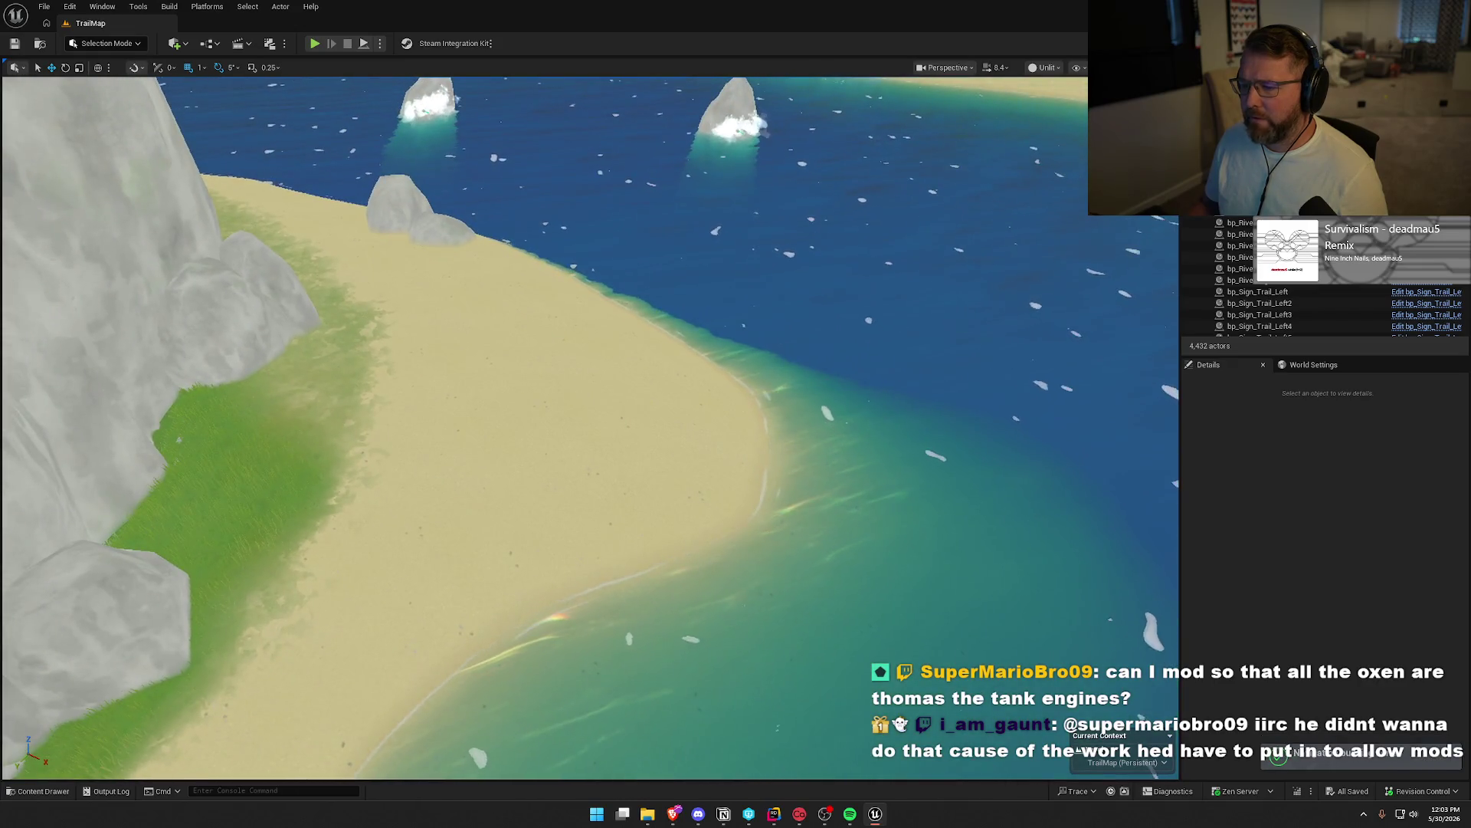
pyautogui.rightClick(576, 400)
pyautogui.moveTo(636, 506)
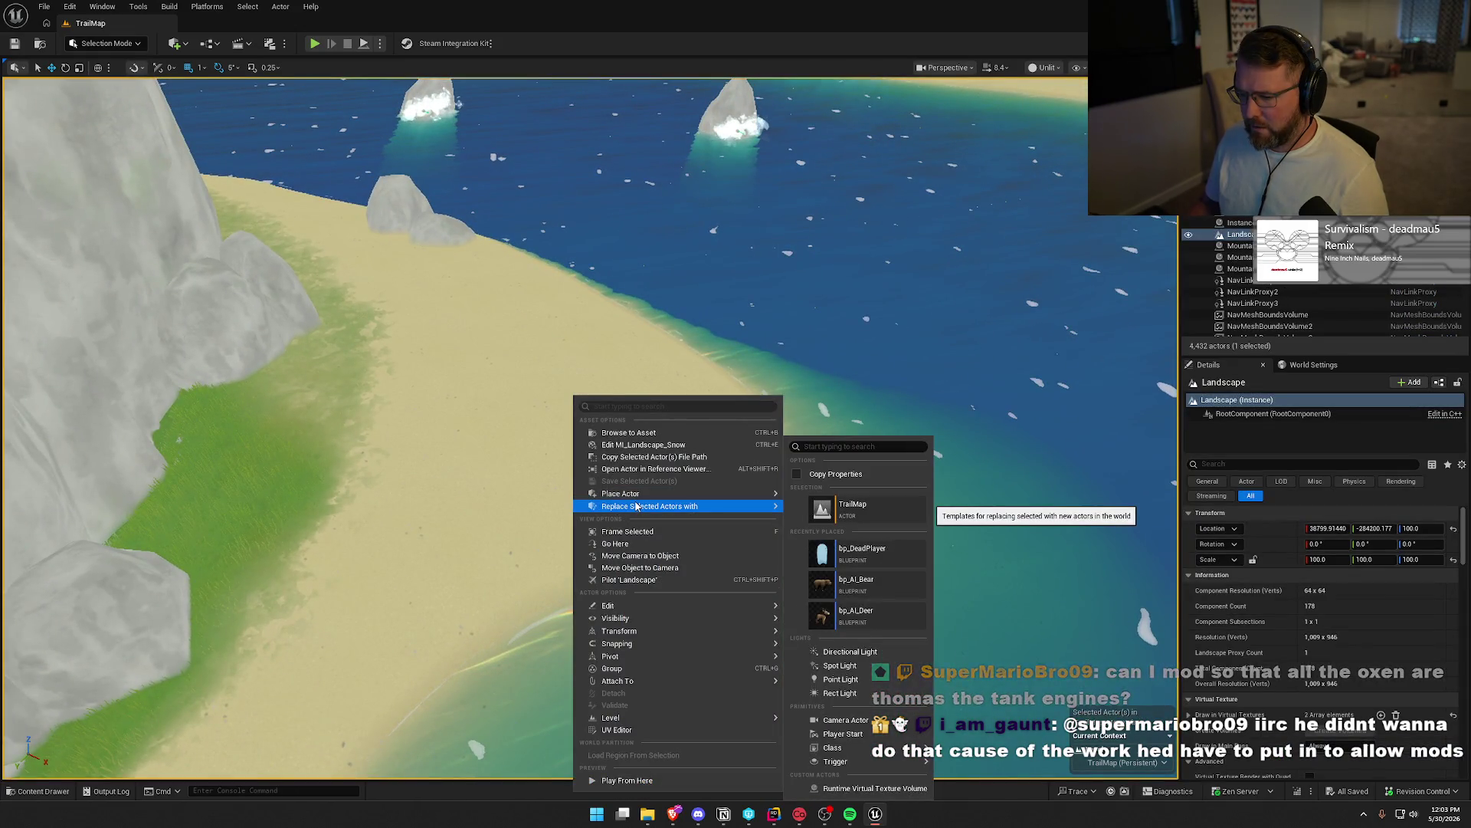
pyautogui.click(695, 781)
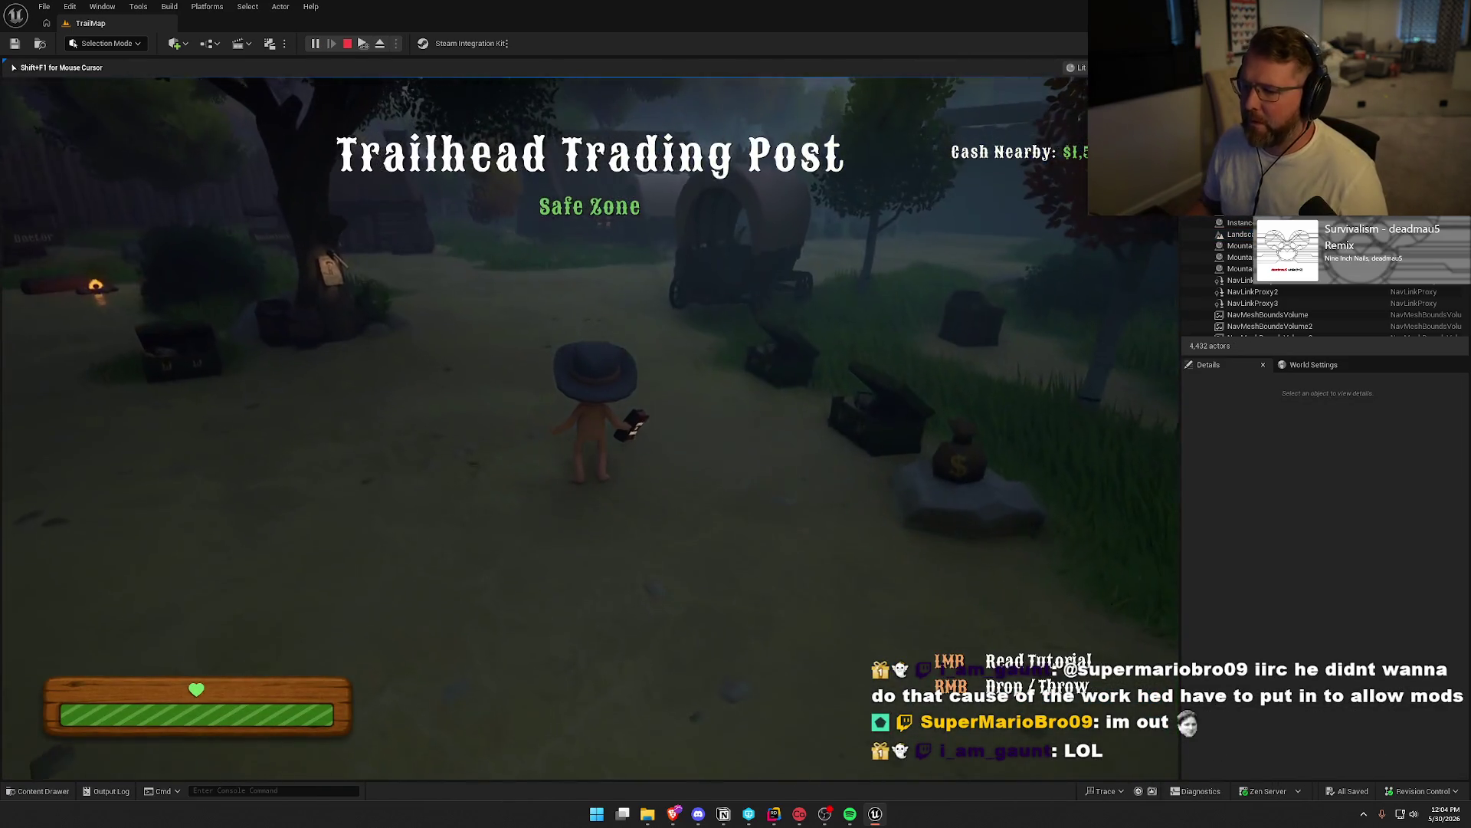
# Recall and run the Checkpoint 3 console command to respawn at Riverside Camp
pyautogui.press('`')
pyautogui.press('Up')
pyautogui.press('Up')
pyautogui.press('Up')
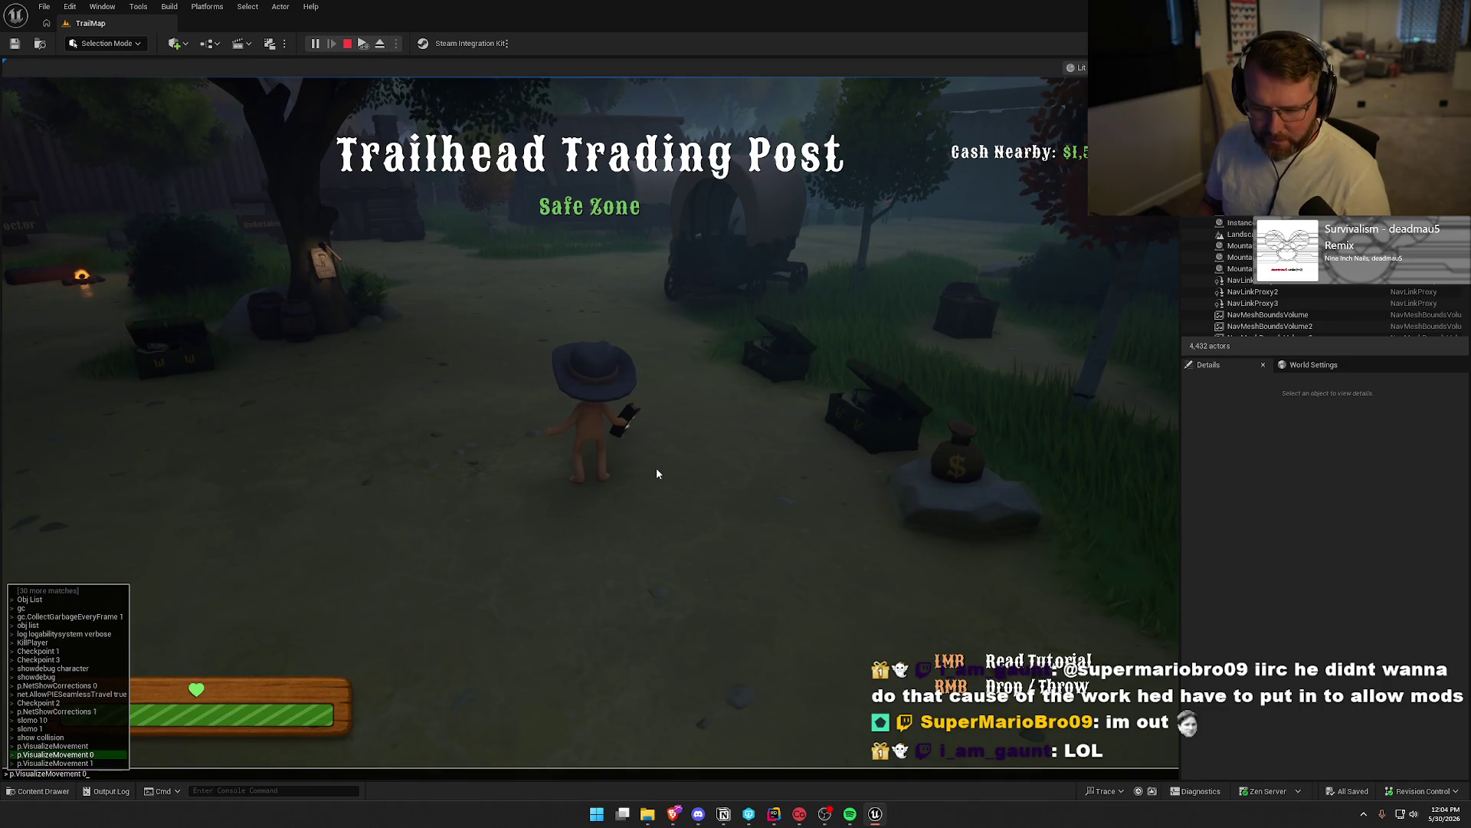
pyautogui.press('Up')
pyautogui.press('Up')
pyautogui.press('Up')
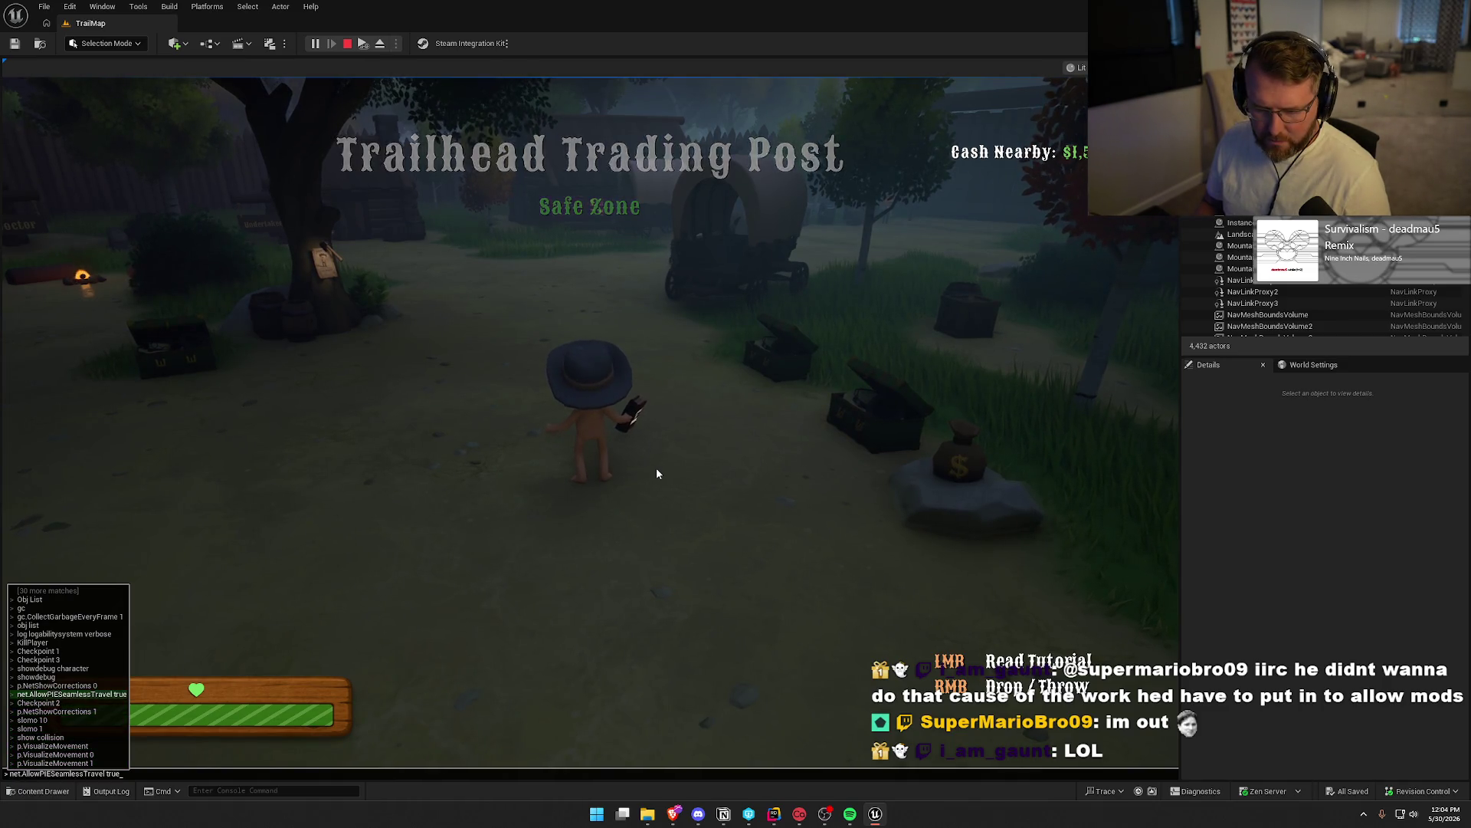
pyautogui.press('Up')
pyautogui.press('Up')
pyautogui.press('Up')
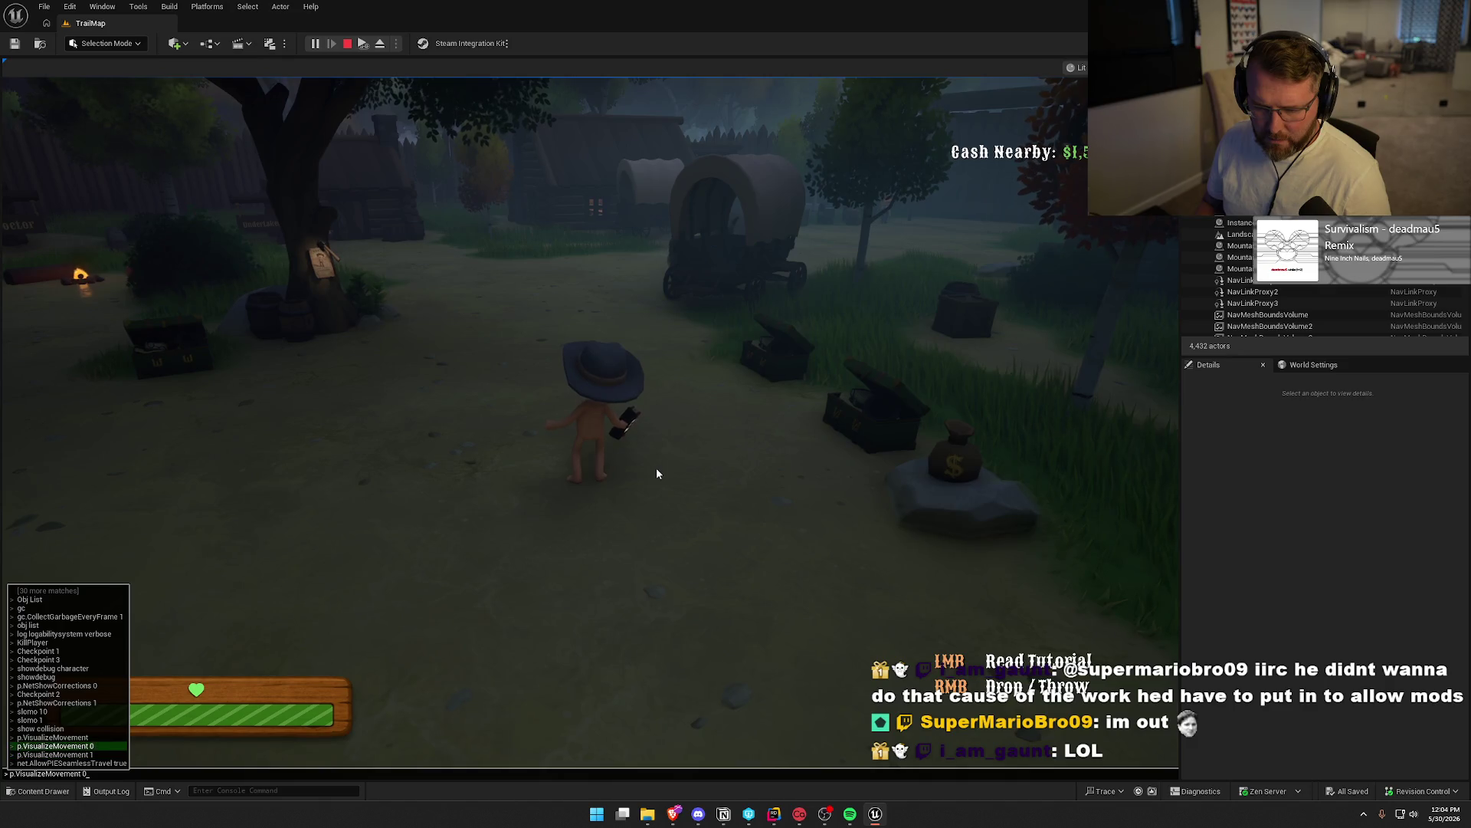
pyautogui.press('Up')
pyautogui.press('Up')
pyautogui.press('Up')
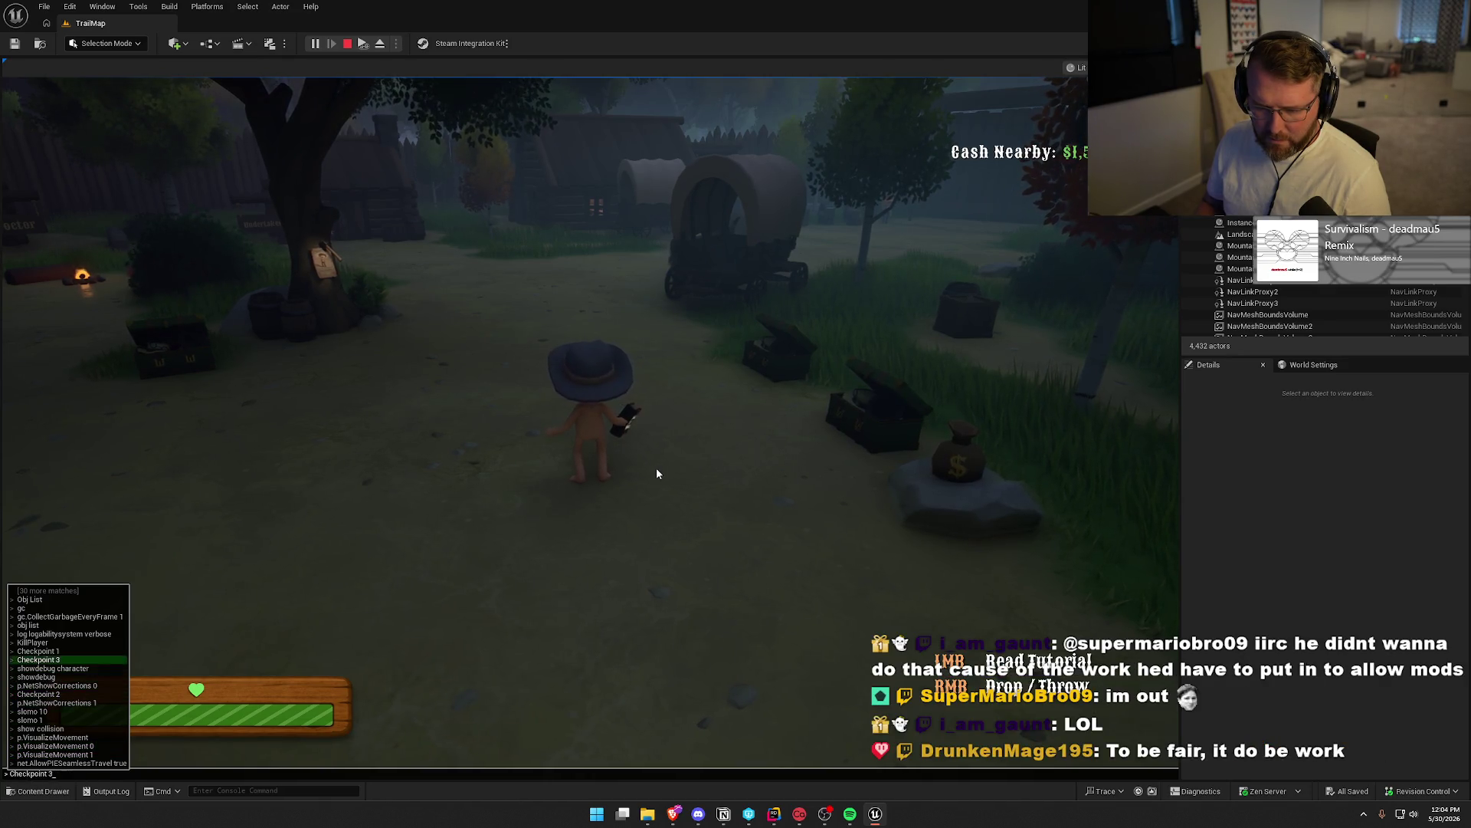
pyautogui.press('Return')
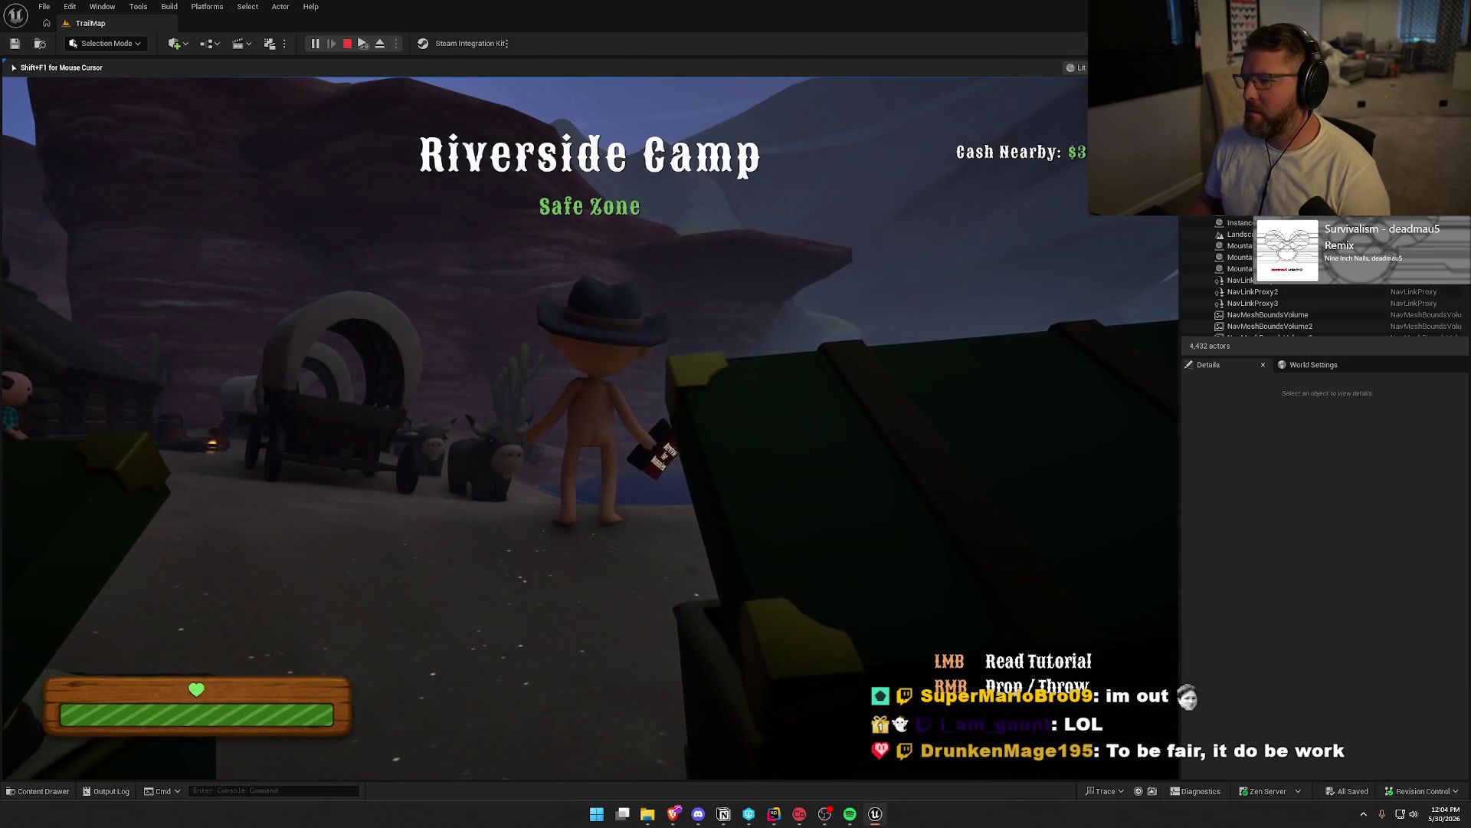
# Drop the held book onto the sand, then close the in-game console
pyautogui.rightClick(590, 427)
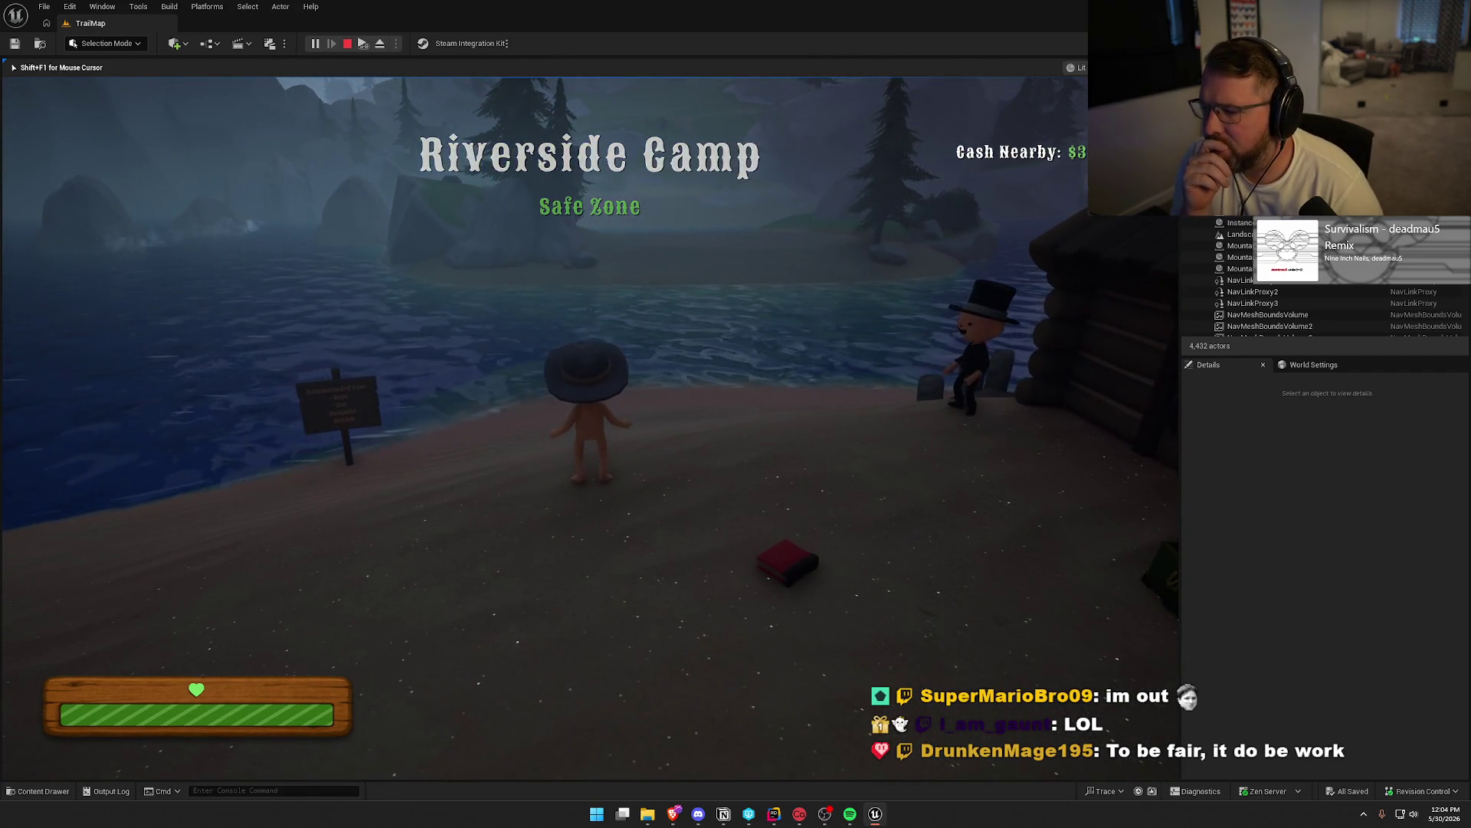
pyautogui.press('`')
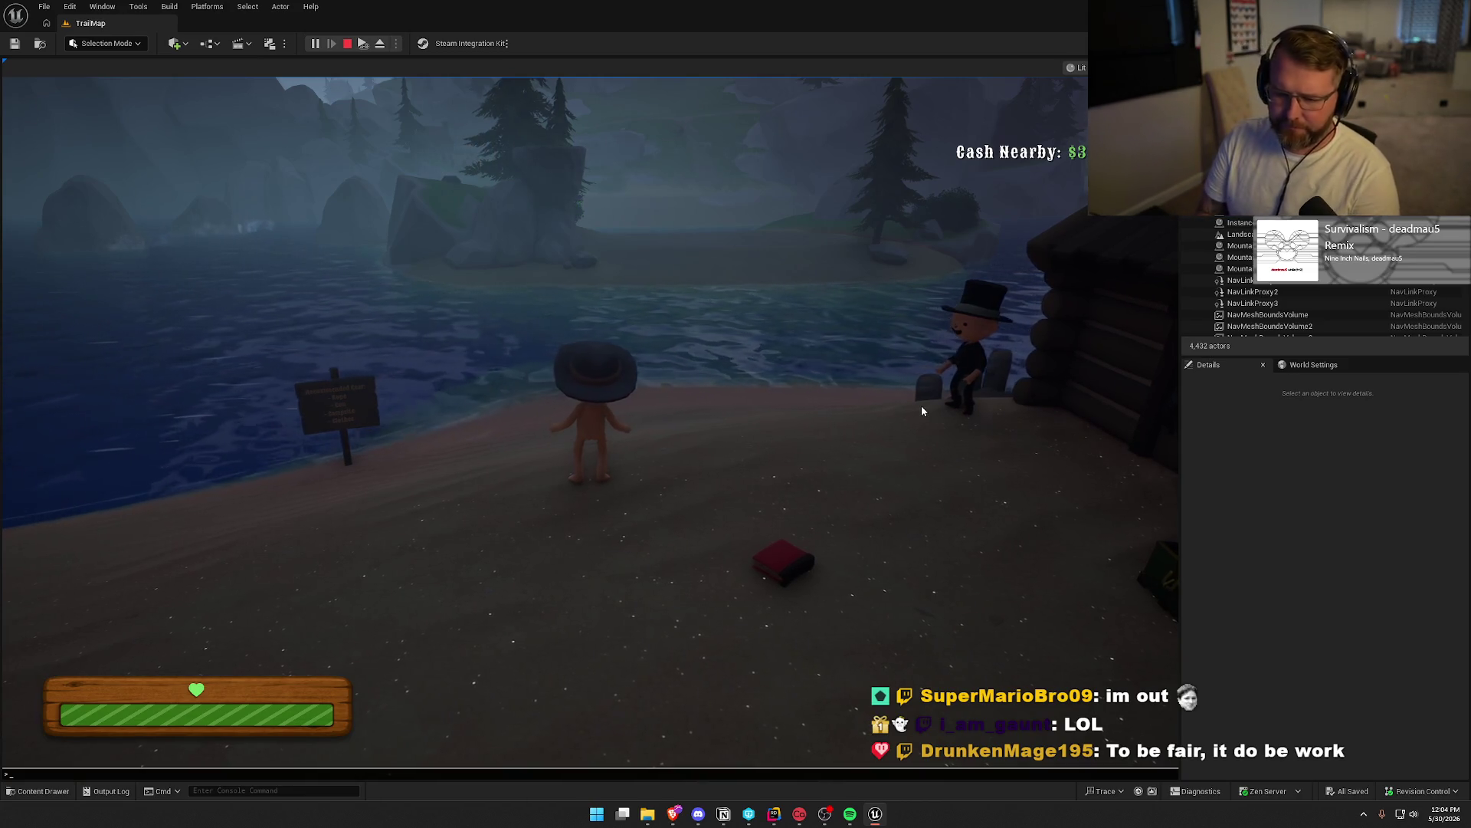
pyautogui.write('no')
pyautogui.press('BackSpace')
pyautogui.press('BackSpace')
pyautogui.press('Escape')
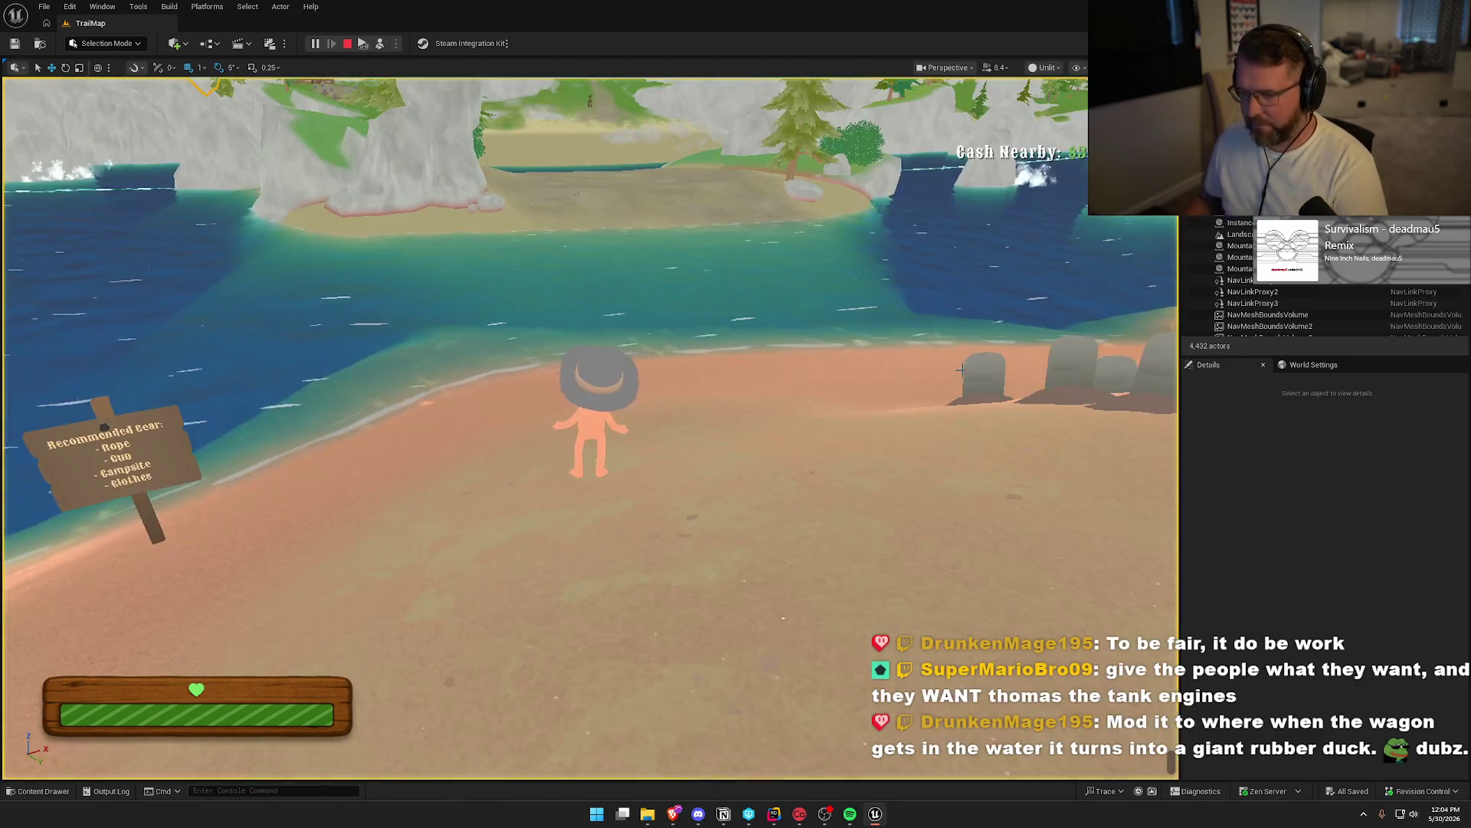
# Eject with F8, move bp_Player0 to the sandy river bank, and possess it again
pyautogui.press('F8')
pyautogui.click(573, 420)
pyautogui.scroll(-3)
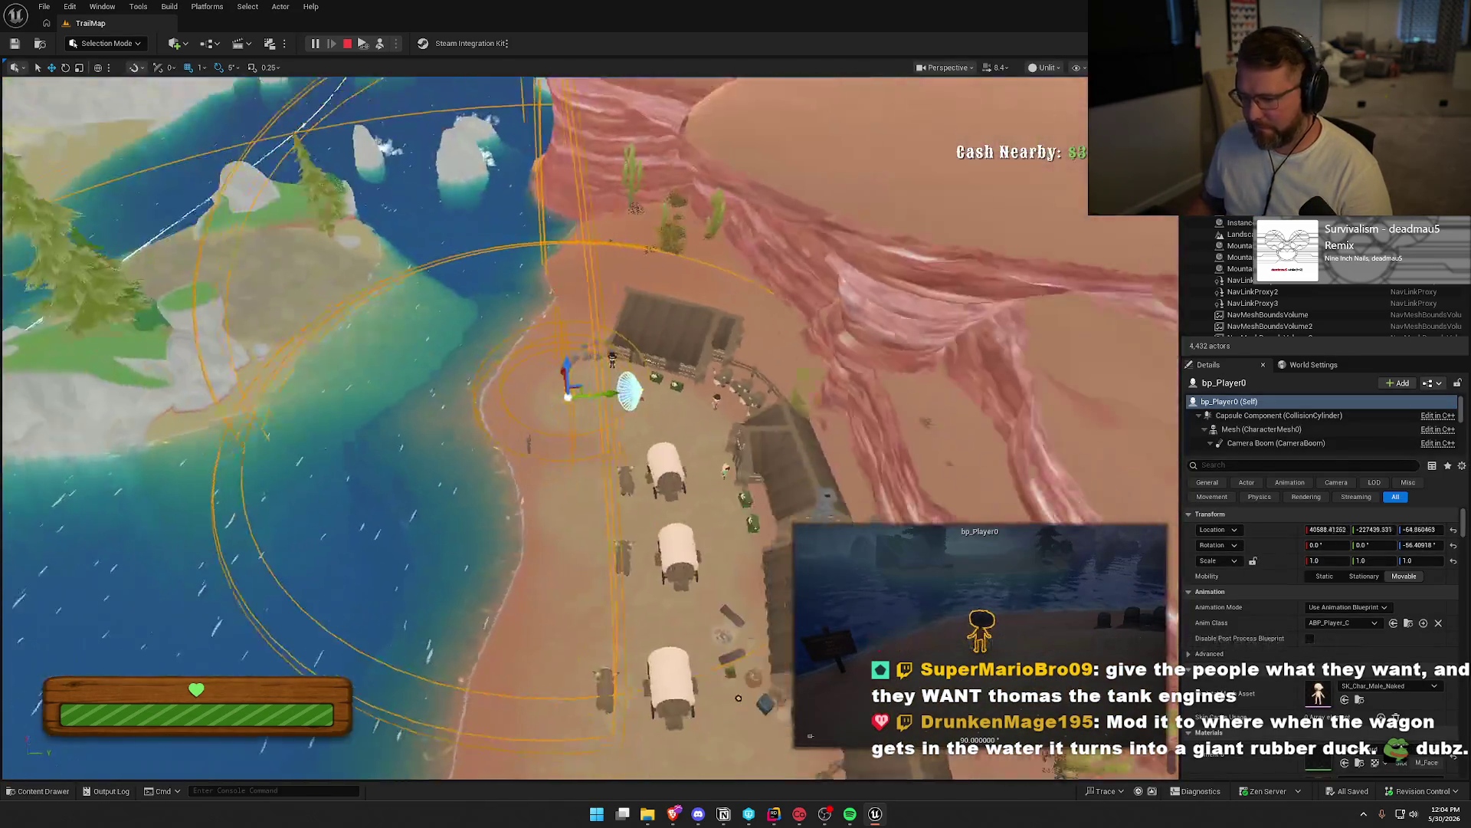
pyautogui.moveTo(721, 374); pyautogui.dragTo(460, 377)
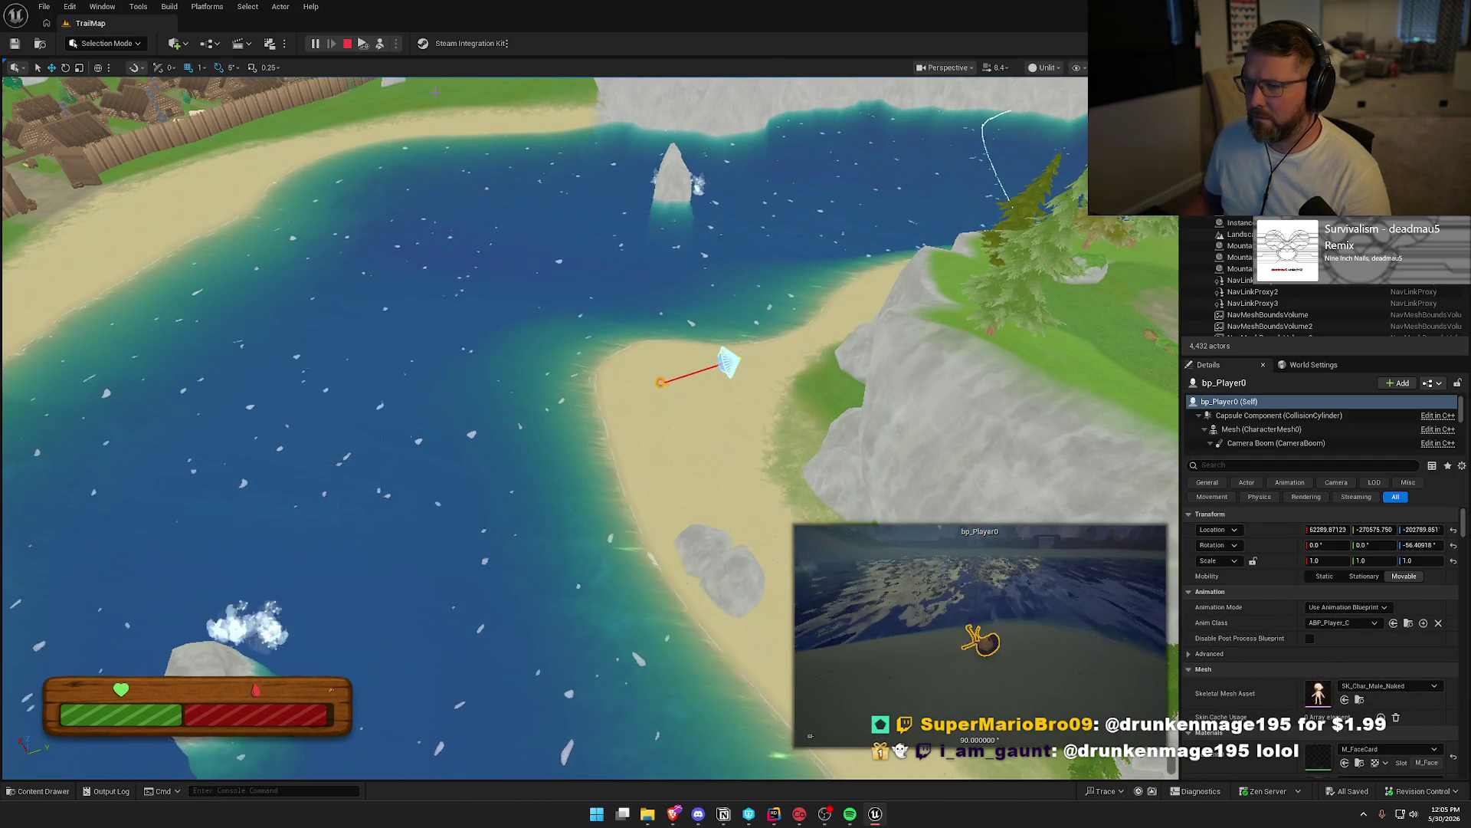
pyautogui.press('F8')
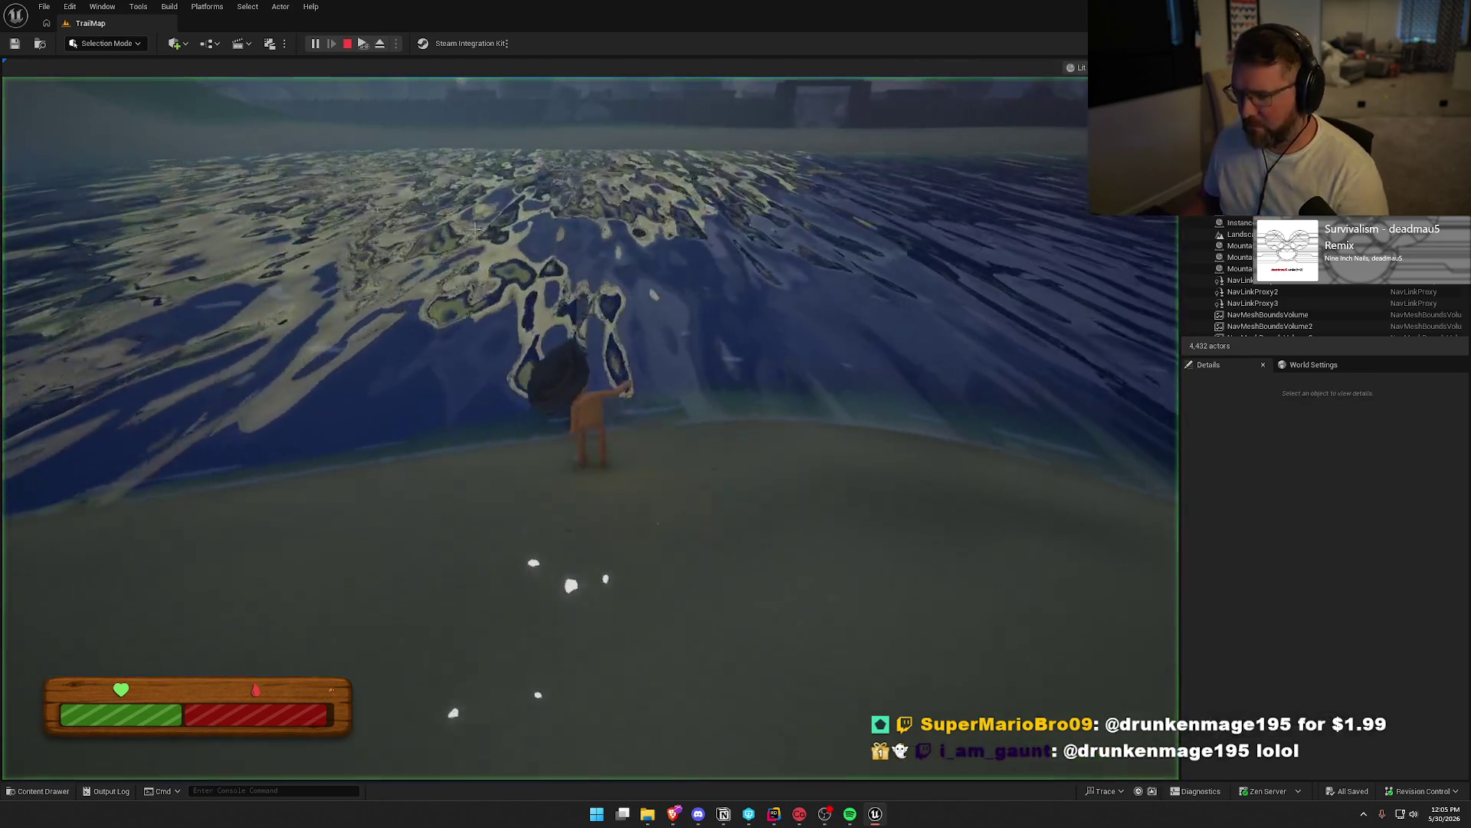
# Walk the character into the river and swim until it drowns, then stop the play session
pyautogui.click(590, 422)
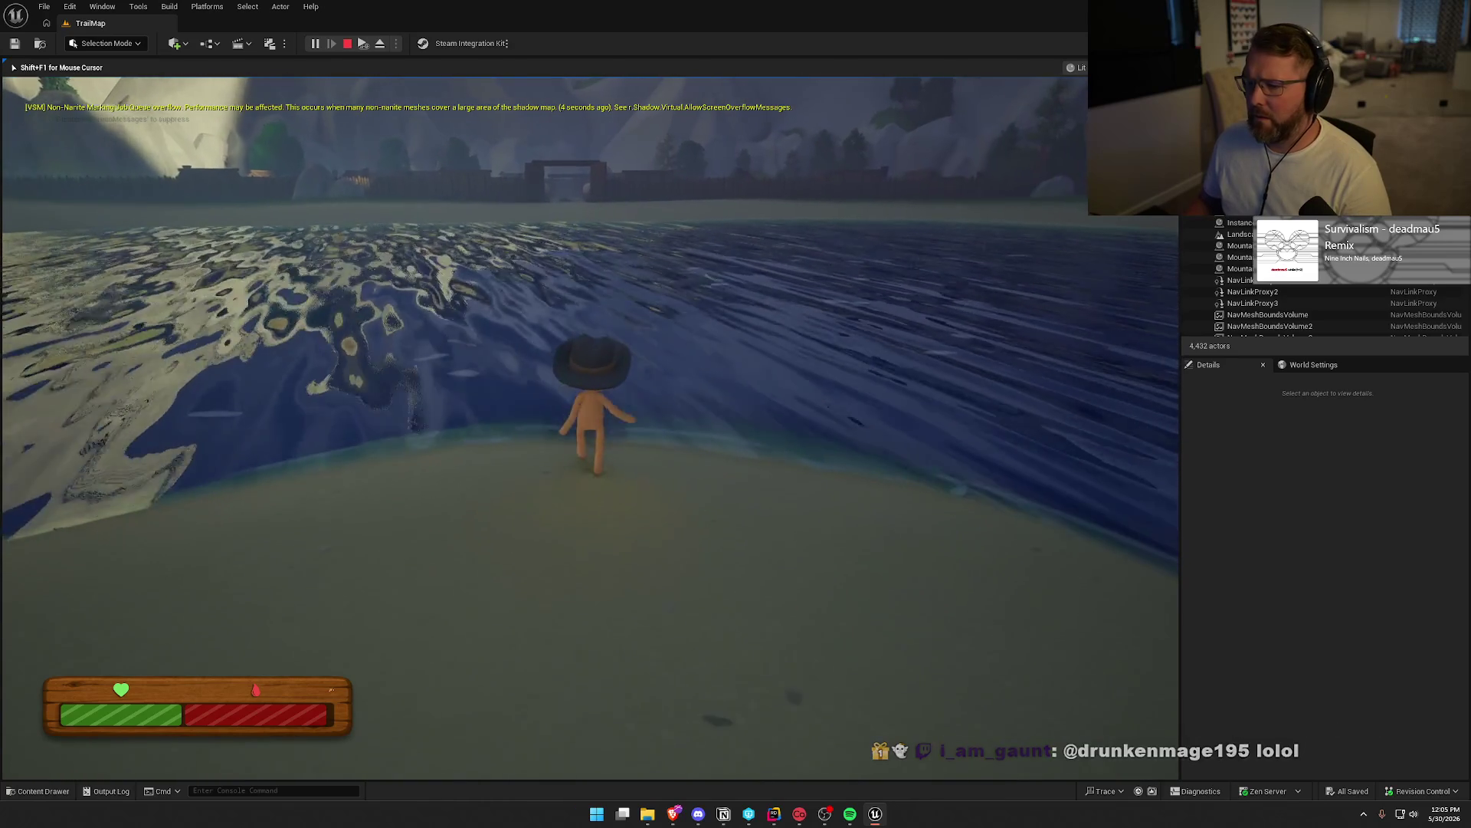
pyautogui.press('w')
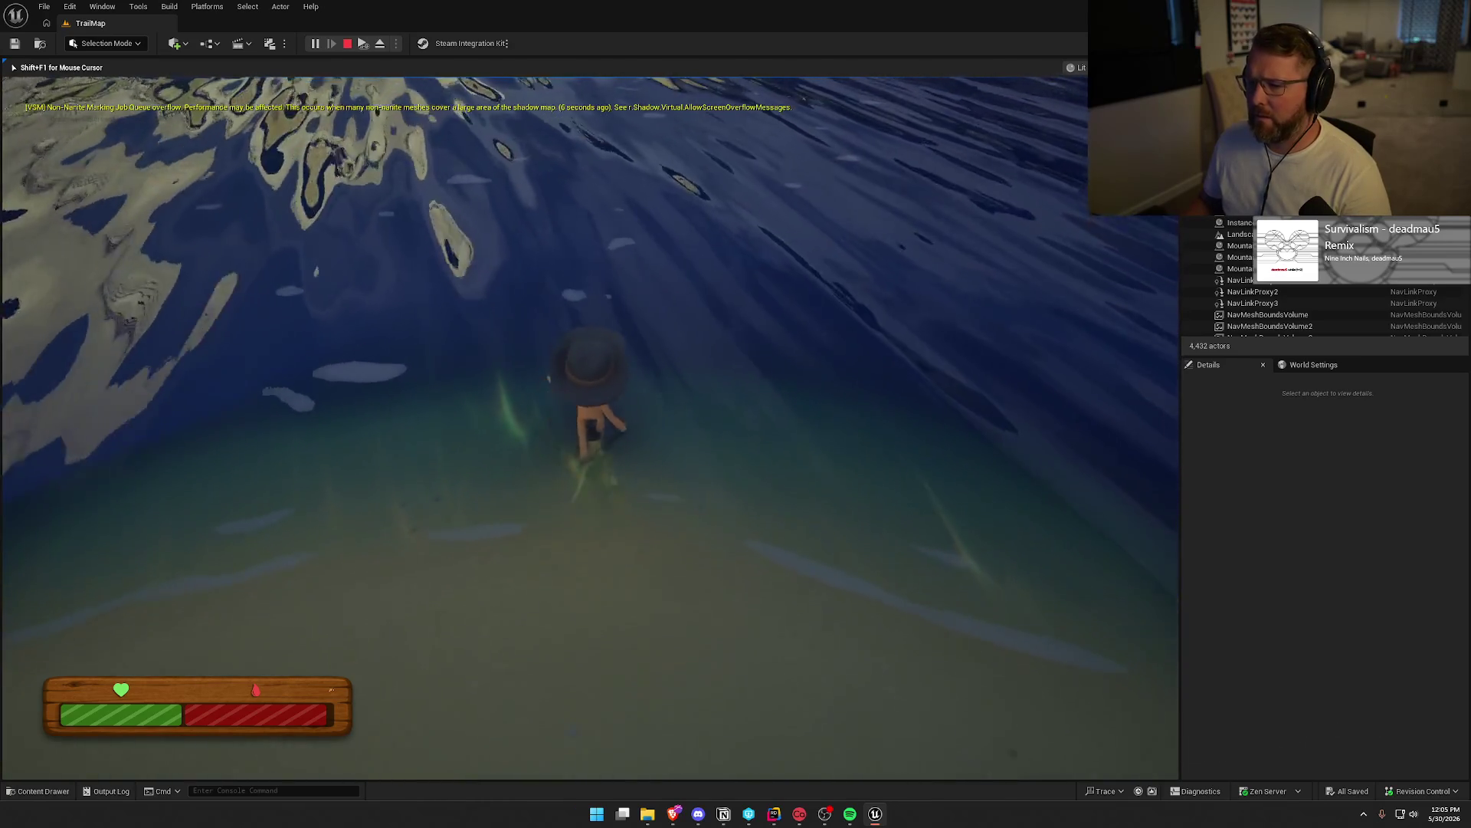
pyautogui.press('w')
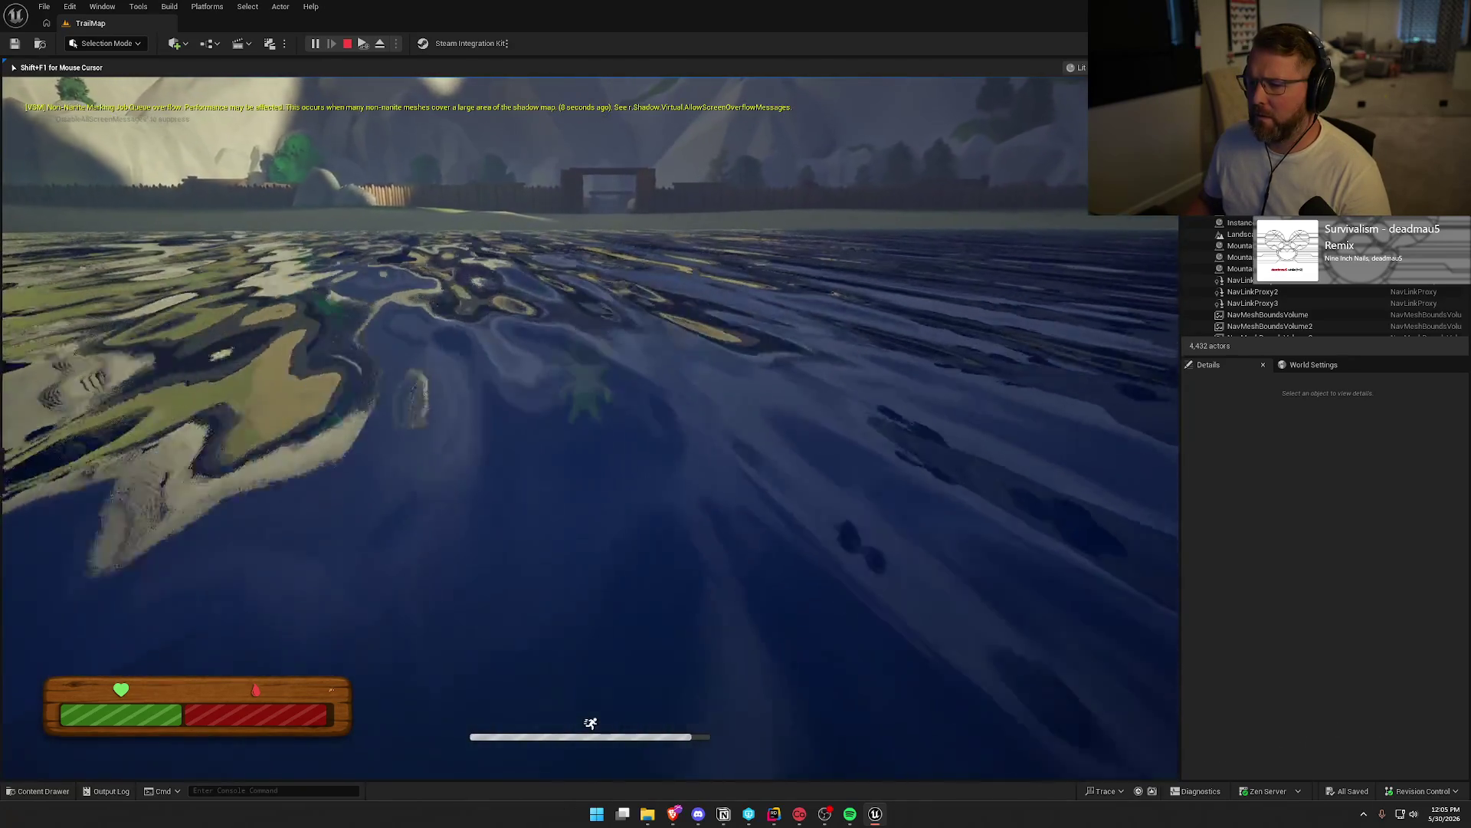
pyautogui.press('w')
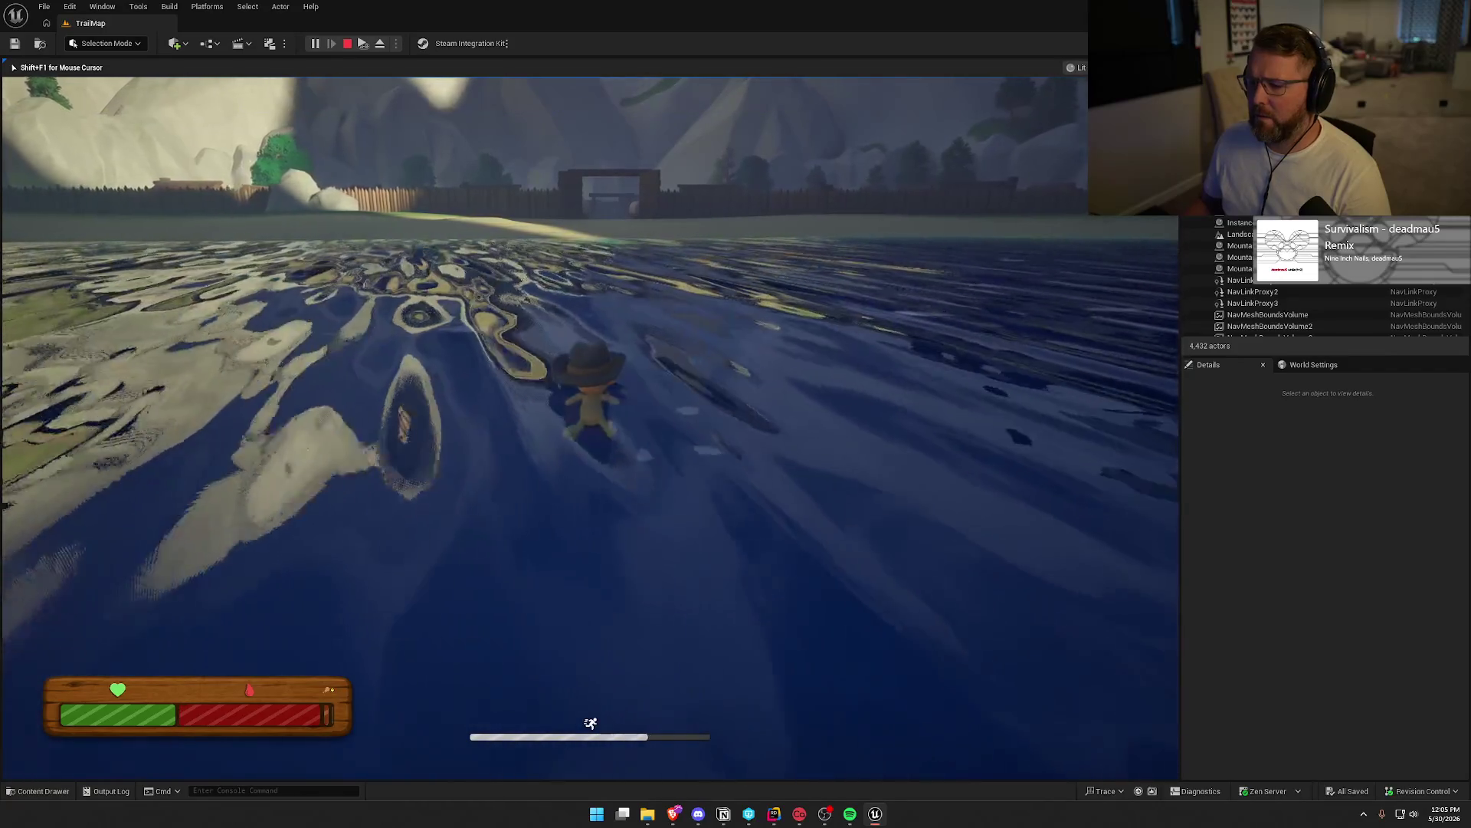
pyautogui.press('w')
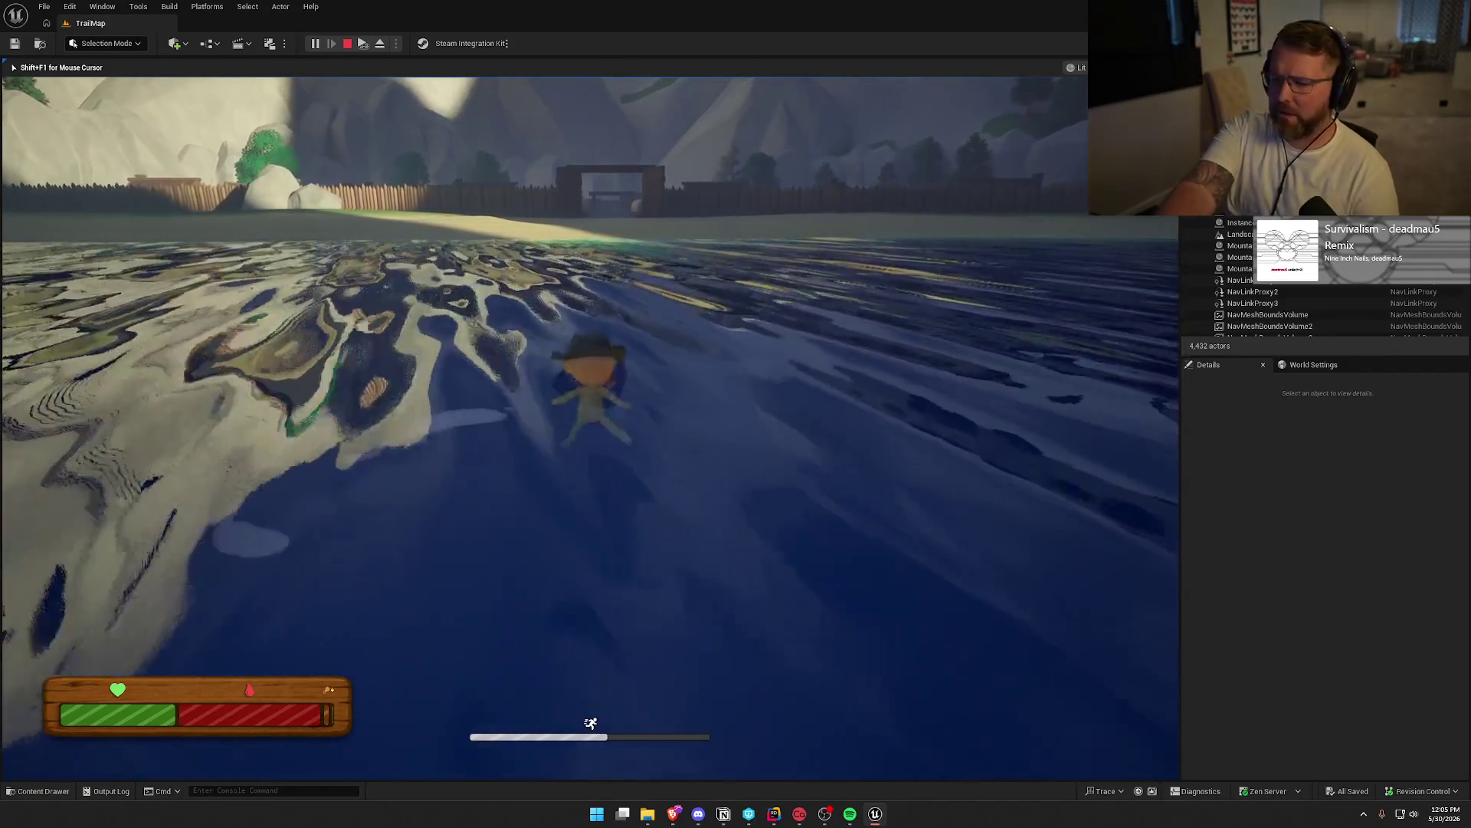
pyautogui.press('w')
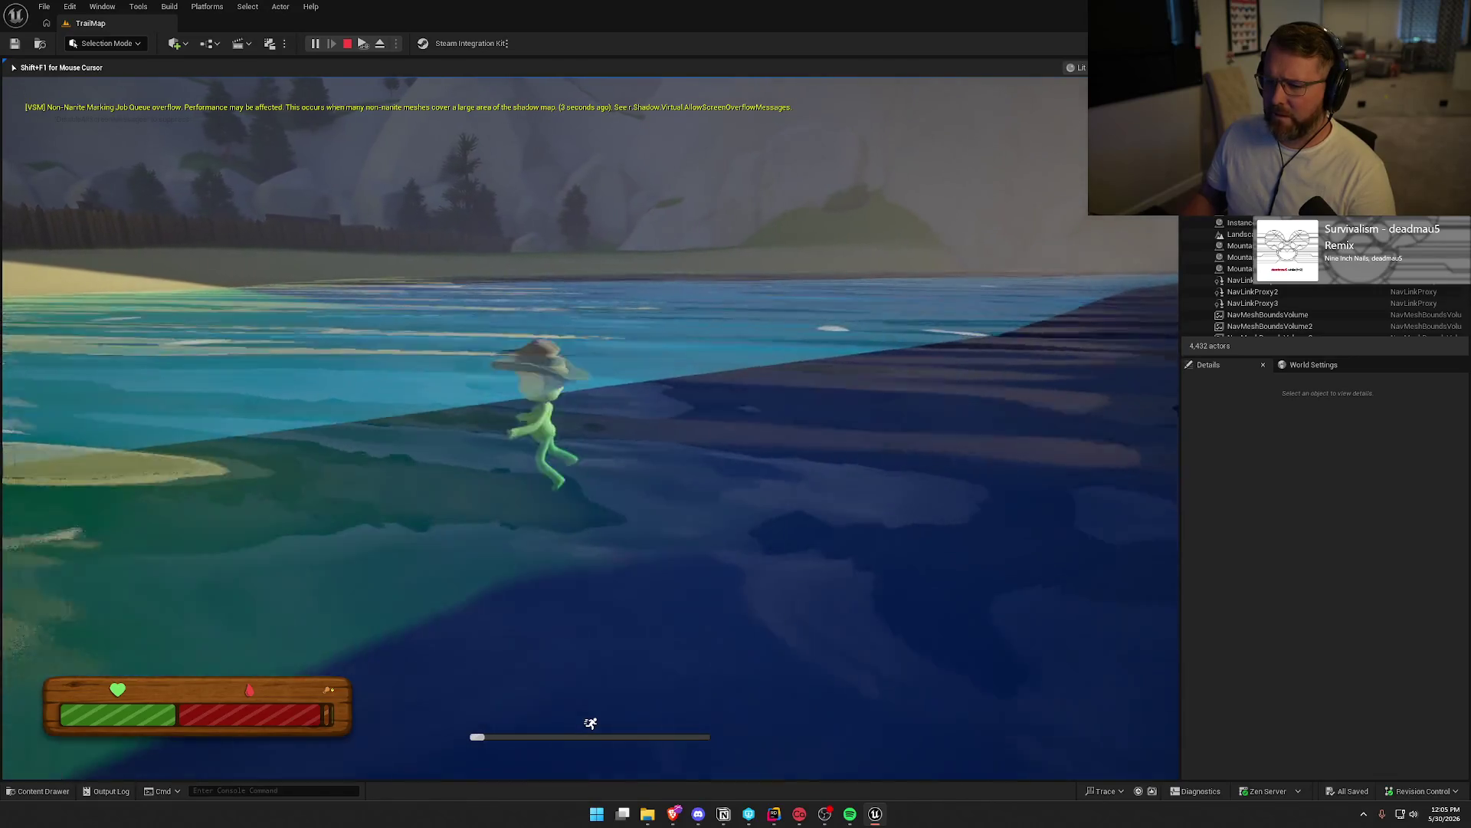
pyautogui.hotkey('shift', 'F1')
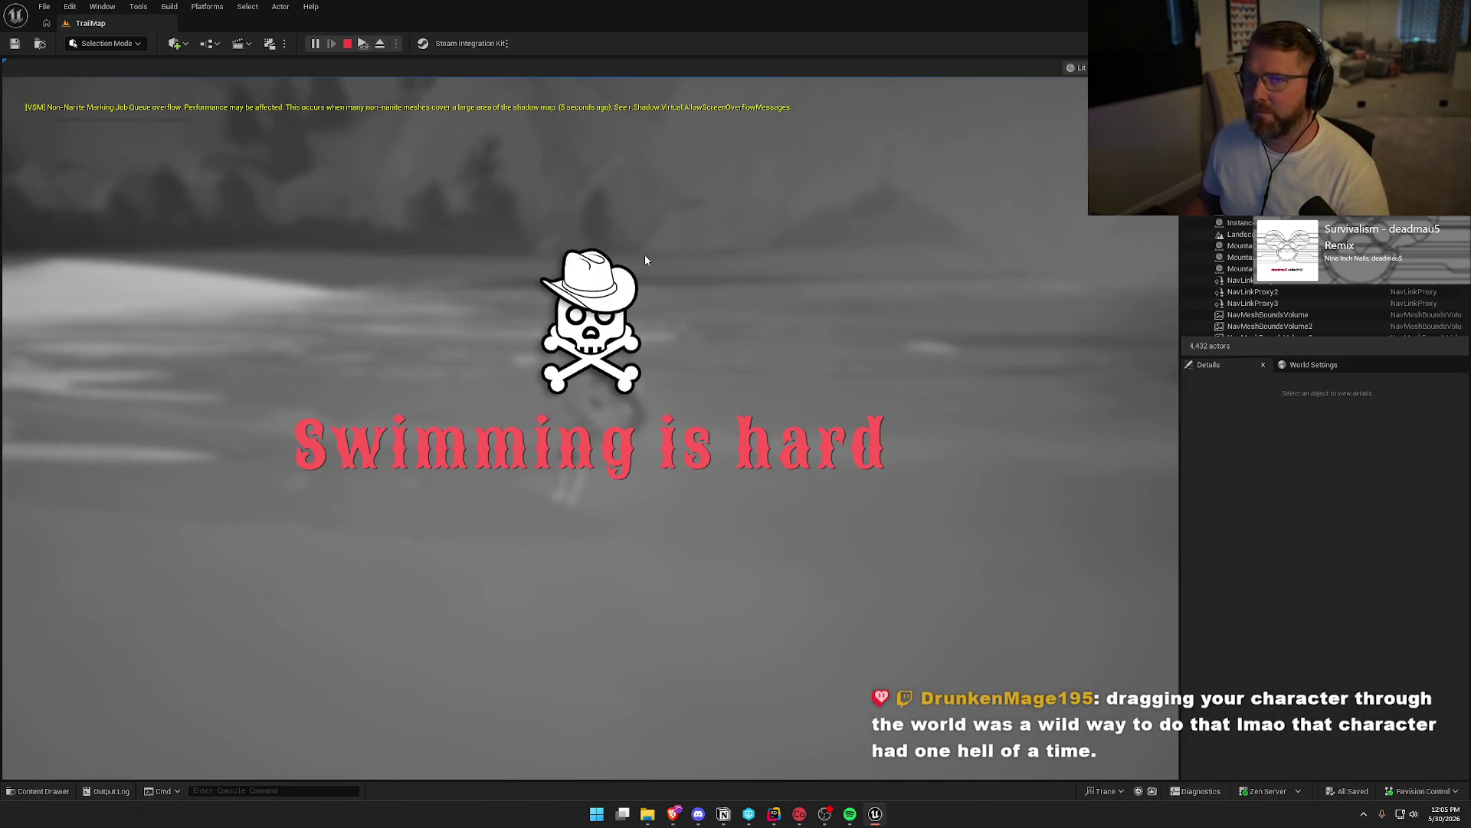
pyautogui.press('Escape')
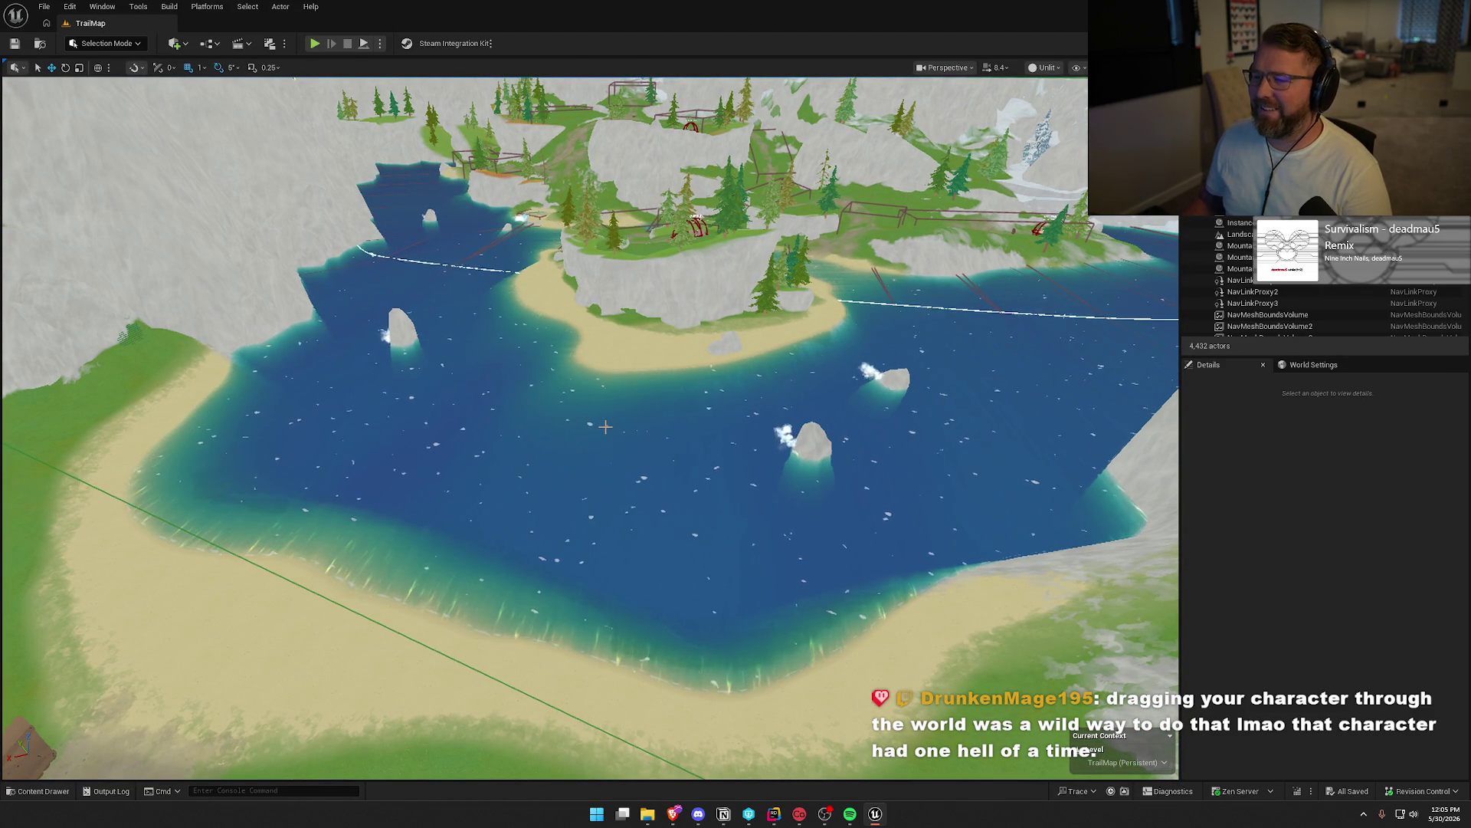
# Select BP_StylizedRiver4 in the lake, focus on it, and zoom out to frame the whole river
pyautogui.click(605, 426)
pyautogui.press('f')
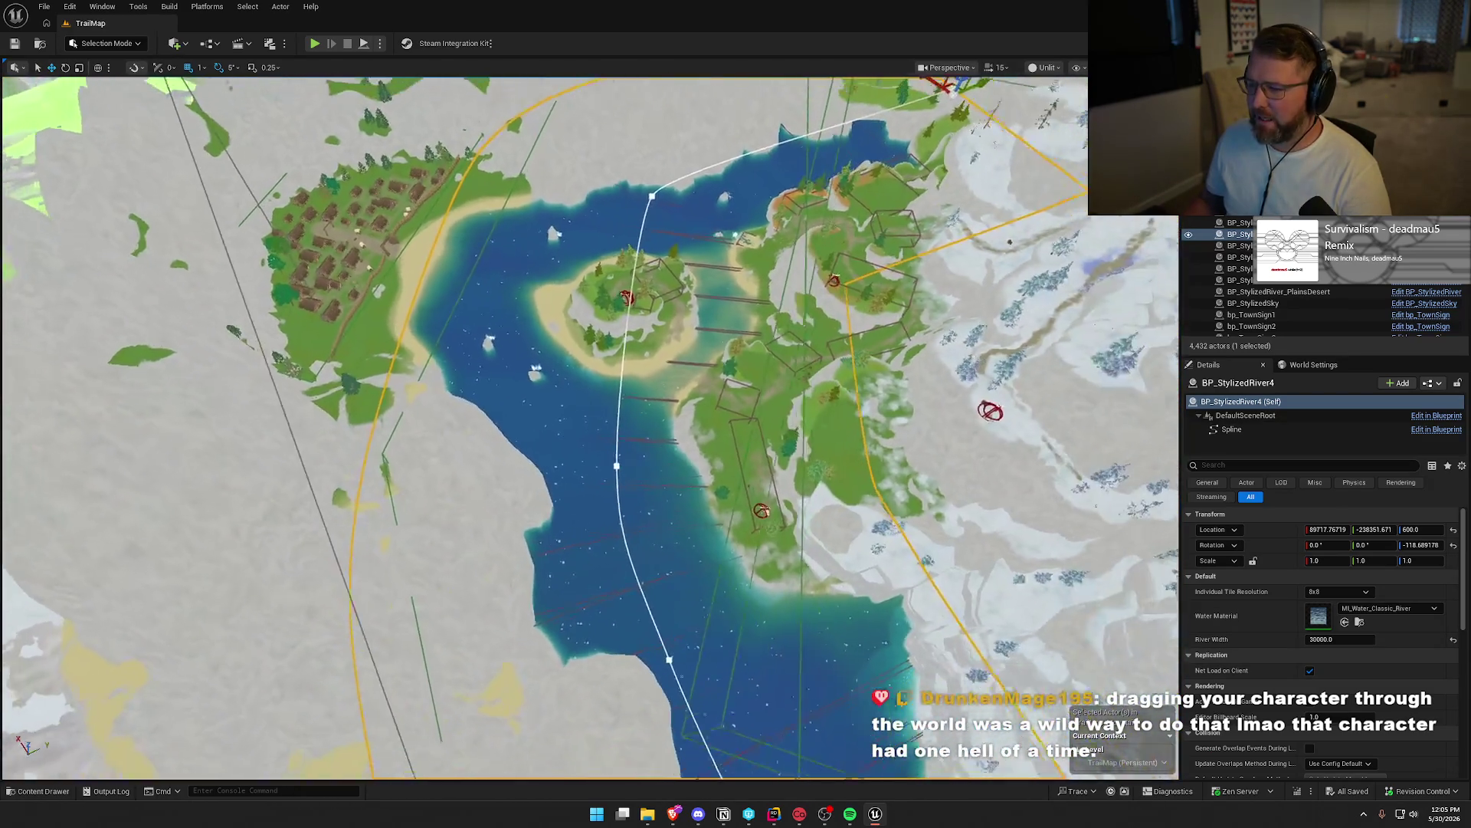
pyautogui.scroll(-3)
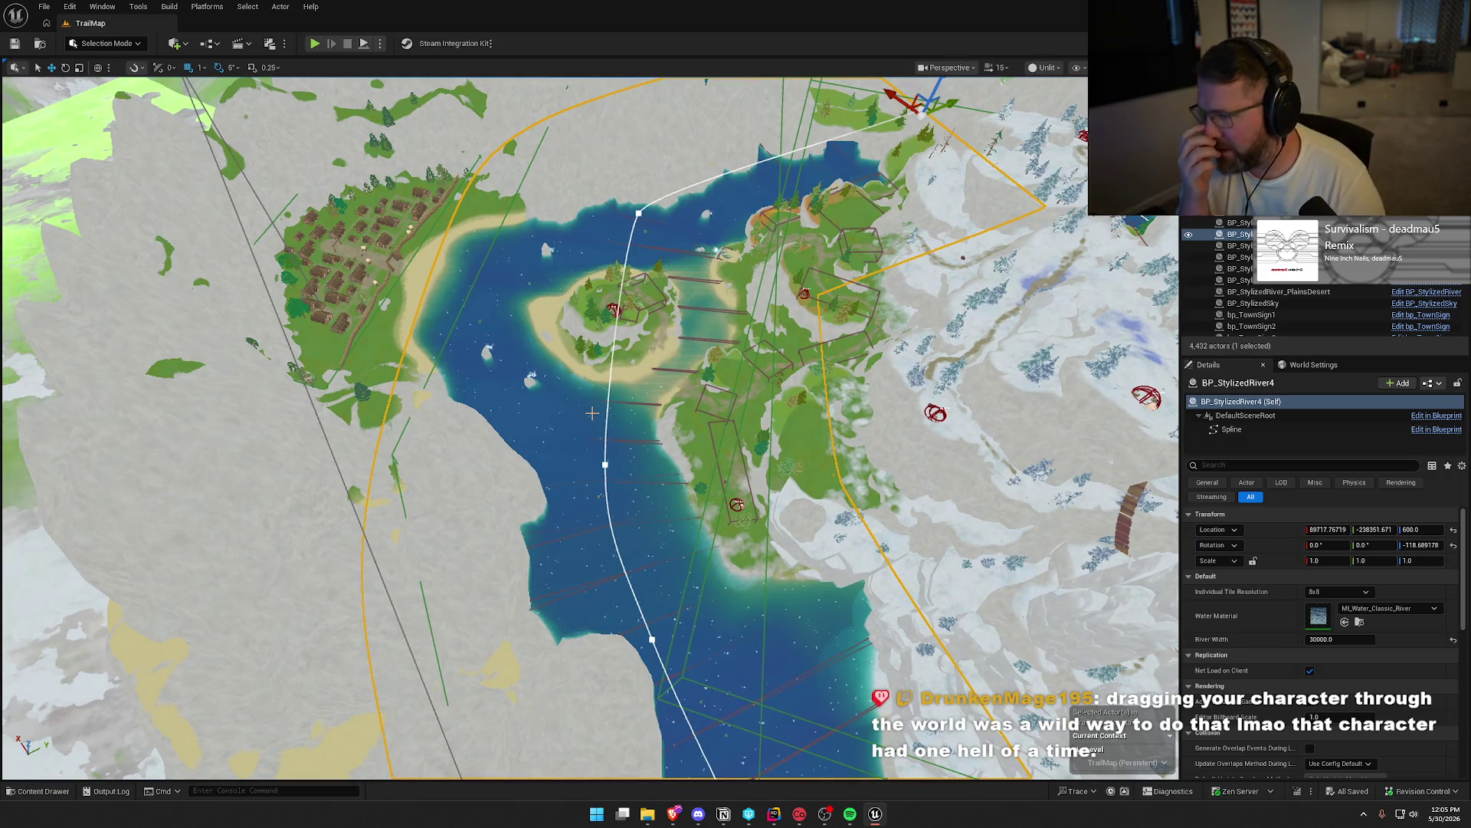
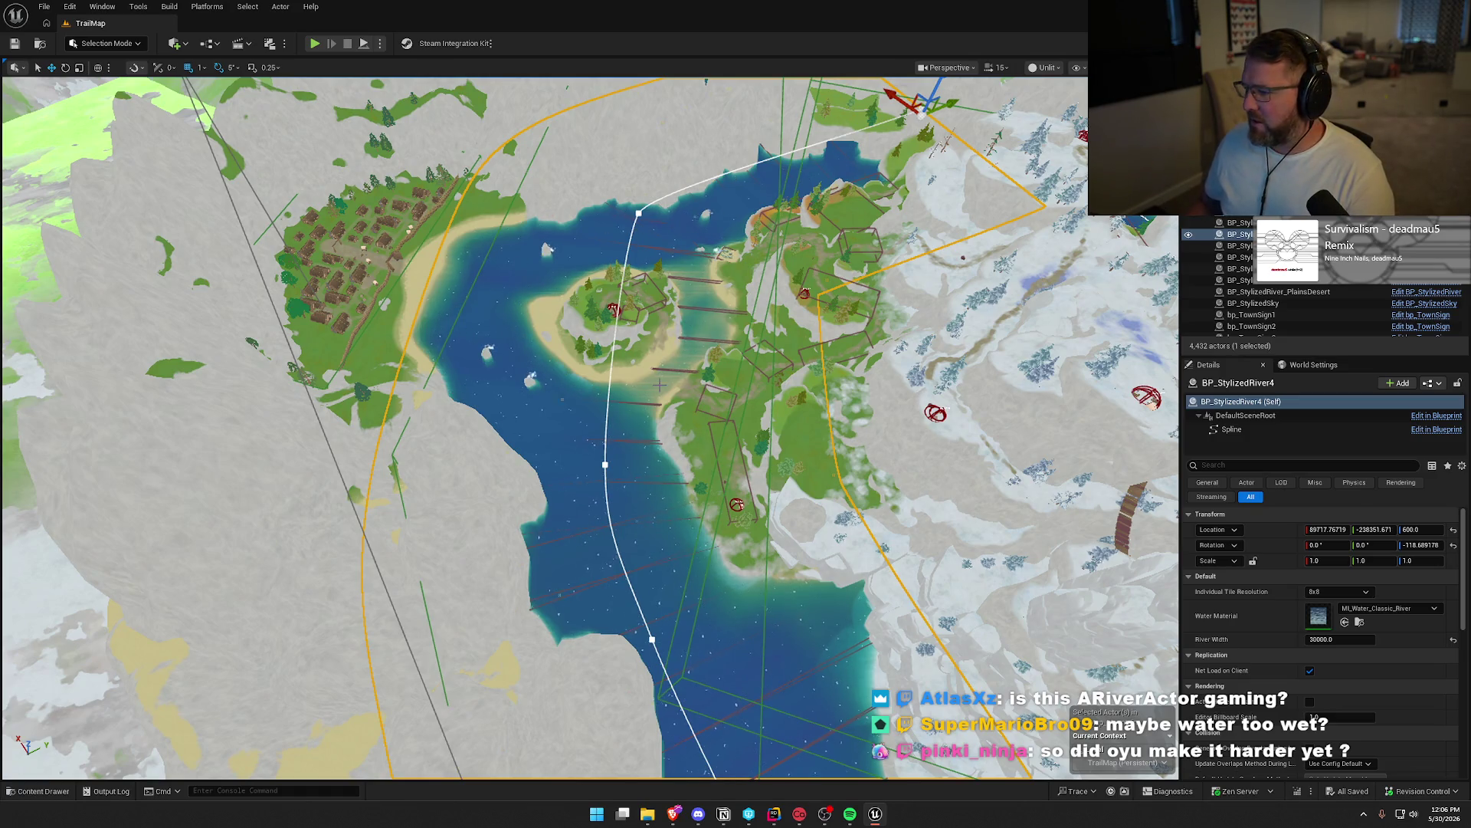
# Set BP_StylizedRiver4's River Width to 15000 after trying 5000, 10000 and 150000
pyautogui.scroll(3)
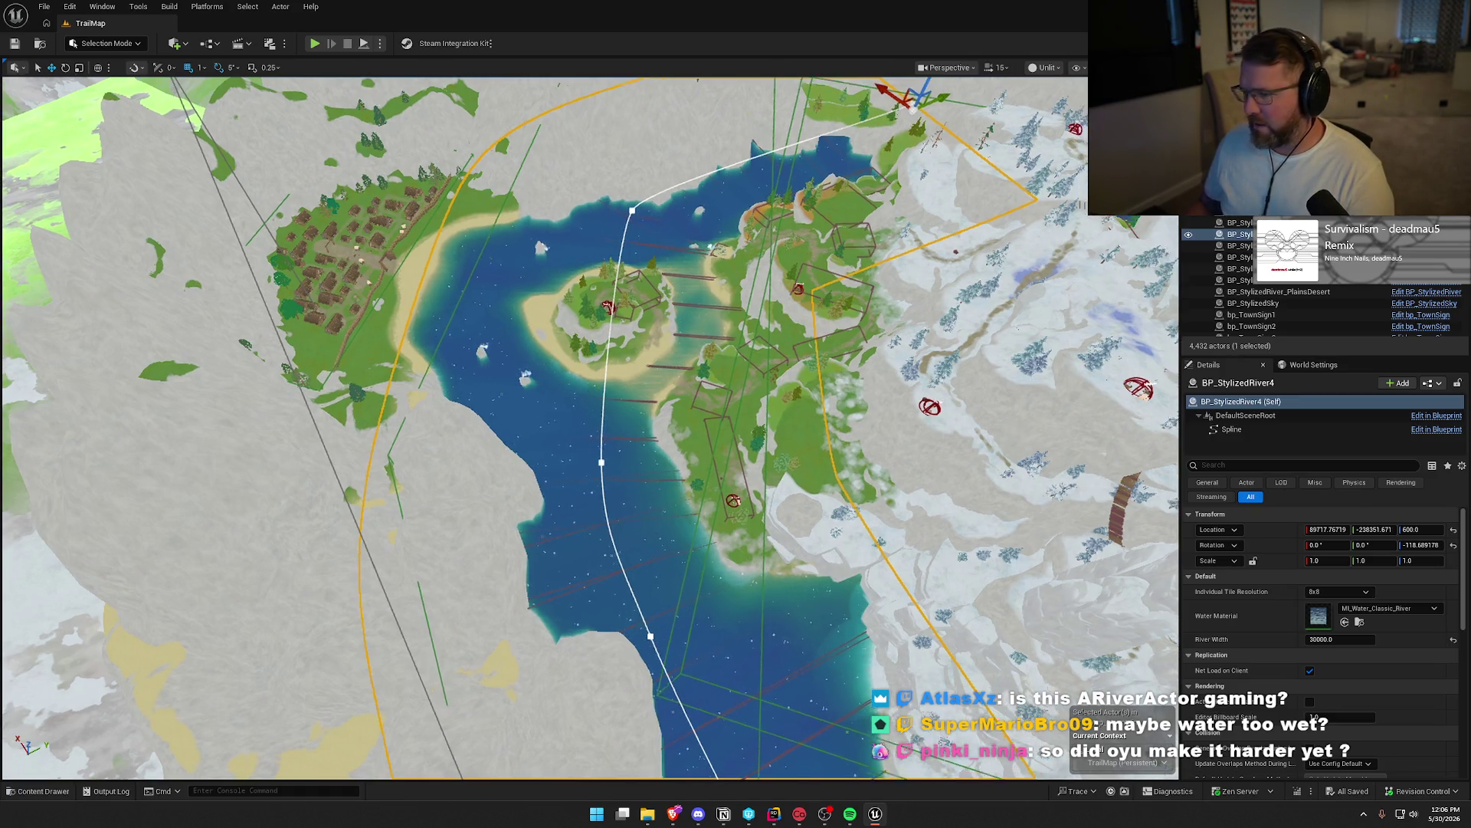
pyautogui.moveTo(1021, 446); pyautogui.dragTo(705, 445)
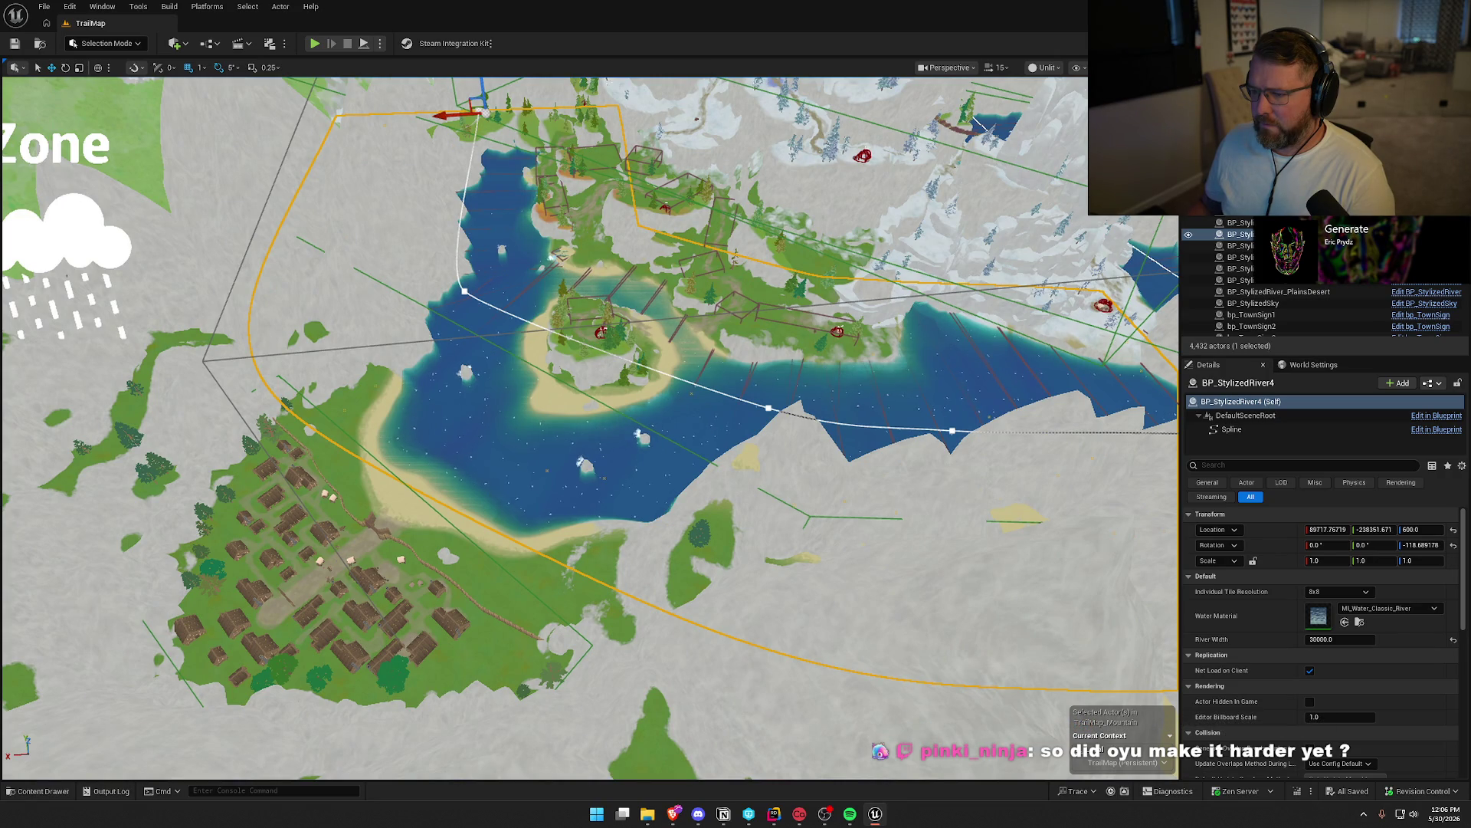
pyautogui.moveTo(889, 280); pyautogui.dragTo(521, 281)
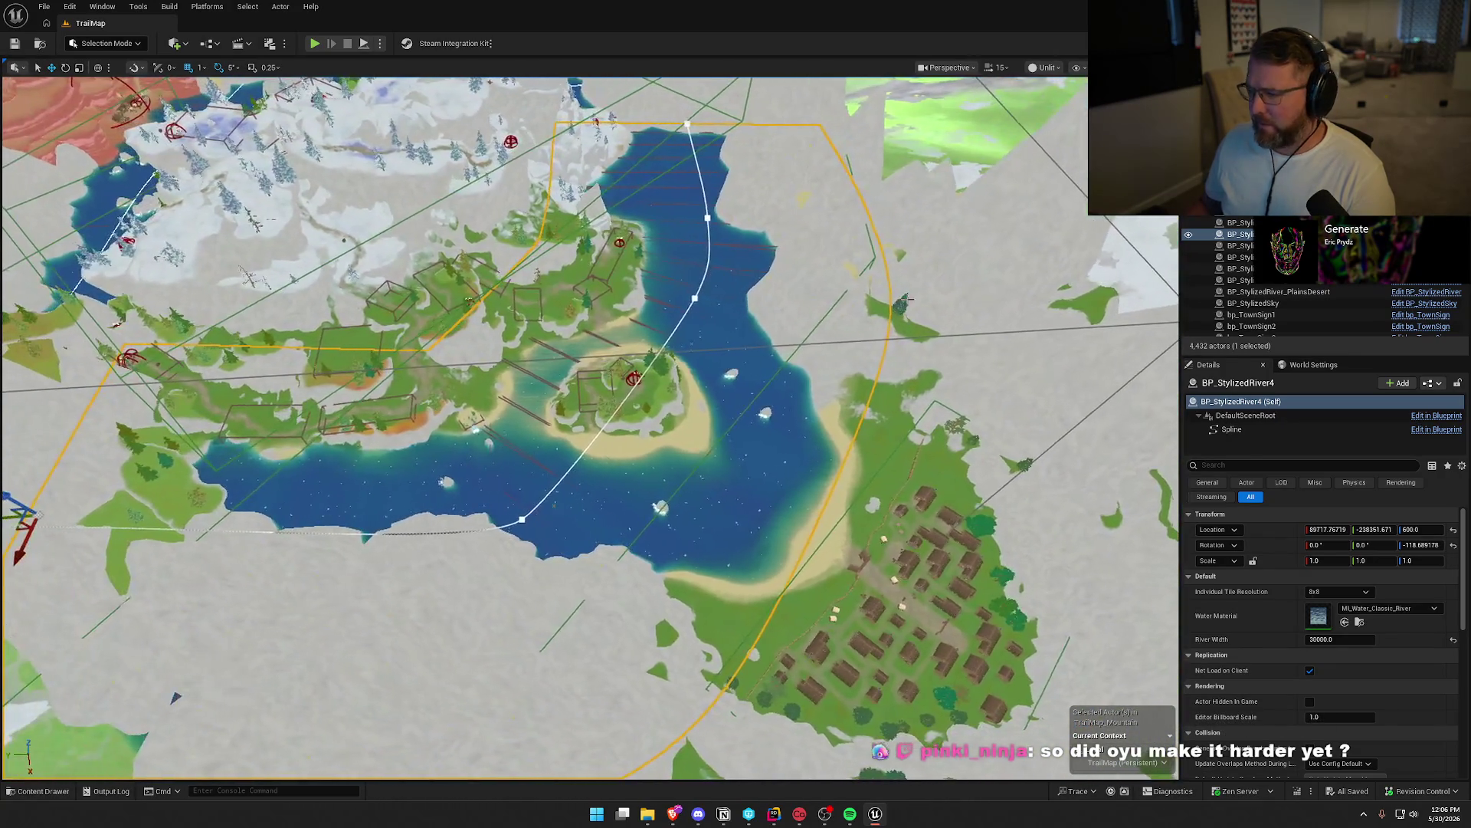
pyautogui.click(1337, 640)
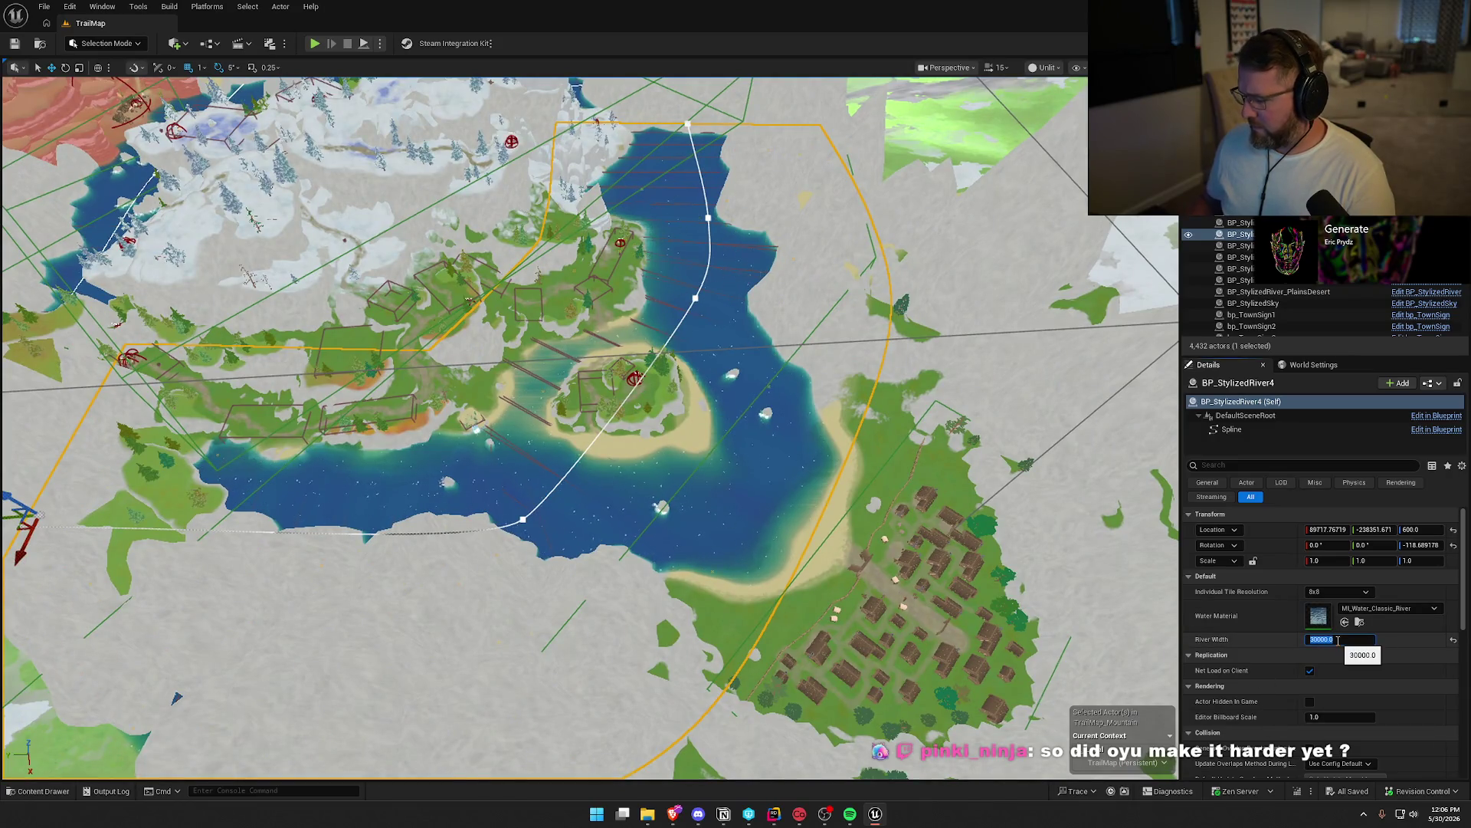
pyautogui.write('5000')
pyautogui.write('10000')
pyautogui.press('Return')
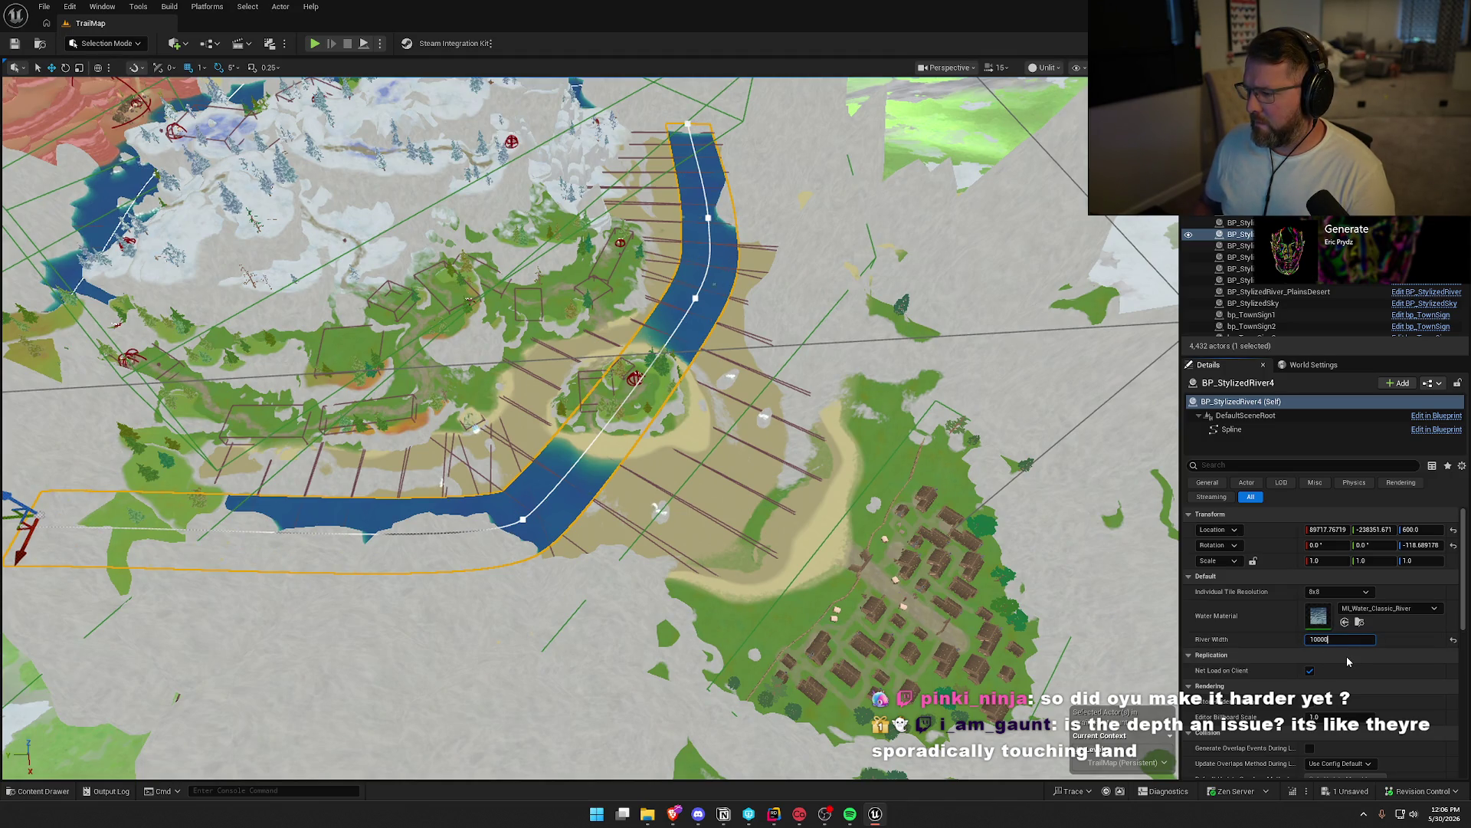
pyautogui.press('Return')
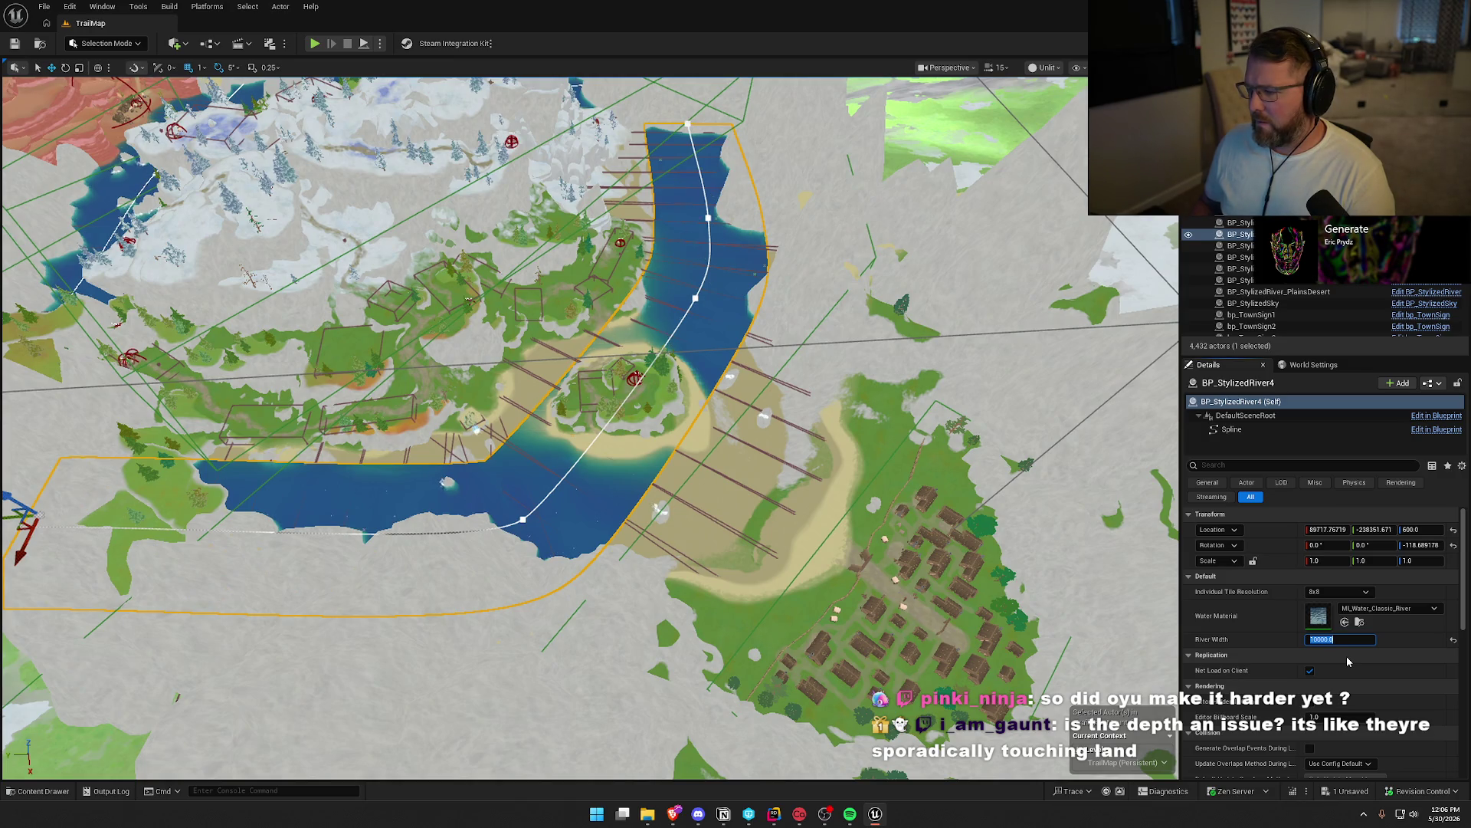
pyautogui.press('Return')
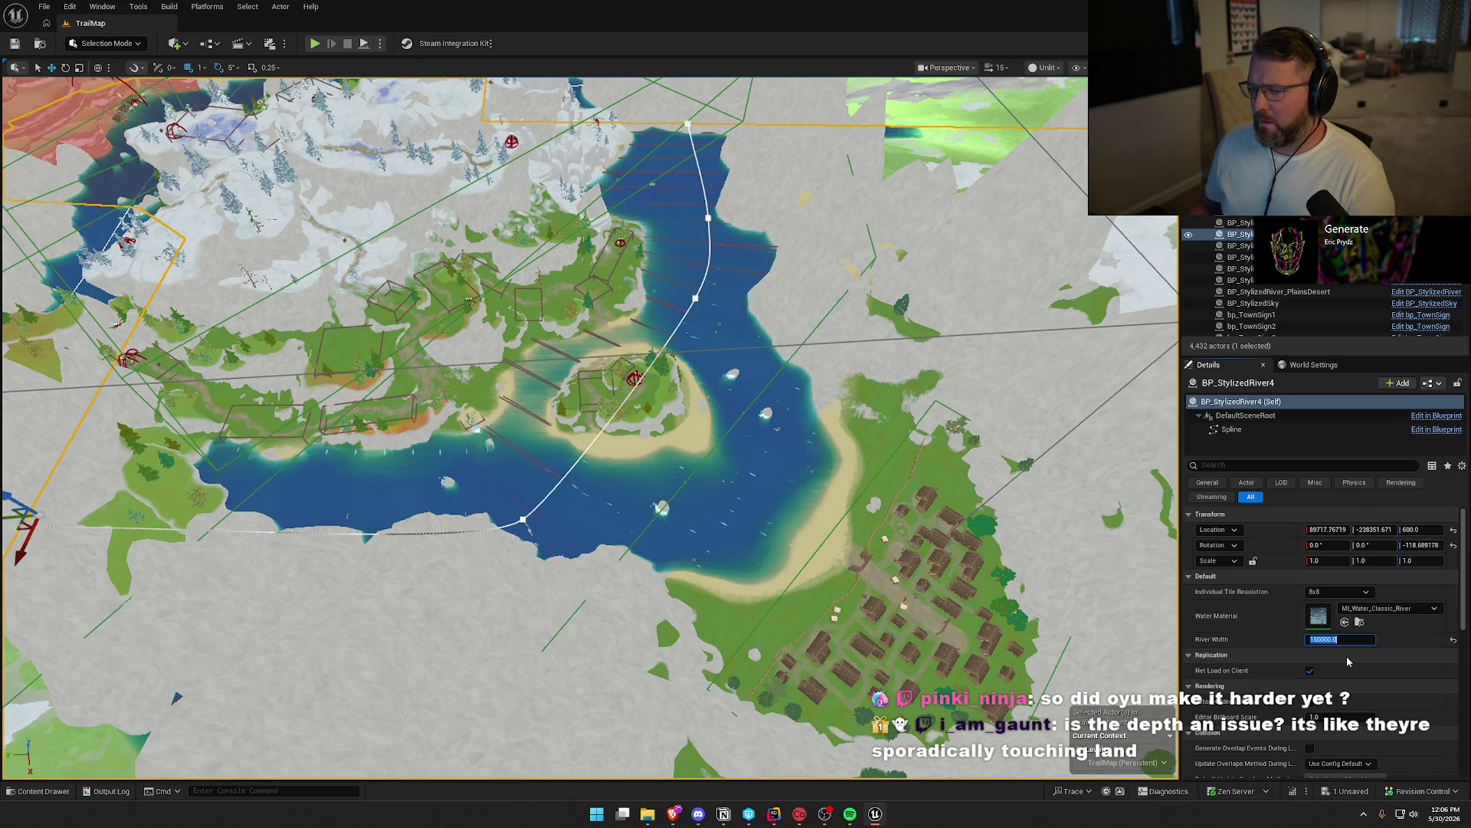
pyautogui.write('150')
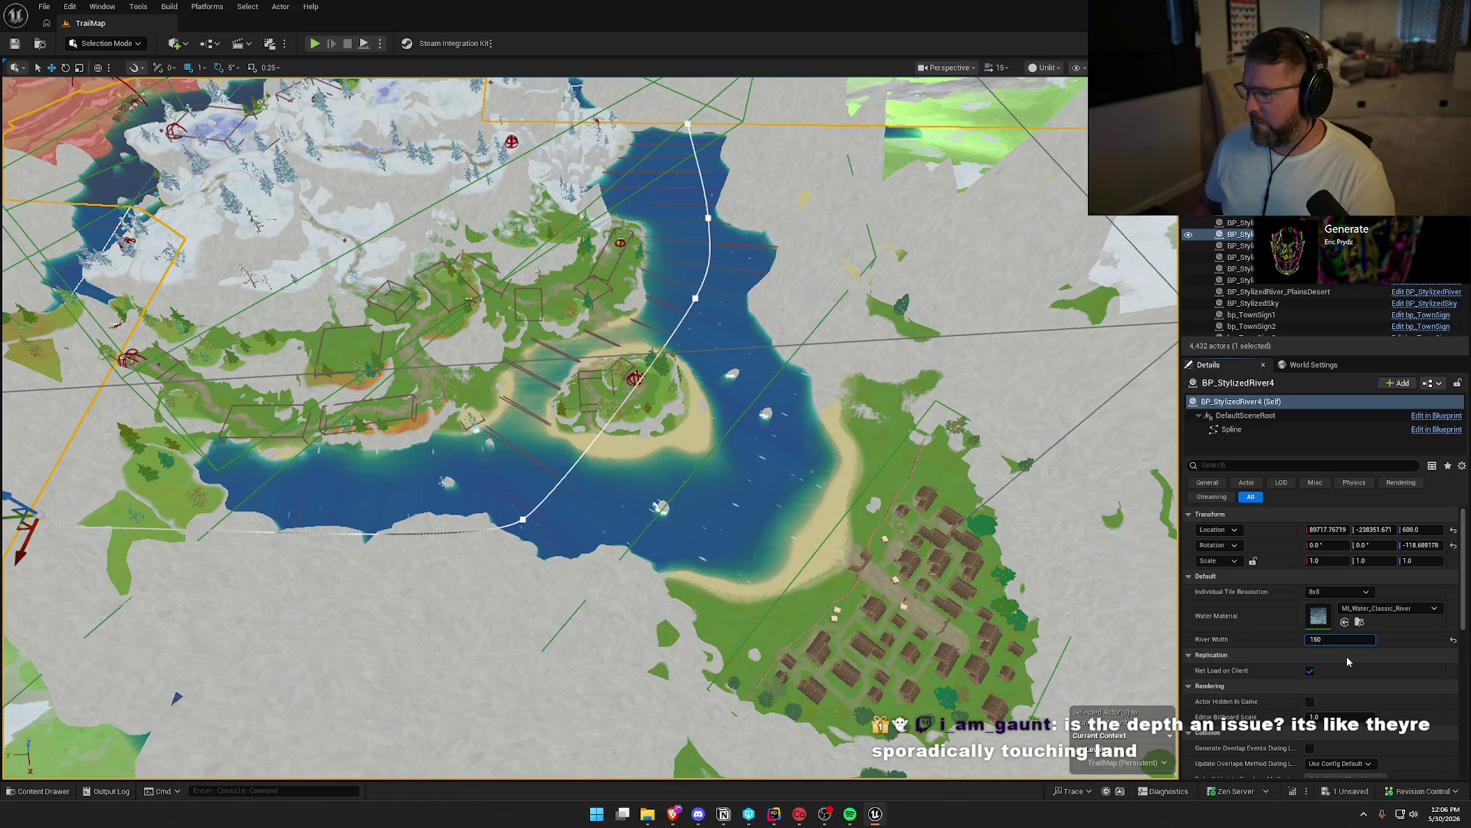
pyautogui.write('00')
pyautogui.press('Return')
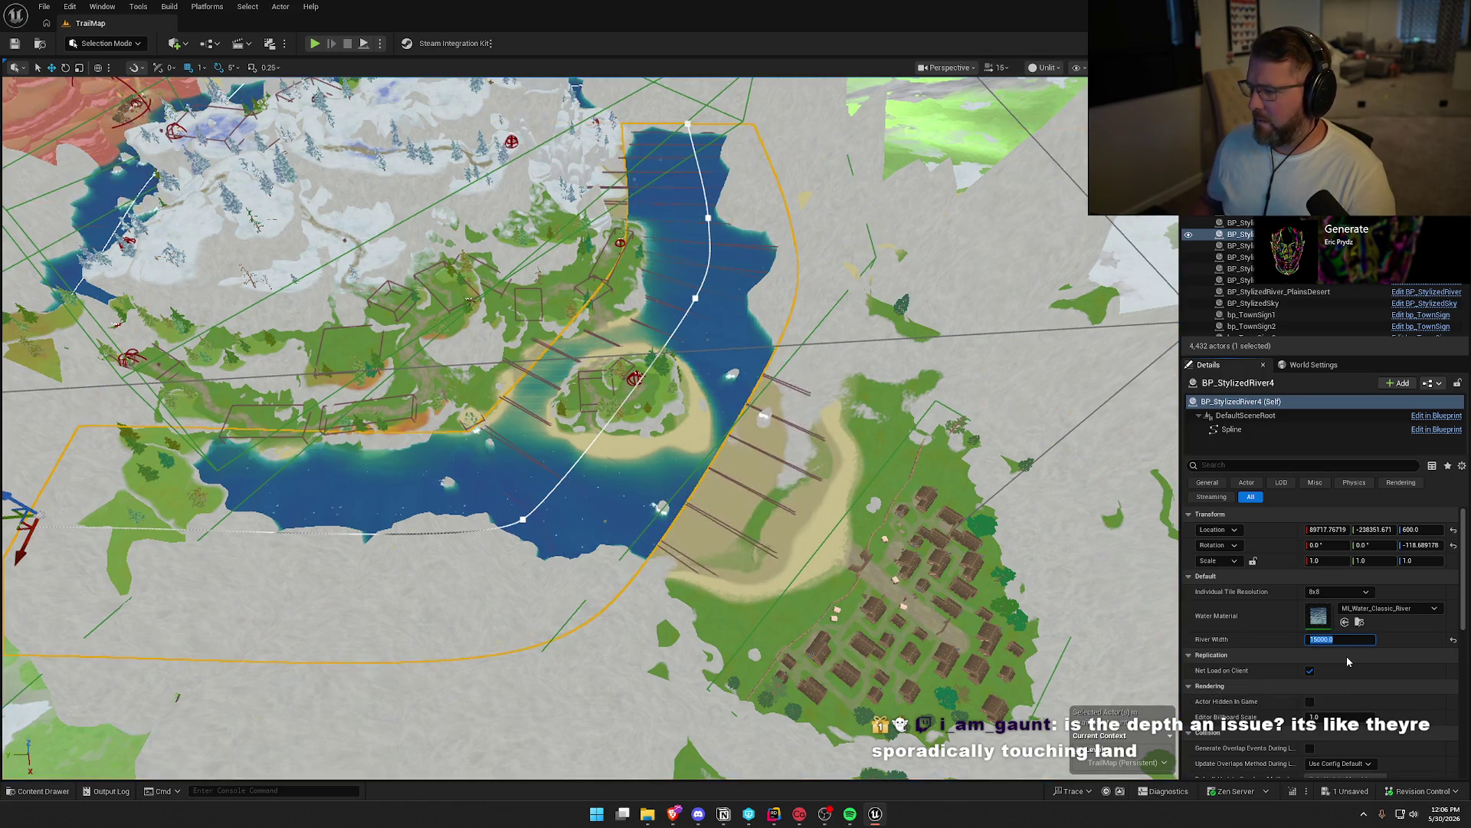
pyautogui.moveTo(731, 398); pyautogui.dragTo(421, 401)
pyautogui.click(401, 398)
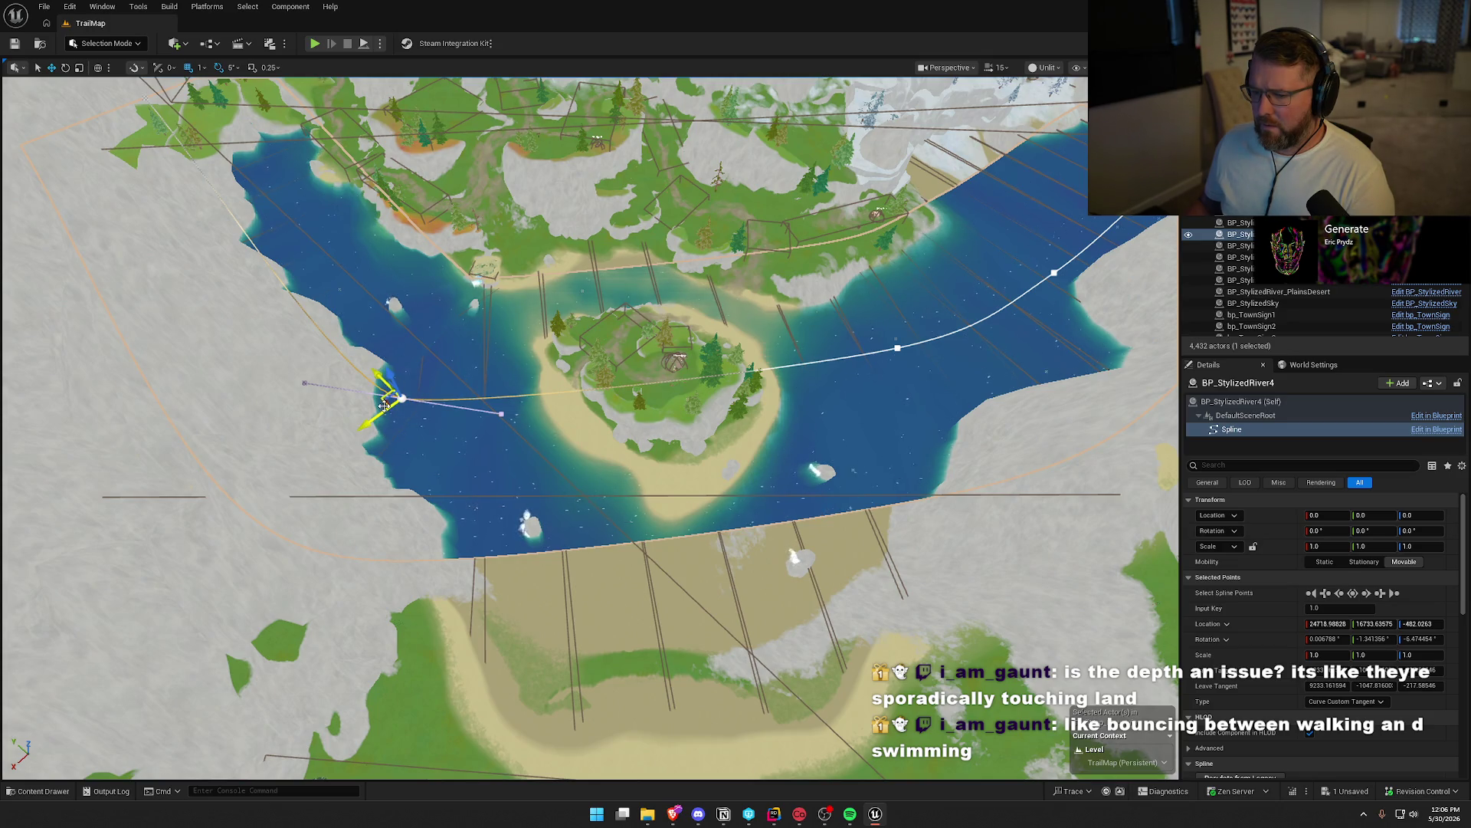
# Drag the river's left-end and second spline points down-right so it bends below the island
pyautogui.moveTo(385, 401); pyautogui.dragTo(518, 545)
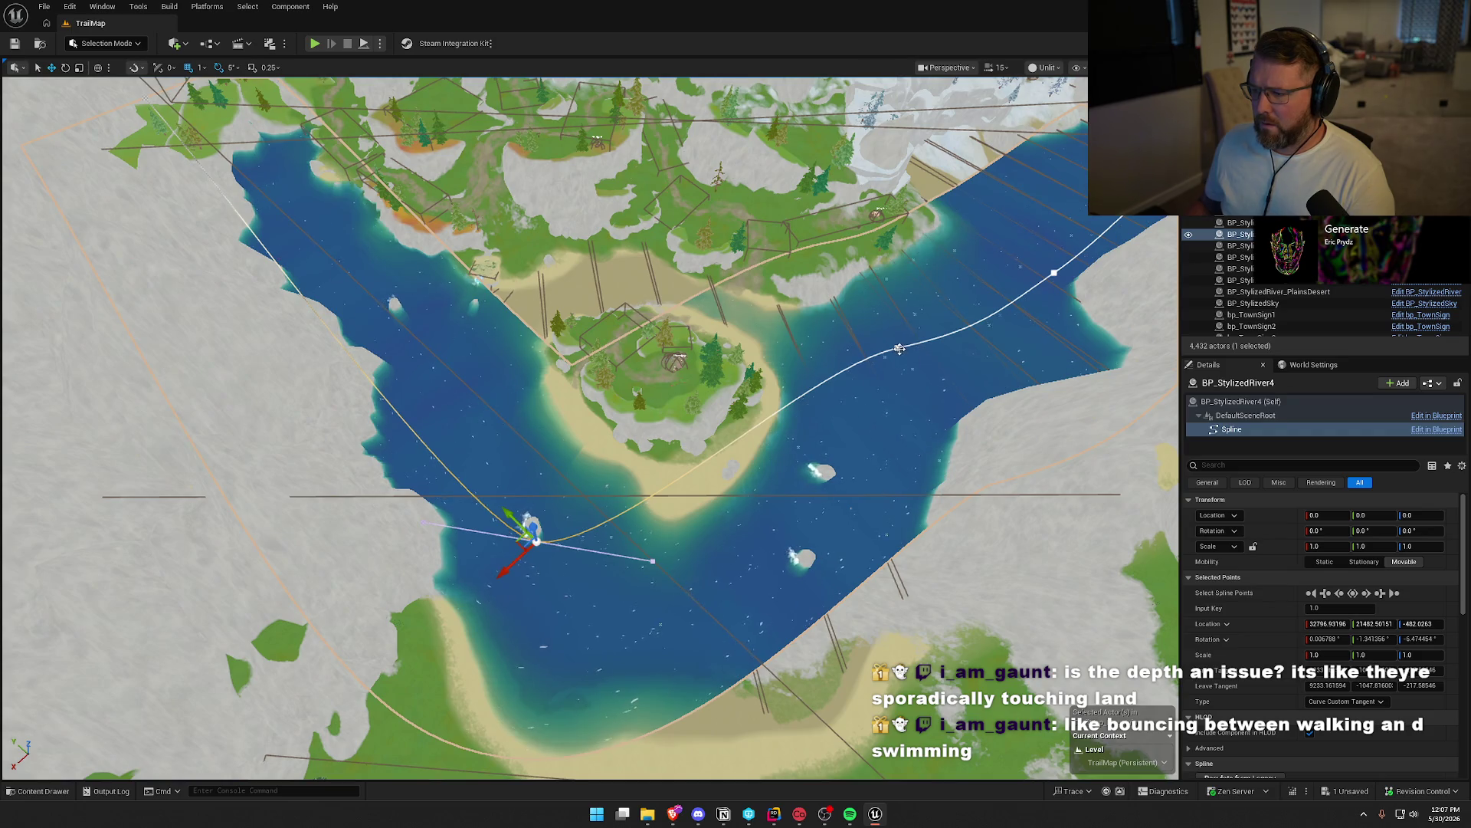
pyautogui.click(898, 348)
pyautogui.moveTo(893, 347); pyautogui.dragTo(783, 515)
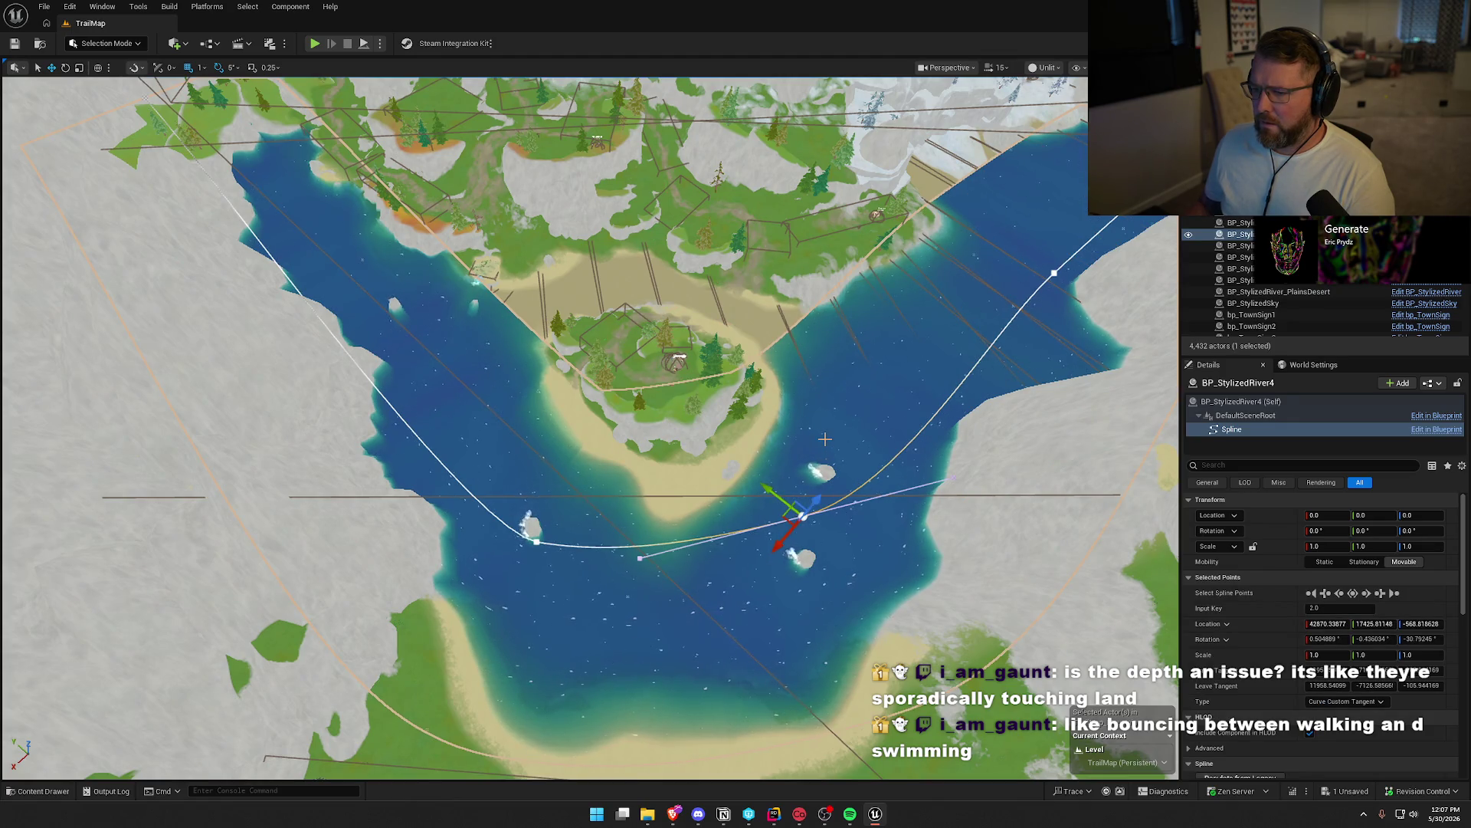
pyautogui.press('Down')
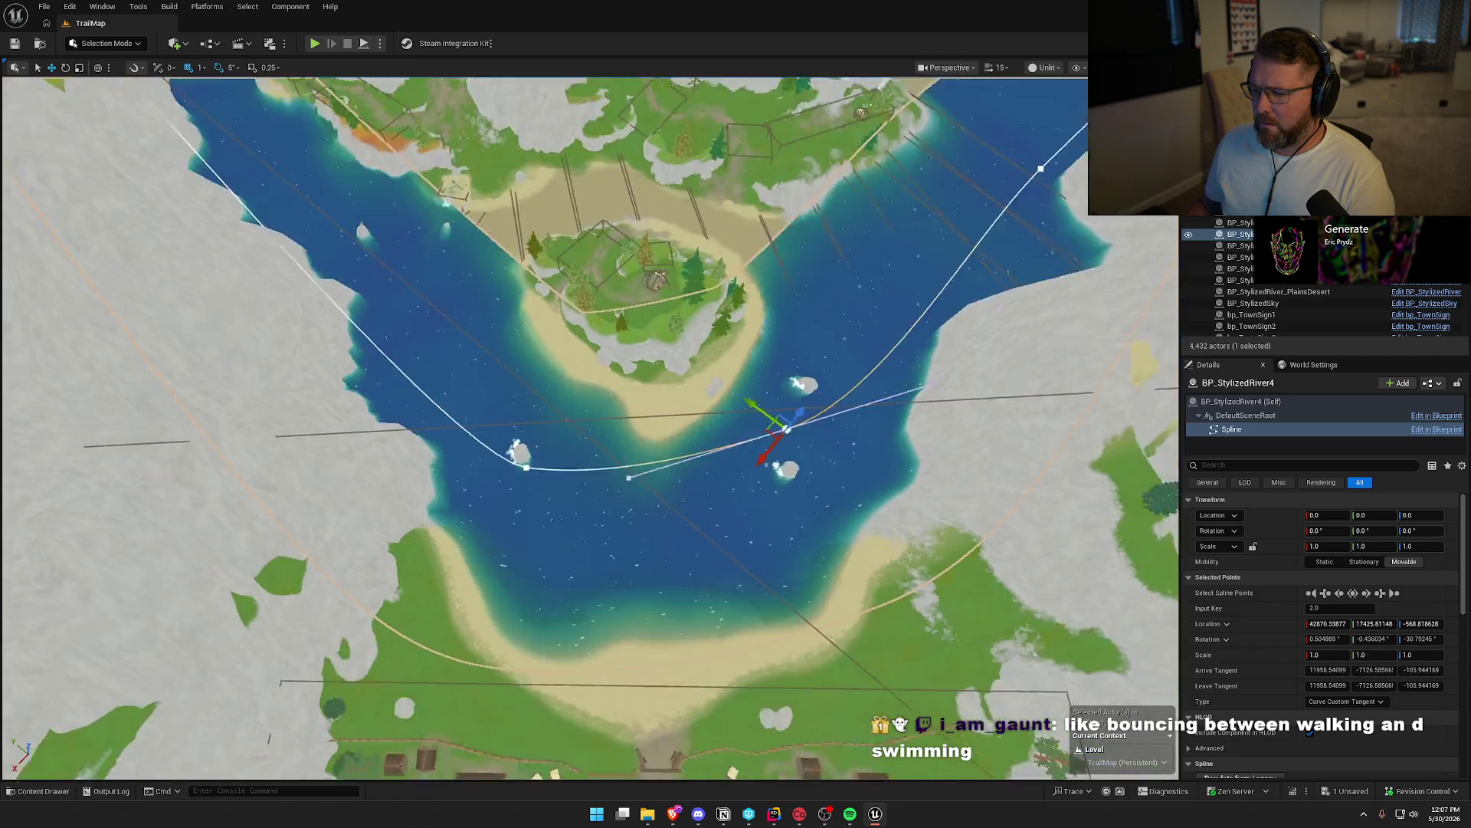
pyautogui.moveTo(820, 435); pyautogui.dragTo(707, 358)
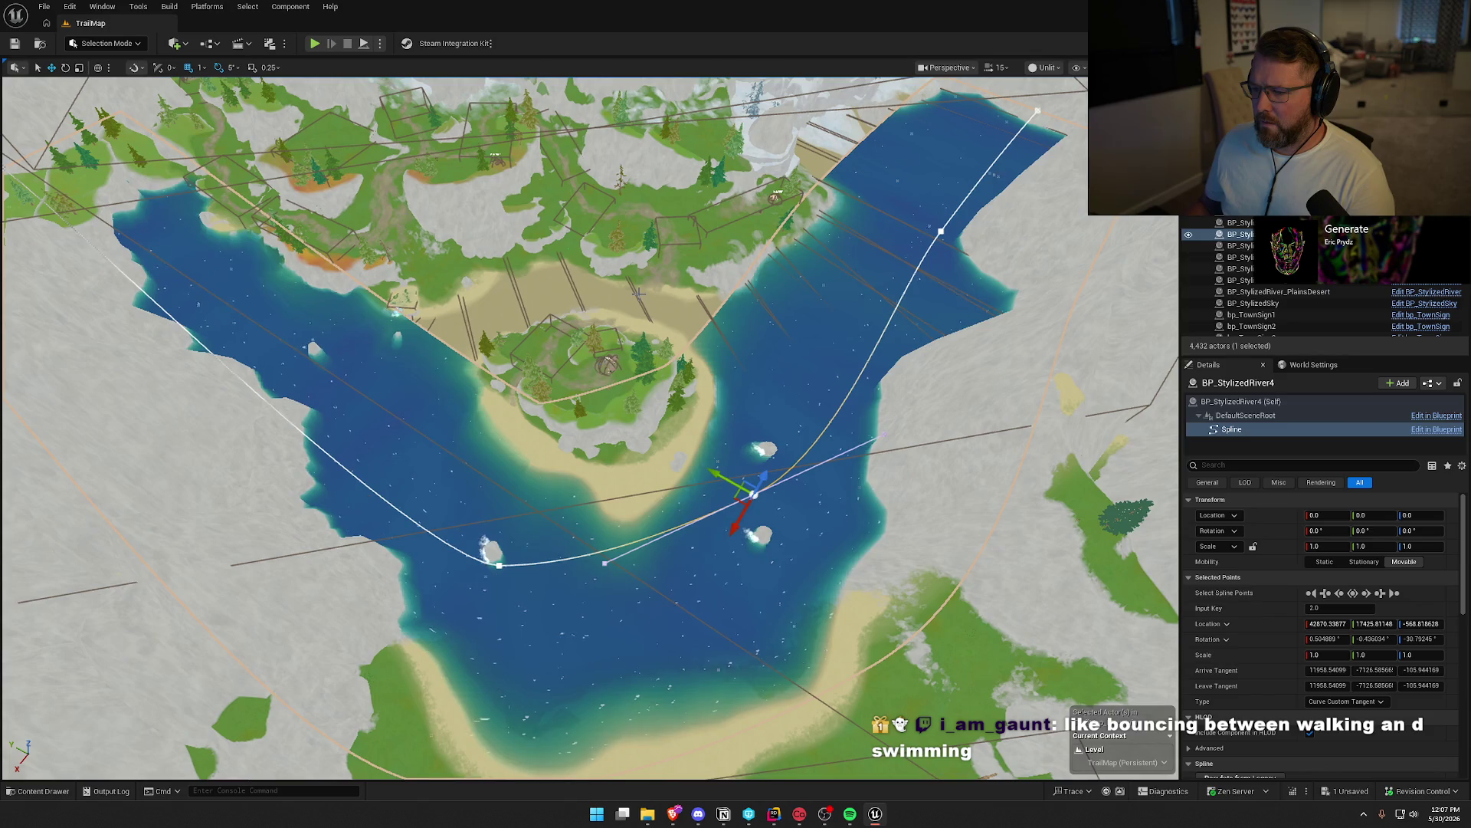
pyautogui.click(707, 358)
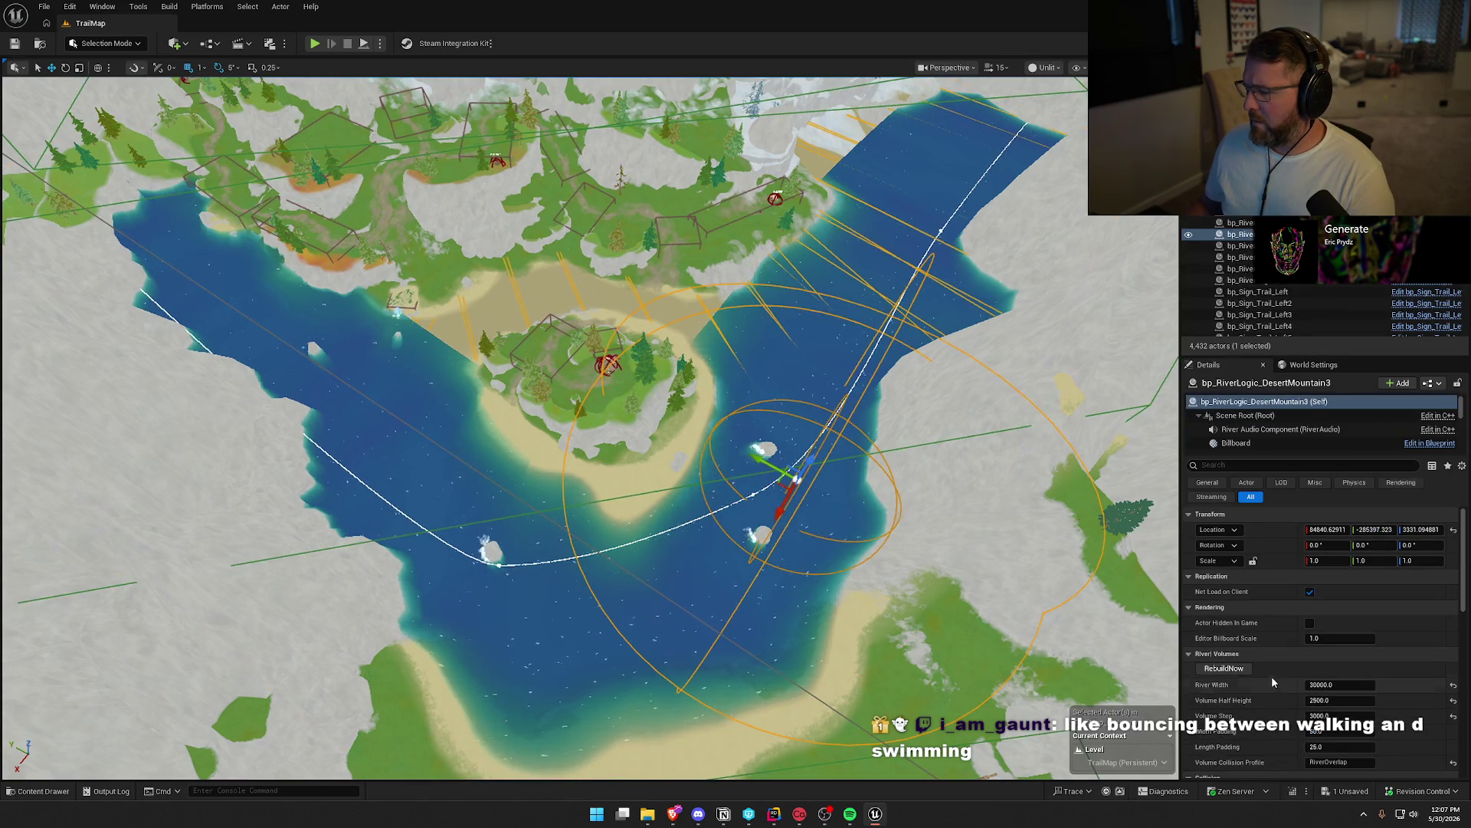
# Set bp_RiverLogic_DesertMountain3's River Width to 15000 and rebuild its volumes
pyautogui.click(1334, 685)
pyautogui.write('150')
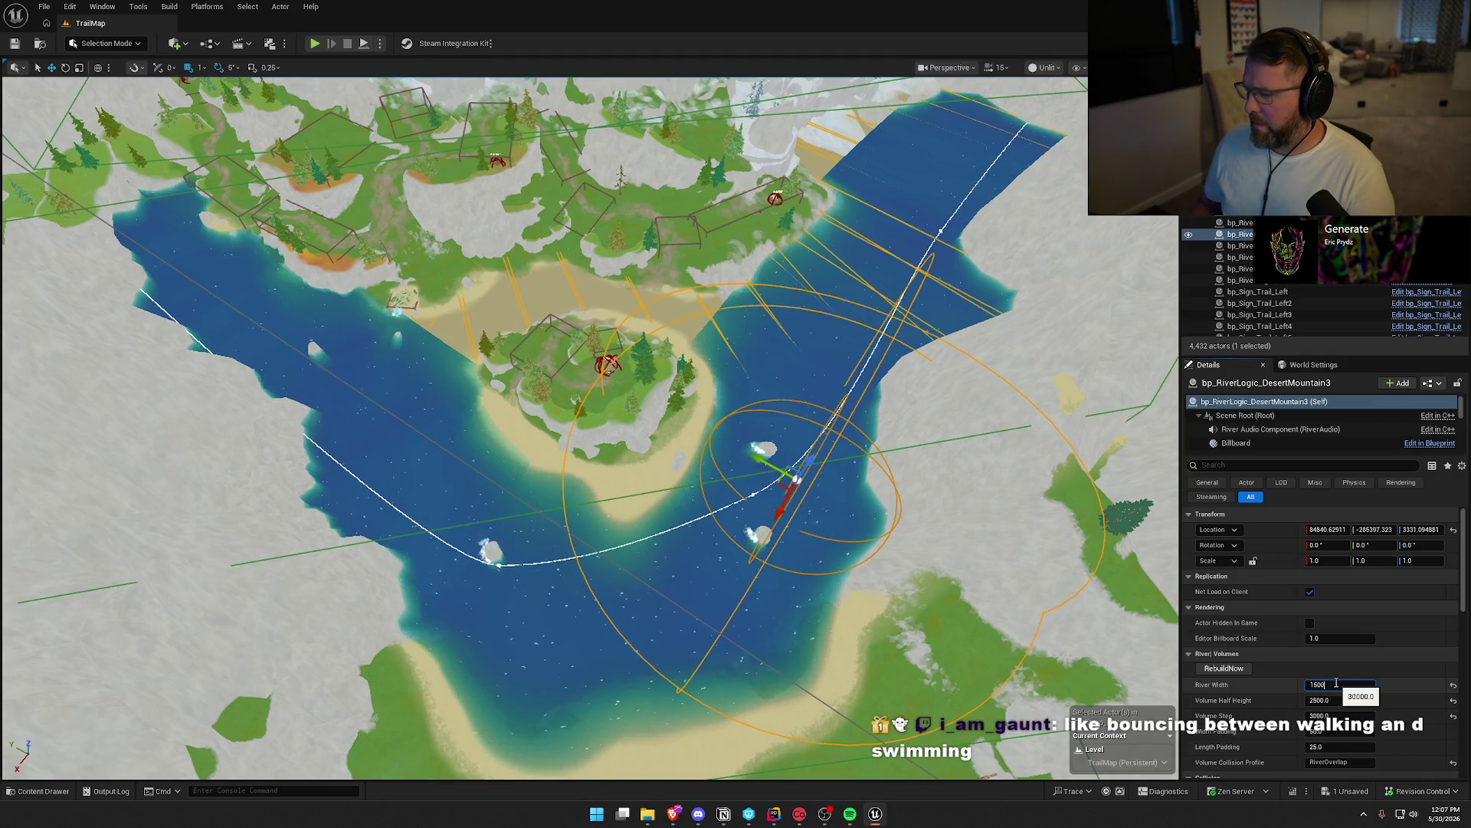
pyautogui.write('0')
pyautogui.press('Return')
pyautogui.click(1227, 669)
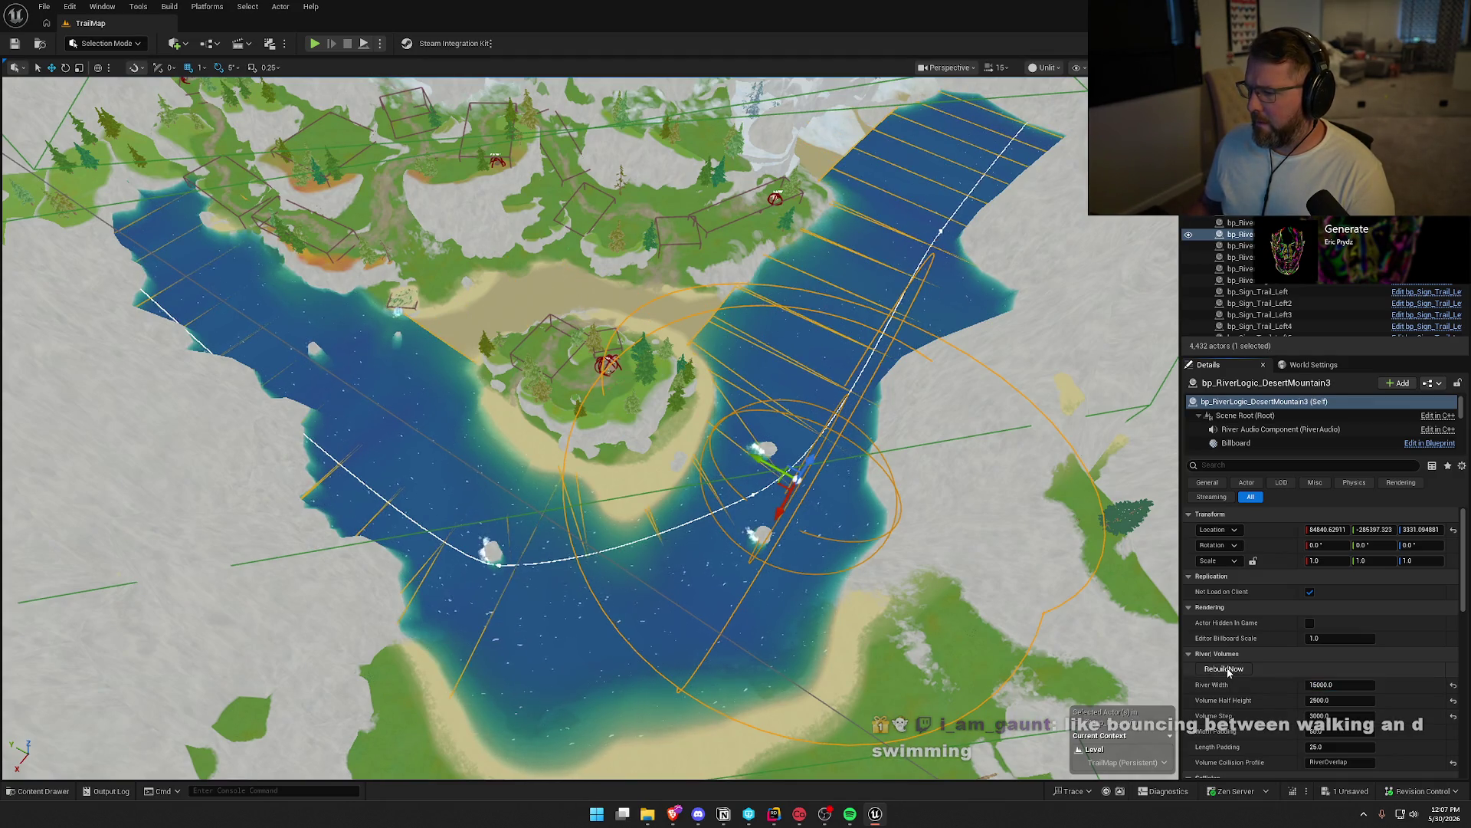
# Fly the camera along the river bend toward the village to inspect the rebuilt river
pyautogui.moveTo(537, 429); pyautogui.dragTo(29, 76)
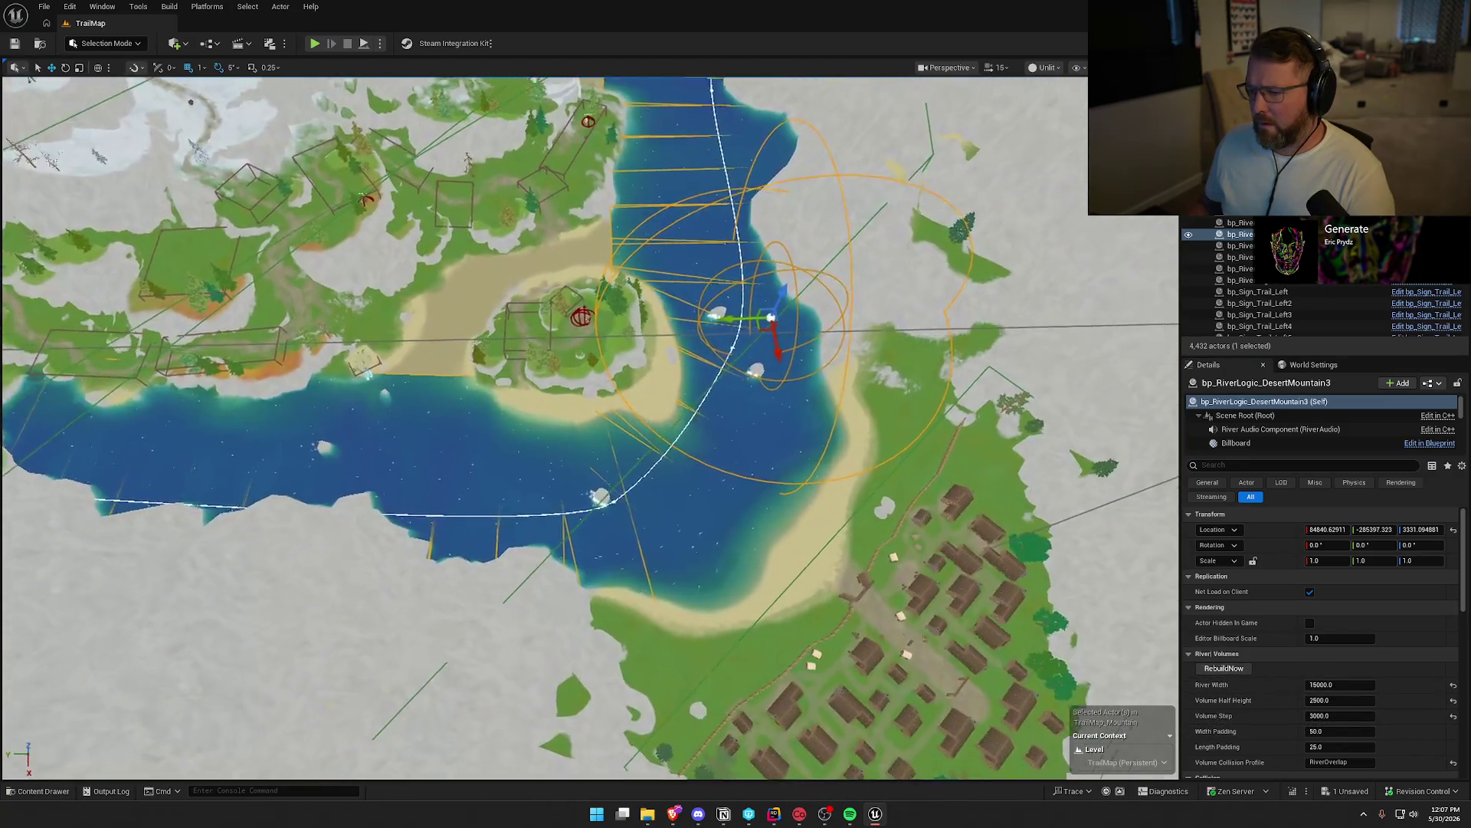
pyautogui.scroll(3)
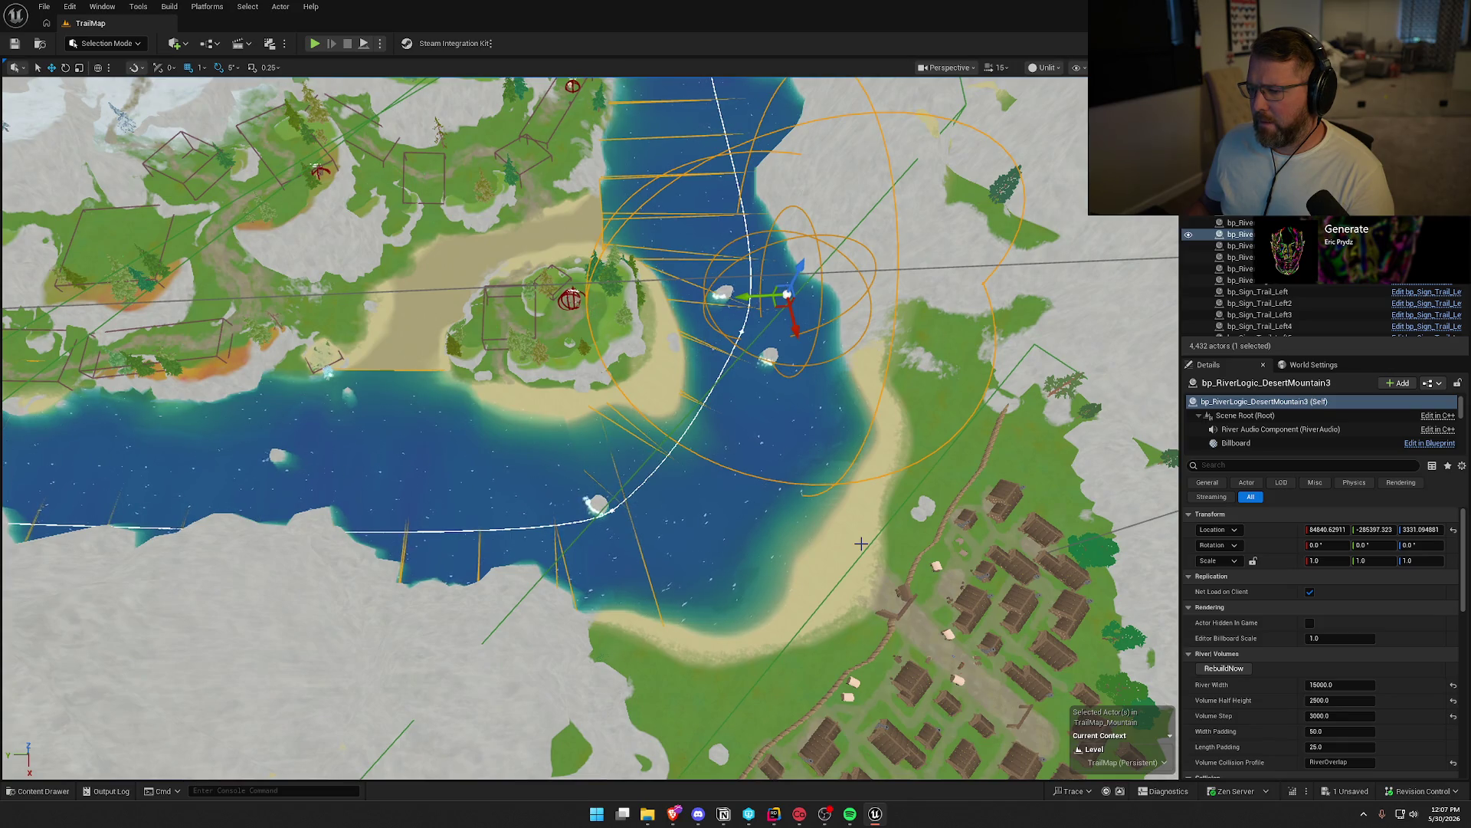
pyautogui.press('Escape')
pyautogui.scroll(3)
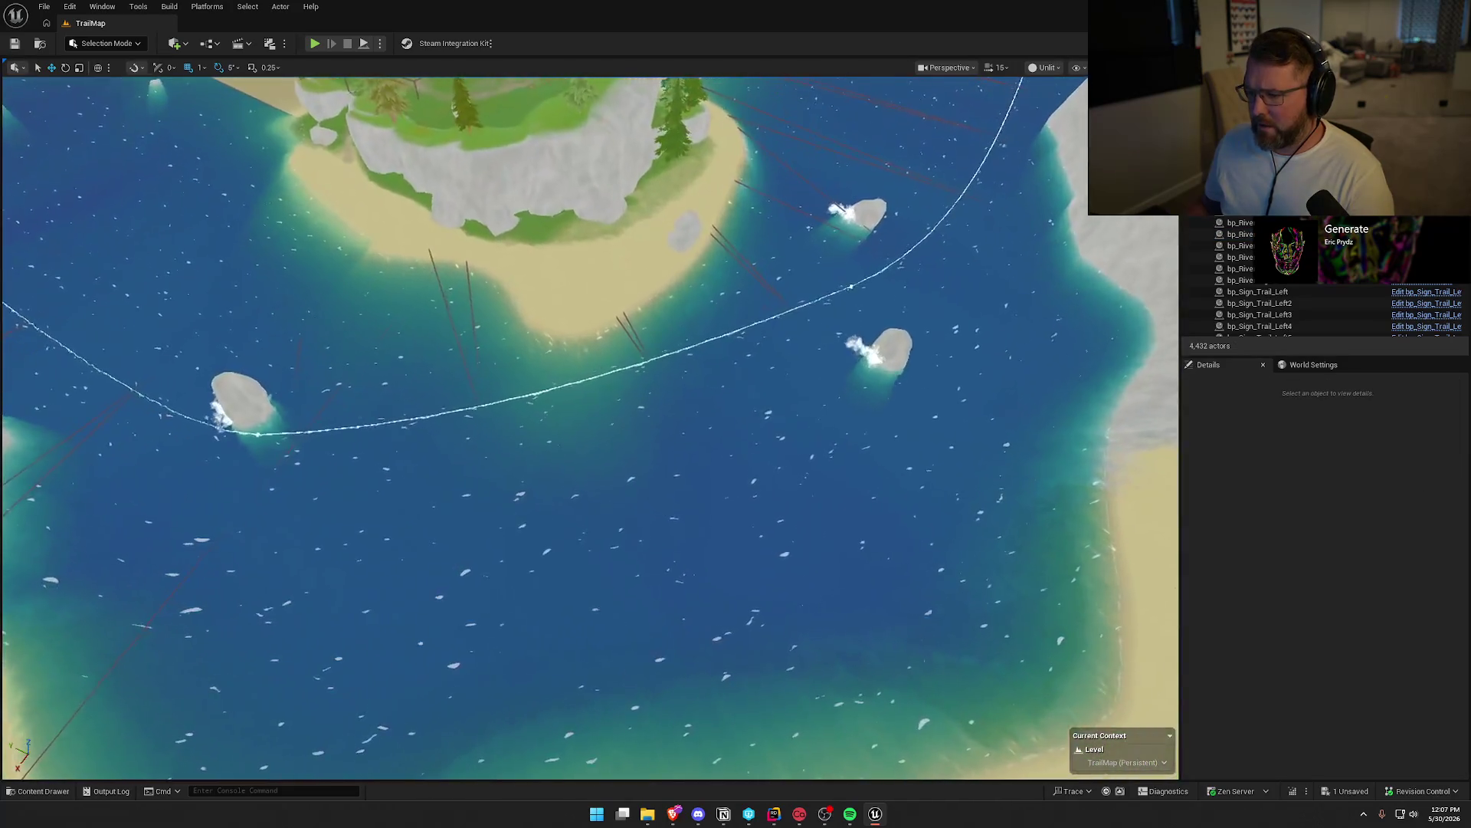
pyautogui.scroll(-3)
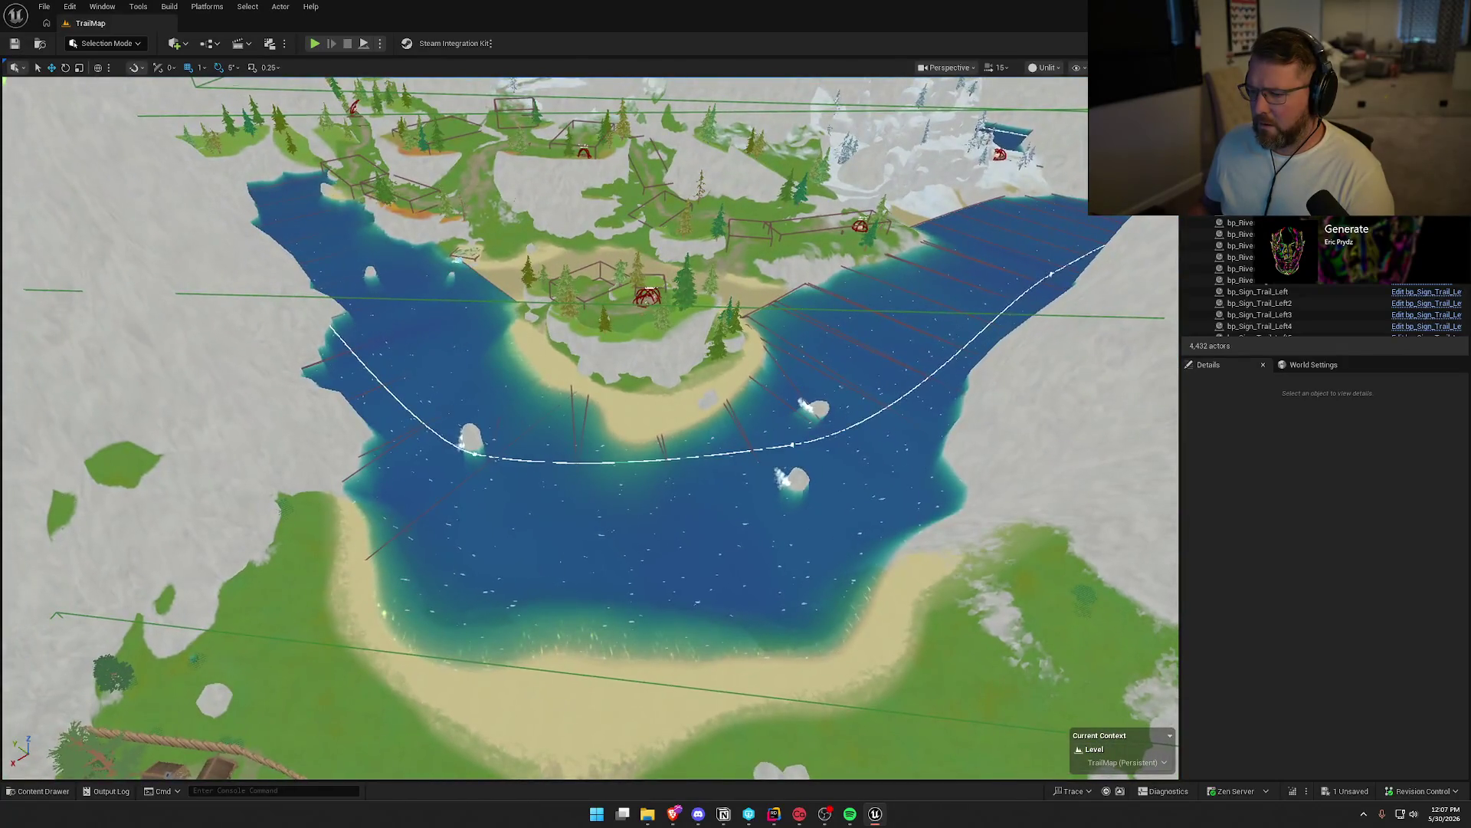
pyautogui.moveTo(784, 438); pyautogui.dragTo(789, 433)
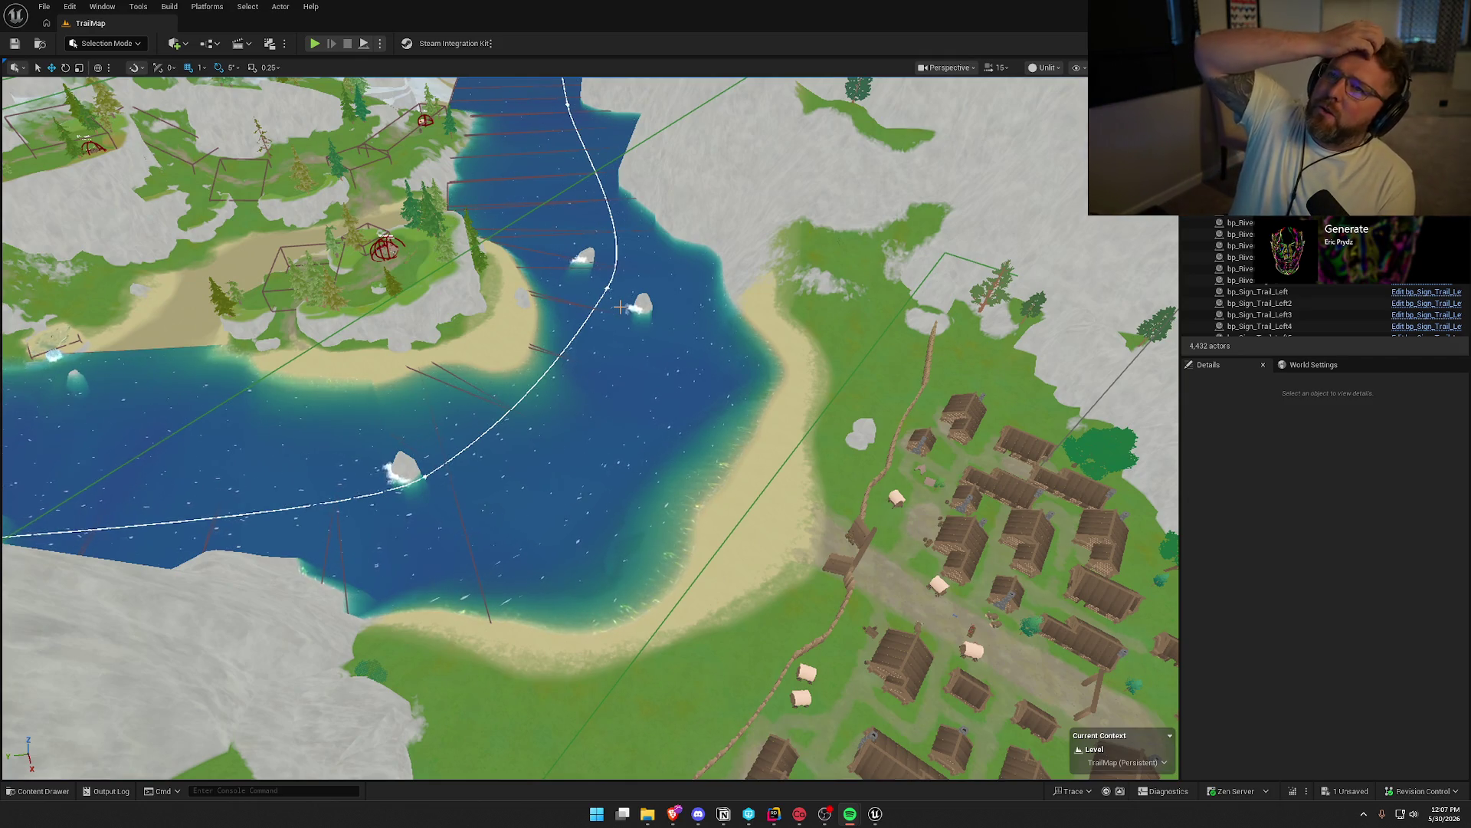
pyautogui.moveTo(620, 307); pyautogui.dragTo(659, 245)
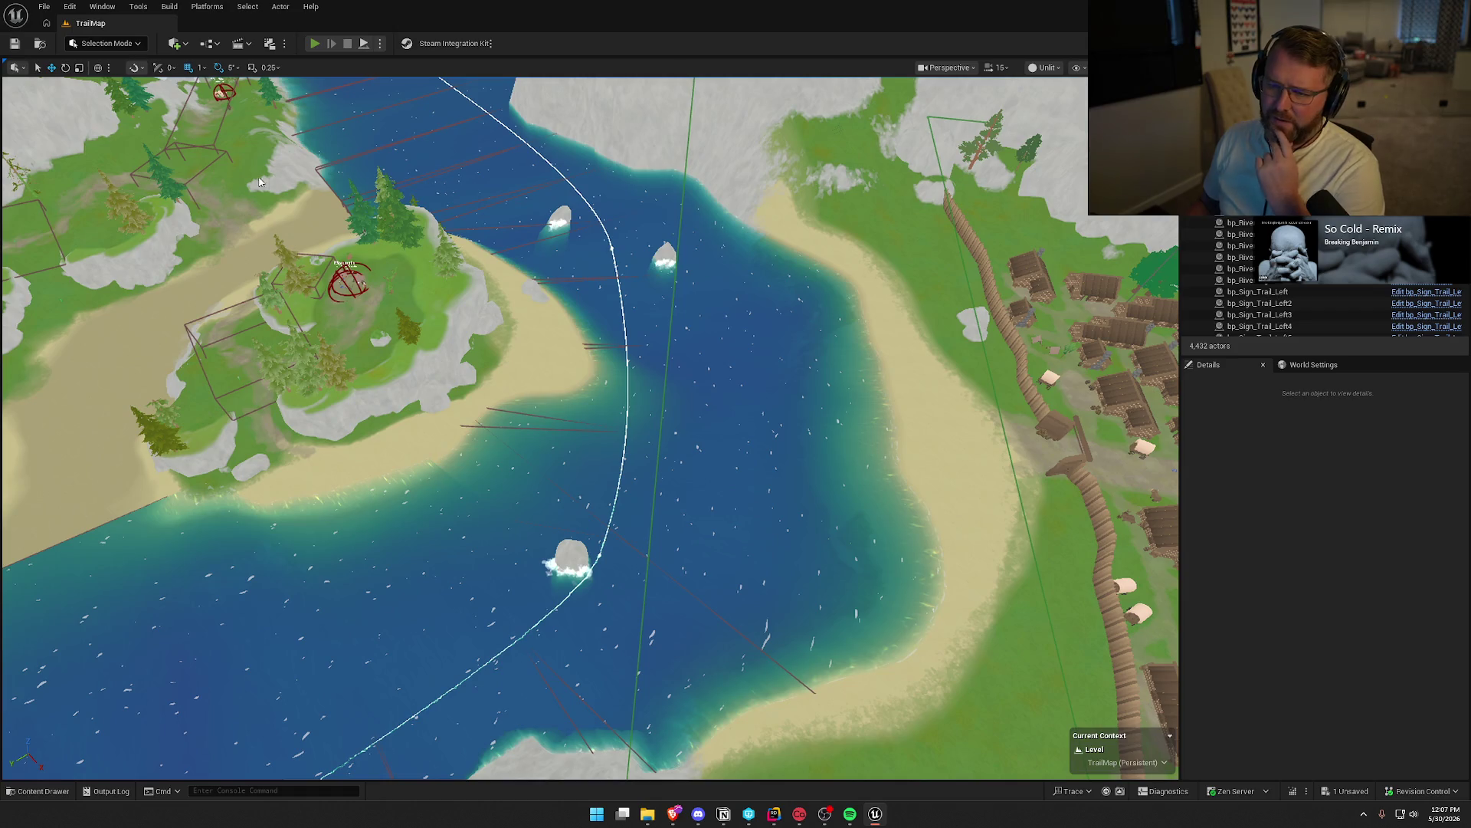
pyautogui.hotkey('alt', 'p')
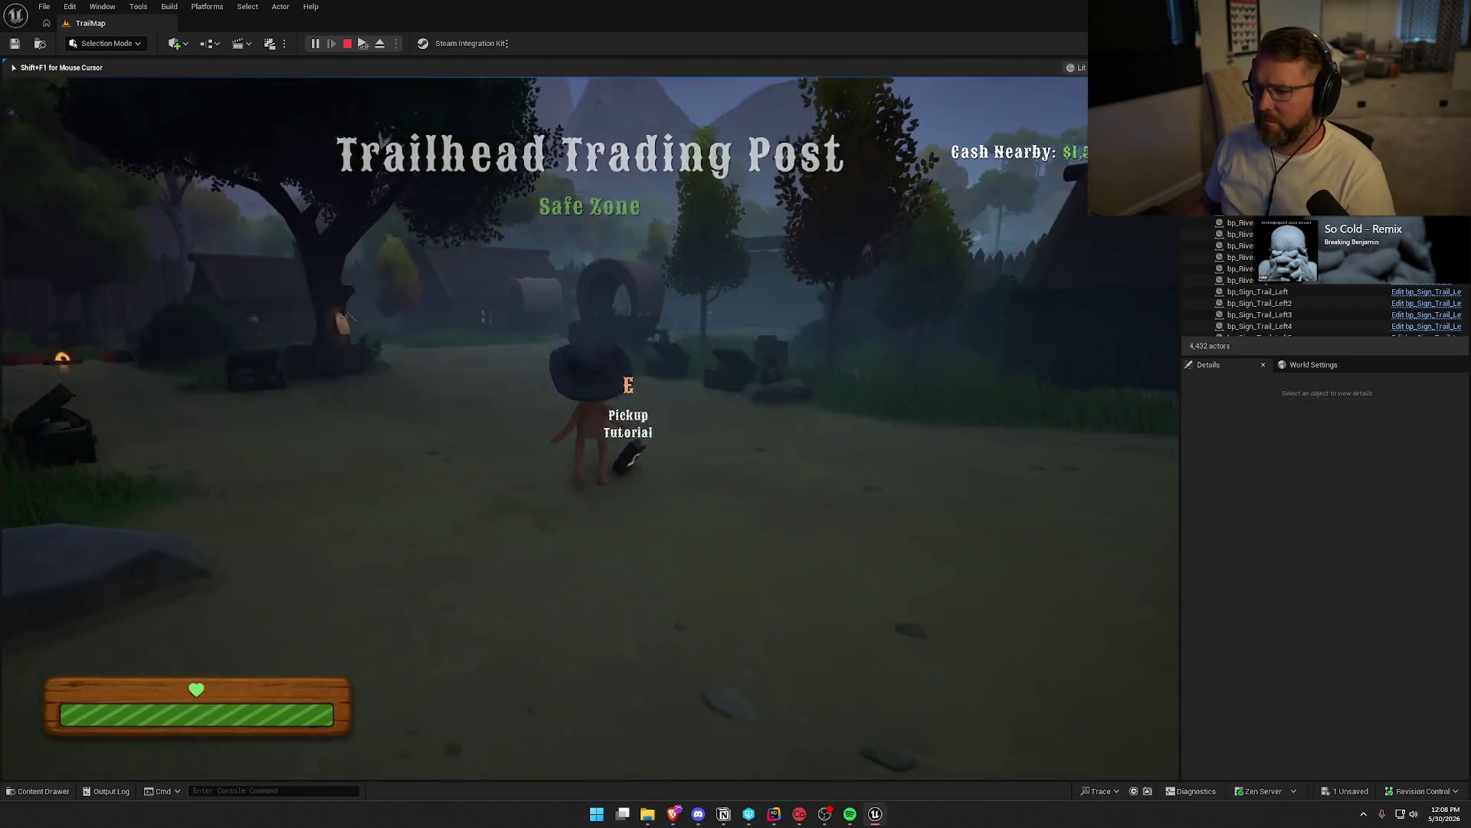
# Respawn at checkpoint 3, Riverside Camp, via the console and drop the tutorial book
pyautogui.press('`')
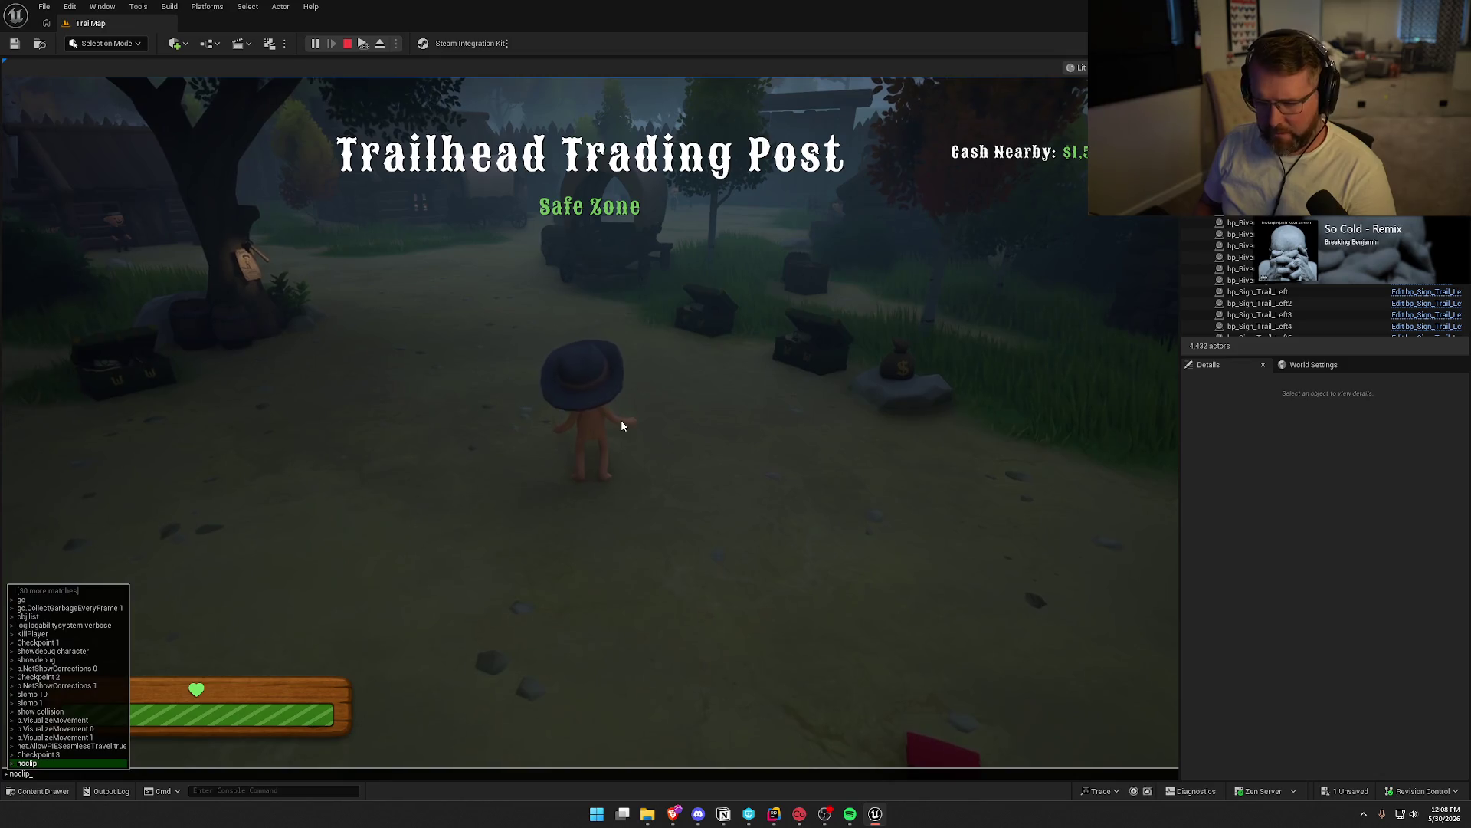
pyautogui.press('Up')
pyautogui.press('Up')
pyautogui.press('Return')
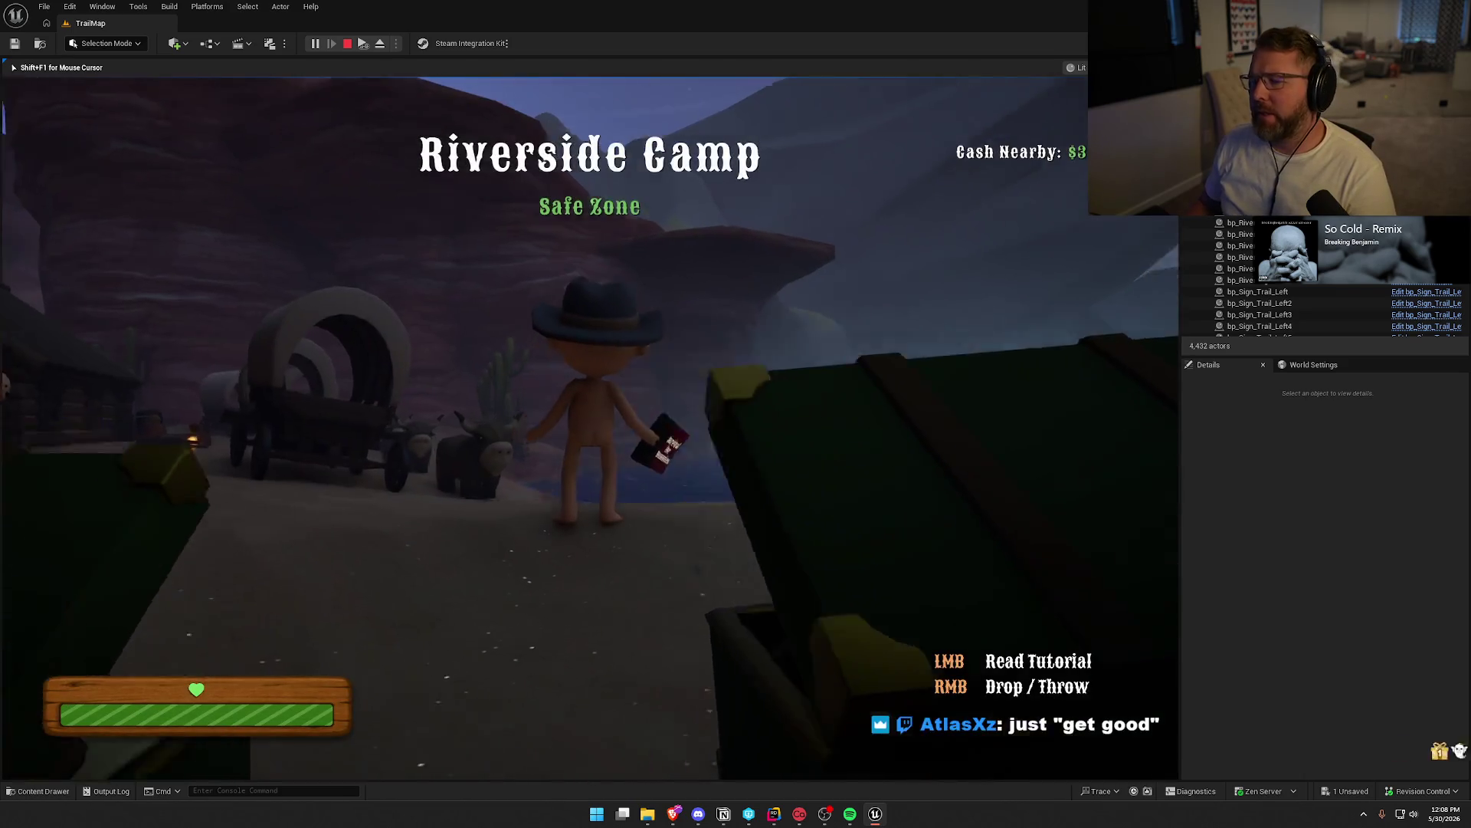
pyautogui.rightClick(590, 428)
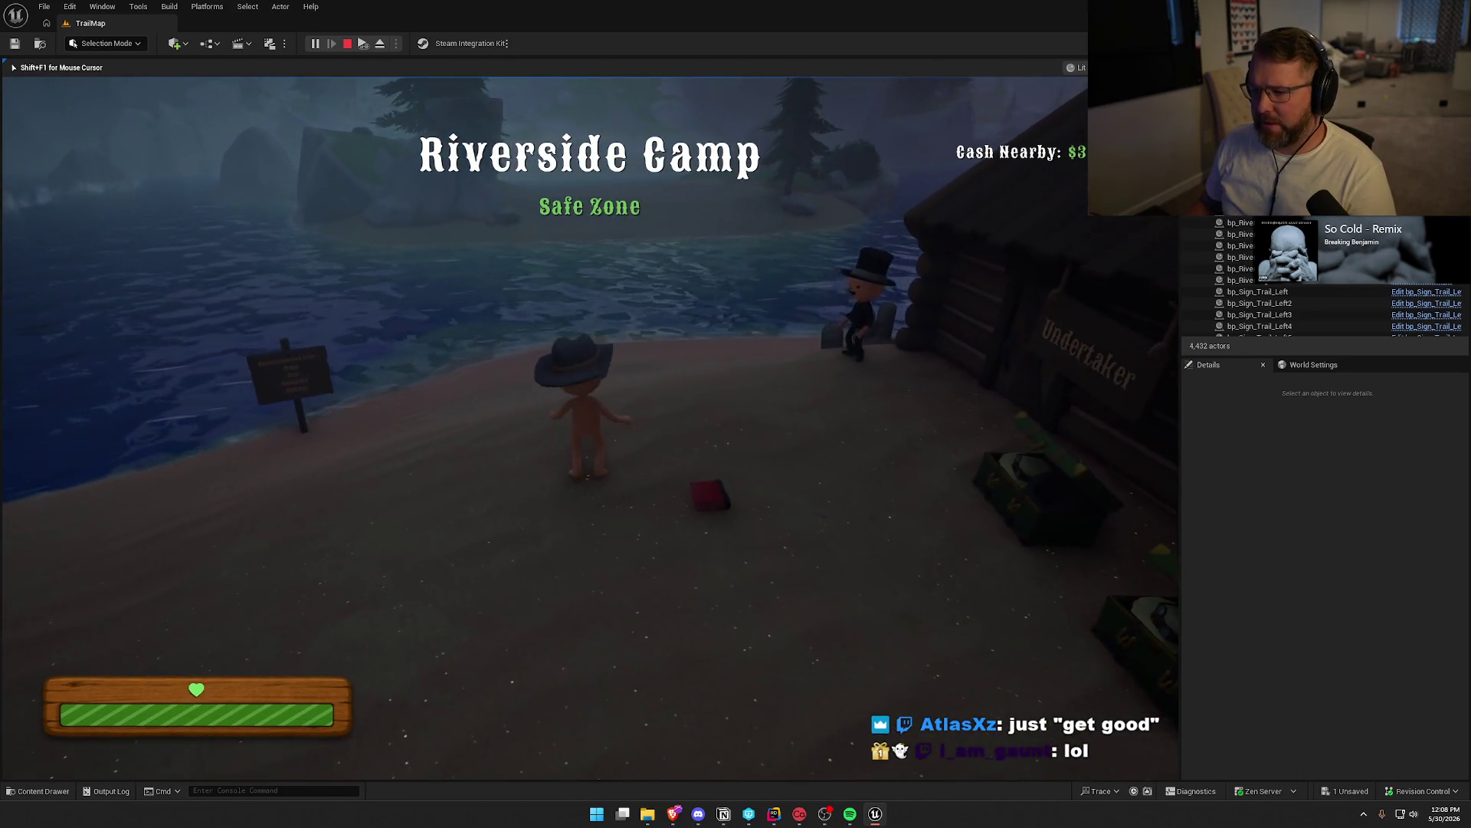
pyautogui.press('F2')
pyautogui.hotkey('shift', 'F1')
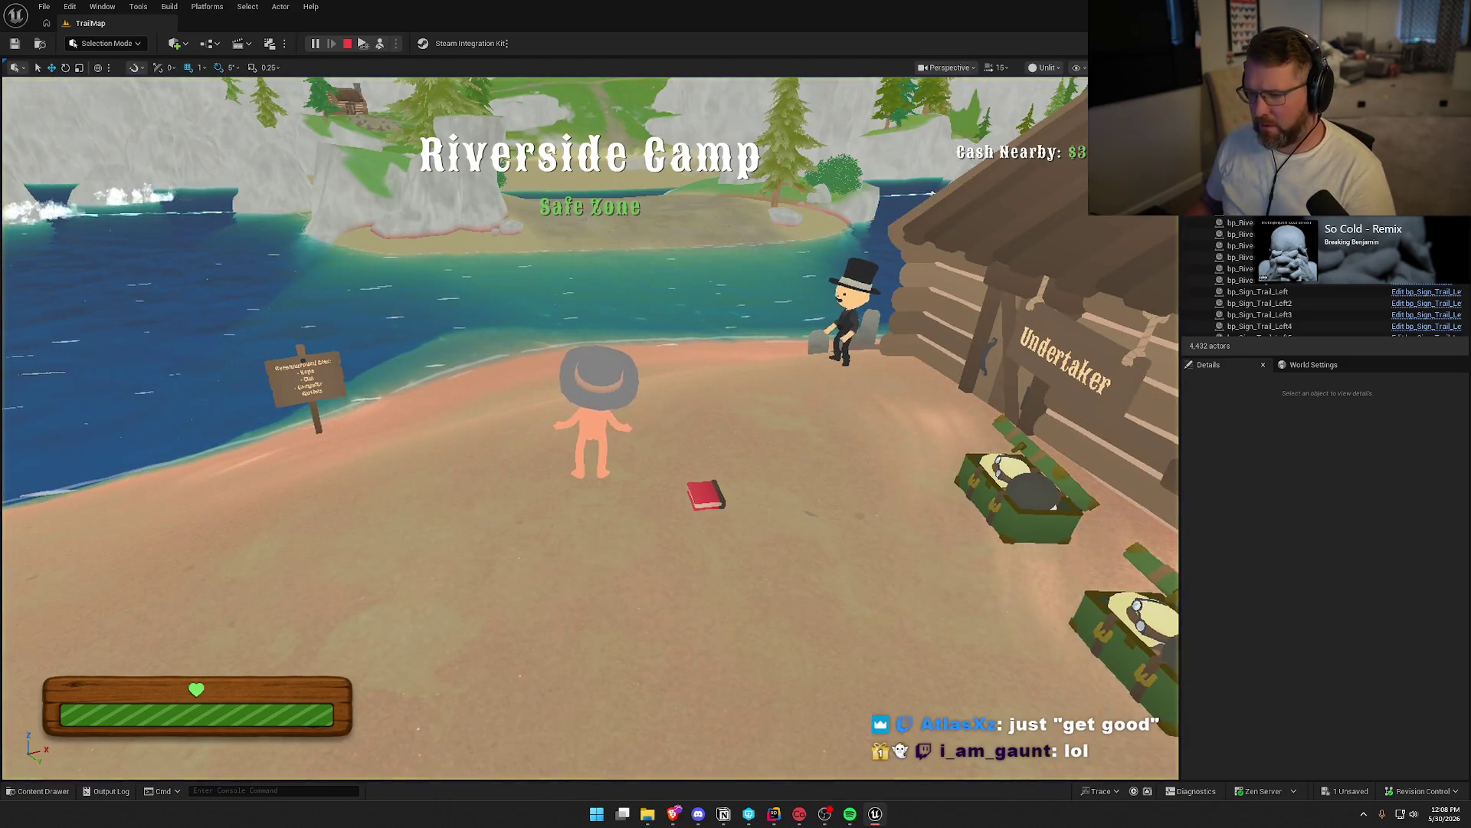
# Eject from the player and move bp_Player0 out of the river up onto the island beach
pyautogui.press('F8')
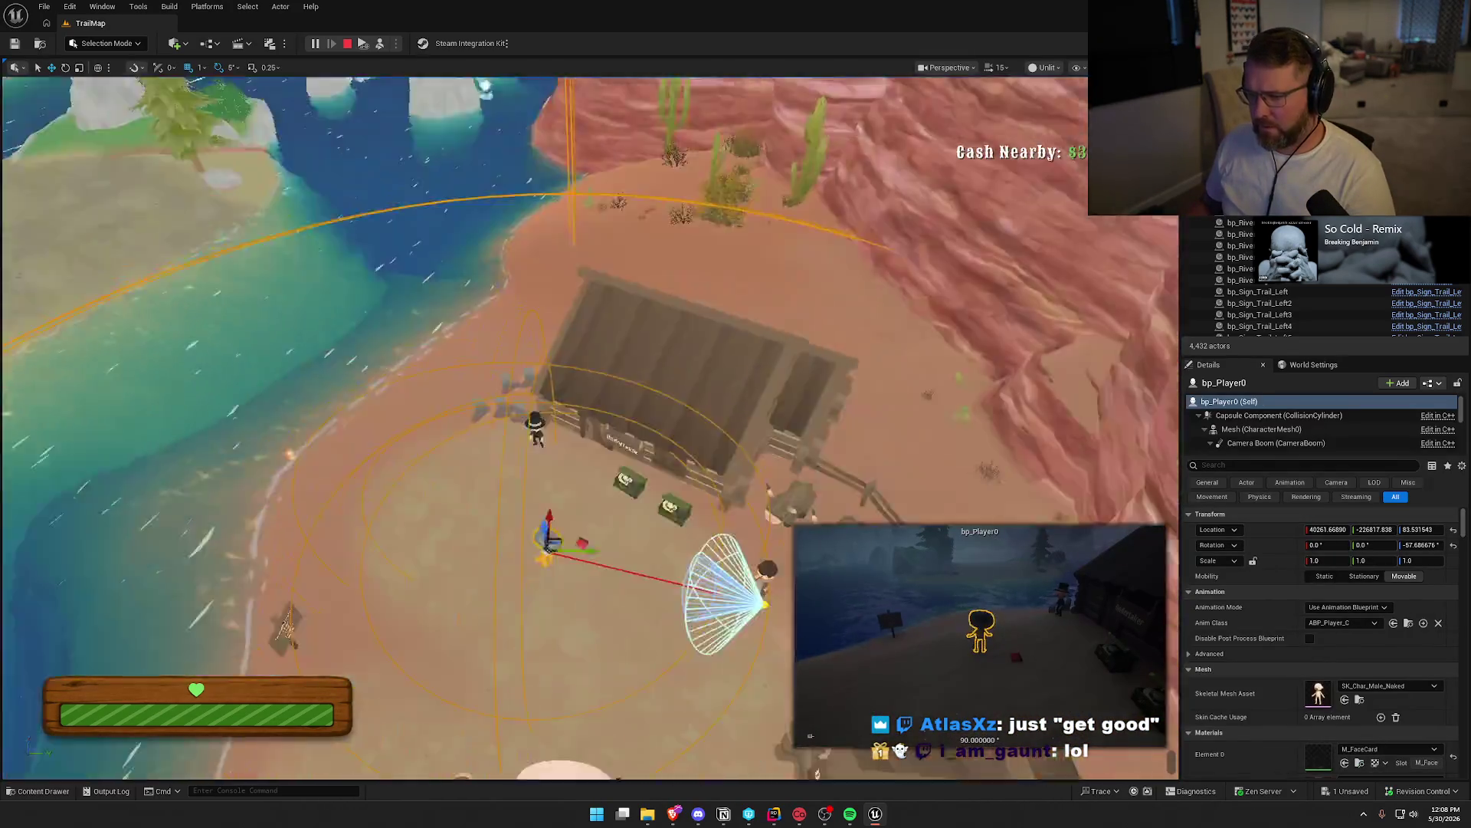
pyautogui.moveTo(544, 429); pyautogui.dragTo(613, 352)
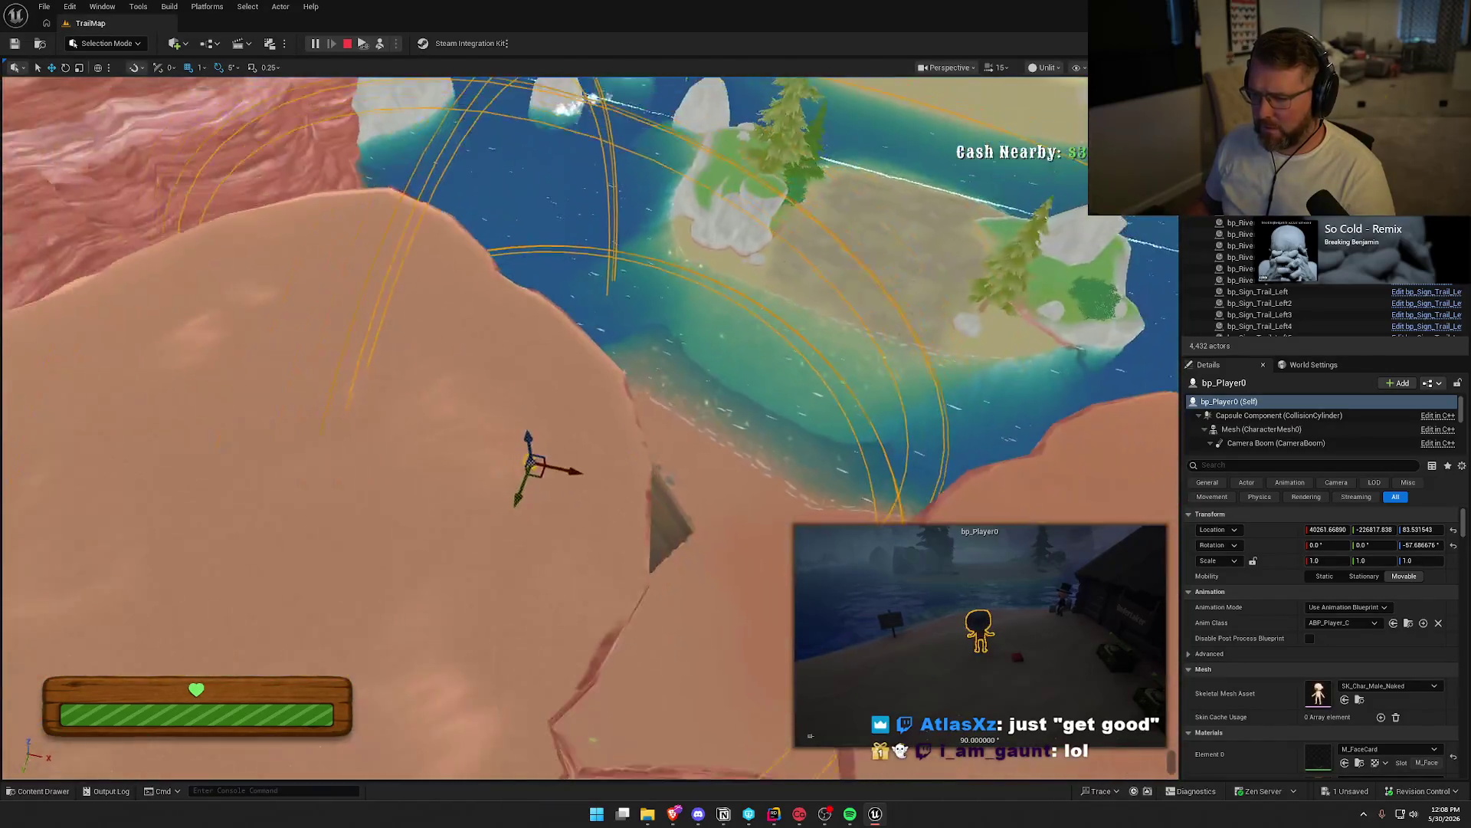
pyautogui.moveTo(530, 465); pyautogui.dragTo(536, 468)
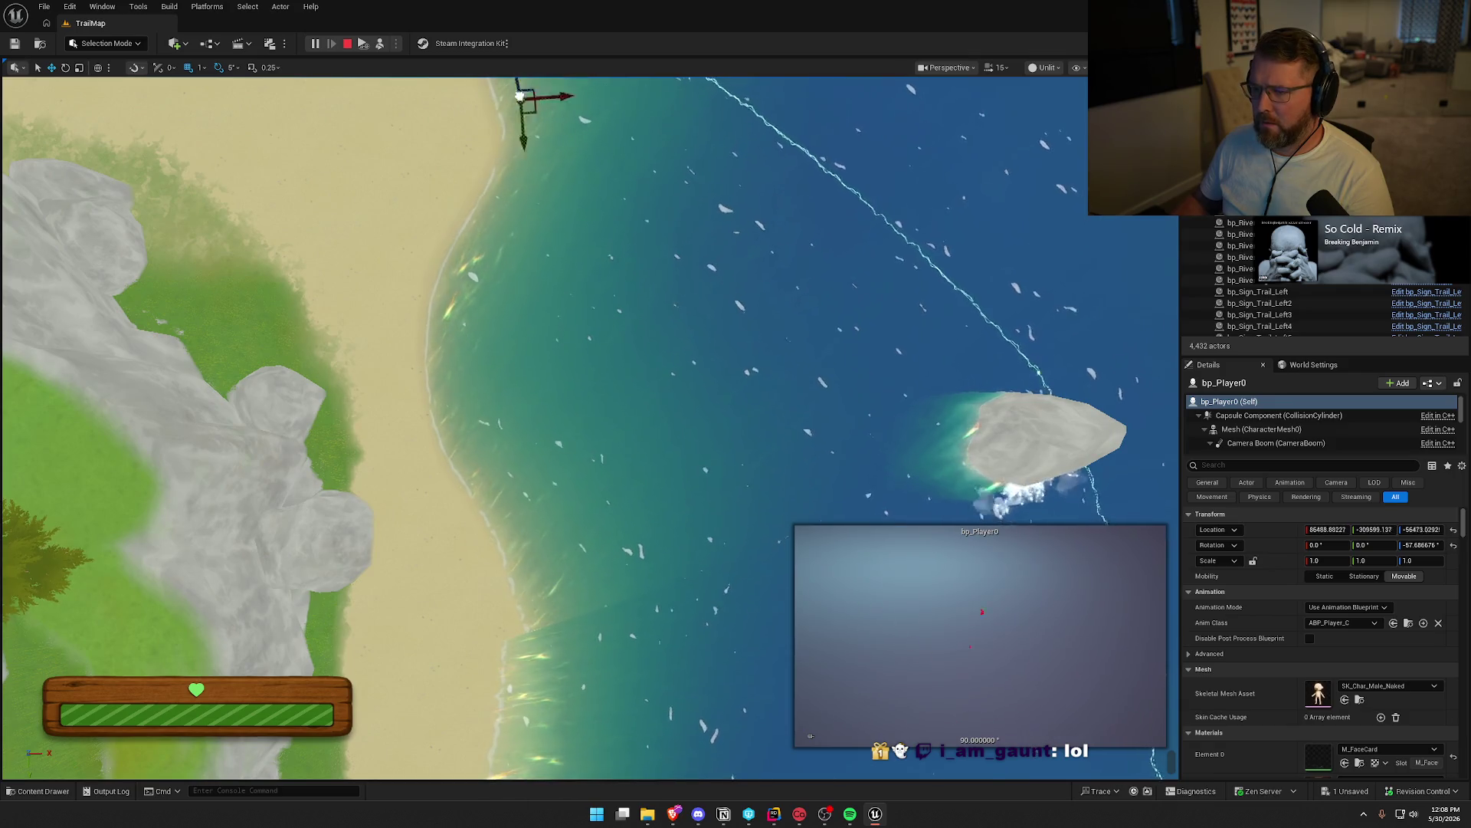
pyautogui.moveTo(519, 96); pyautogui.dragTo(414, 129)
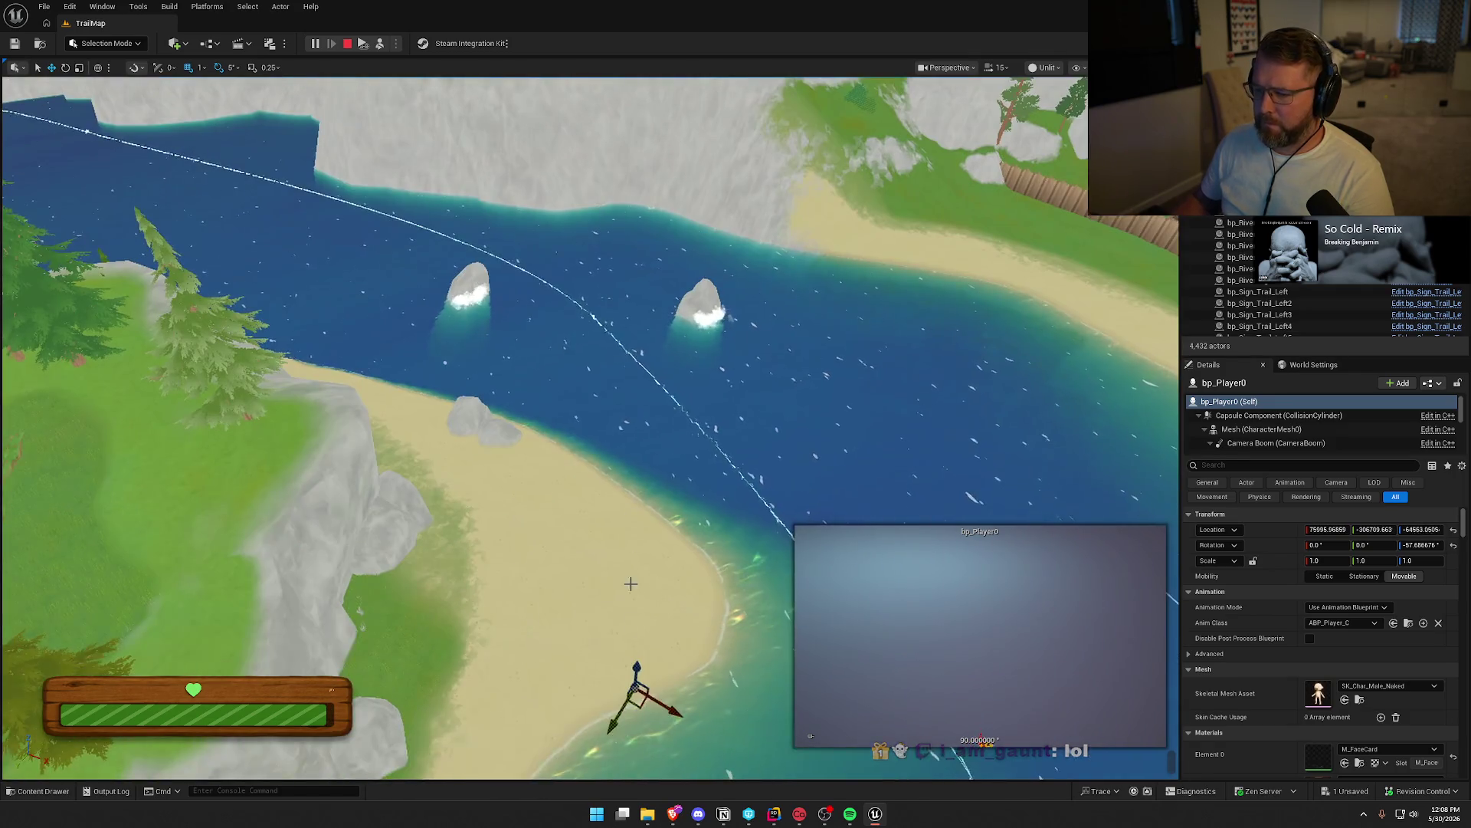
pyautogui.moveTo(668, 394); pyautogui.dragTo(608, 437)
pyautogui.press('f')
pyautogui.scroll(-3)
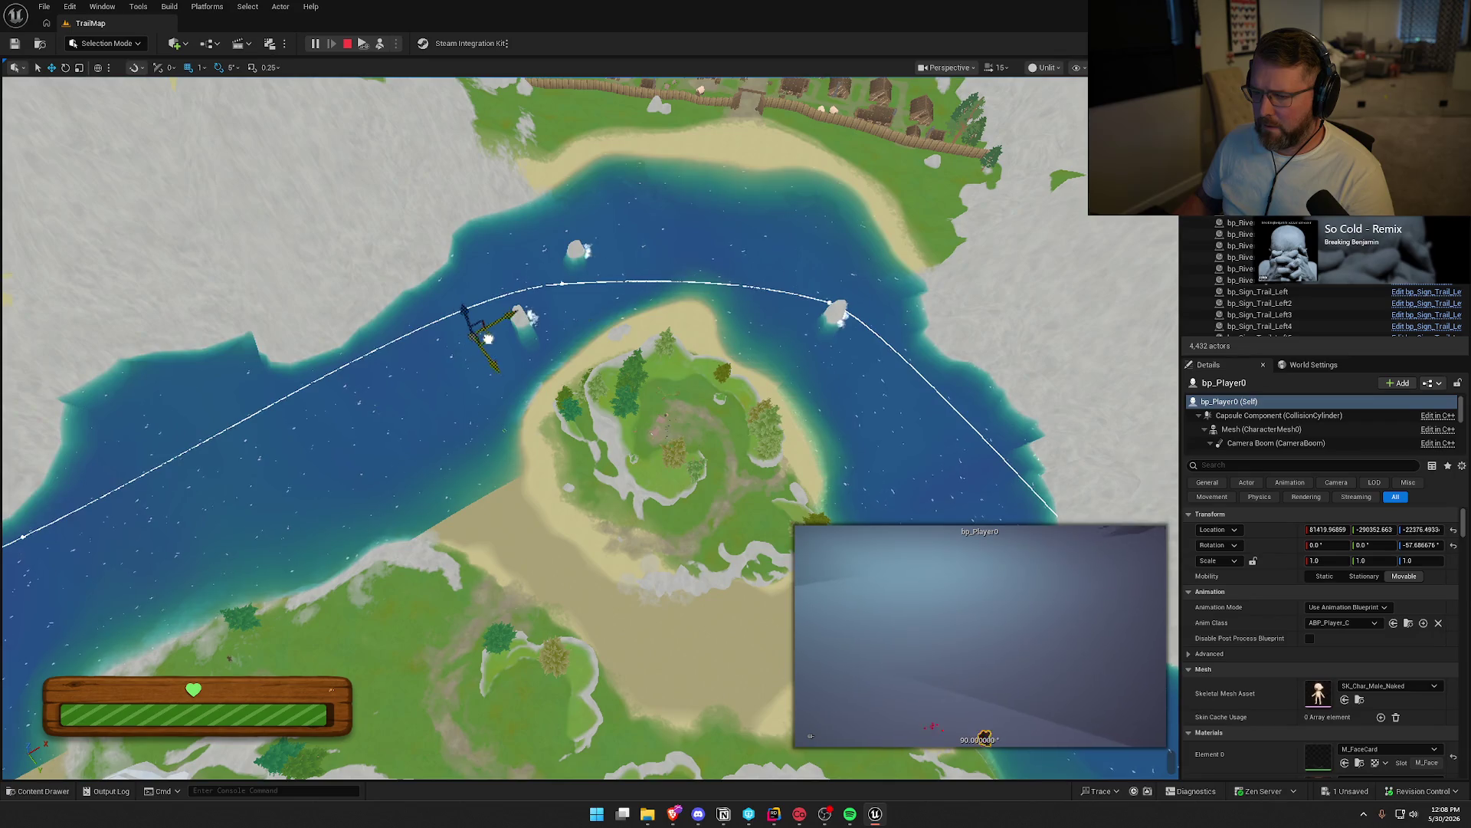
pyautogui.moveTo(488, 338); pyautogui.dragTo(712, 332)
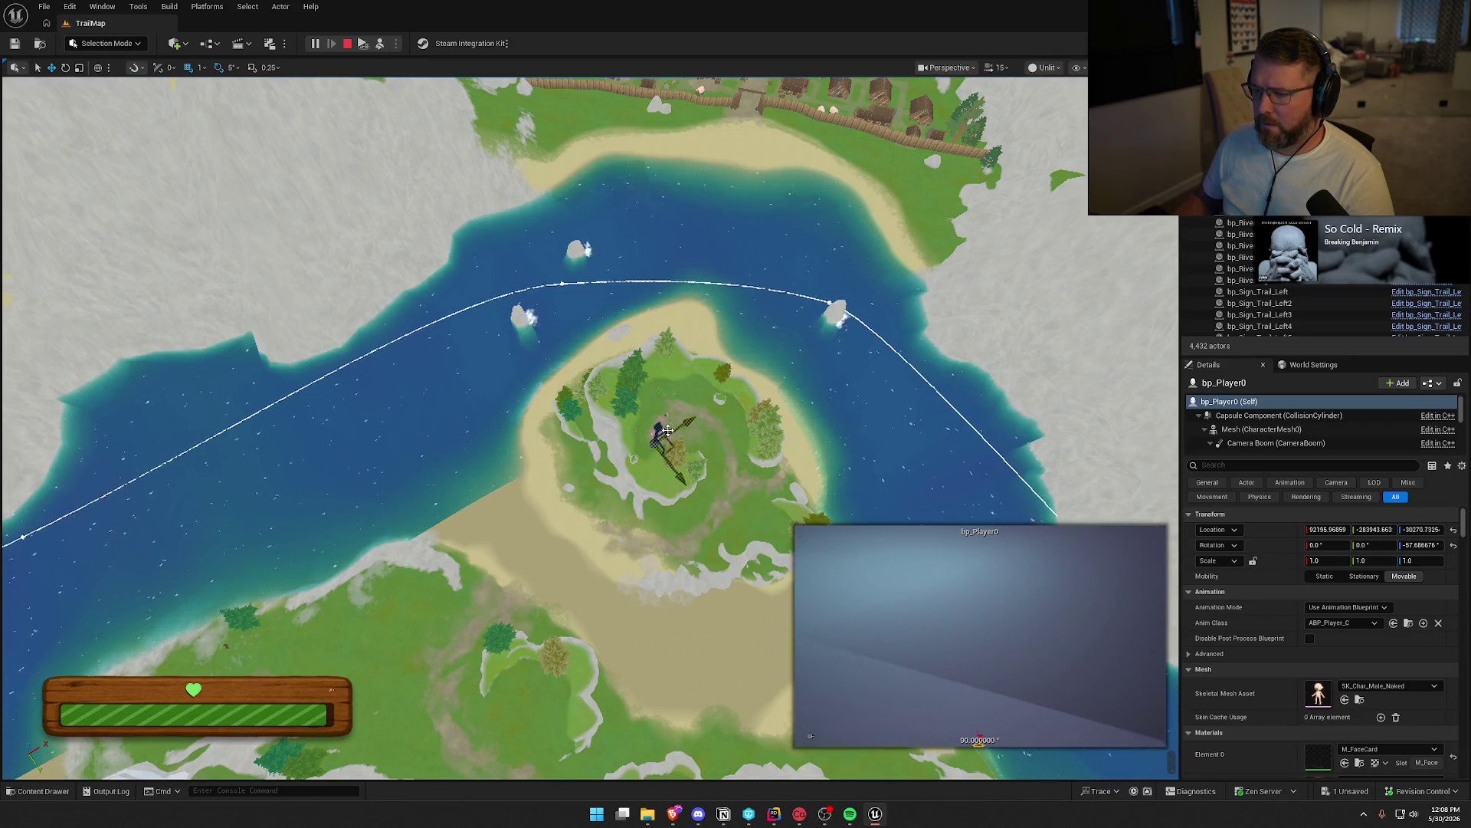
pyautogui.moveTo(655, 426); pyautogui.dragTo(705, 242)
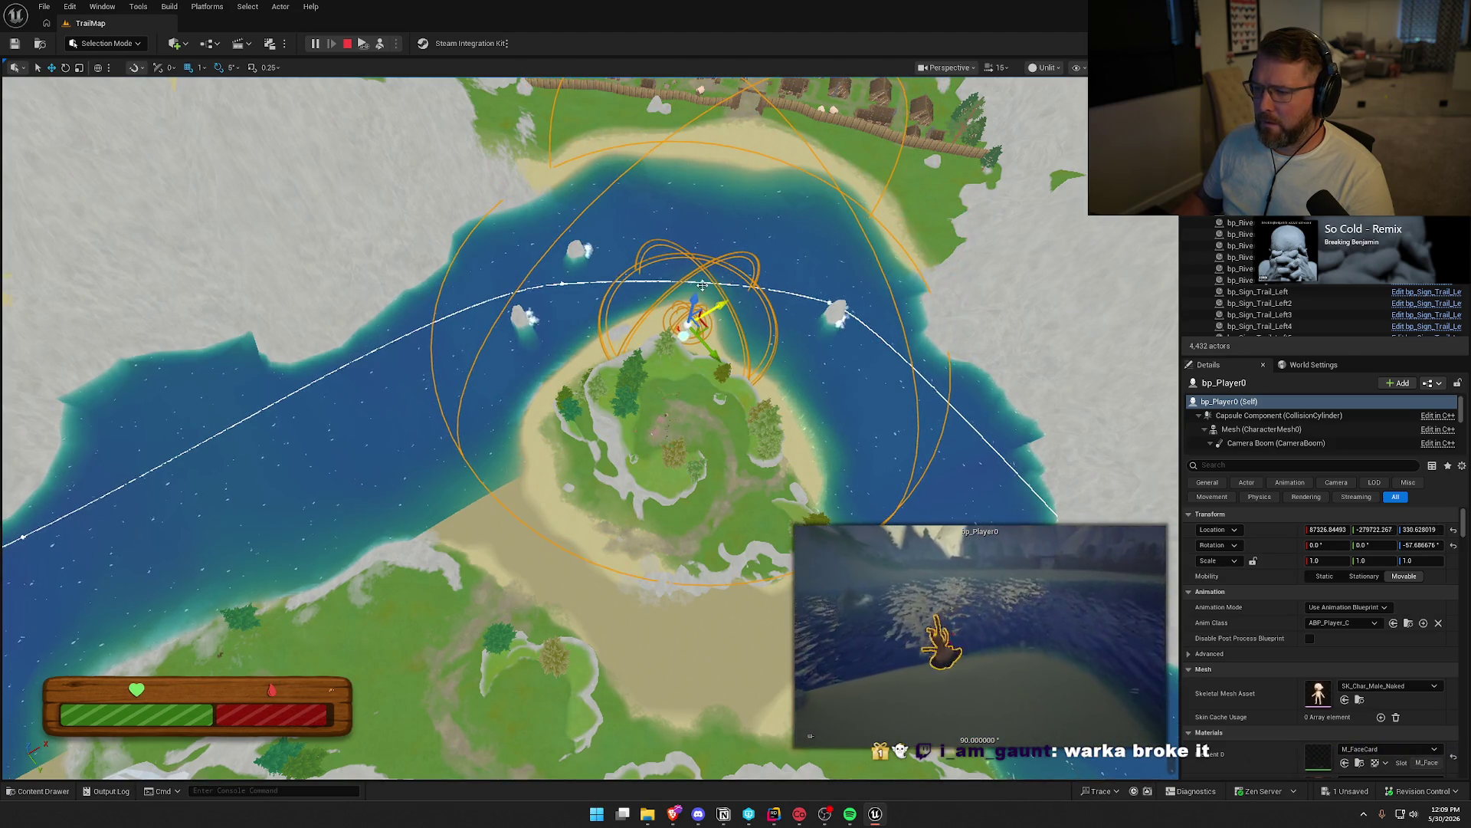
# Possess the player, swim across the river until drowning, then stop the play session
pyautogui.press('F8')
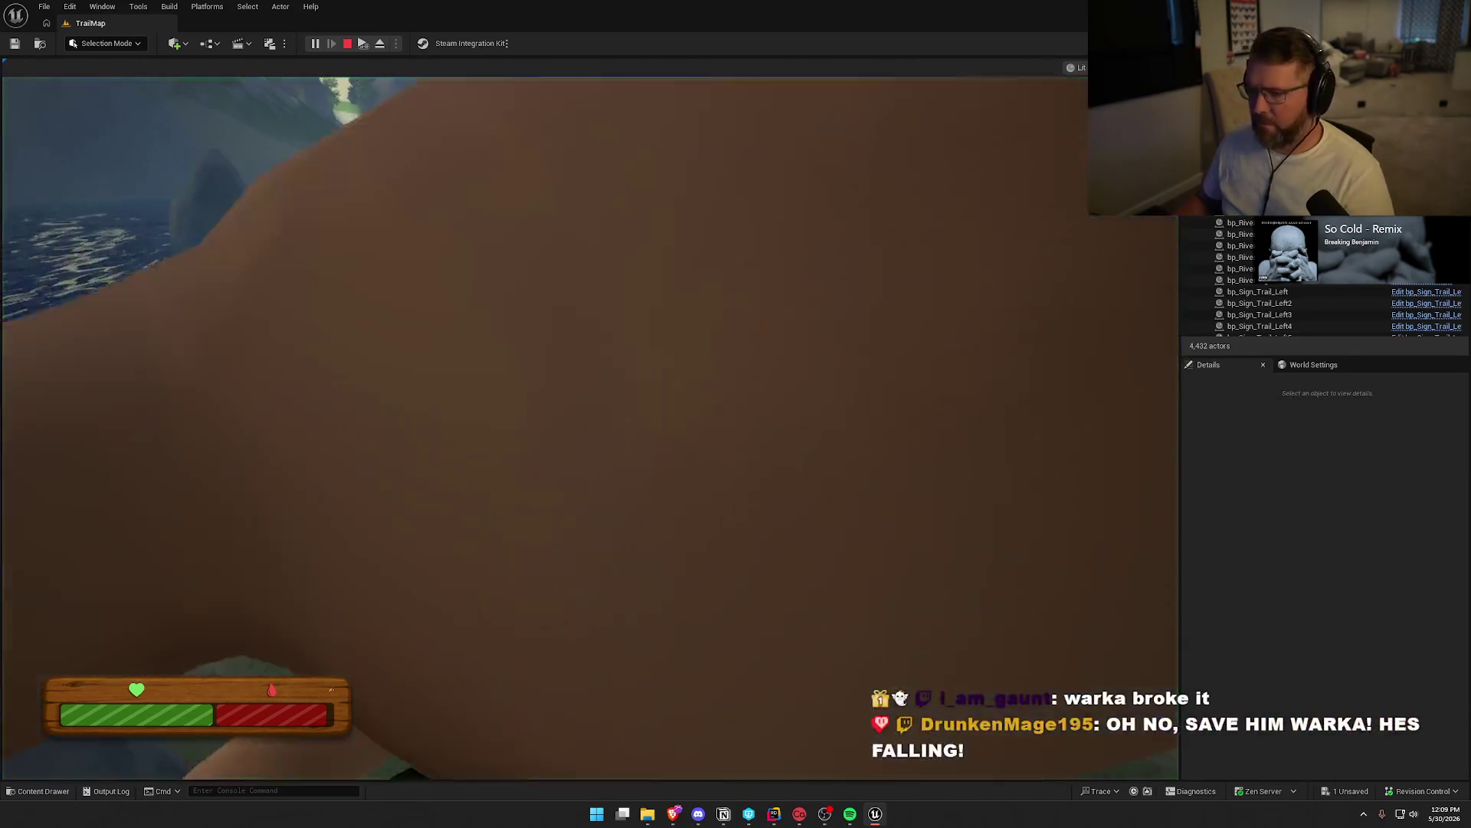
pyautogui.press('w')
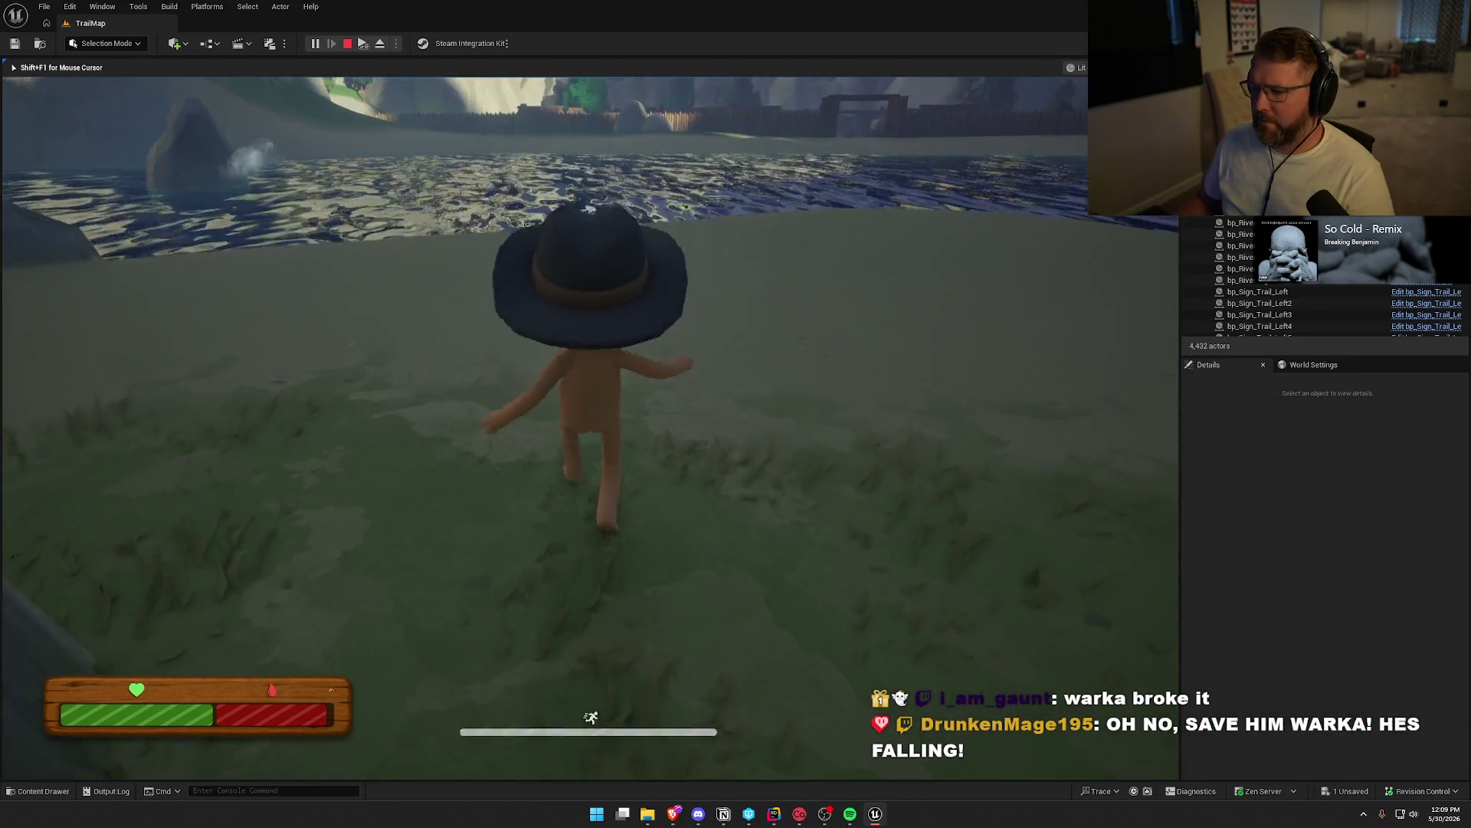
pyautogui.press('shift')
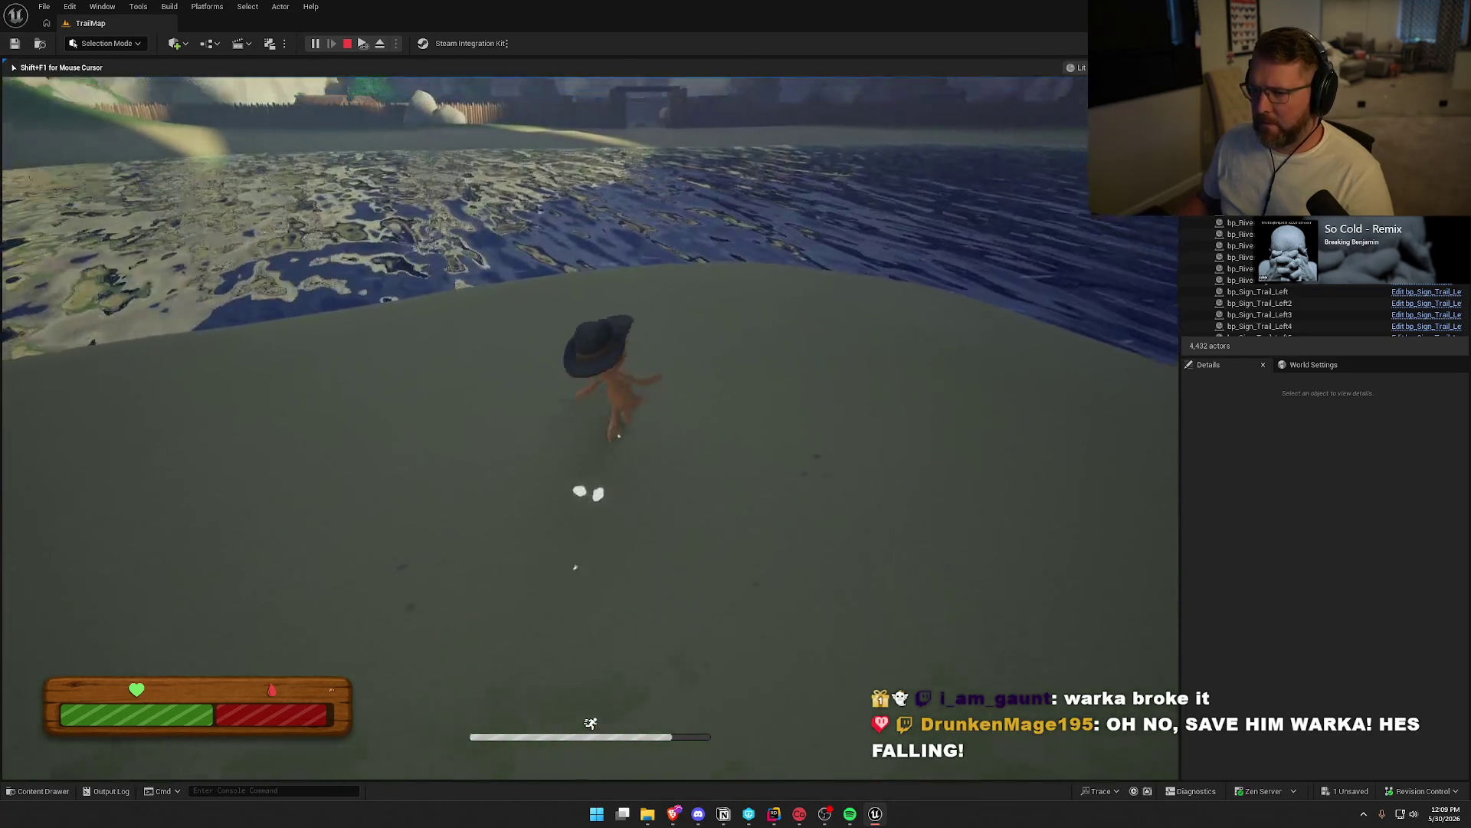
pyautogui.press('w')
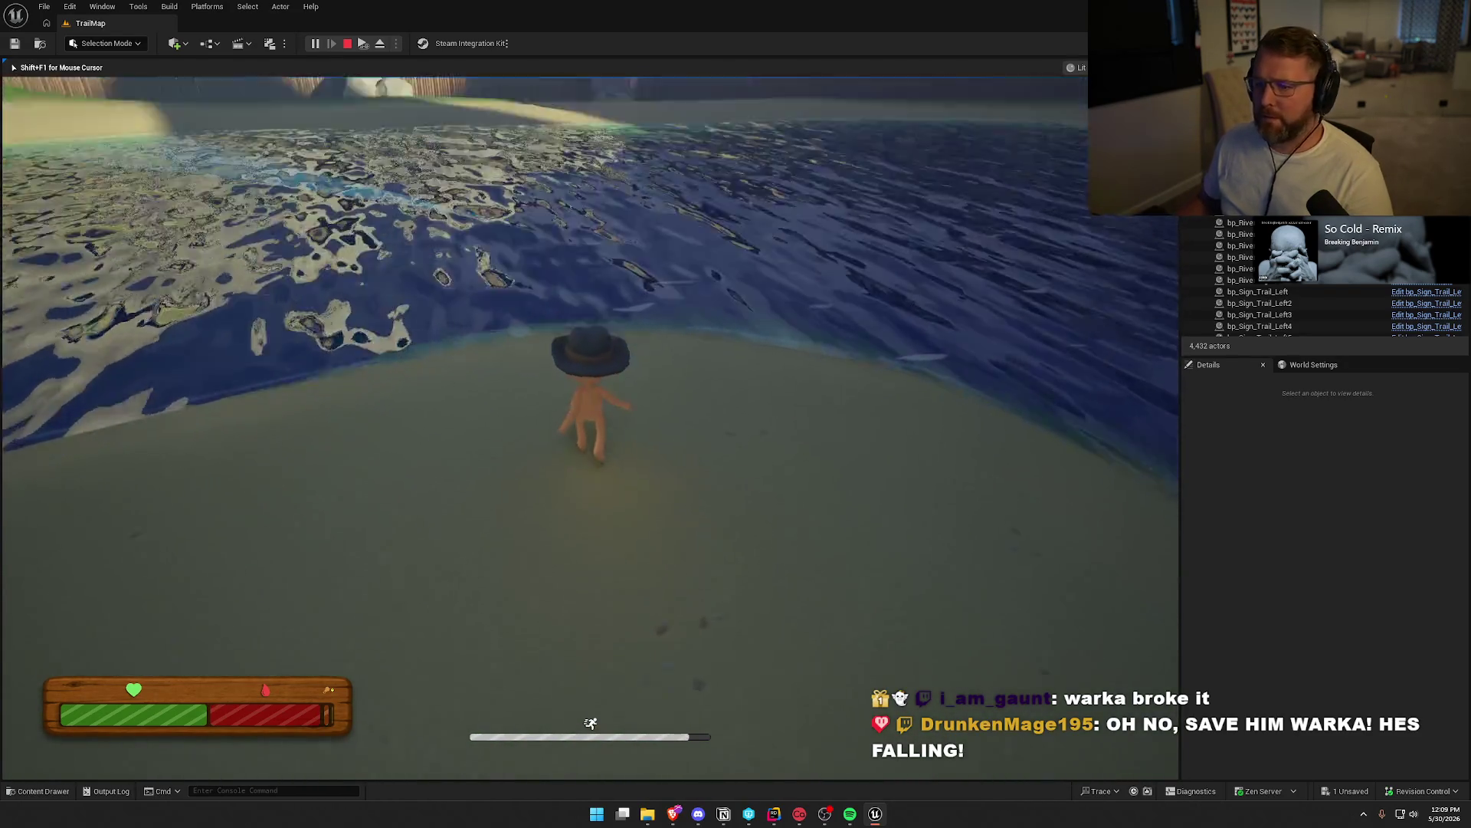
pyautogui.press('w')
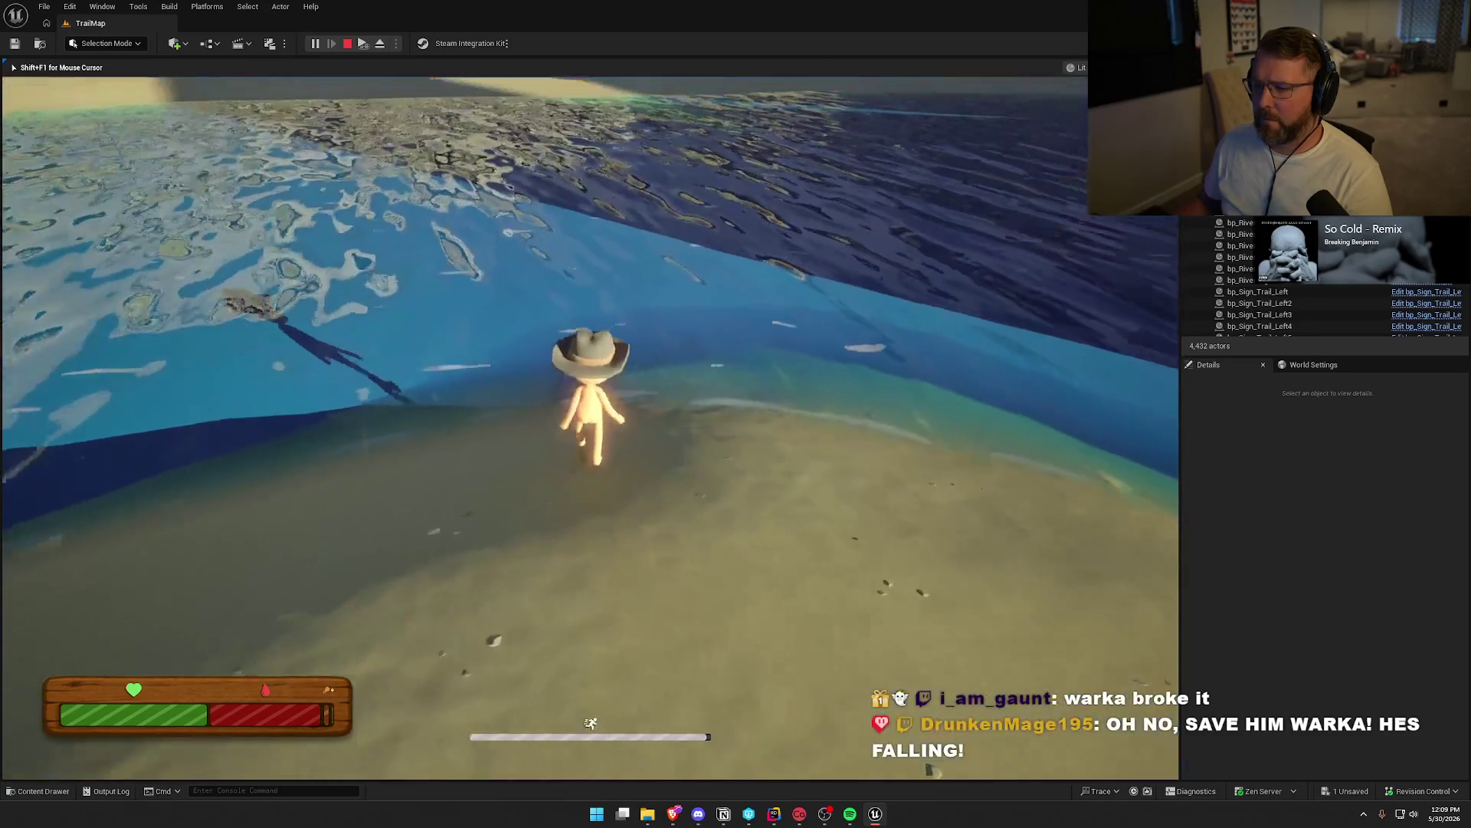
pyautogui.press('w')
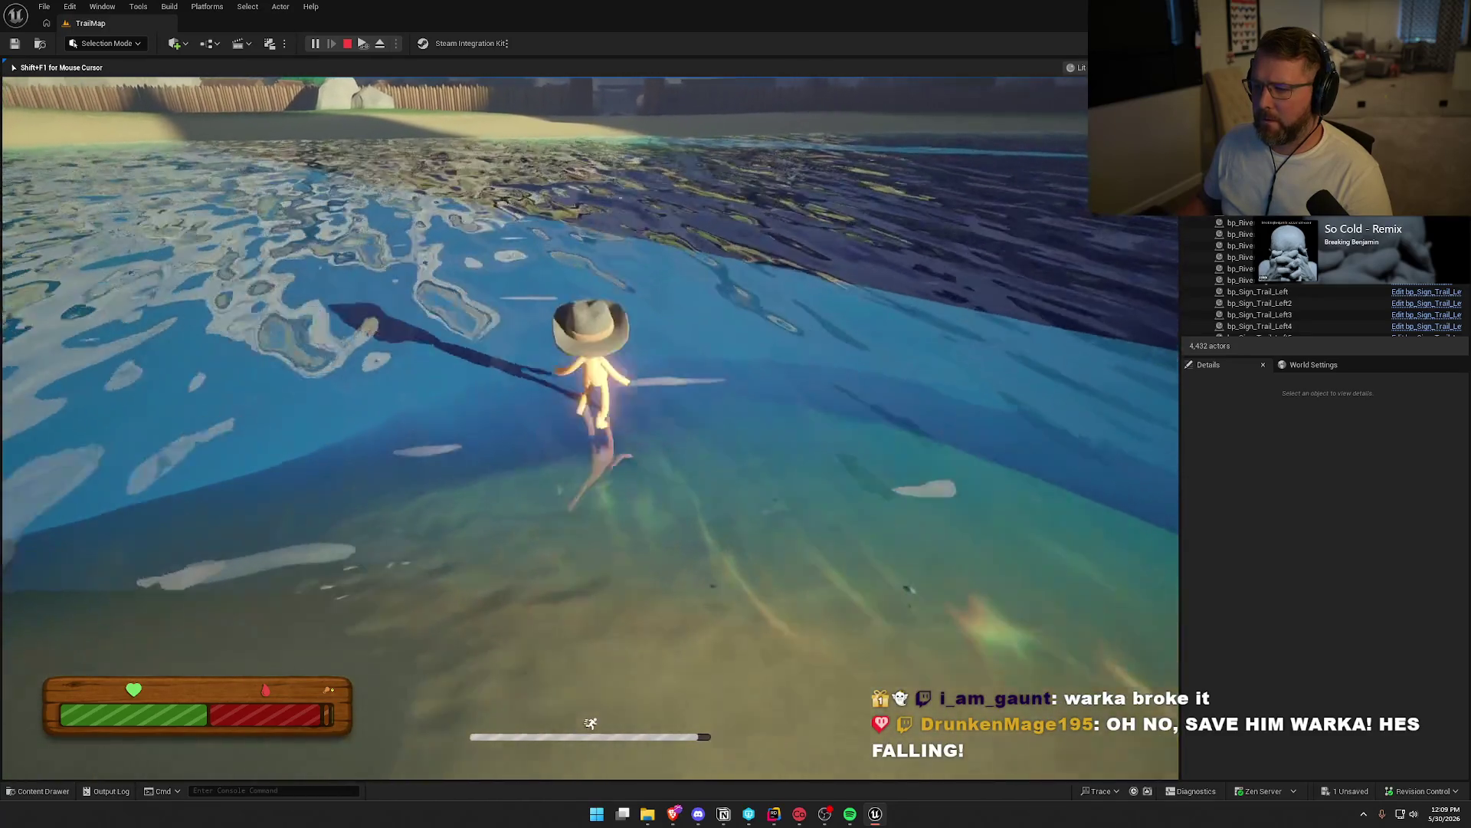
pyautogui.press('w')
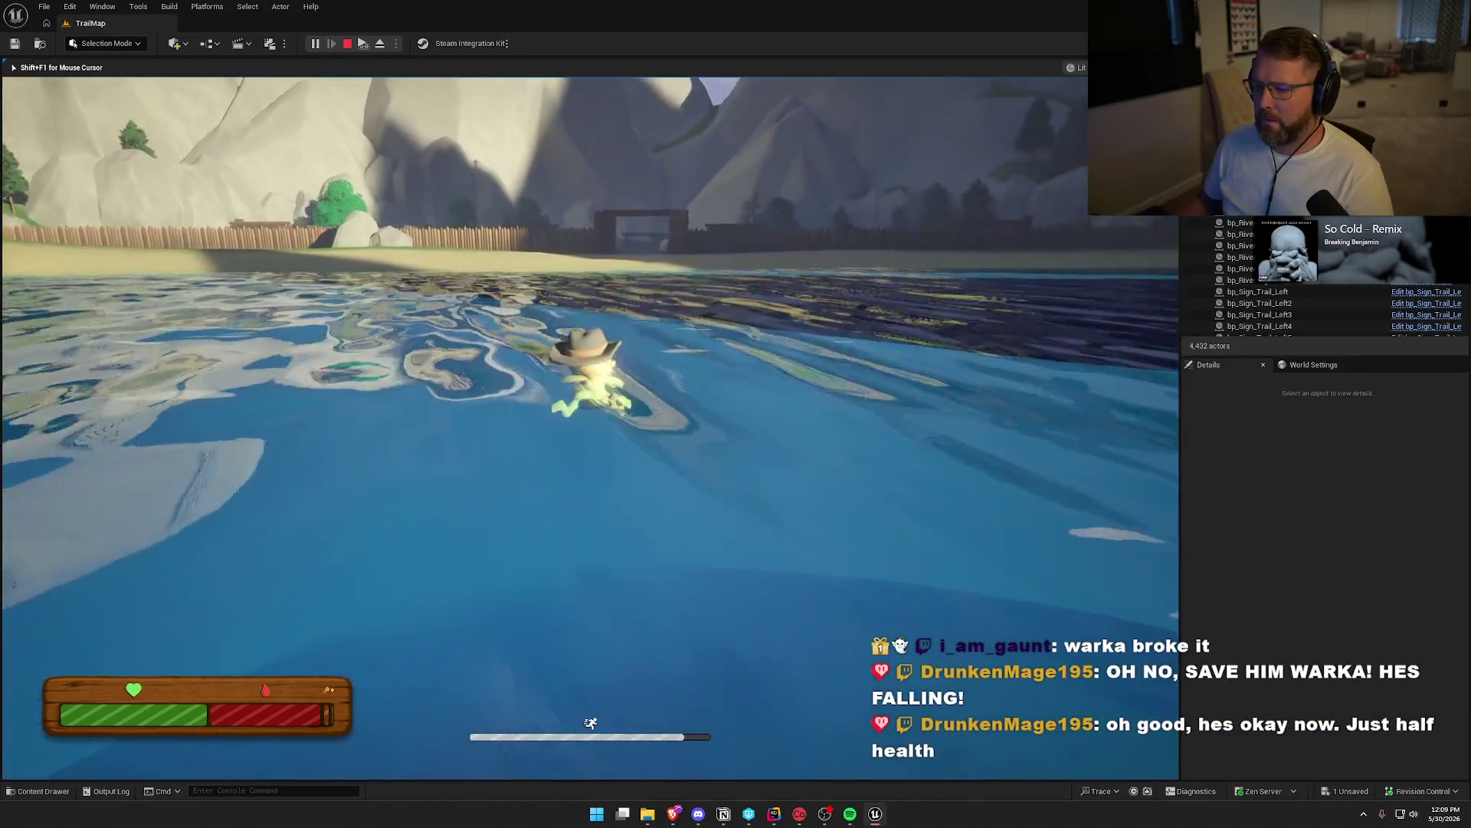
pyautogui.press('w')
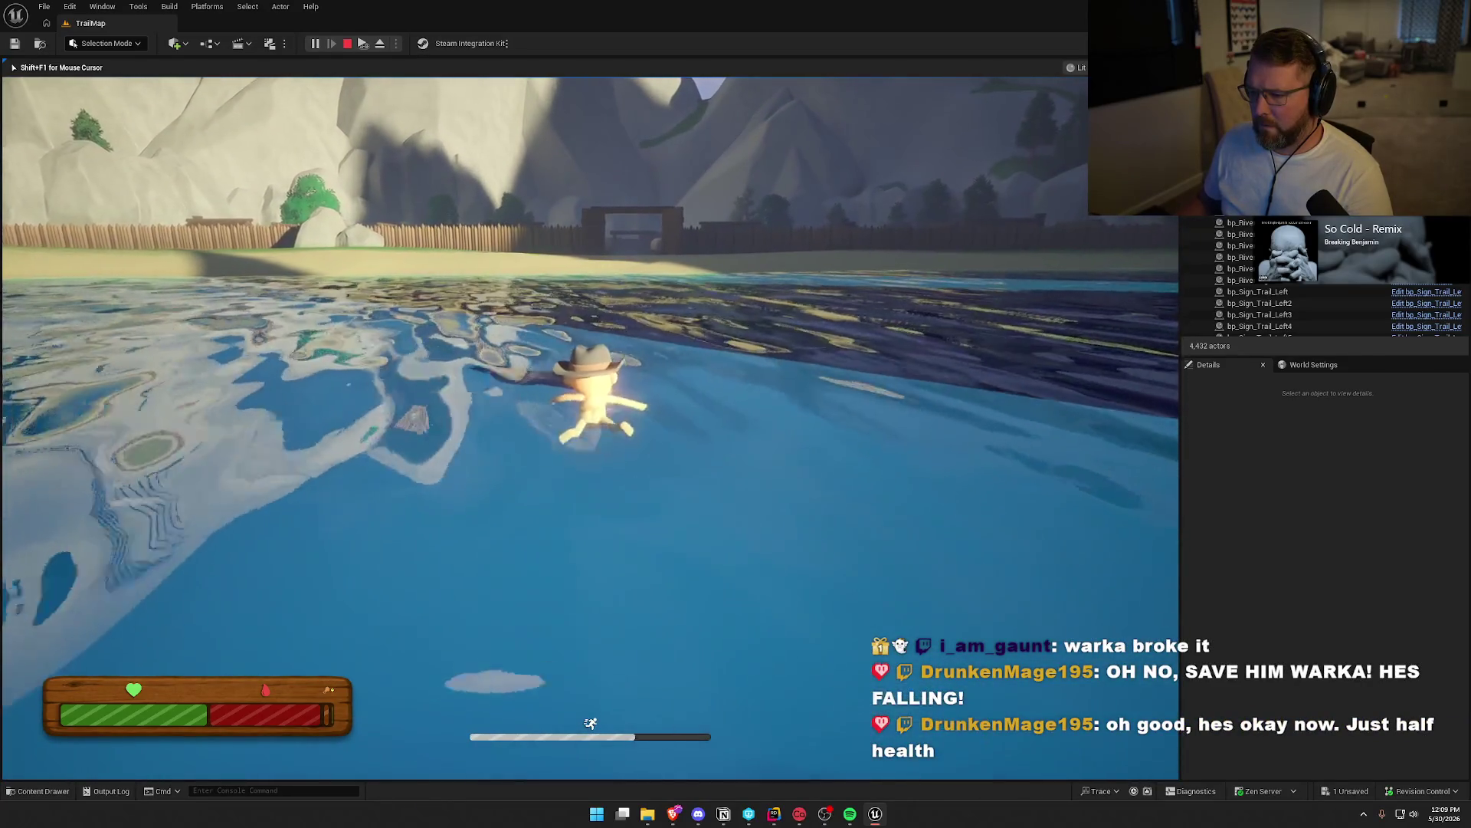
pyautogui.press('w')
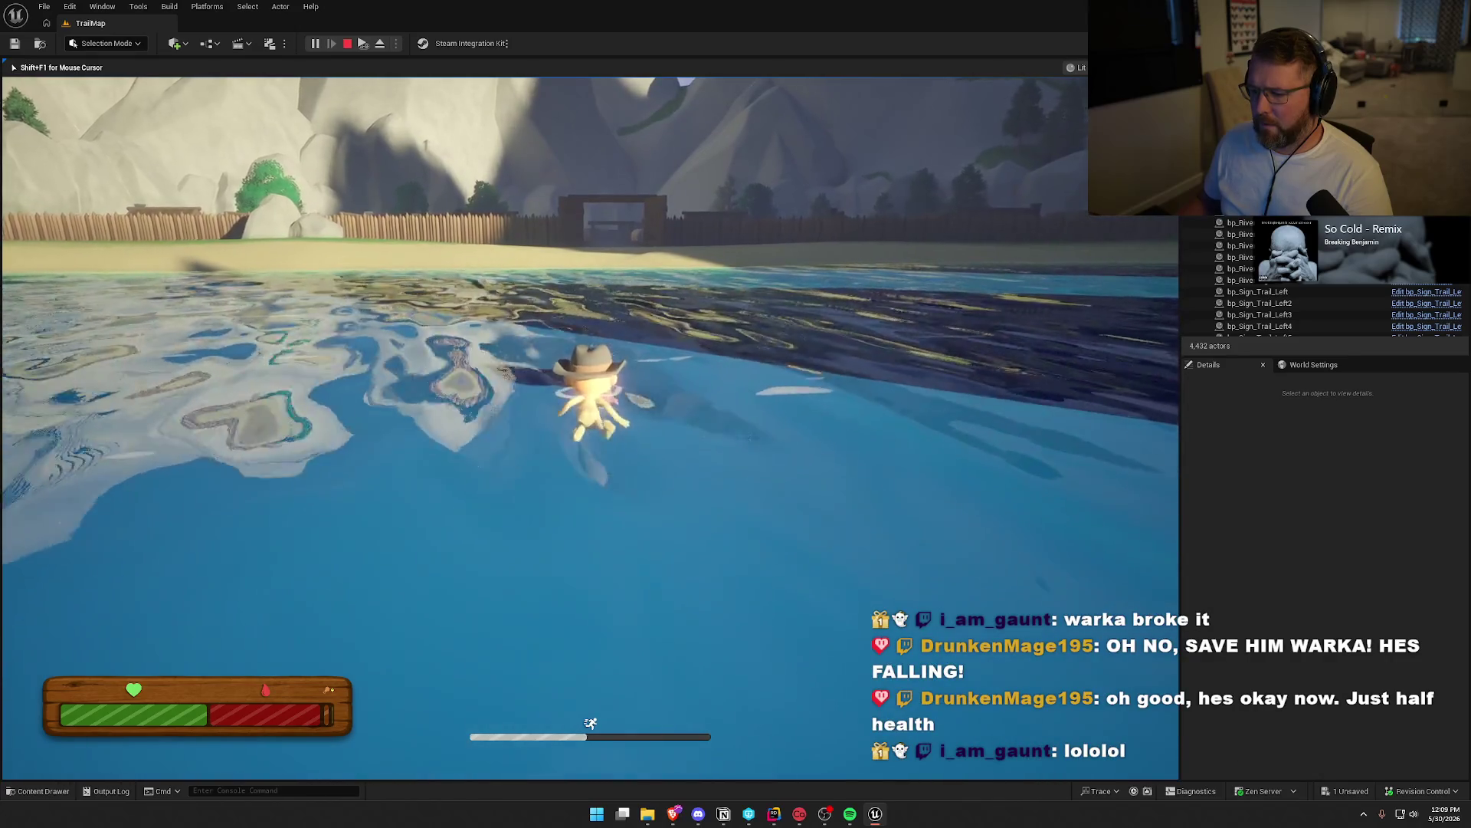
pyautogui.press('w')
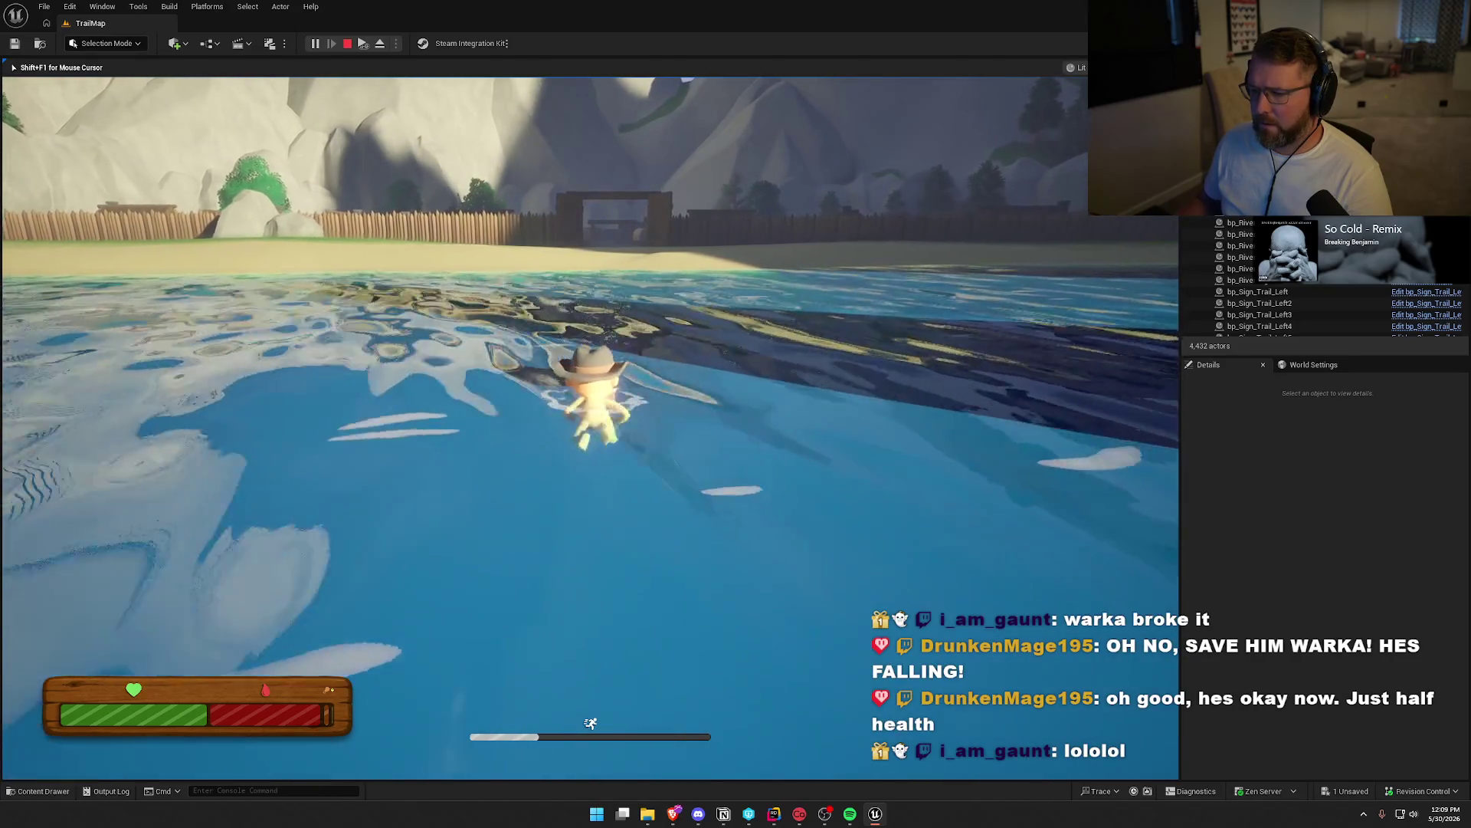
pyautogui.press('w')
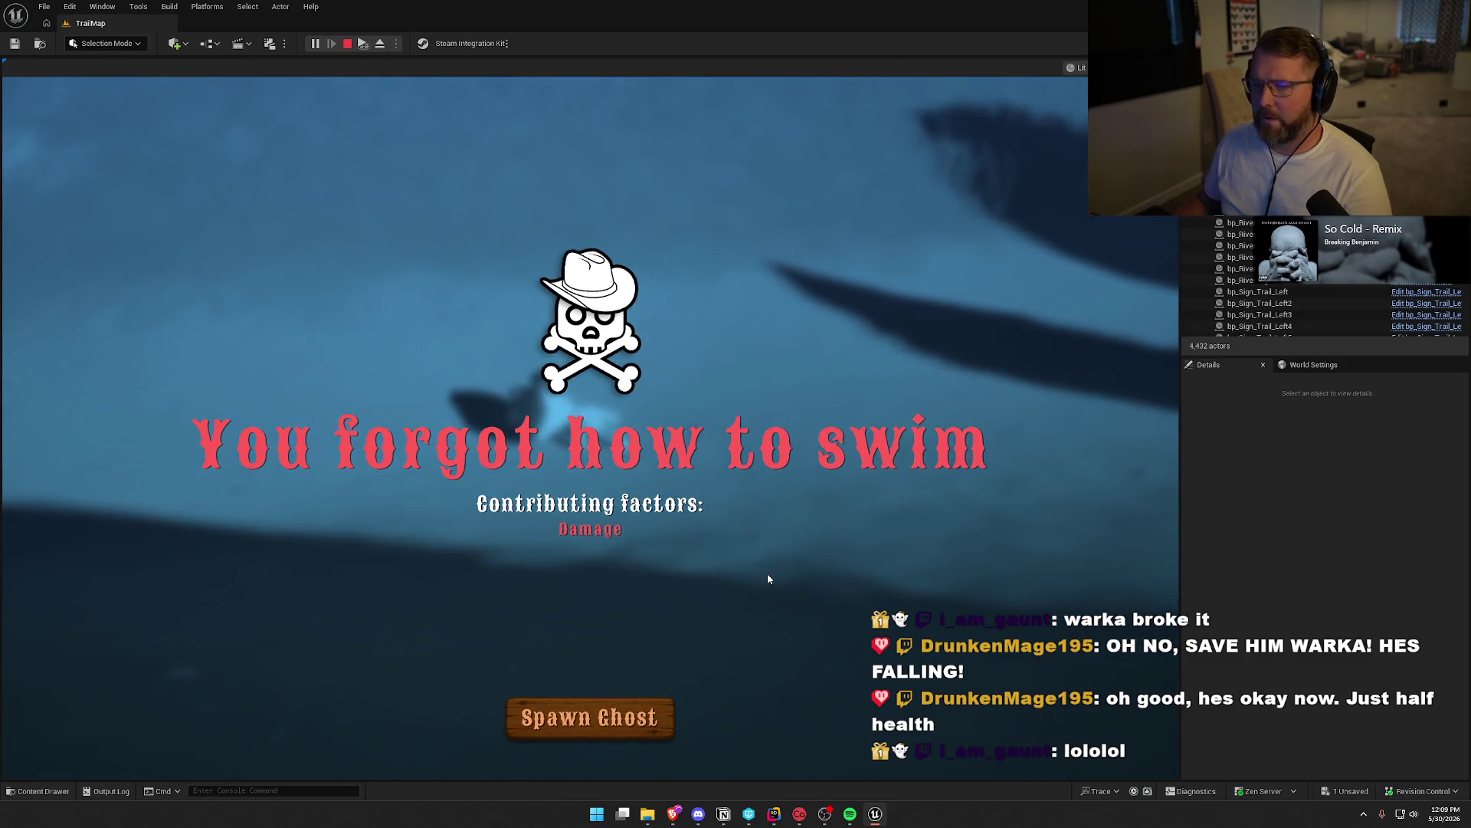
pyautogui.press('Escape')
pyautogui.scroll(-3)
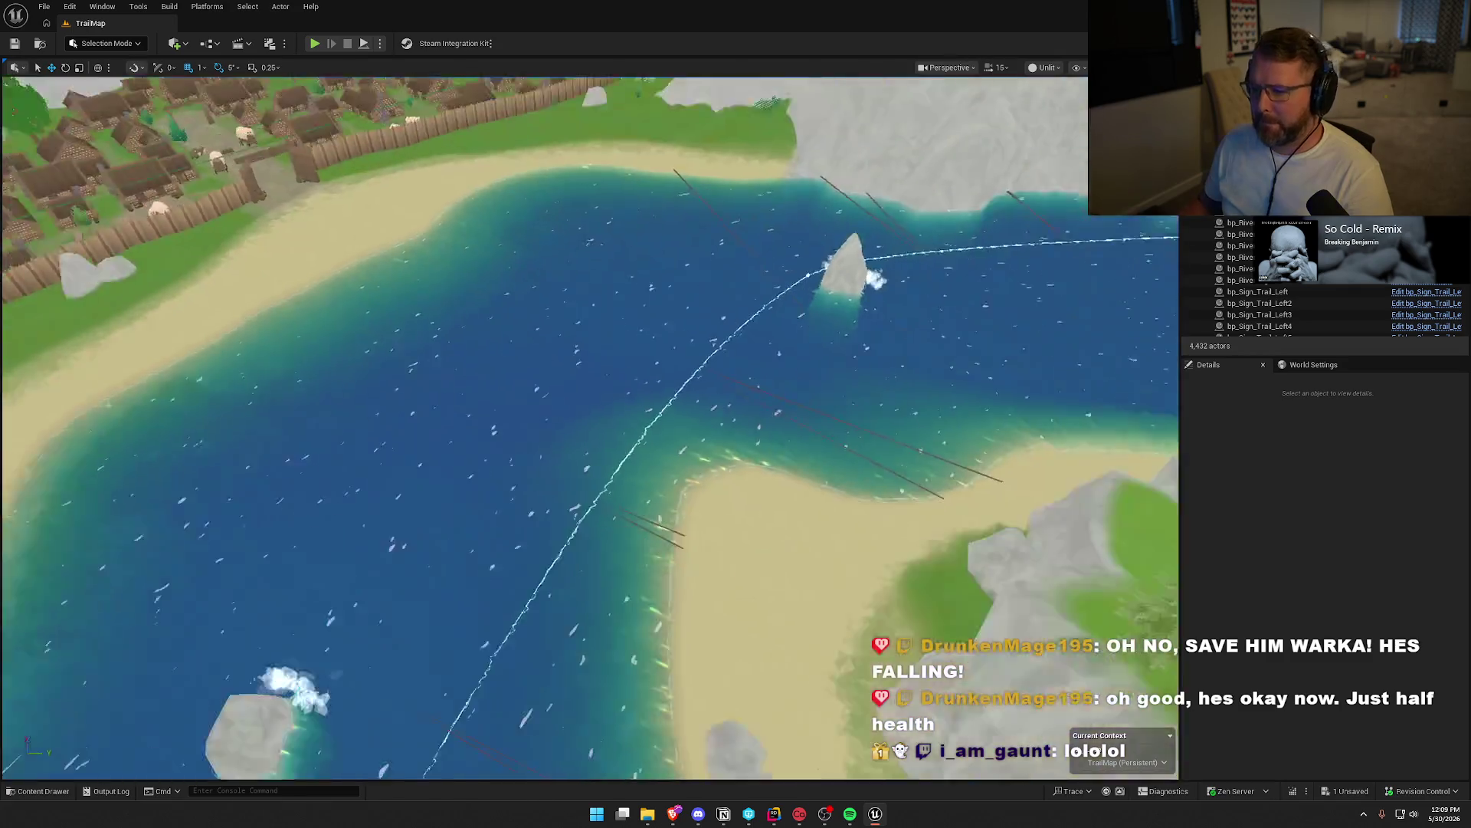
pyautogui.scroll(-3)
pyautogui.scroll(3)
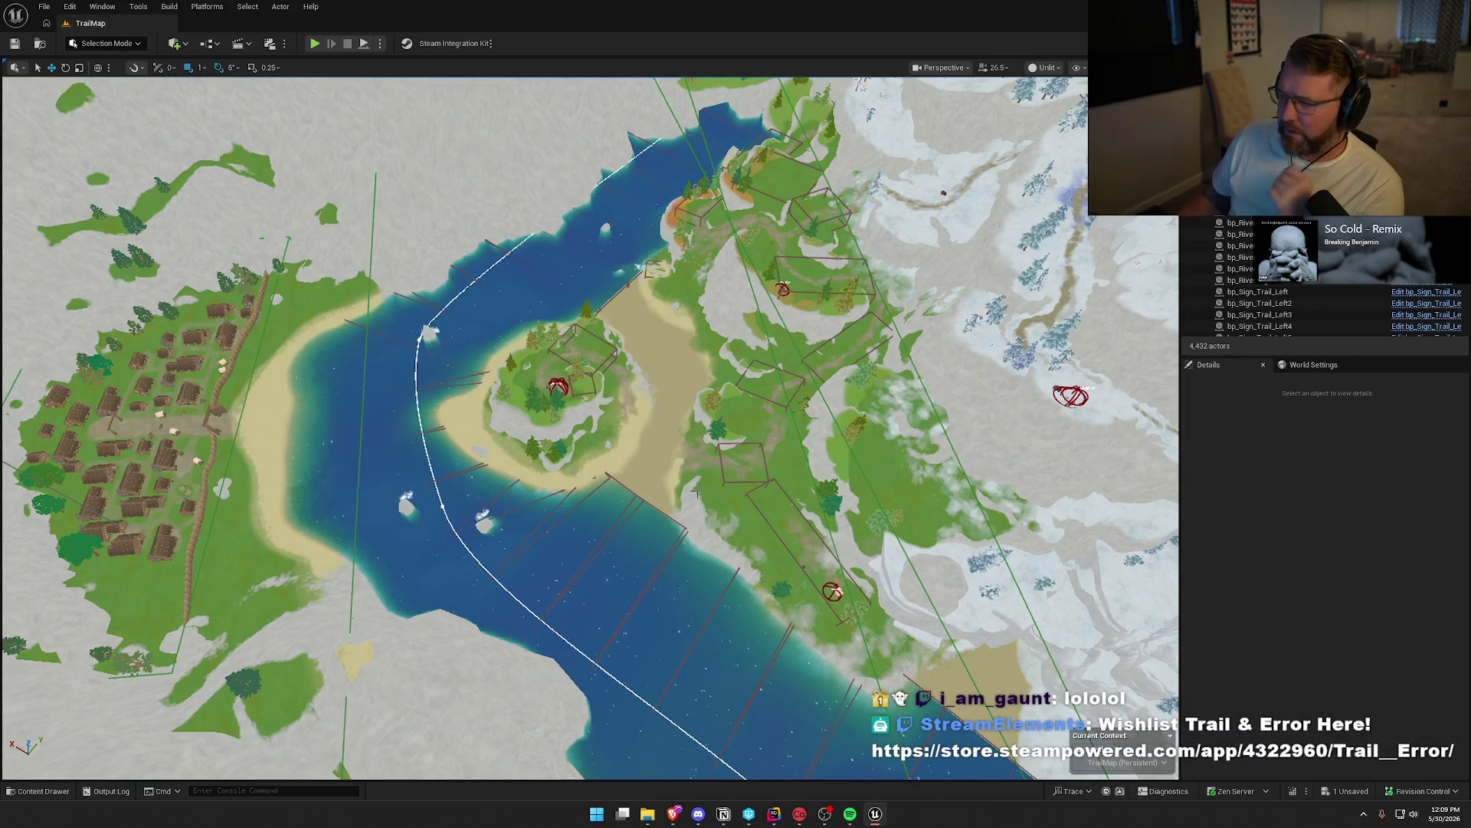
pyautogui.scroll(3)
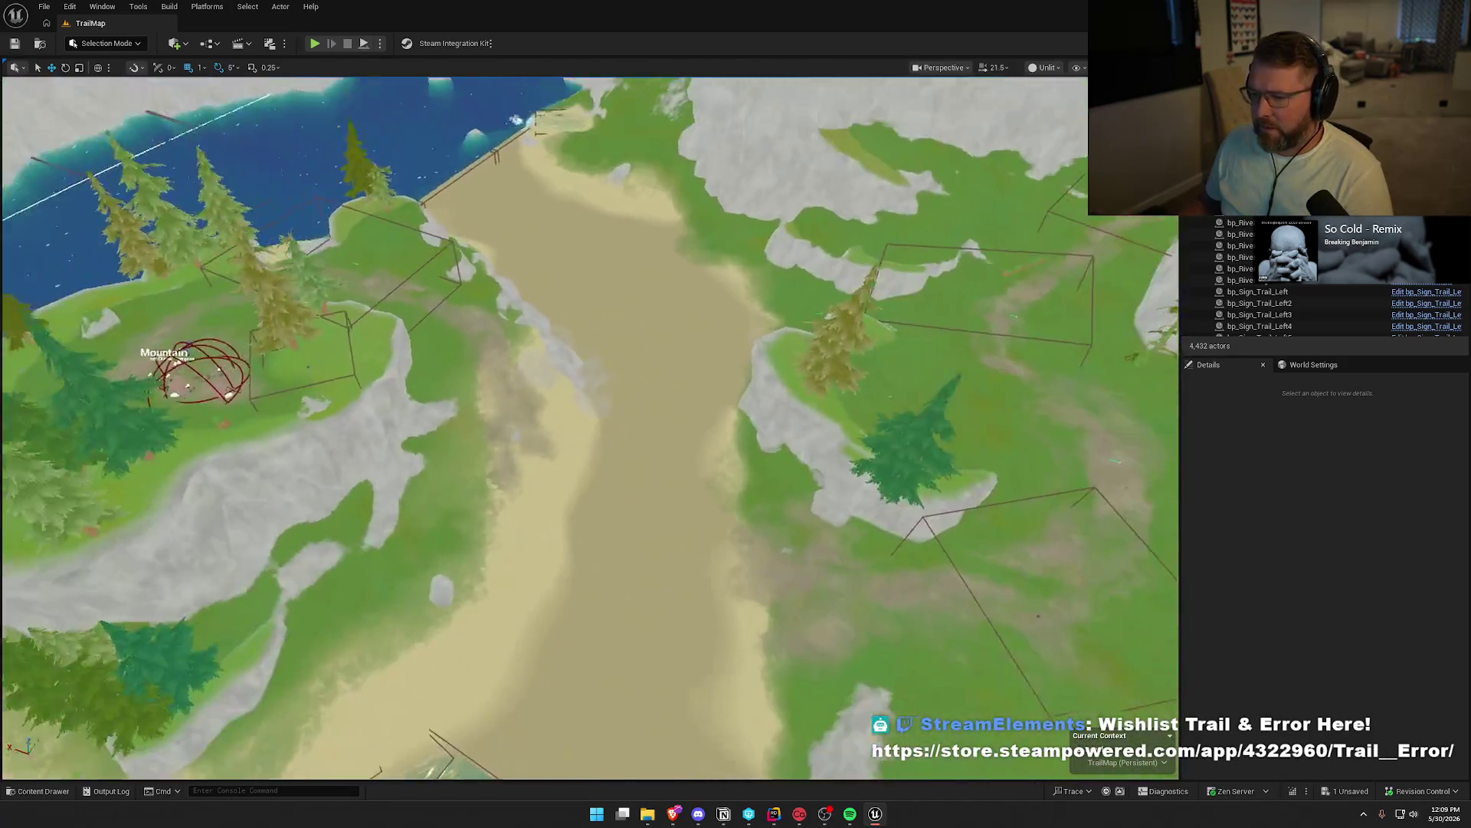
pyautogui.scroll(-3)
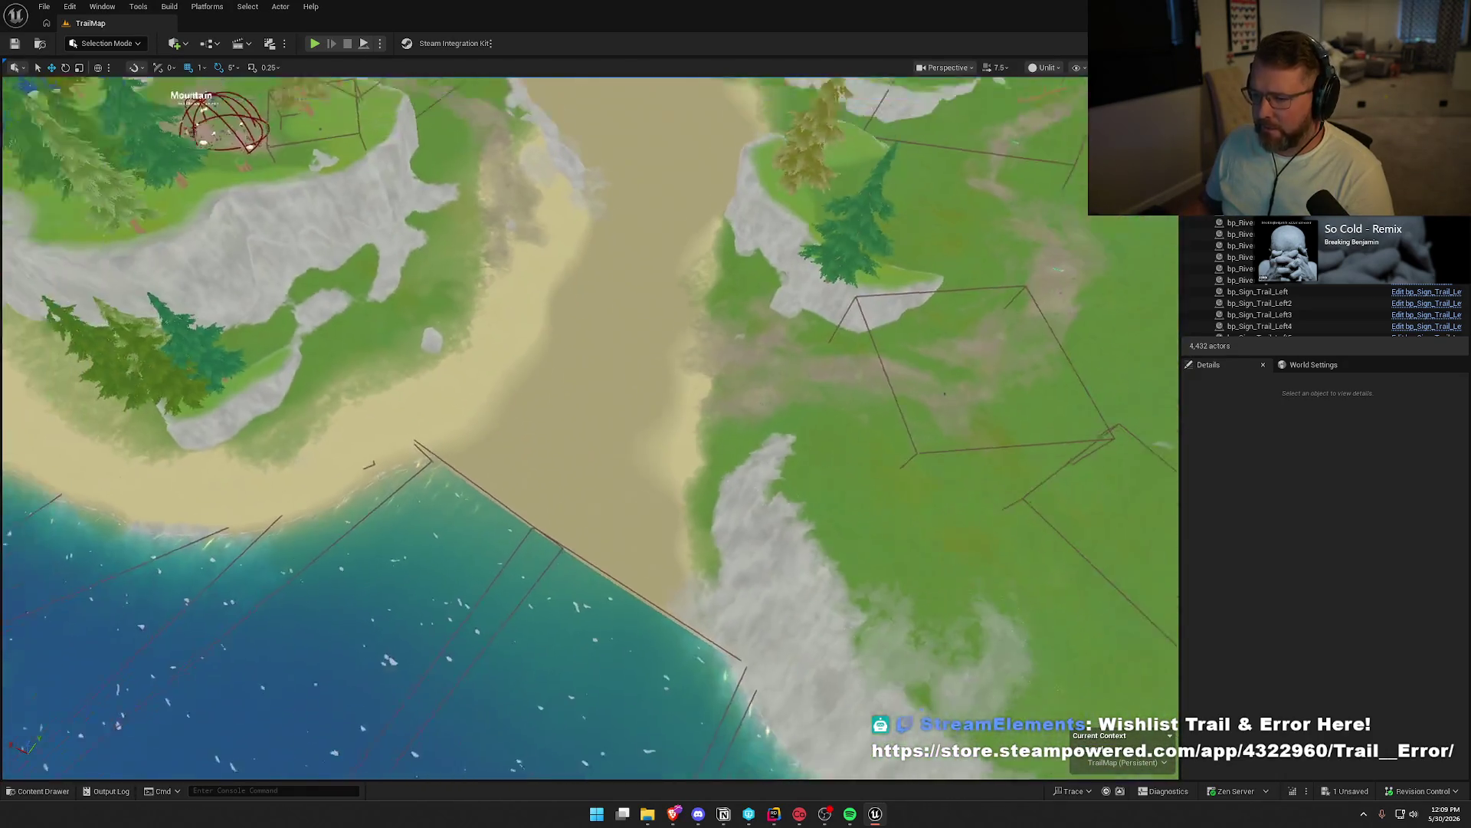
pyautogui.scroll(-3)
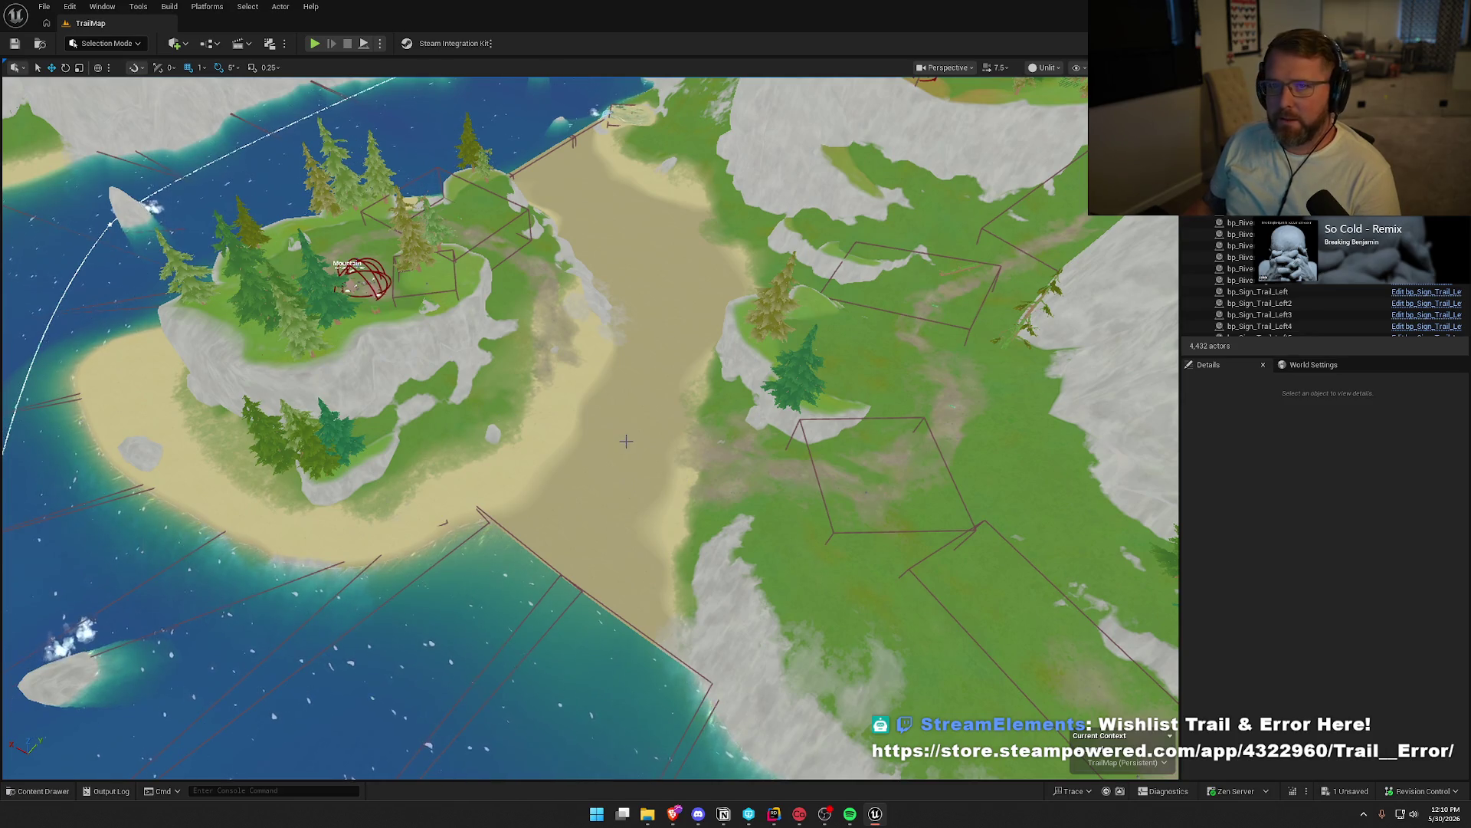
pyautogui.press('w')
pyautogui.press('a')
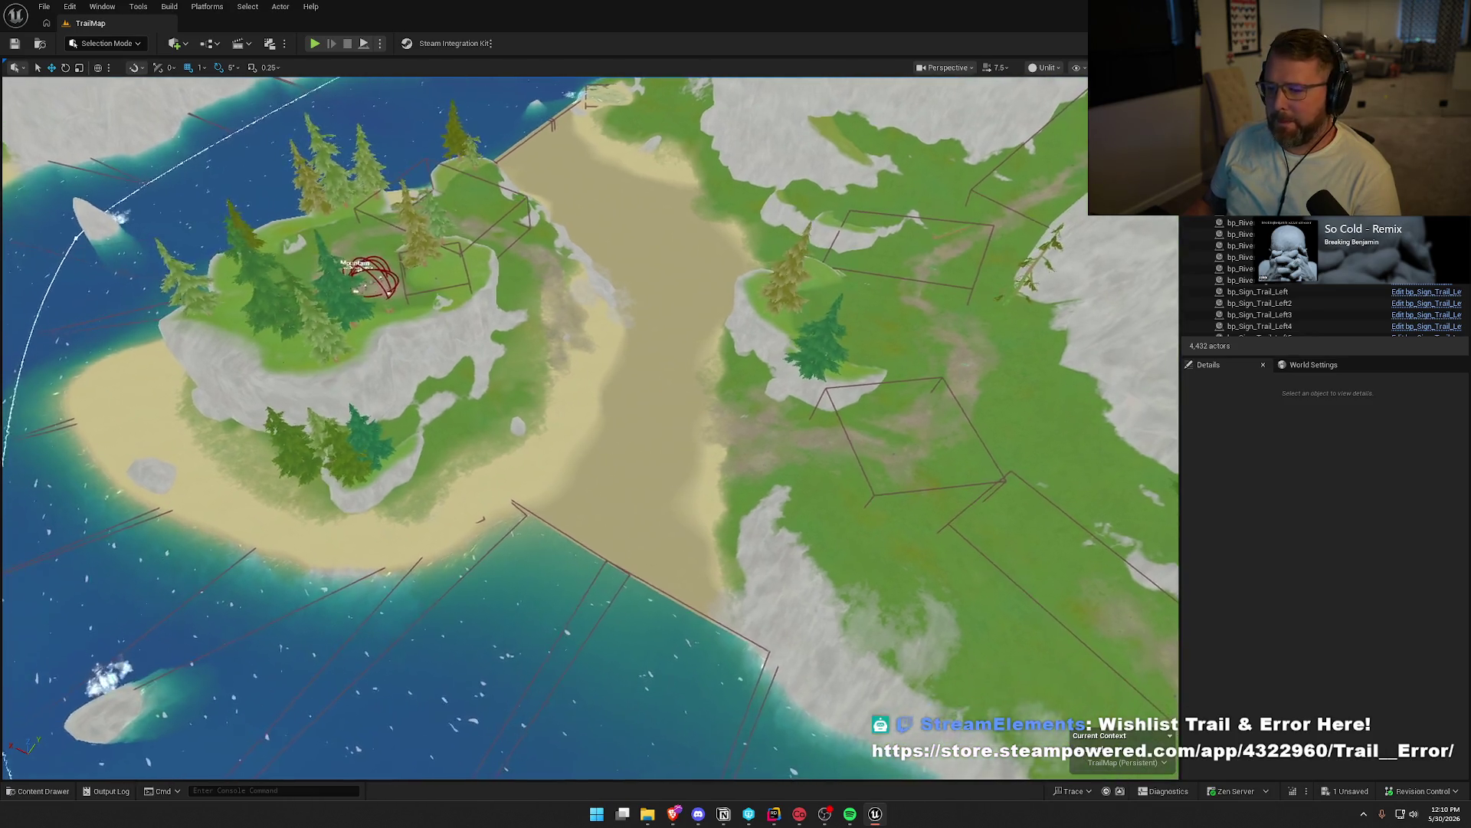
pyautogui.press('s')
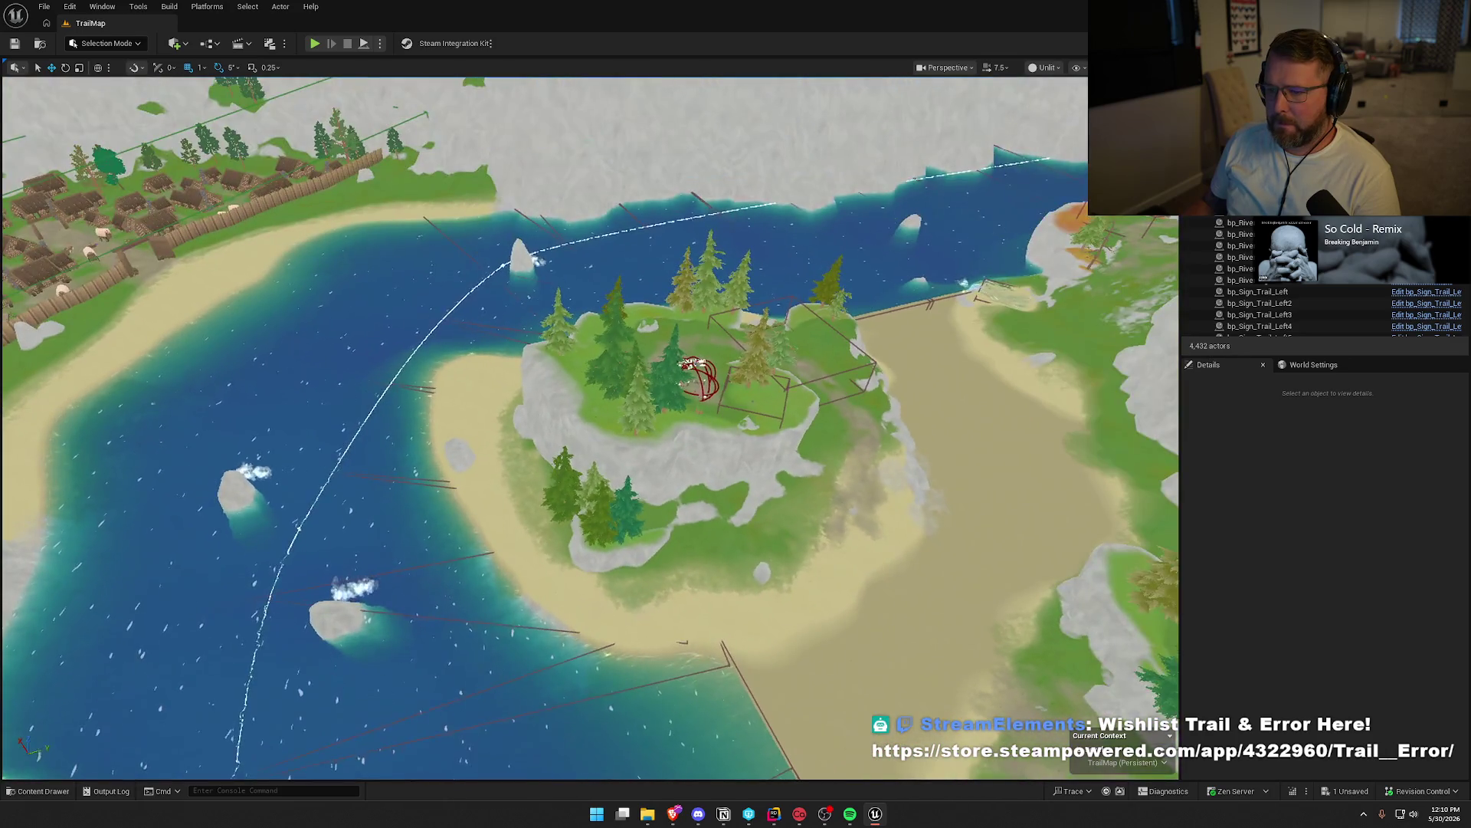
pyautogui.press('d')
pyautogui.press('w')
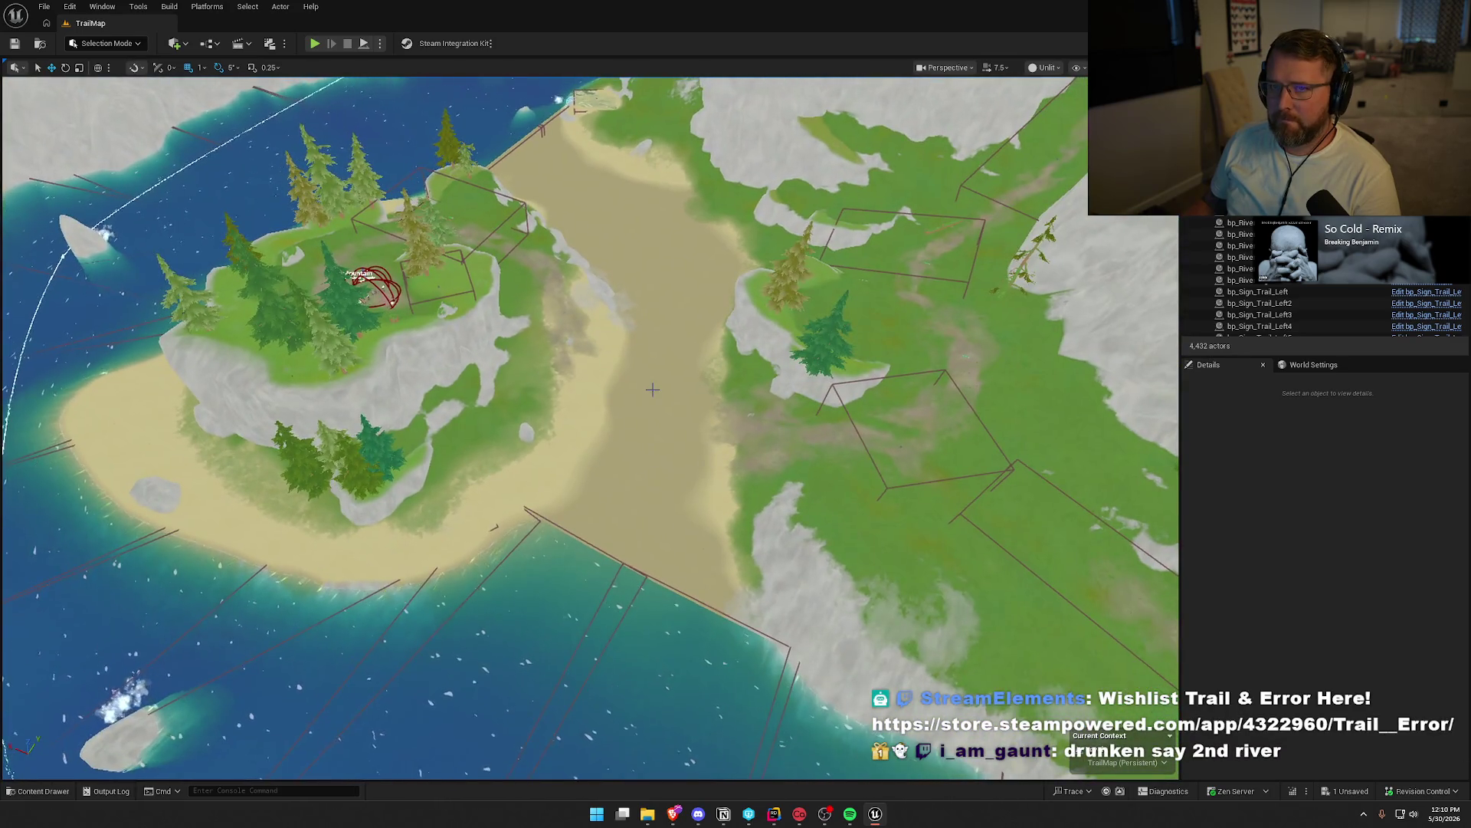
pyautogui.press('w')
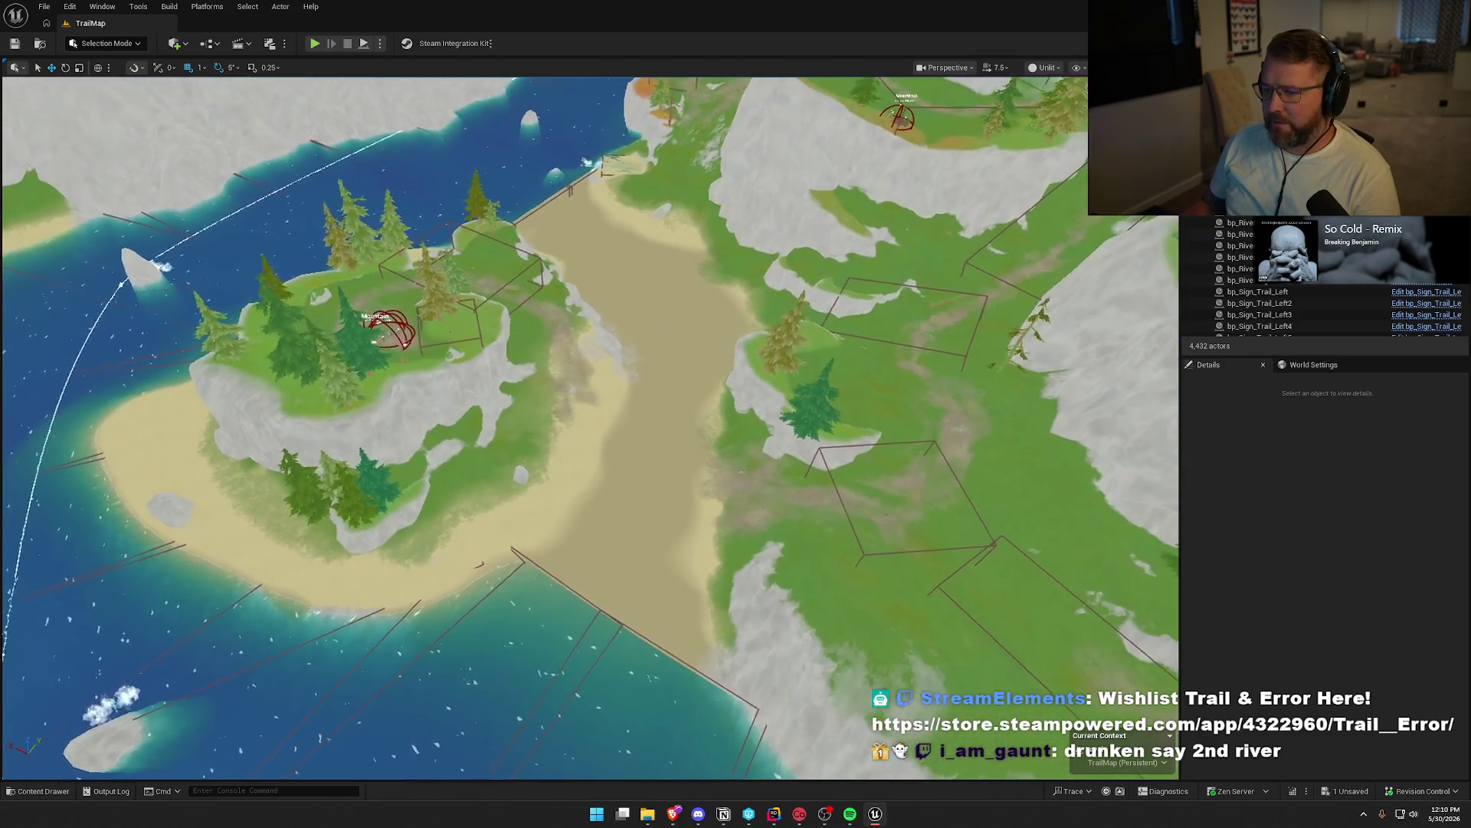
pyautogui.press('s')
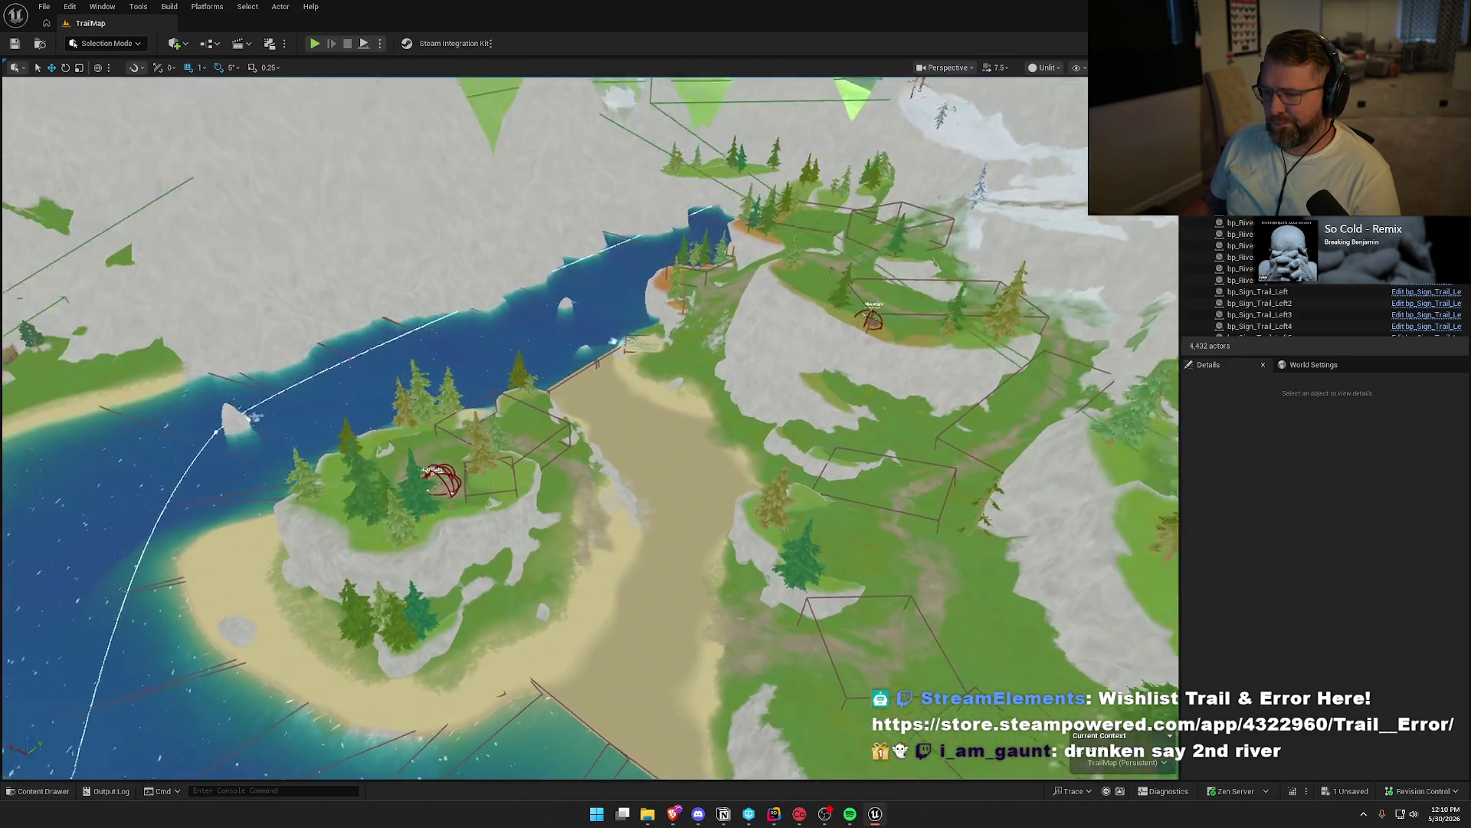
pyautogui.click(436, 155)
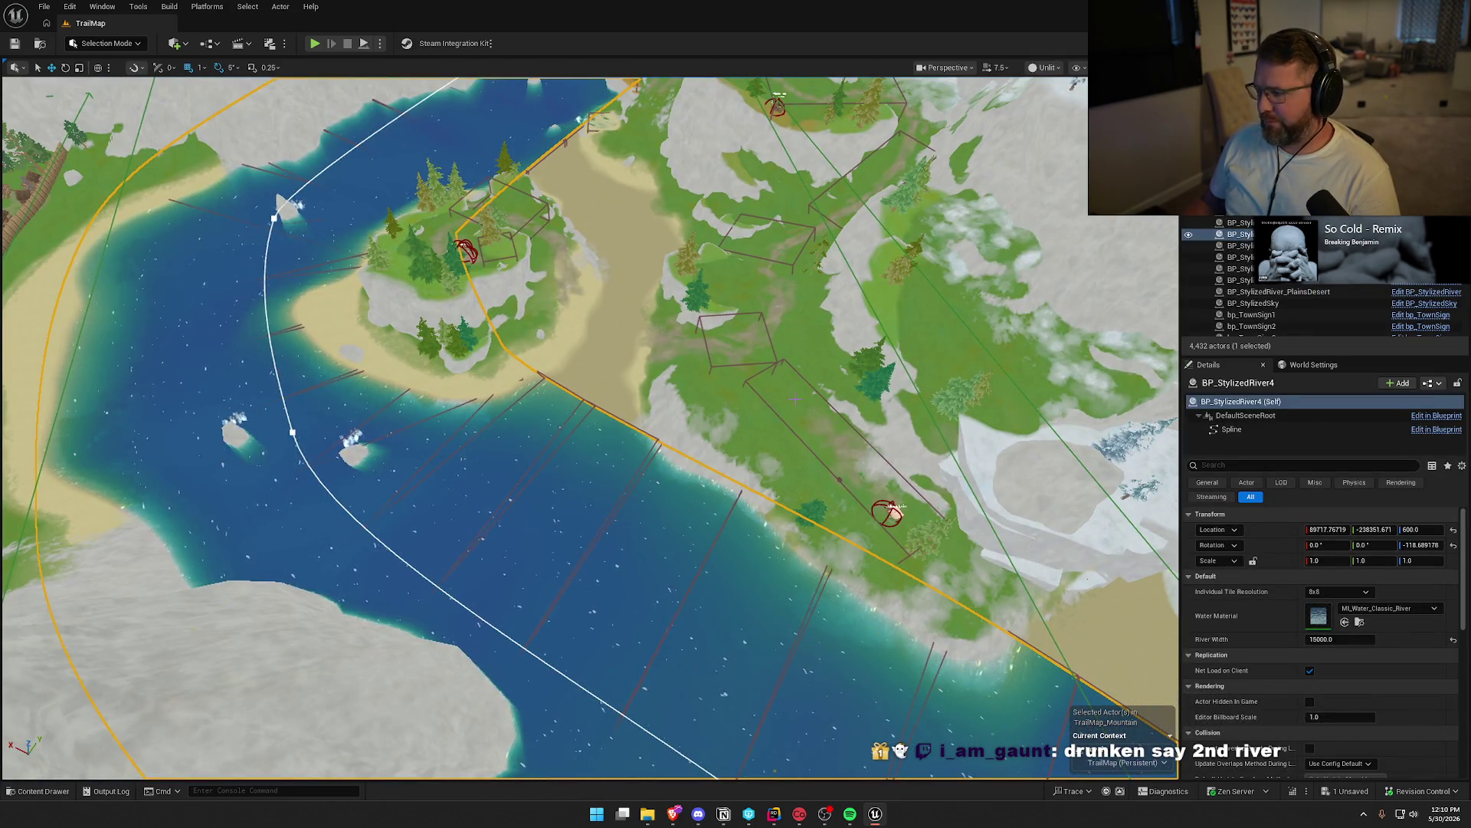
# Duplicate BP_StylizedRiver7 and confirm placing the copy despite the warning
pyautogui.press('s')
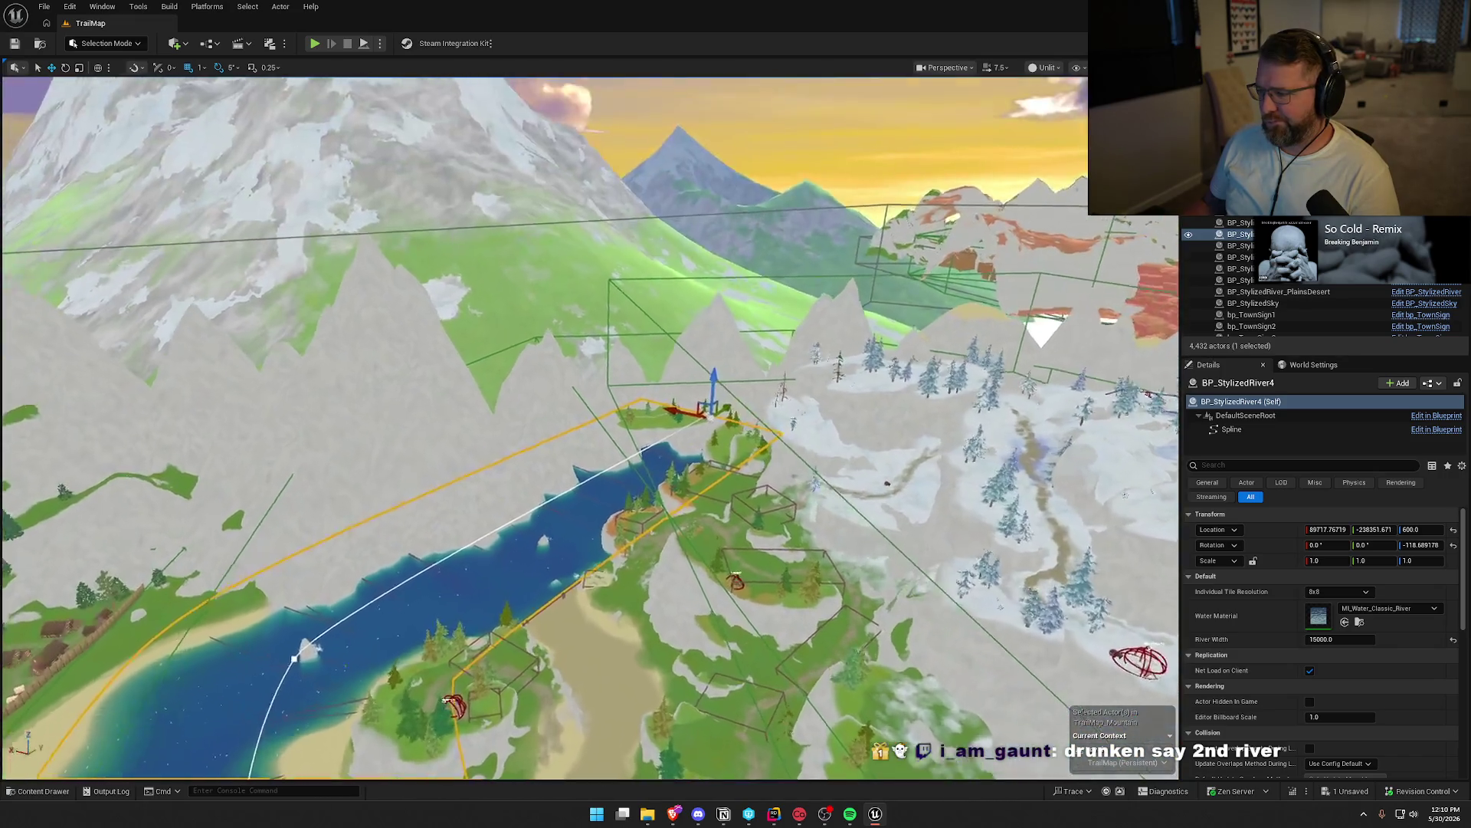
pyautogui.press('w')
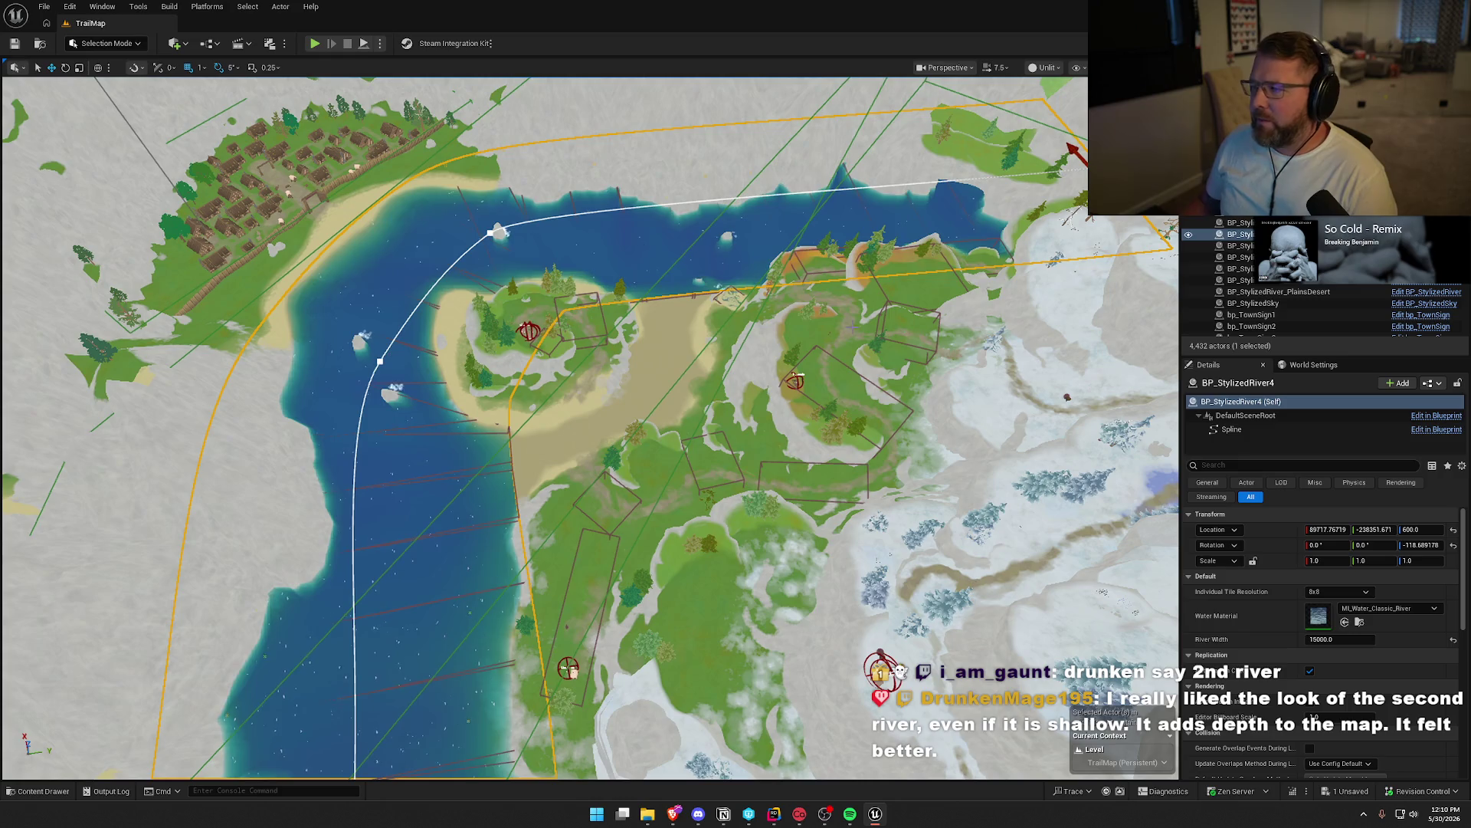
pyautogui.hotkey('ctrl', 'd')
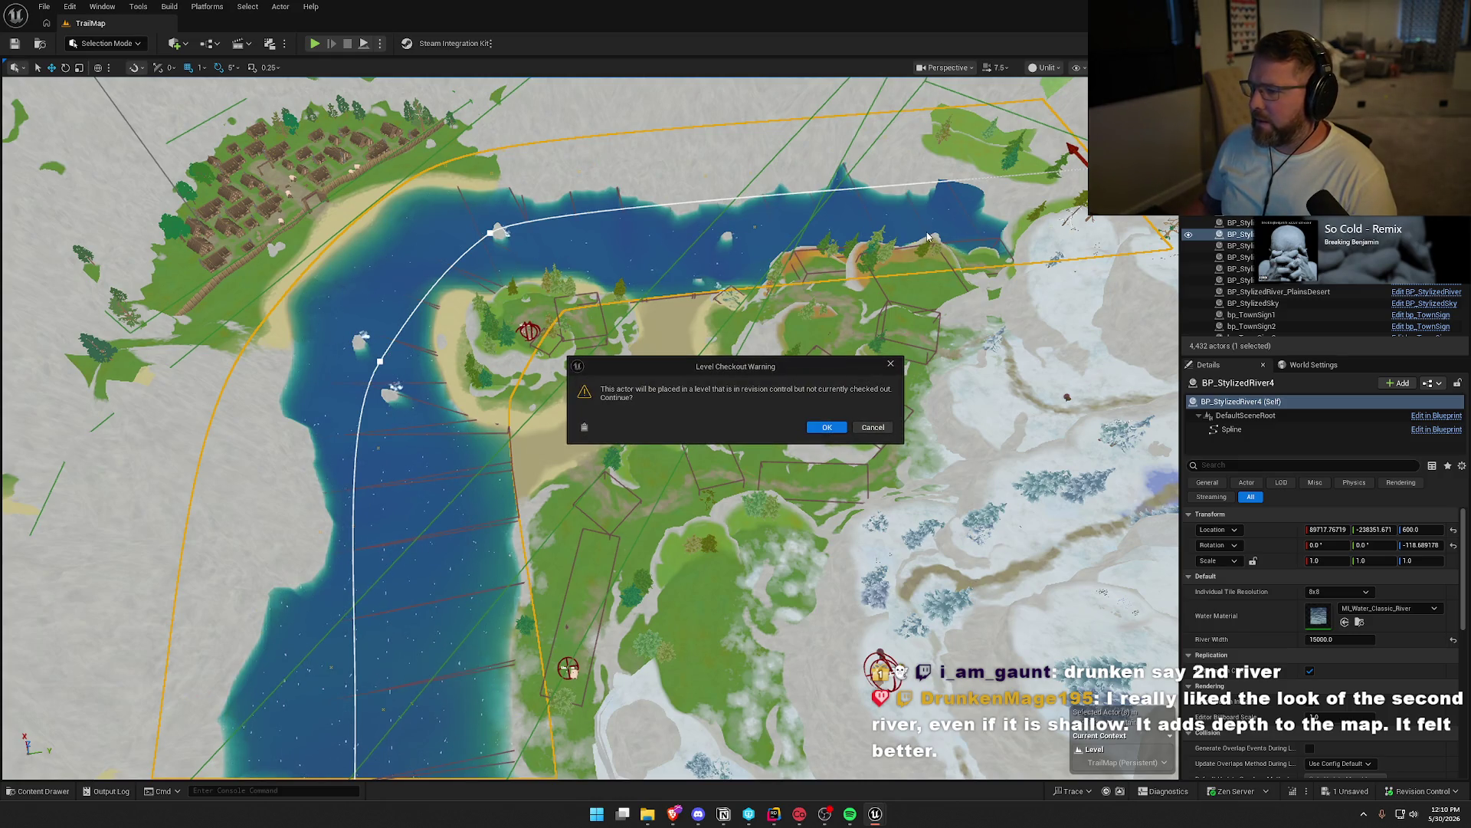
pyautogui.click(838, 421)
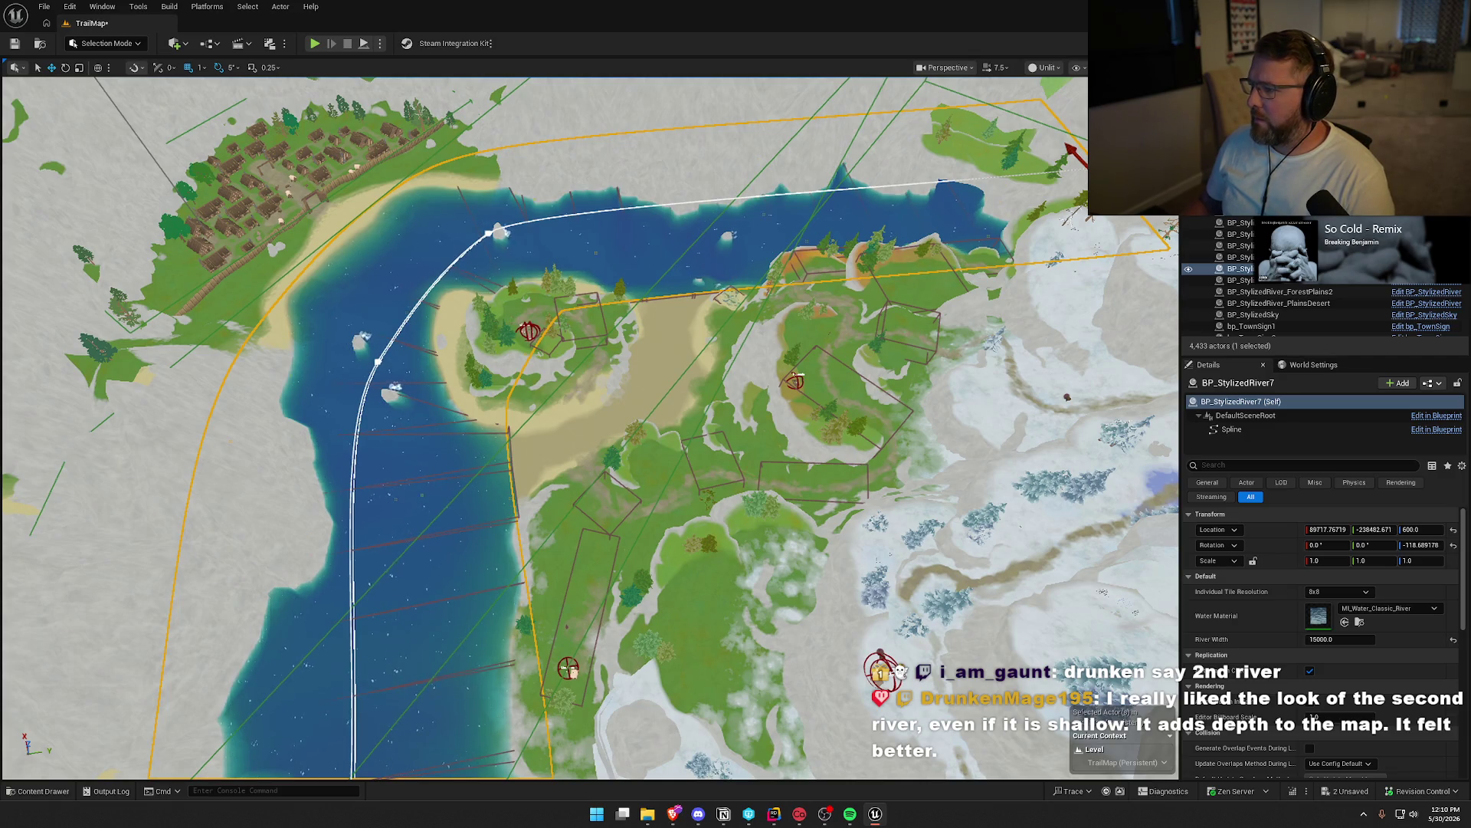
# Relocate the river actor to 84113.76, -265993.67 around the village island
pyautogui.click(961, 318)
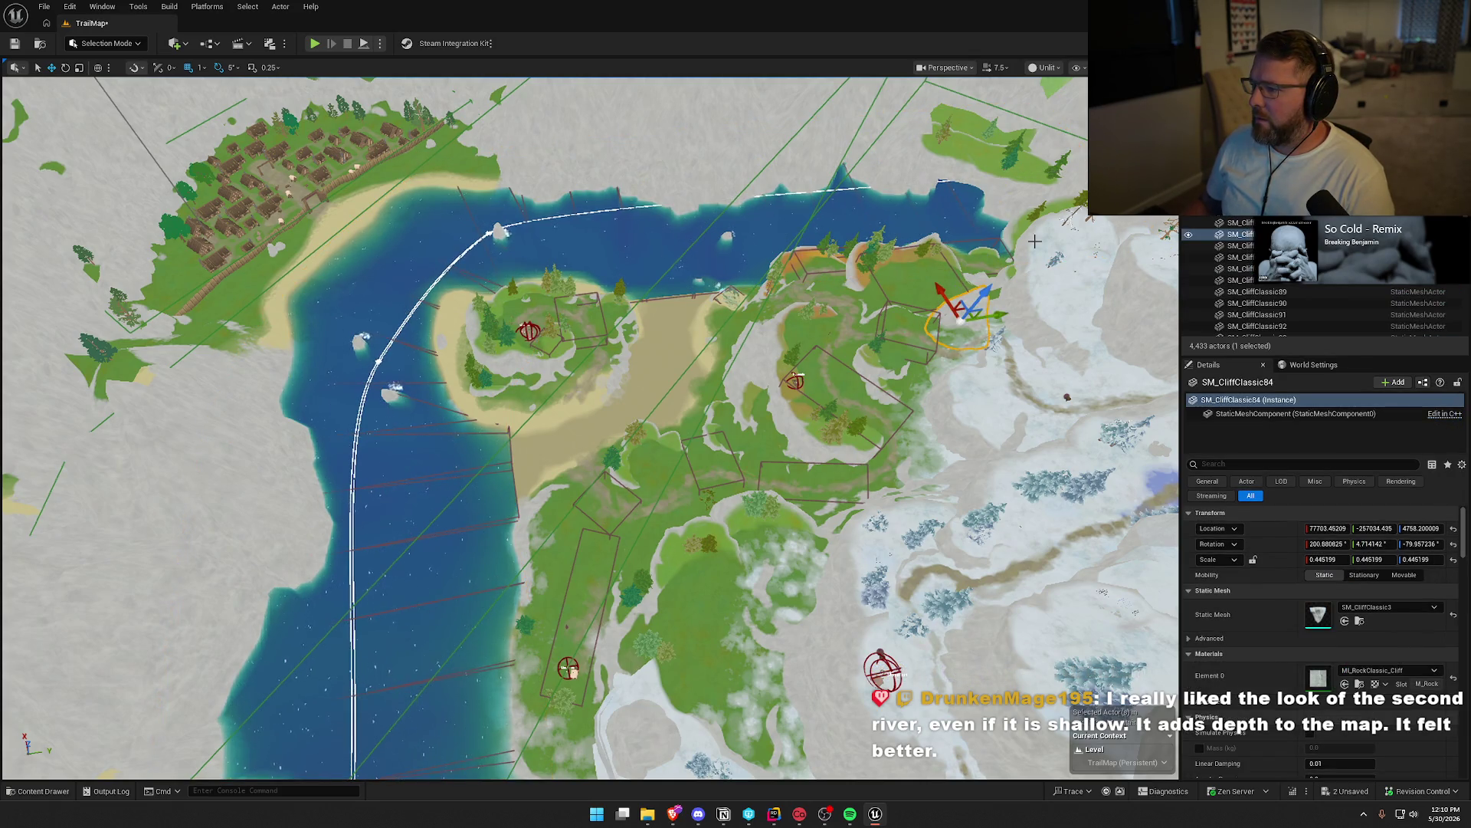
pyautogui.click(933, 224)
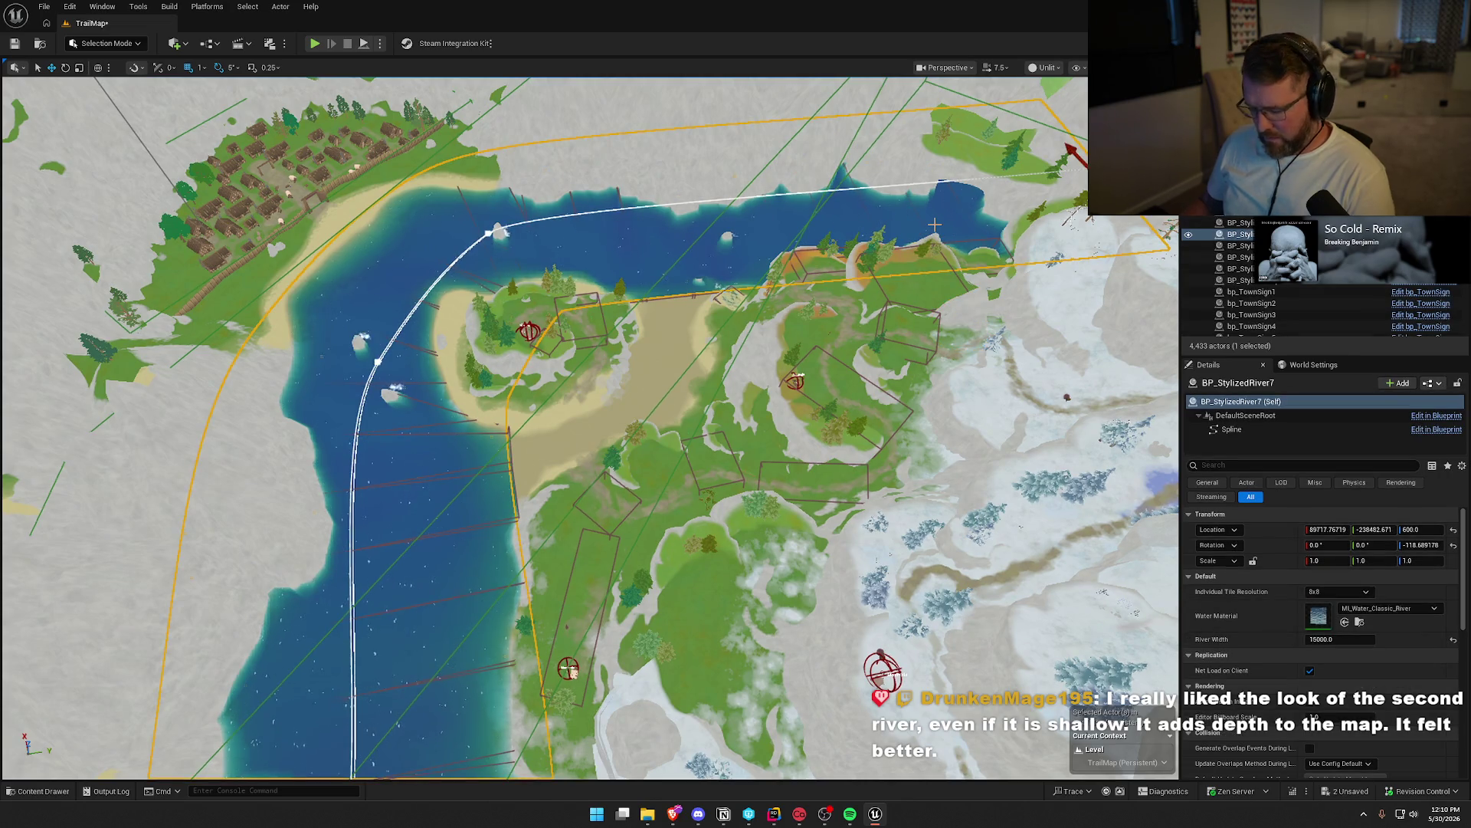
pyautogui.press('h')
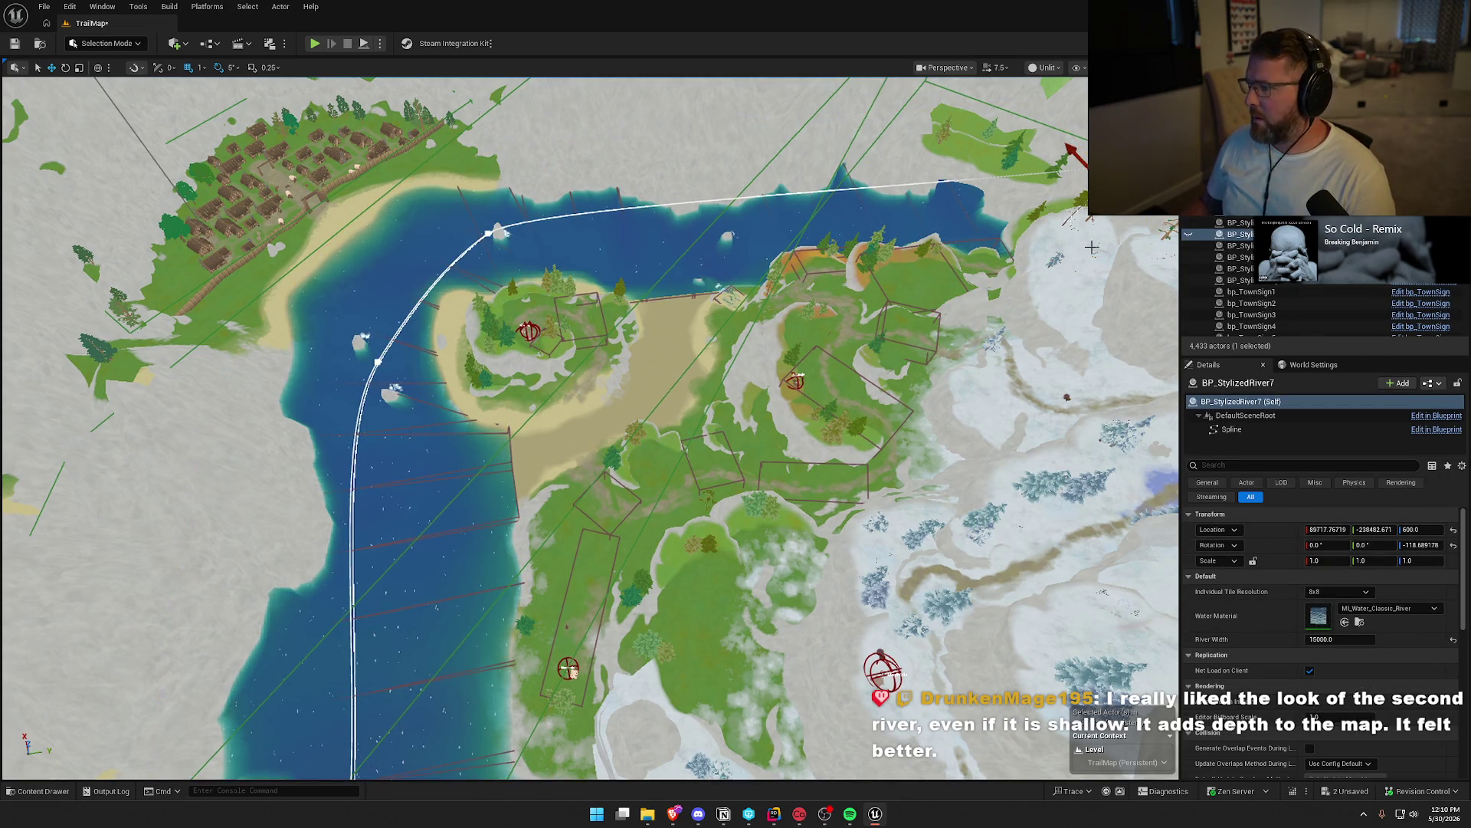
pyautogui.hotkey('ctrl', 'z')
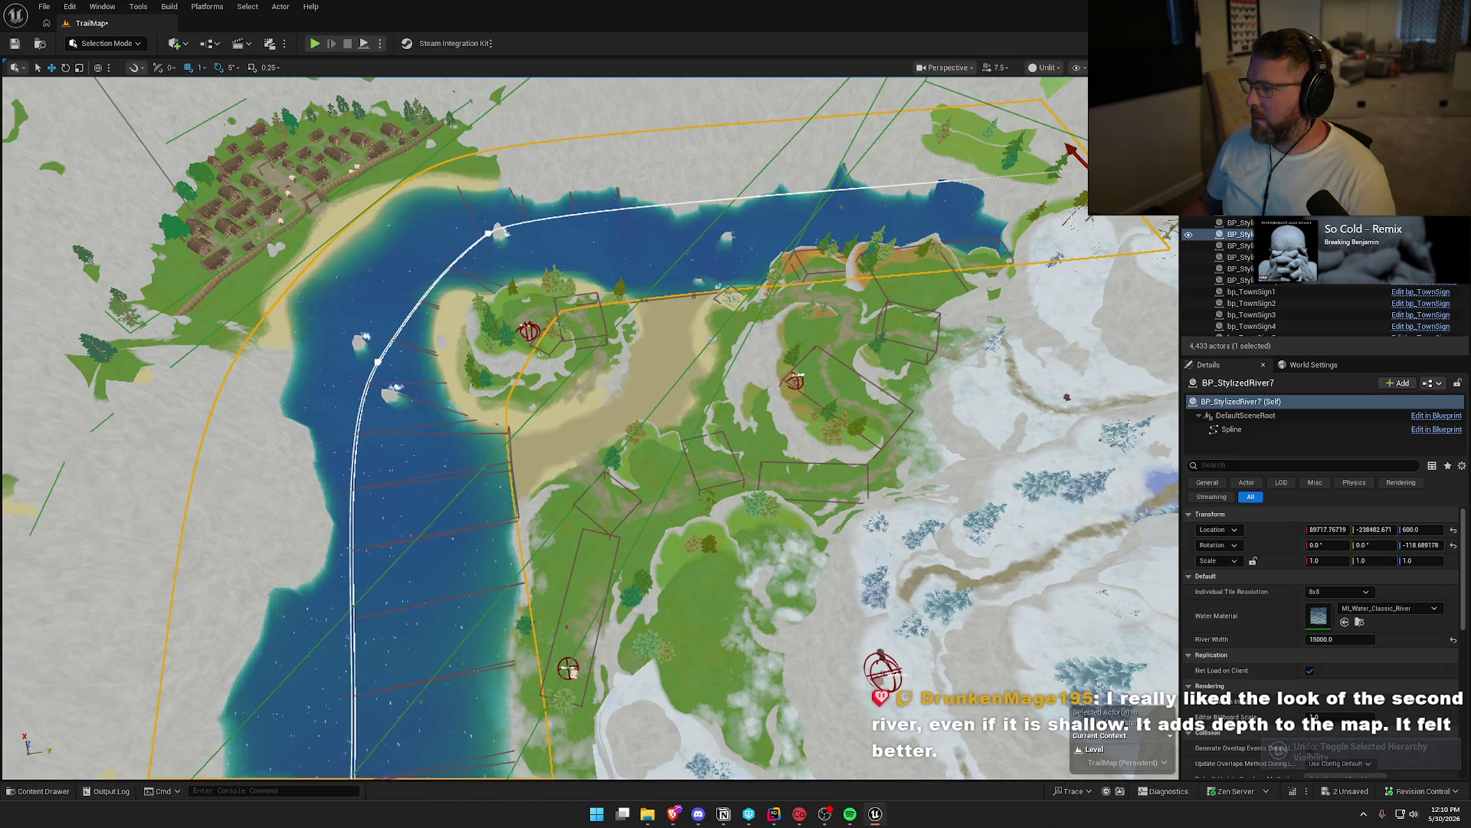
pyautogui.moveTo(544, 429); pyautogui.dragTo(663, 372)
pyautogui.scroll(3)
# Select the river's Spline component and pull one spline point toward the island
pyautogui.click(1231, 430)
pyautogui.press('f')
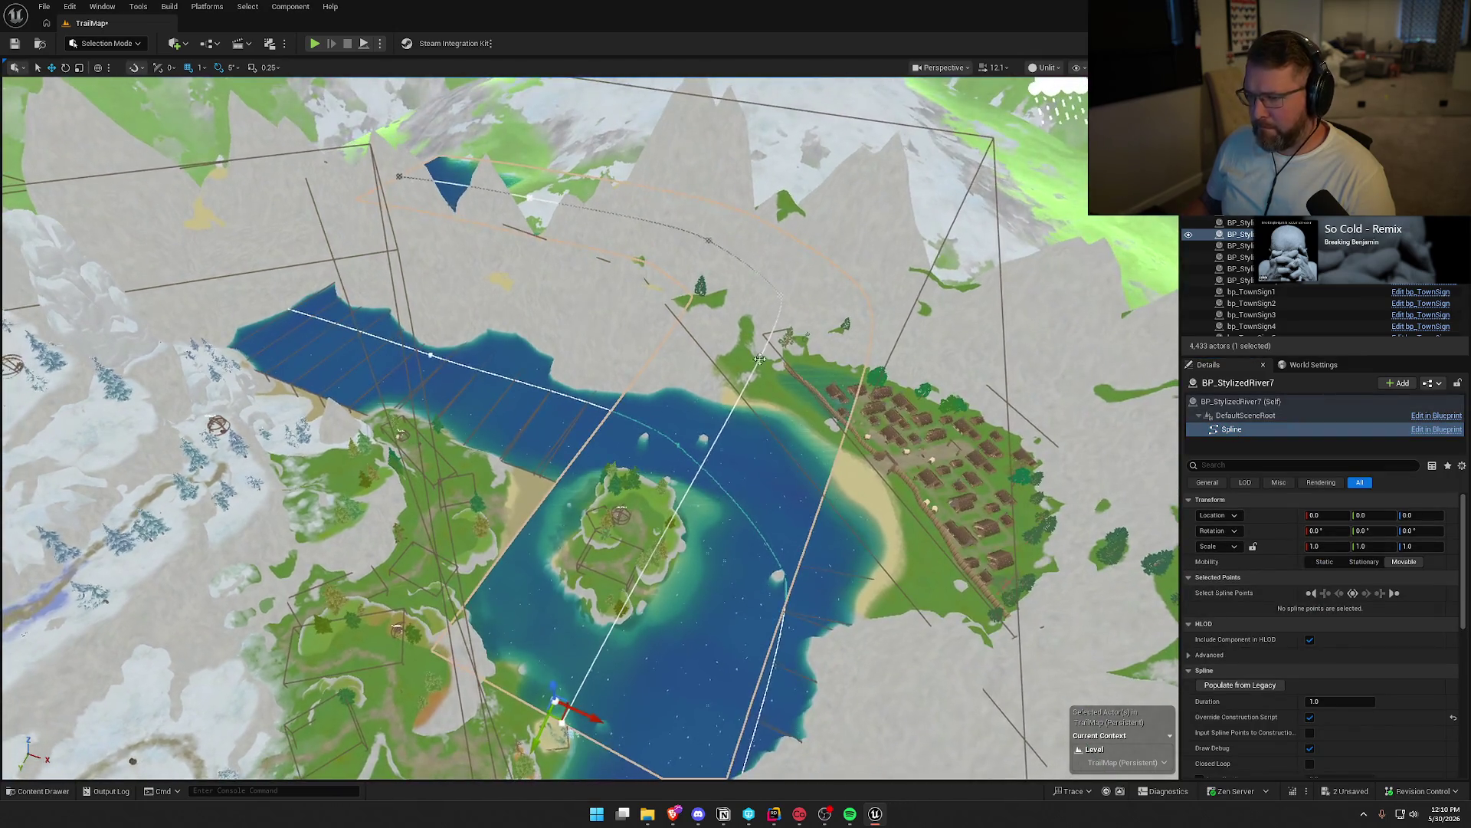
pyautogui.click(783, 296)
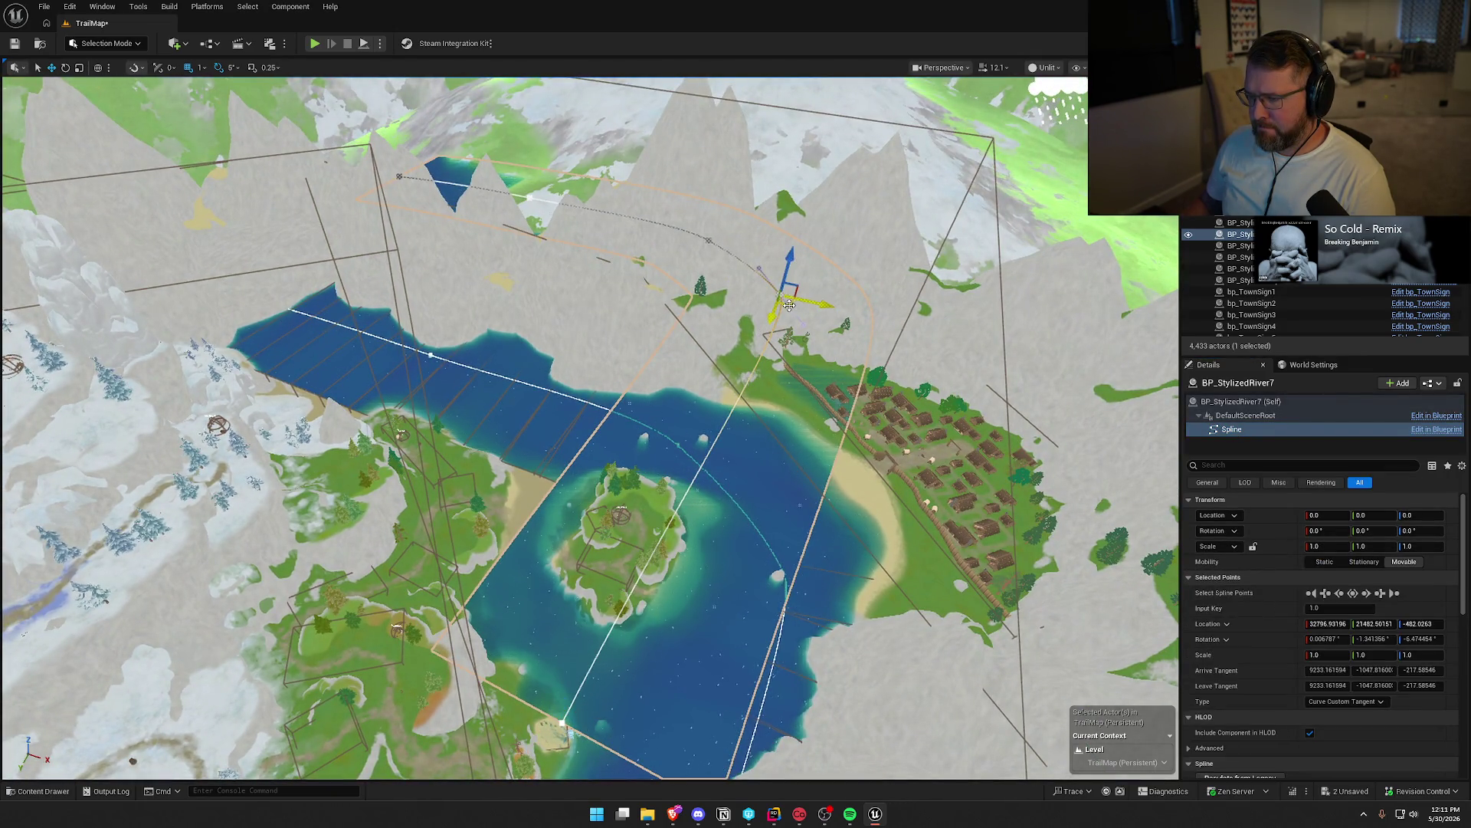
pyautogui.moveTo(789, 305); pyautogui.dragTo(549, 500)
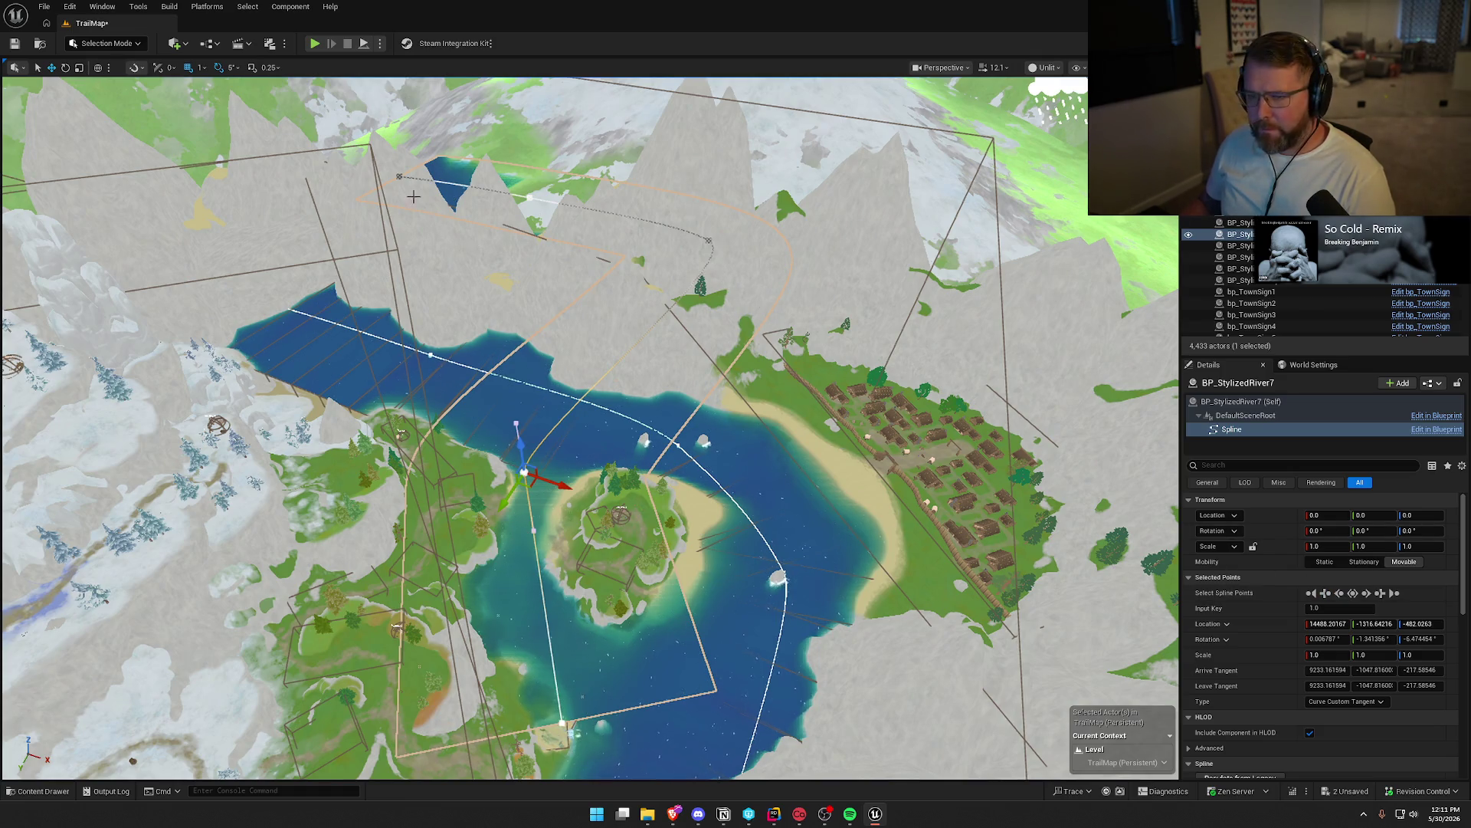
# Delete three extra spline points, including the end point, to shorten the river
pyautogui.click(398, 176)
pyautogui.press('Delete')
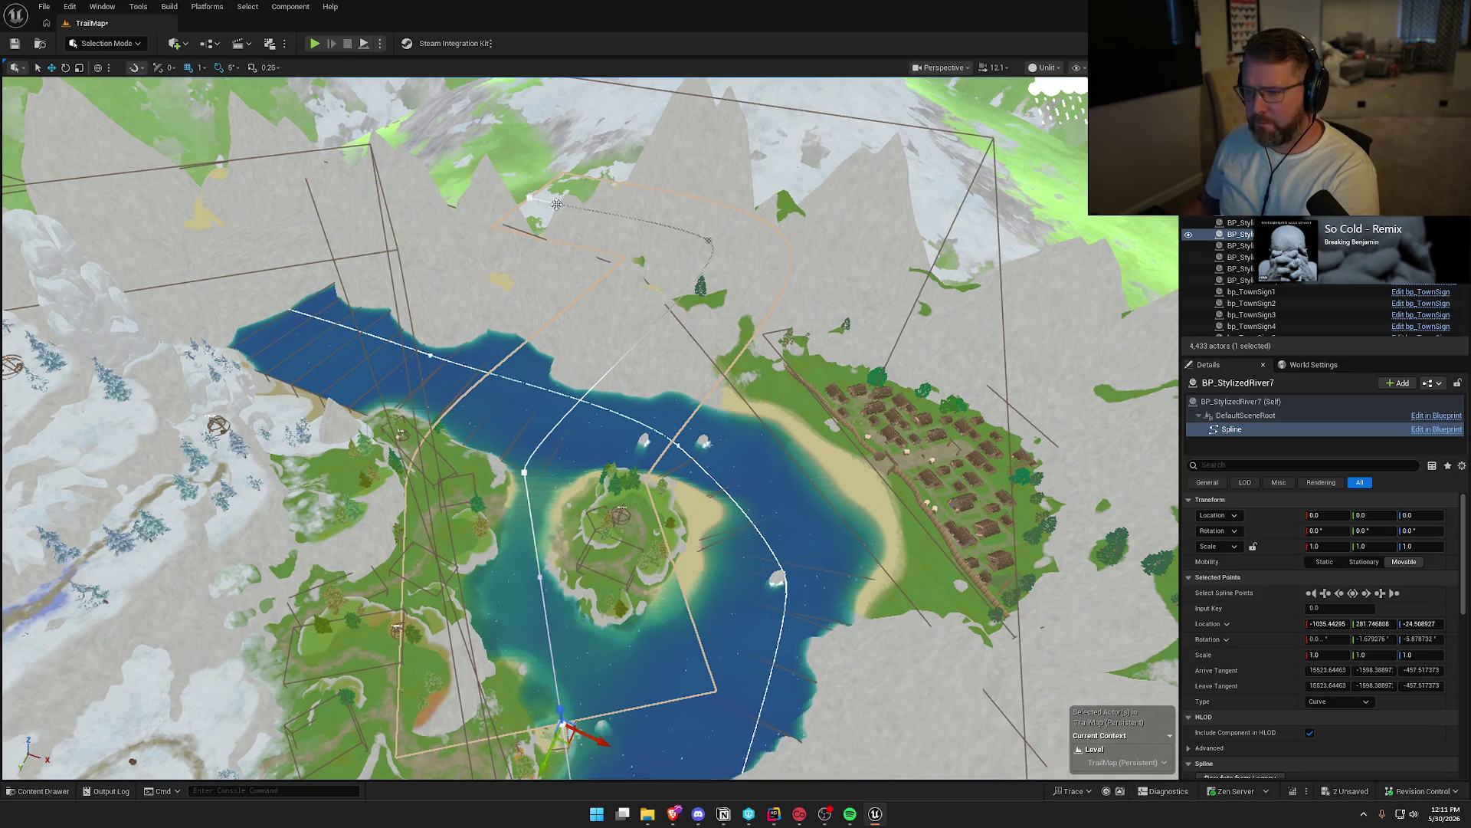
pyautogui.click(531, 199)
pyautogui.press('Delete')
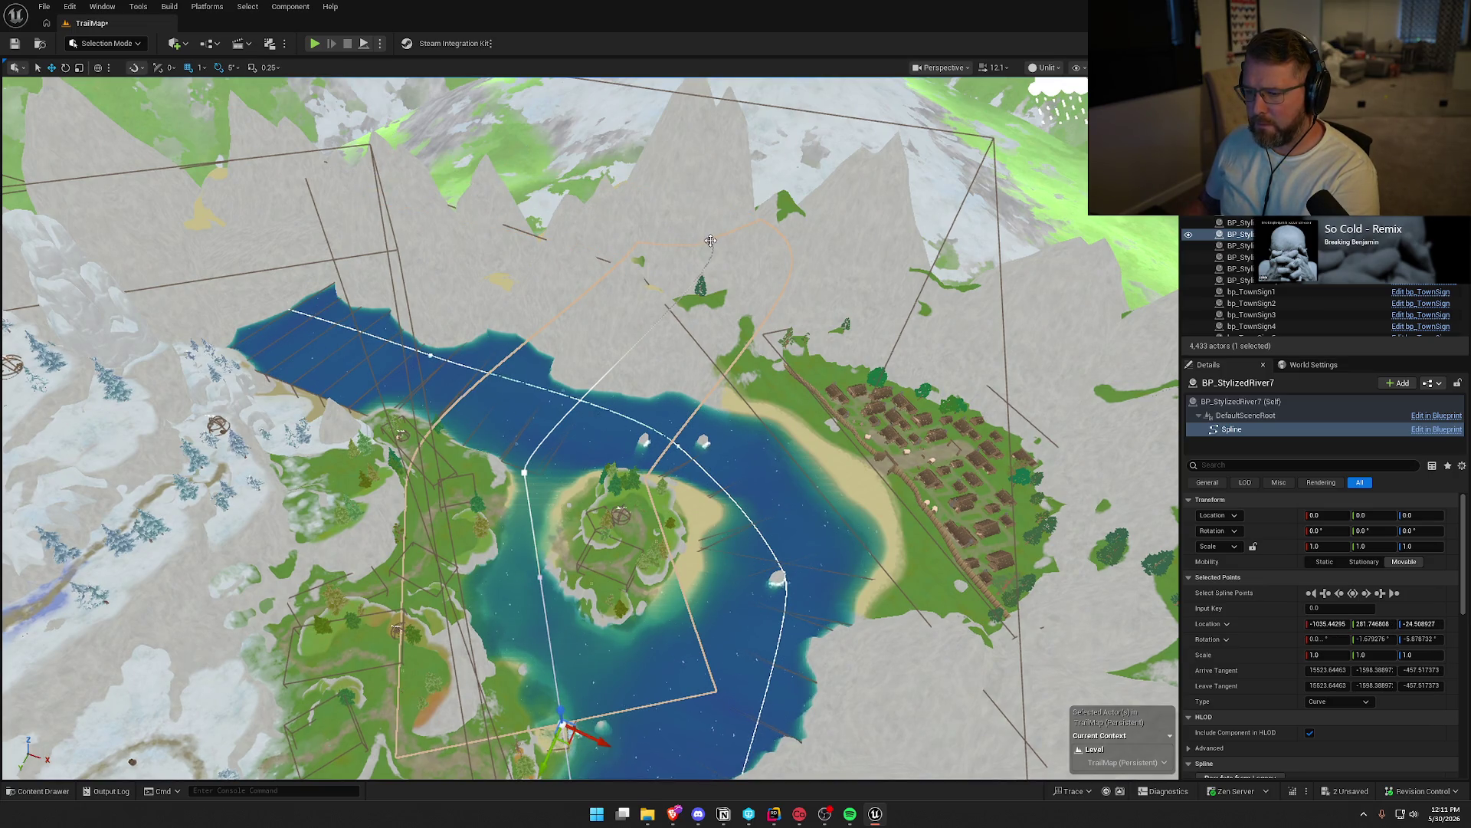
pyautogui.click(710, 241)
pyautogui.press('Delete')
pyautogui.press('f')
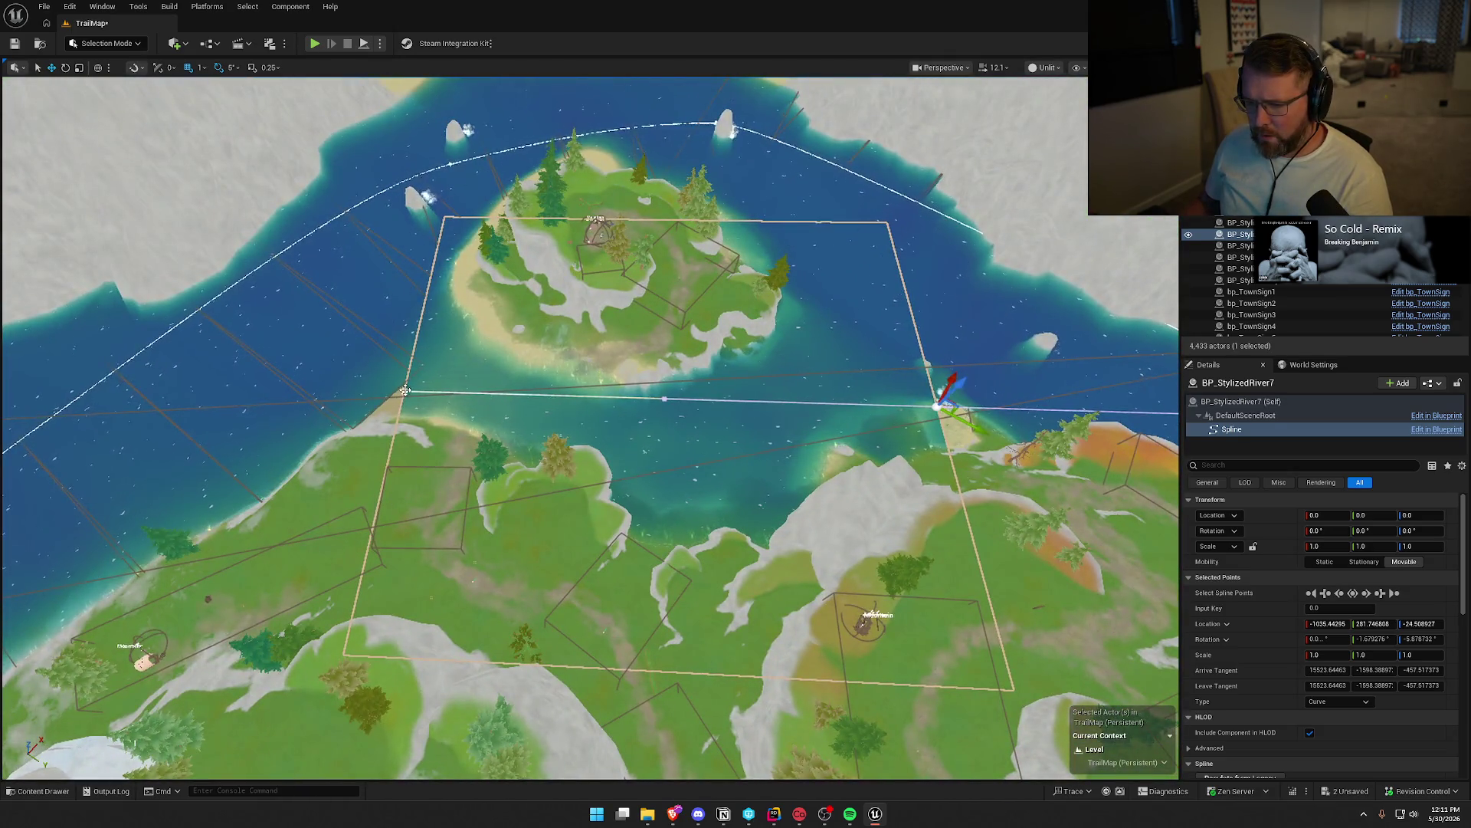
# Shift the left spline point left and lower the first point to -348.56 so the sandbank shows
pyautogui.click(404, 391)
pyautogui.moveTo(422, 392); pyautogui.dragTo(374, 402)
pyautogui.moveTo(594, 404); pyautogui.dragTo(521, 418)
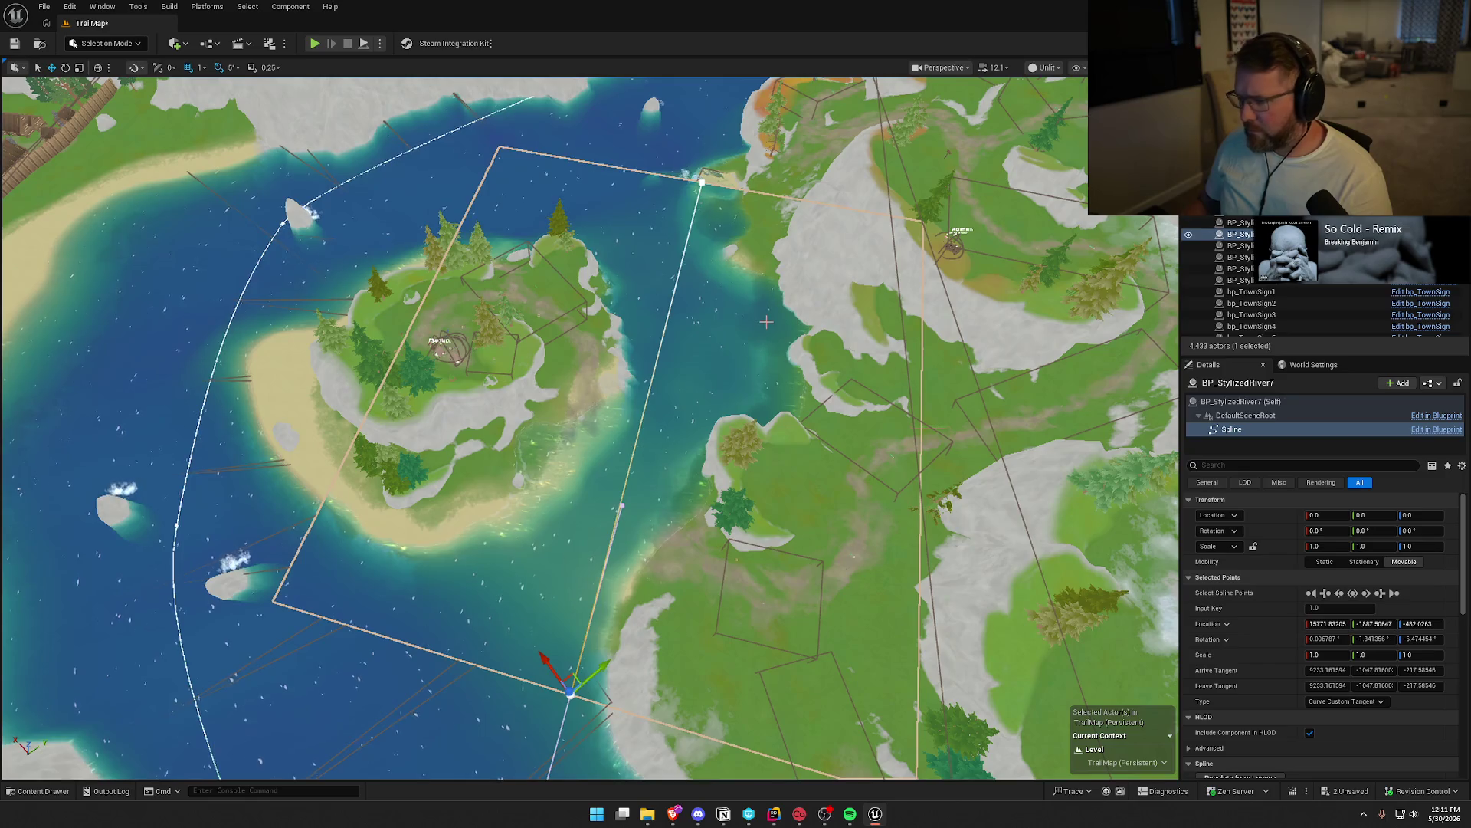
pyautogui.moveTo(765, 322); pyautogui.dragTo(700, 282)
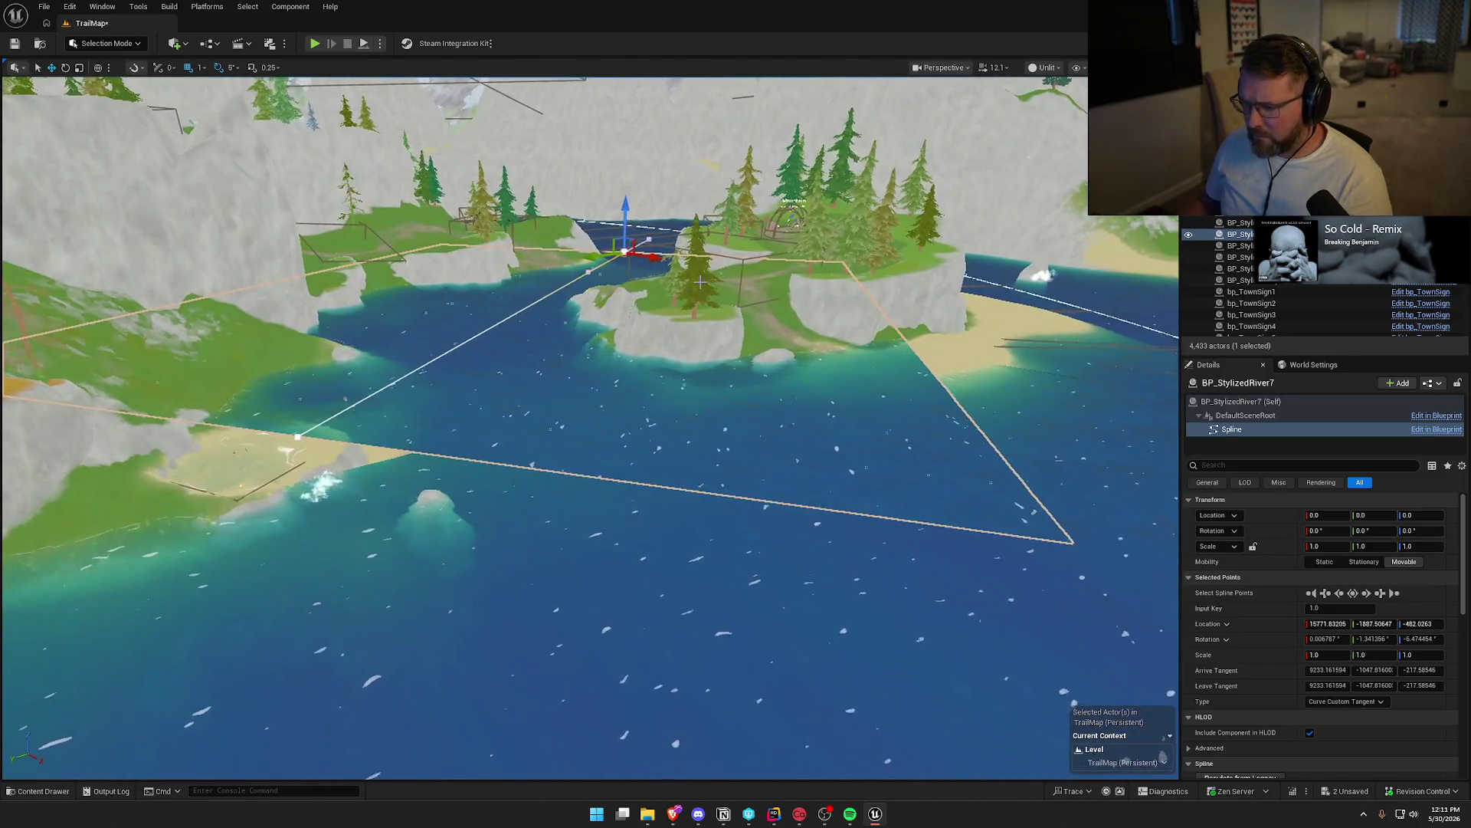
pyautogui.click(294, 438)
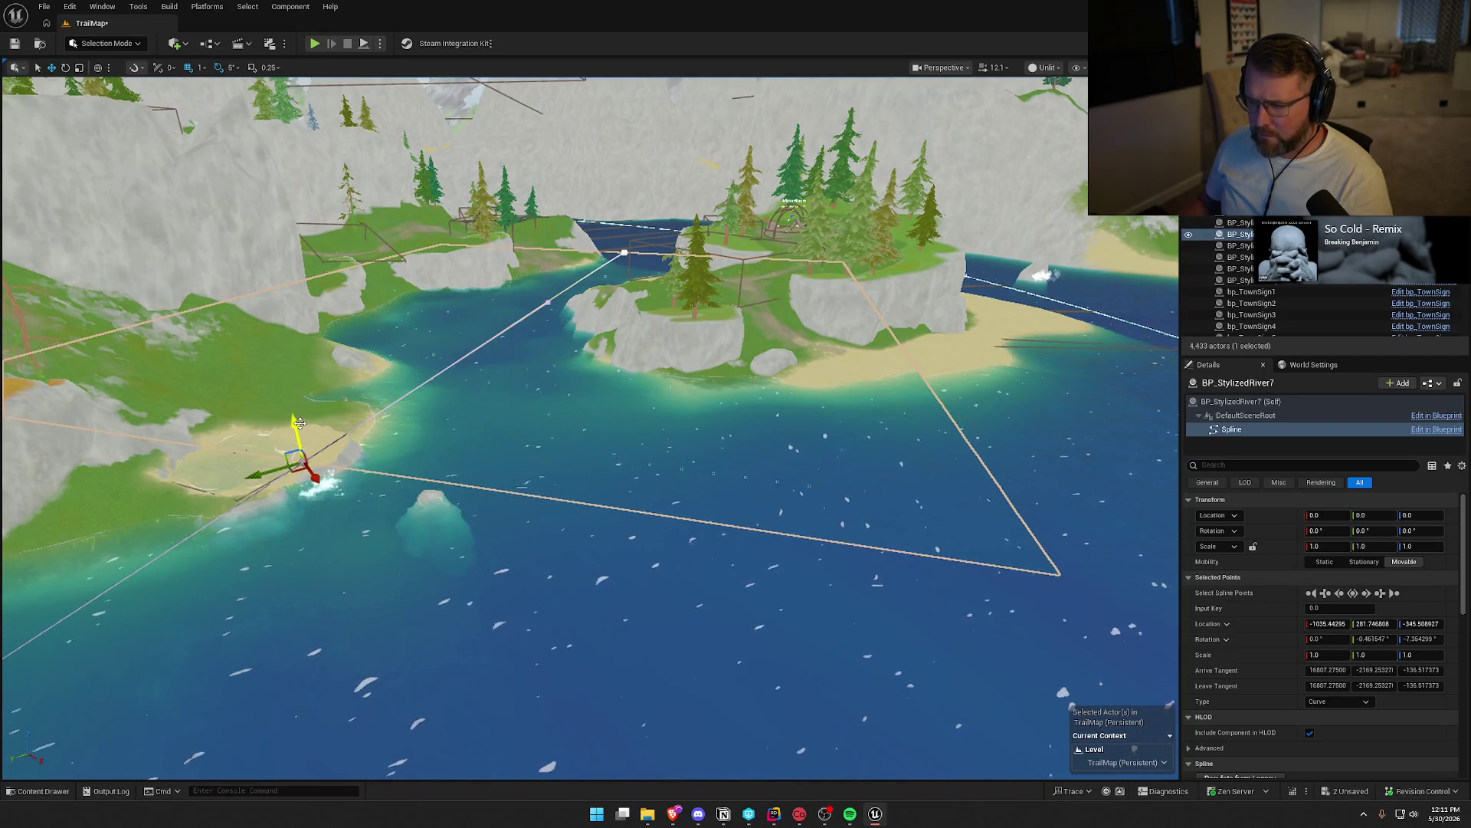
pyautogui.moveTo(299, 423); pyautogui.dragTo(306, 433)
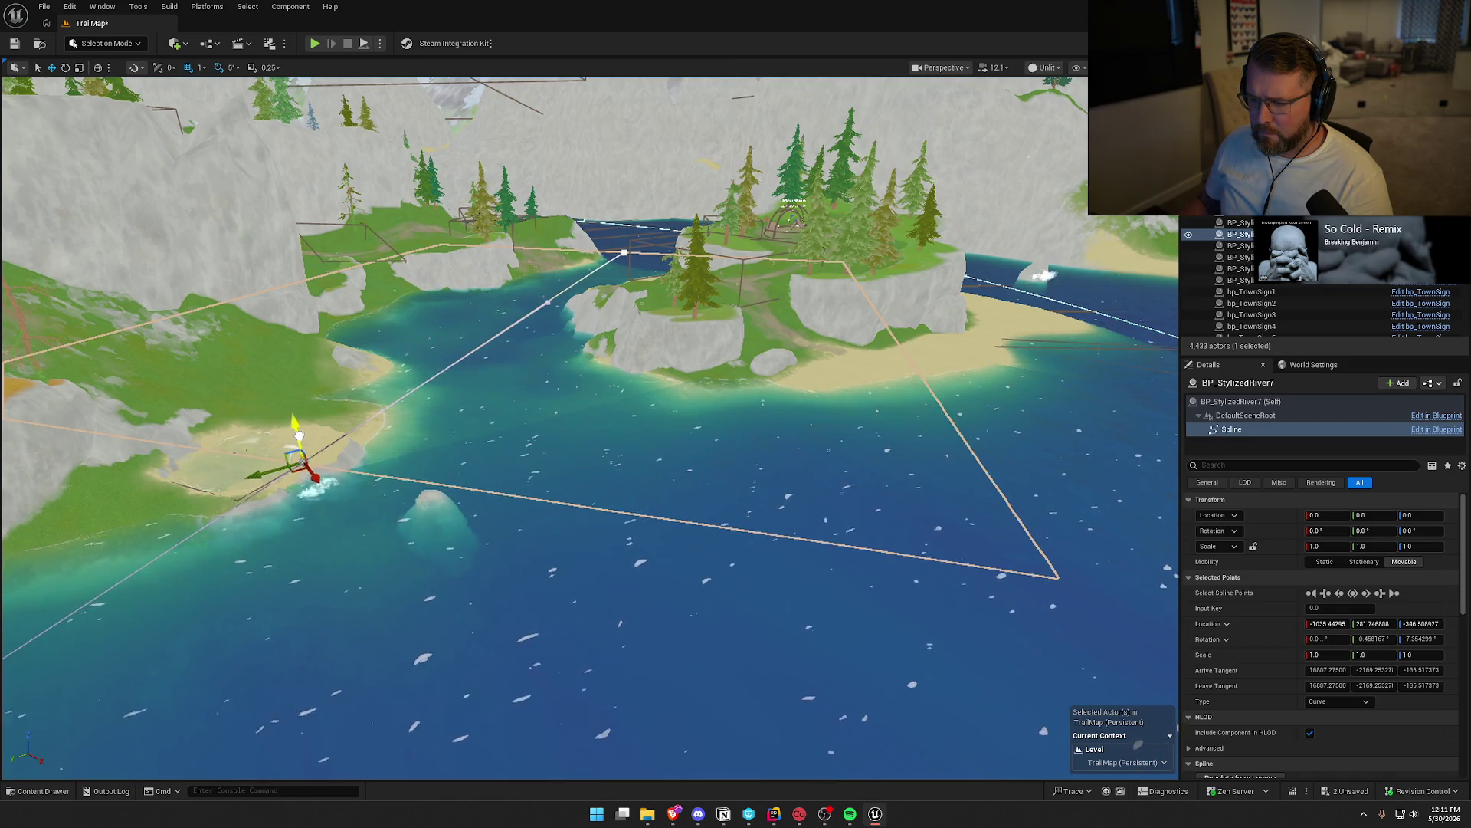
pyautogui.moveTo(299, 435); pyautogui.dragTo(299, 435)
pyautogui.scroll(3)
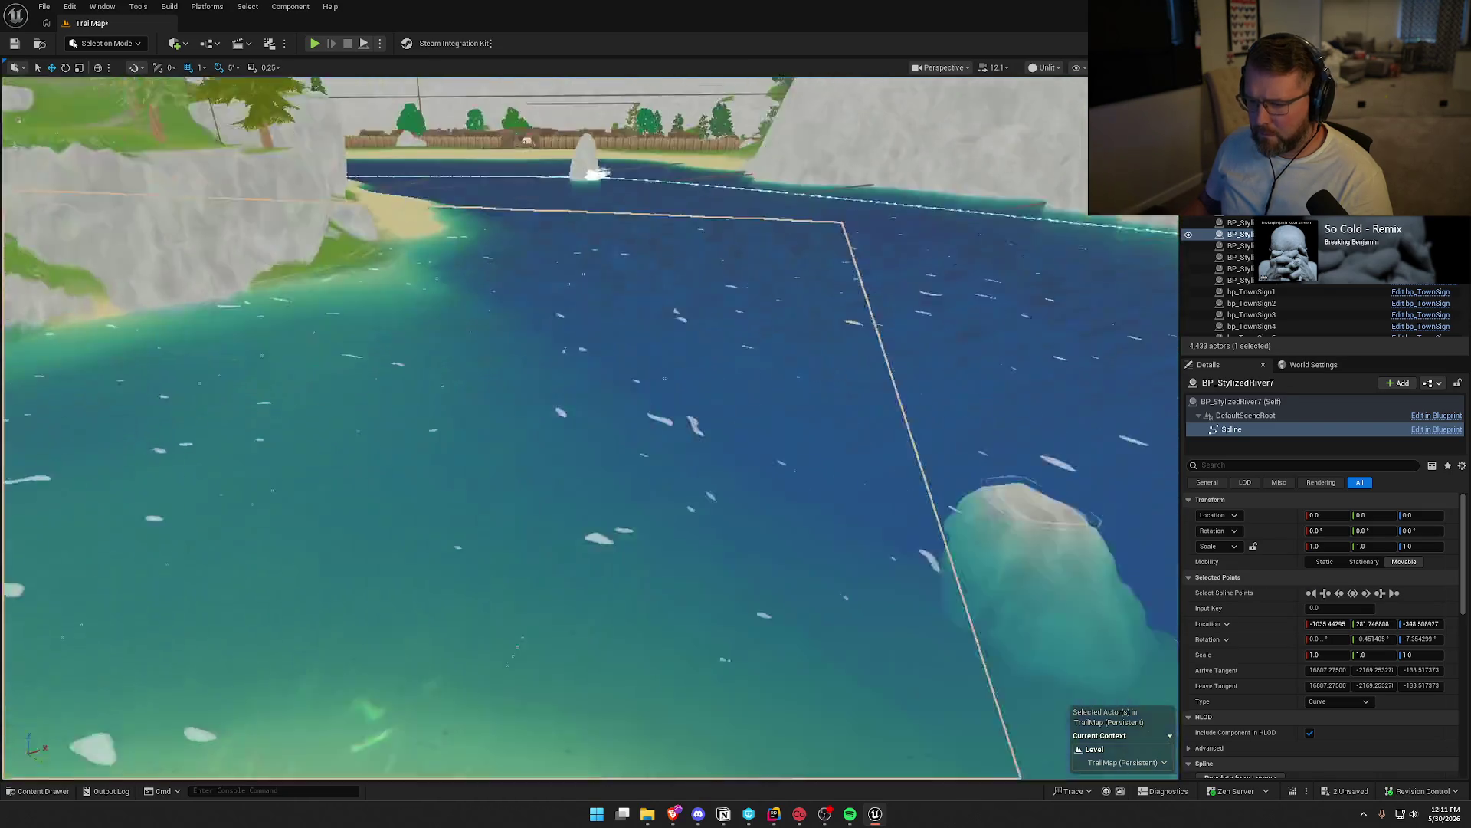
pyautogui.hotkey('alt', '4')
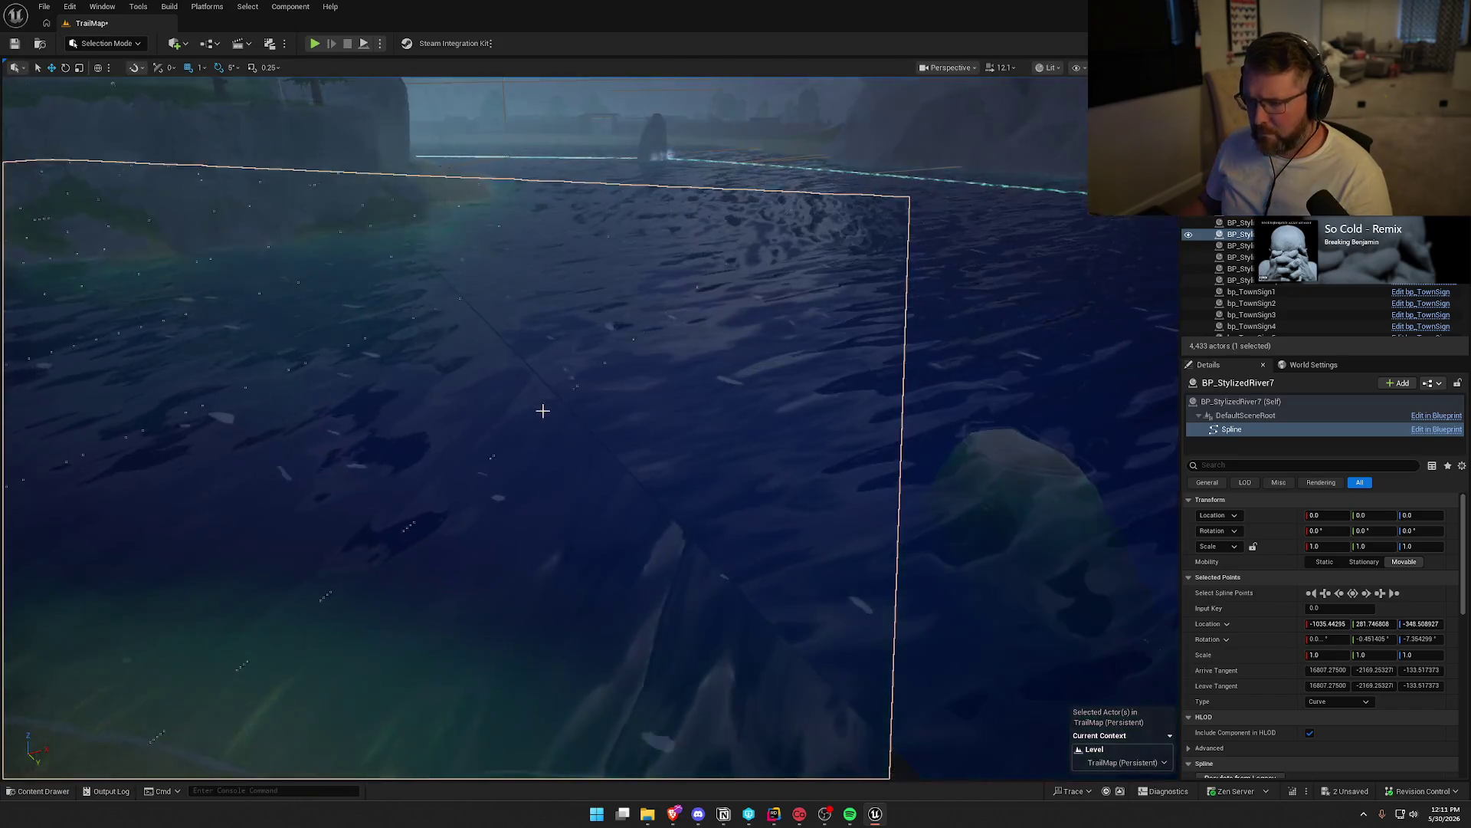
# Move the river actor toward the island in Lit view
pyautogui.scroll(-3)
pyautogui.press('Escape')
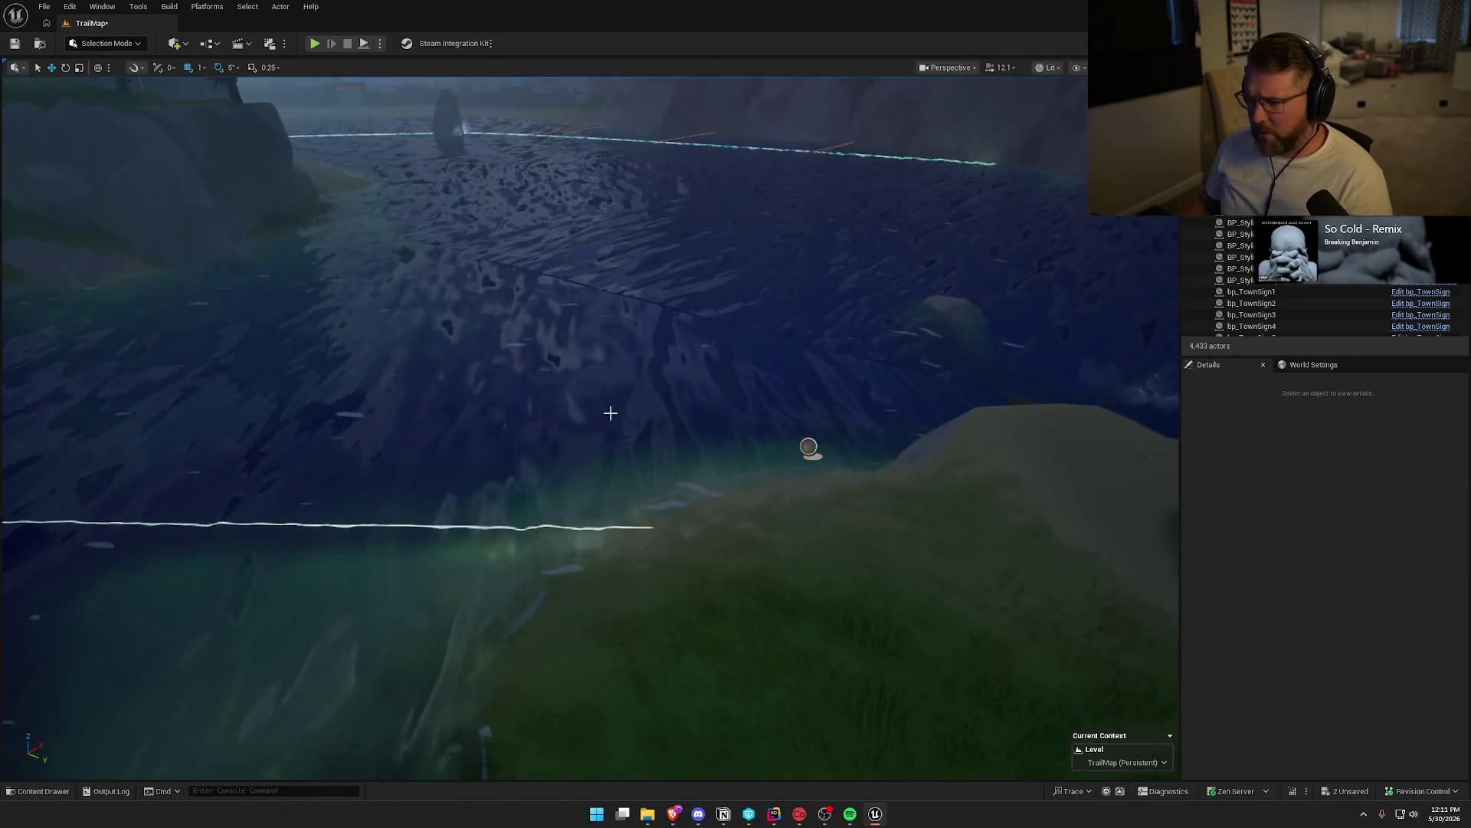
pyautogui.moveTo(669, 369); pyautogui.dragTo(668, 370)
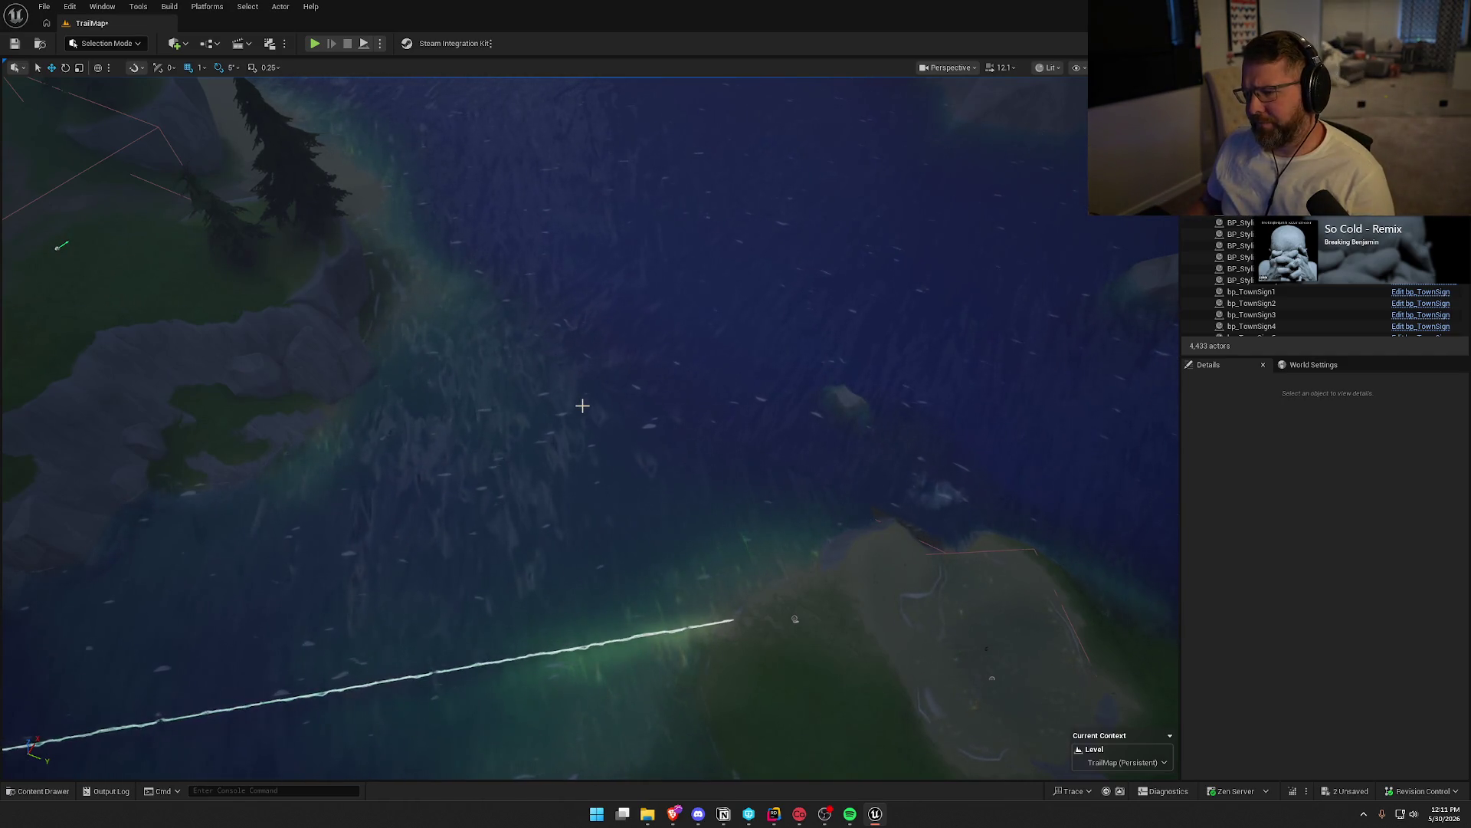
pyautogui.moveTo(748, 541); pyautogui.dragTo(582, 541)
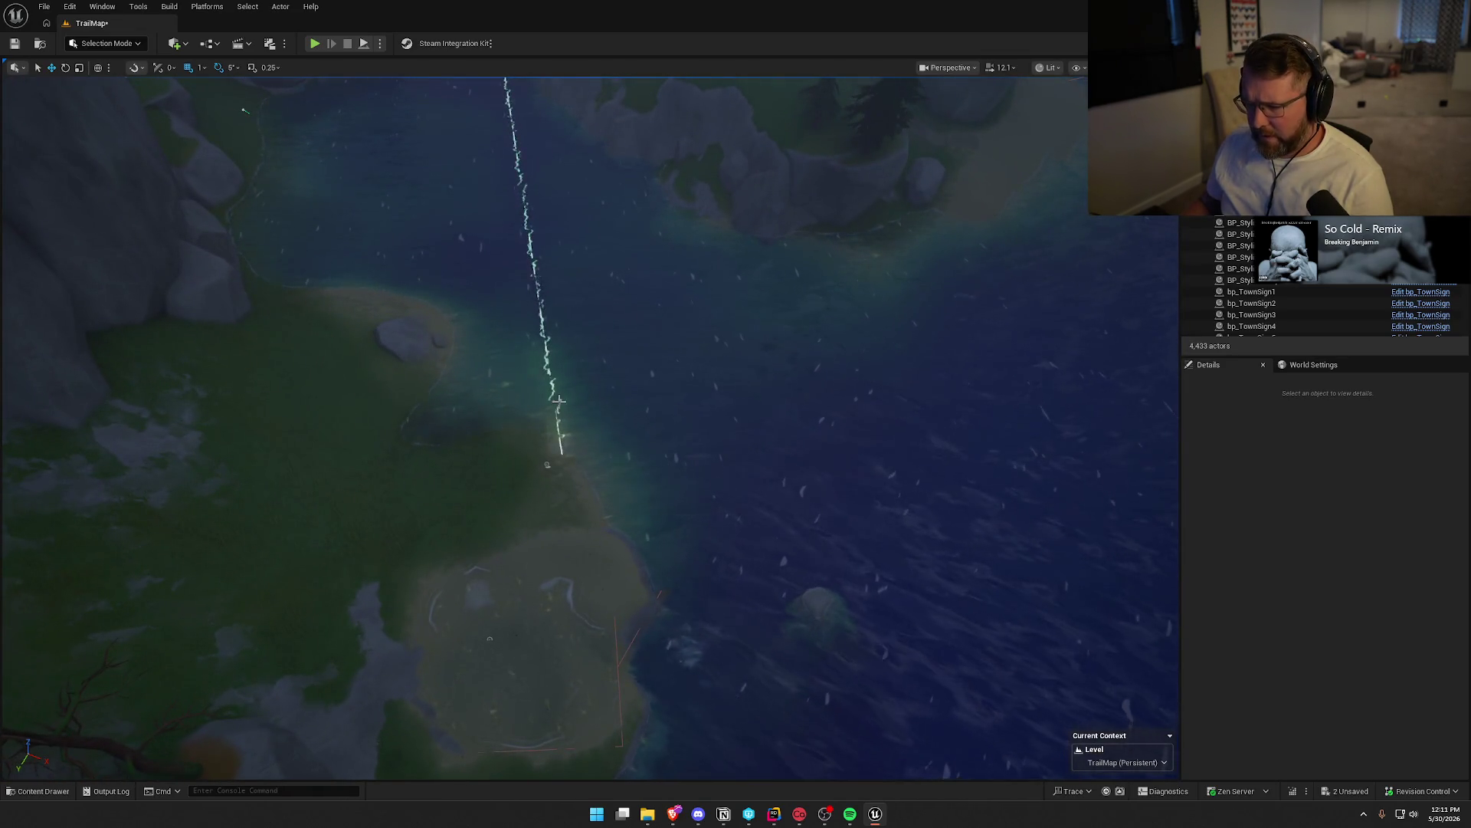
pyautogui.click(558, 399)
pyautogui.moveTo(552, 482); pyautogui.dragTo(584, 552)
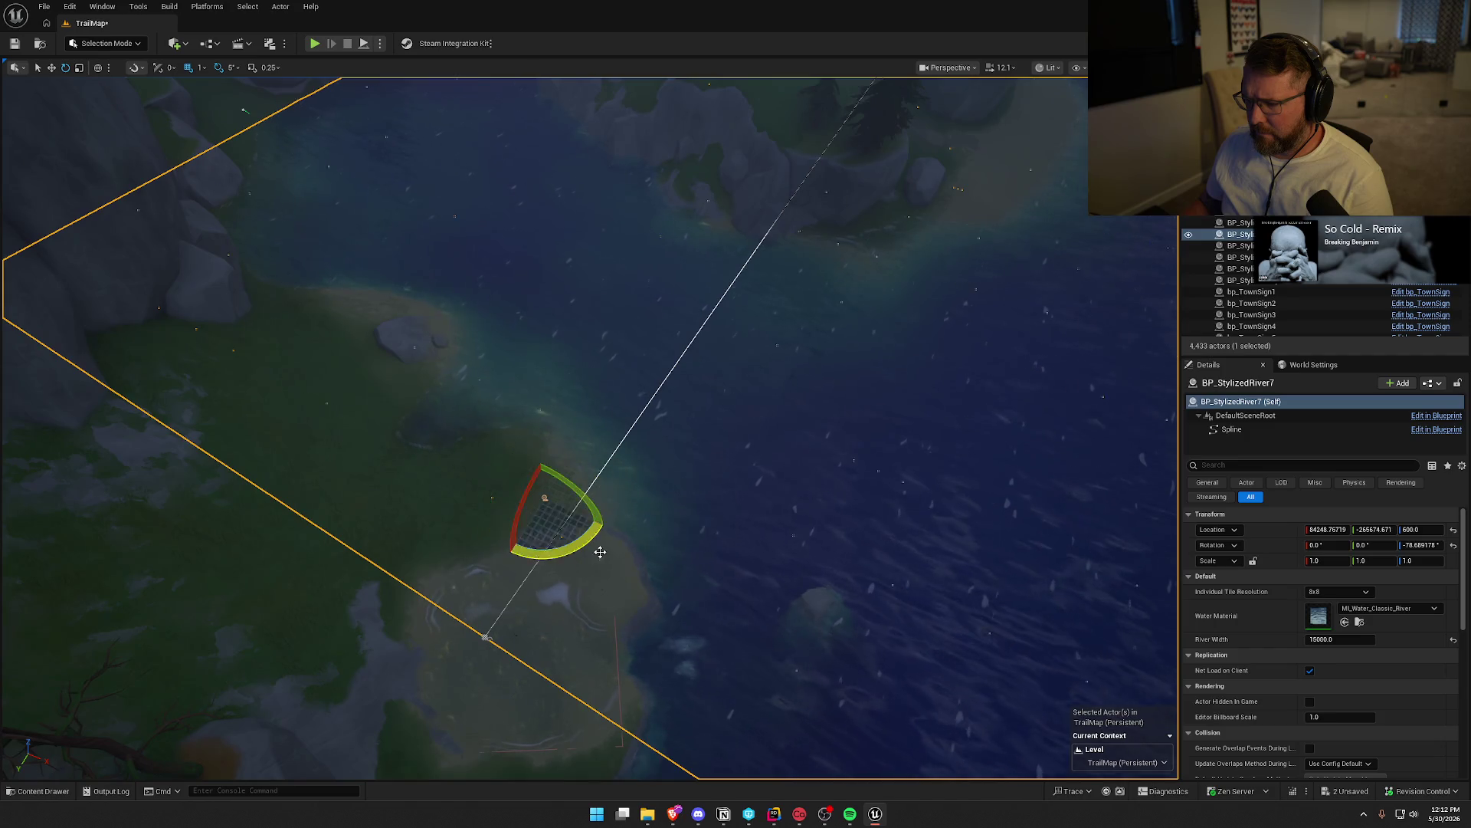
pyautogui.moveTo(571, 558); pyautogui.dragTo(760, 387)
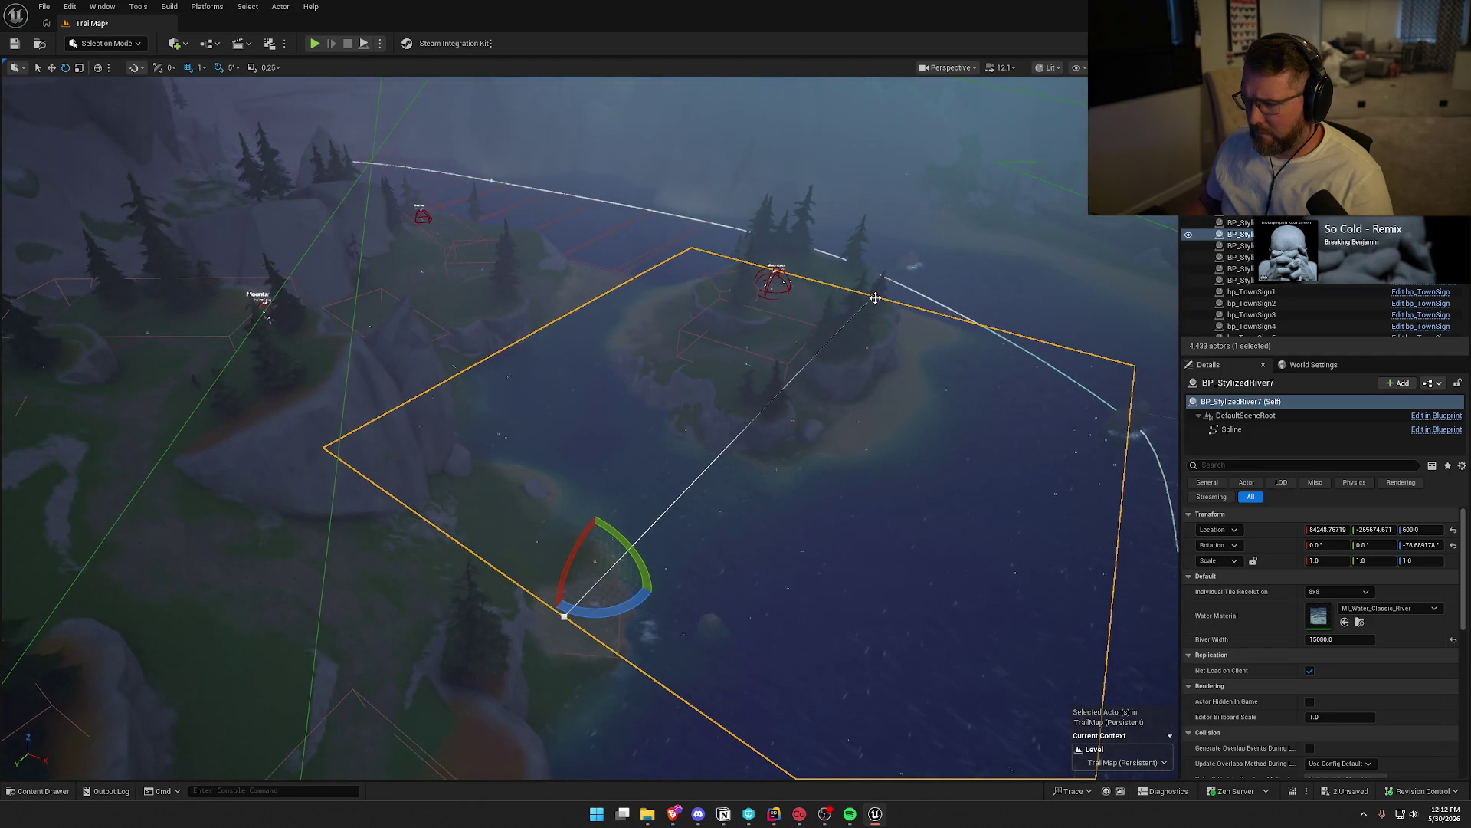
# Rotate the spline point near the island to reshape the river
pyautogui.click(876, 297)
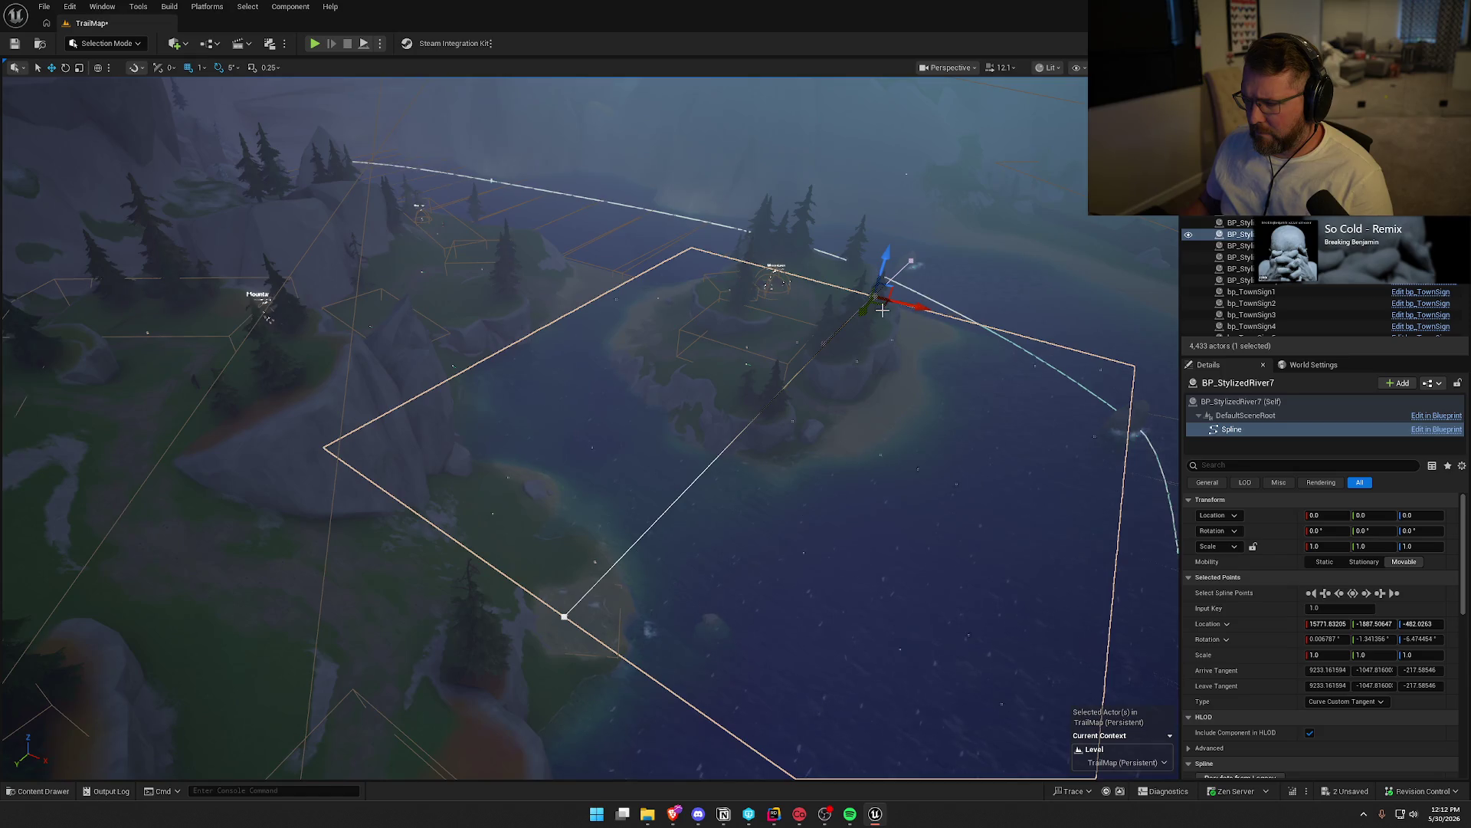
pyautogui.moveTo(596, 281); pyautogui.dragTo(601, 300)
pyautogui.press('w')
pyautogui.moveTo(646, 398); pyautogui.dragTo(519, 402)
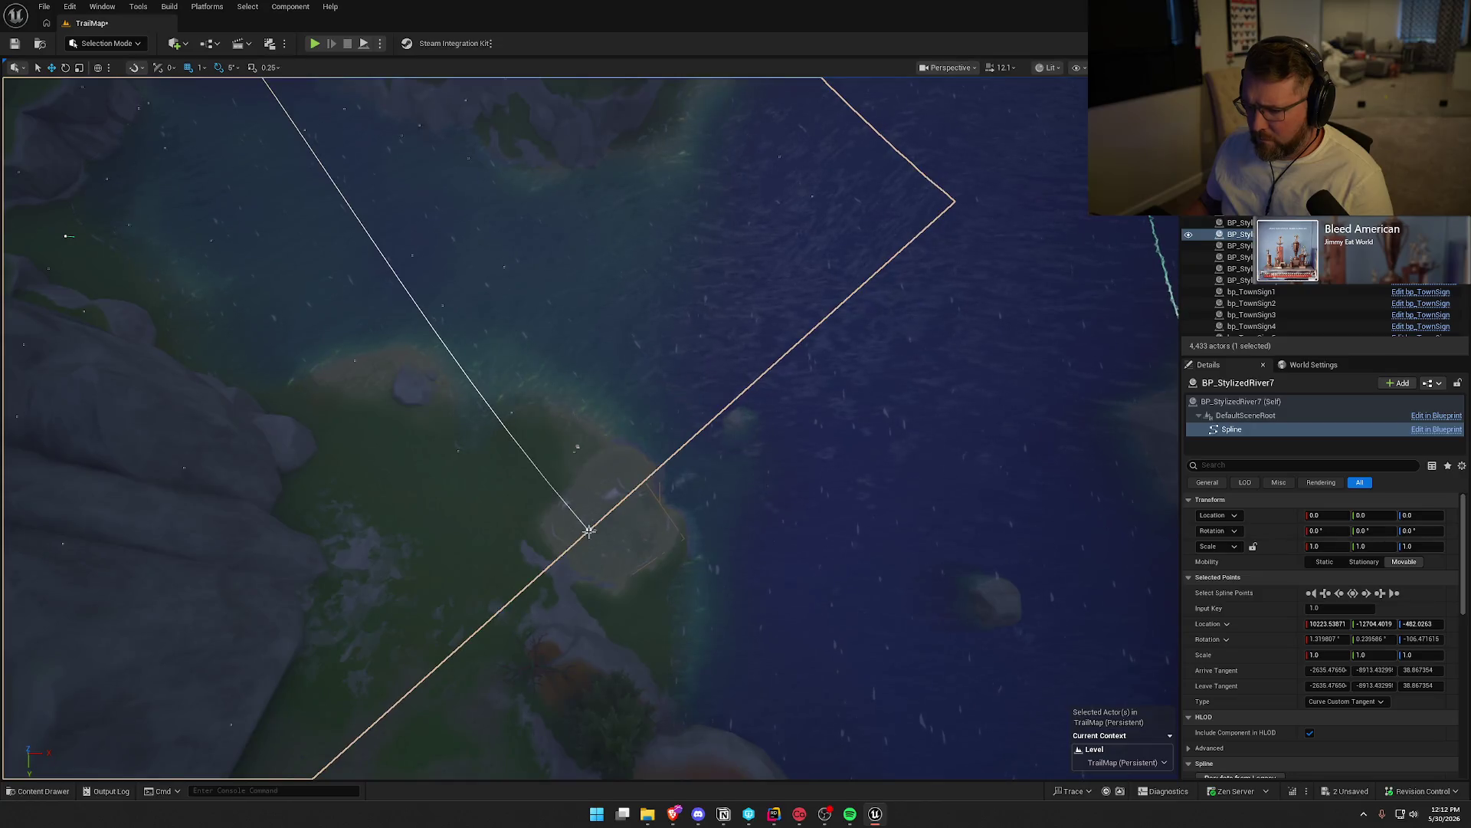
# Rotate the first spline point a further 15 degrees to swing the river's curve around the island
pyautogui.click(588, 530)
pyautogui.moveTo(620, 574); pyautogui.dragTo(657, 512)
pyautogui.moveTo(692, 602); pyautogui.dragTo(693, 603)
pyautogui.moveTo(627, 512); pyautogui.dragTo(629, 506)
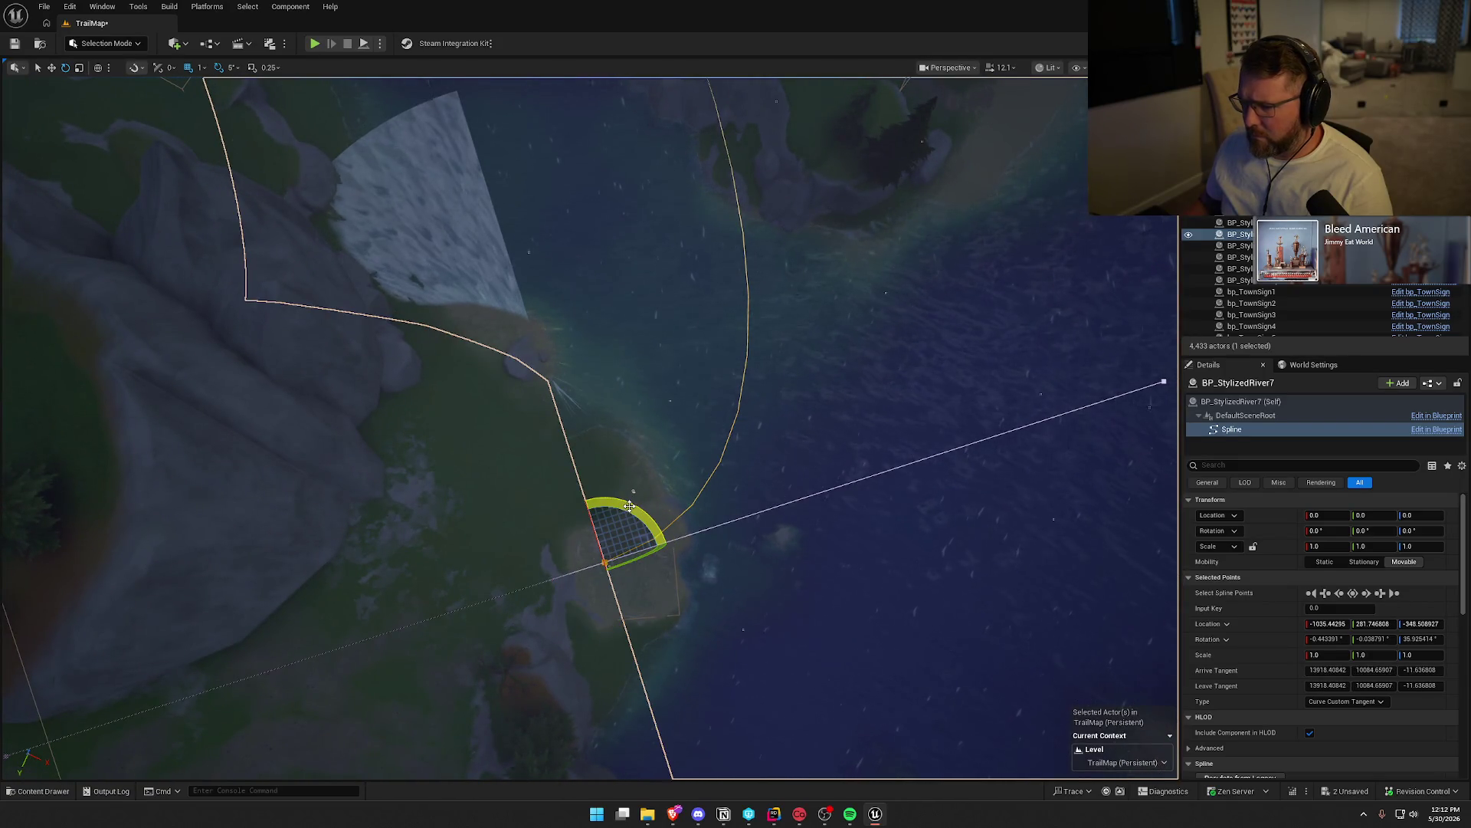
pyautogui.moveTo(629, 506); pyautogui.dragTo(629, 506)
pyautogui.moveTo(522, 421); pyautogui.dragTo(496, 371)
pyautogui.moveTo(659, 374); pyautogui.dragTo(765, 365)
pyautogui.click(822, 354)
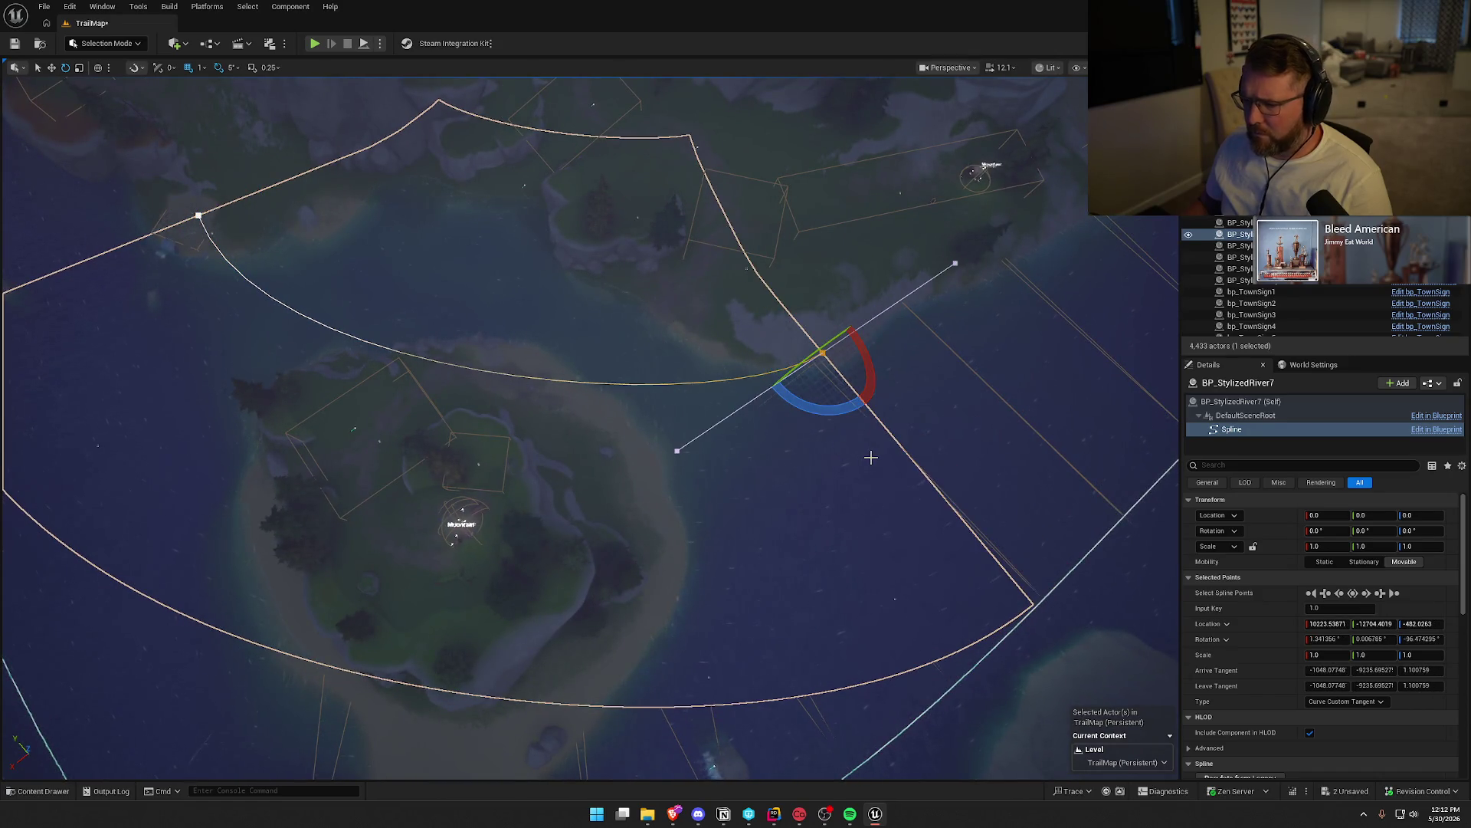
pyautogui.press('Escape')
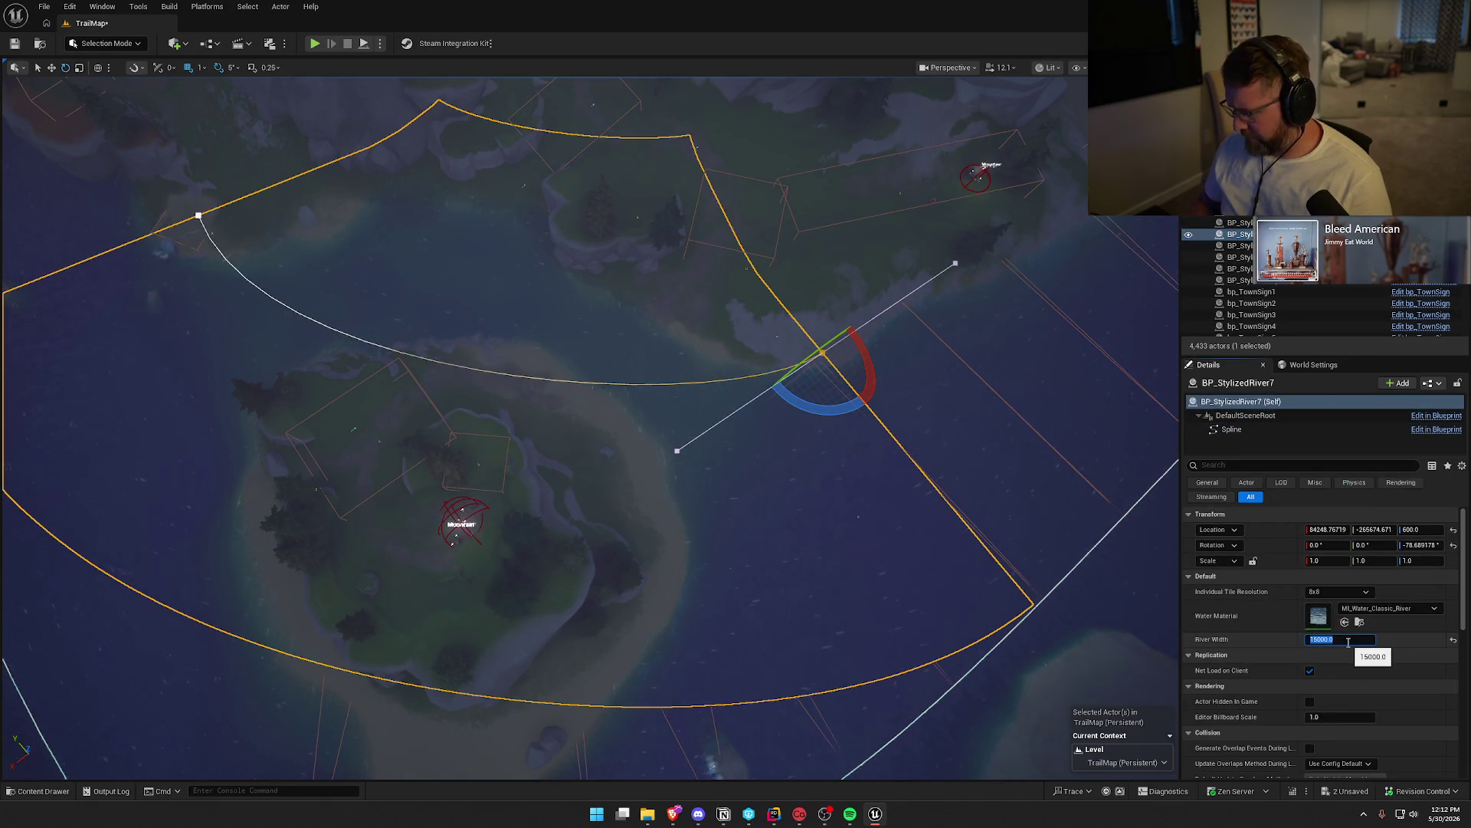
# Narrow BP_StylizedRiver7's River Width from 15000 to 11000 and check the channel from above
pyautogui.write('00')
pyautogui.press('Return')
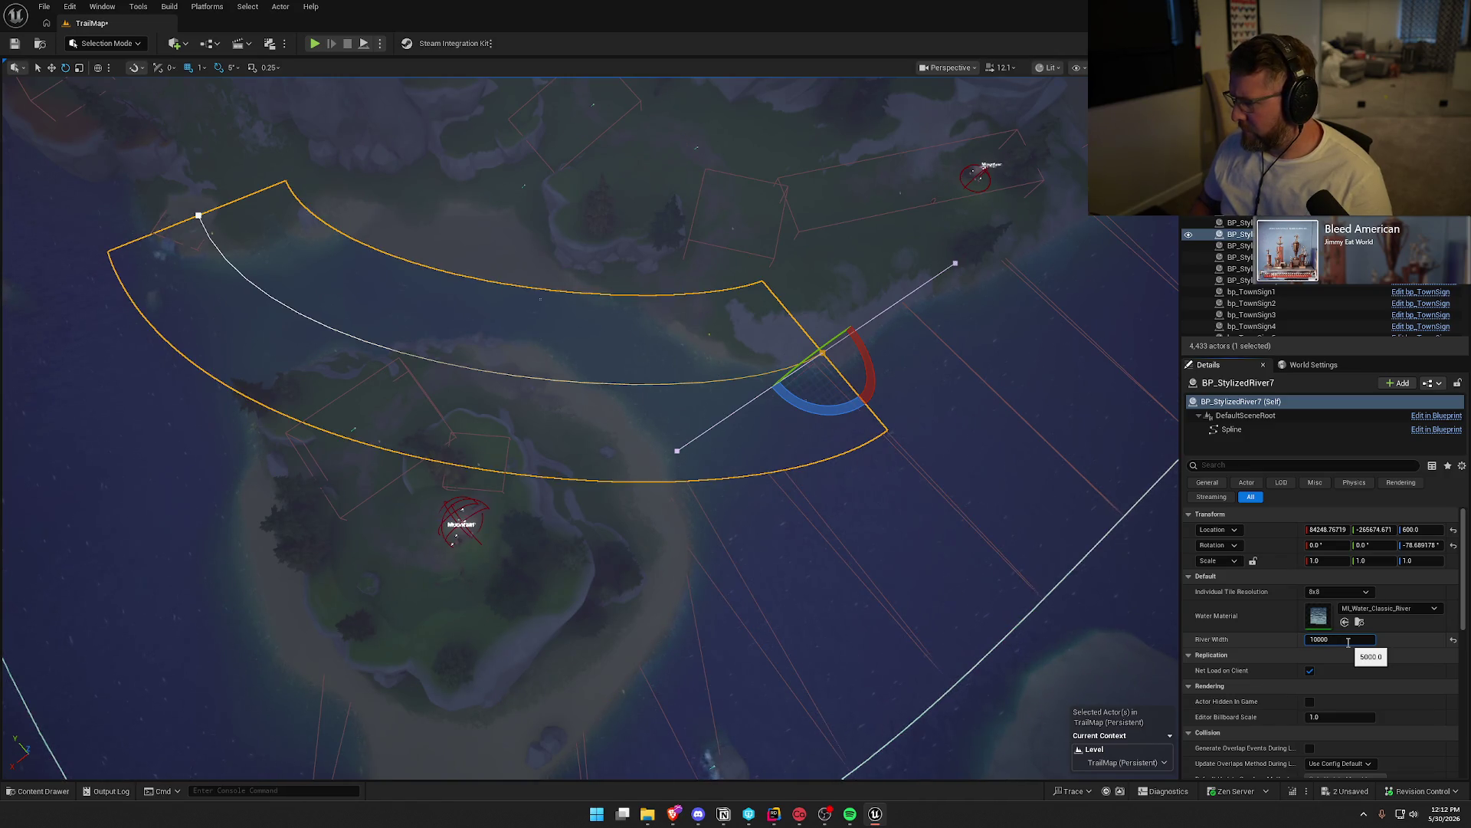
pyautogui.press('Return')
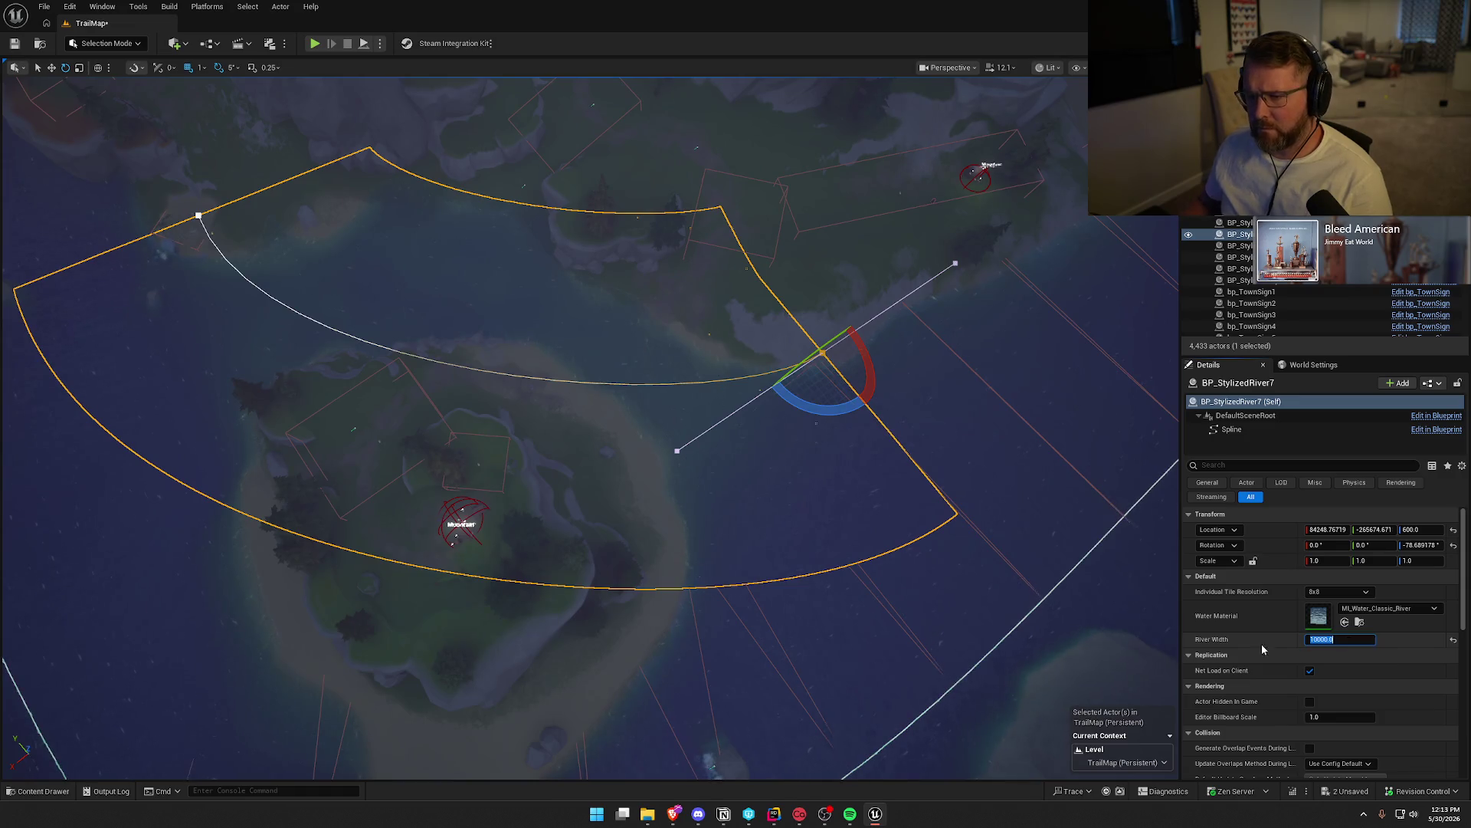
pyautogui.scroll(3)
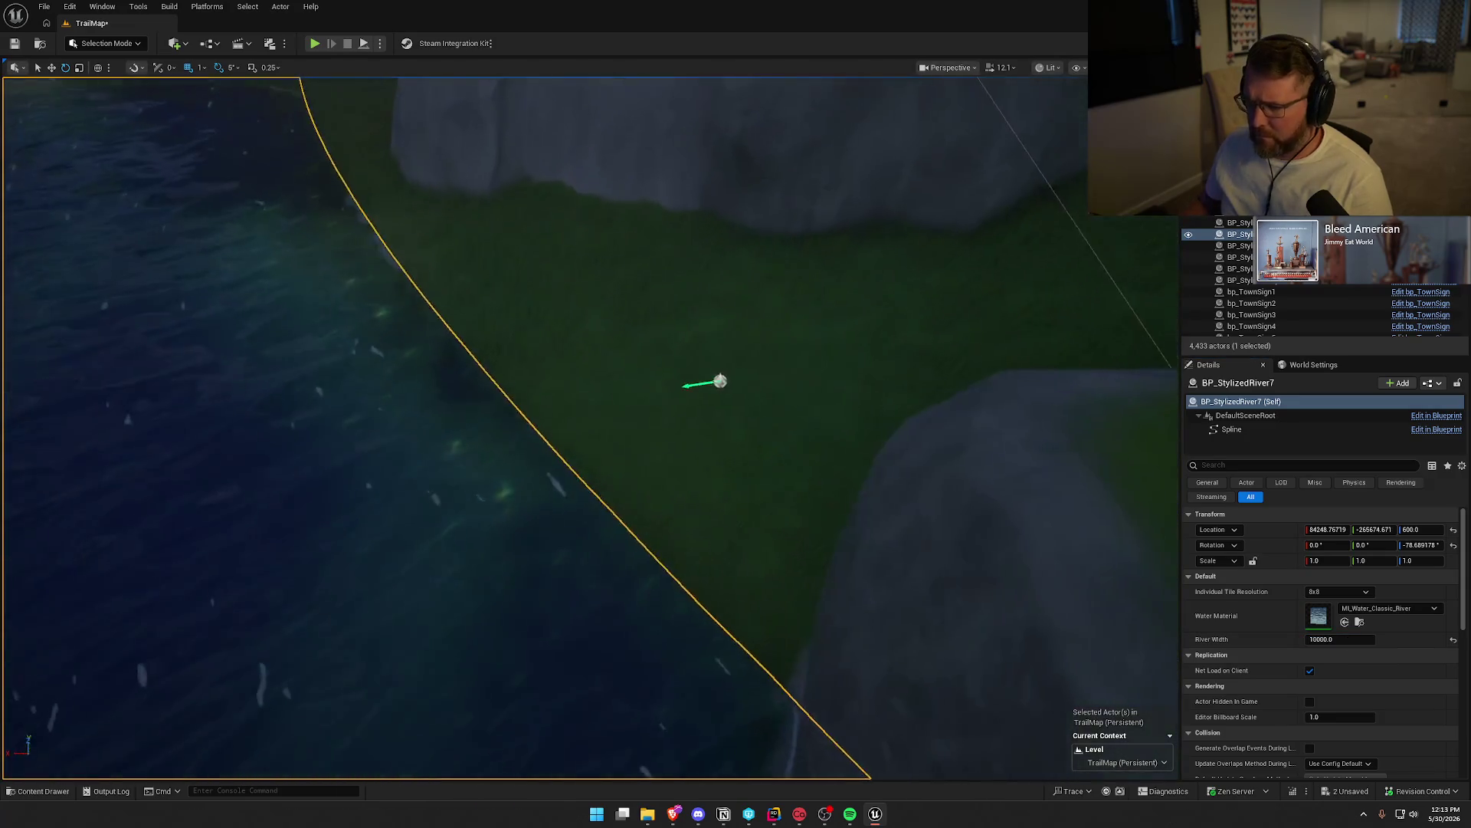
pyautogui.moveTo(590, 426); pyautogui.dragTo(648, 454)
pyautogui.press('Escape')
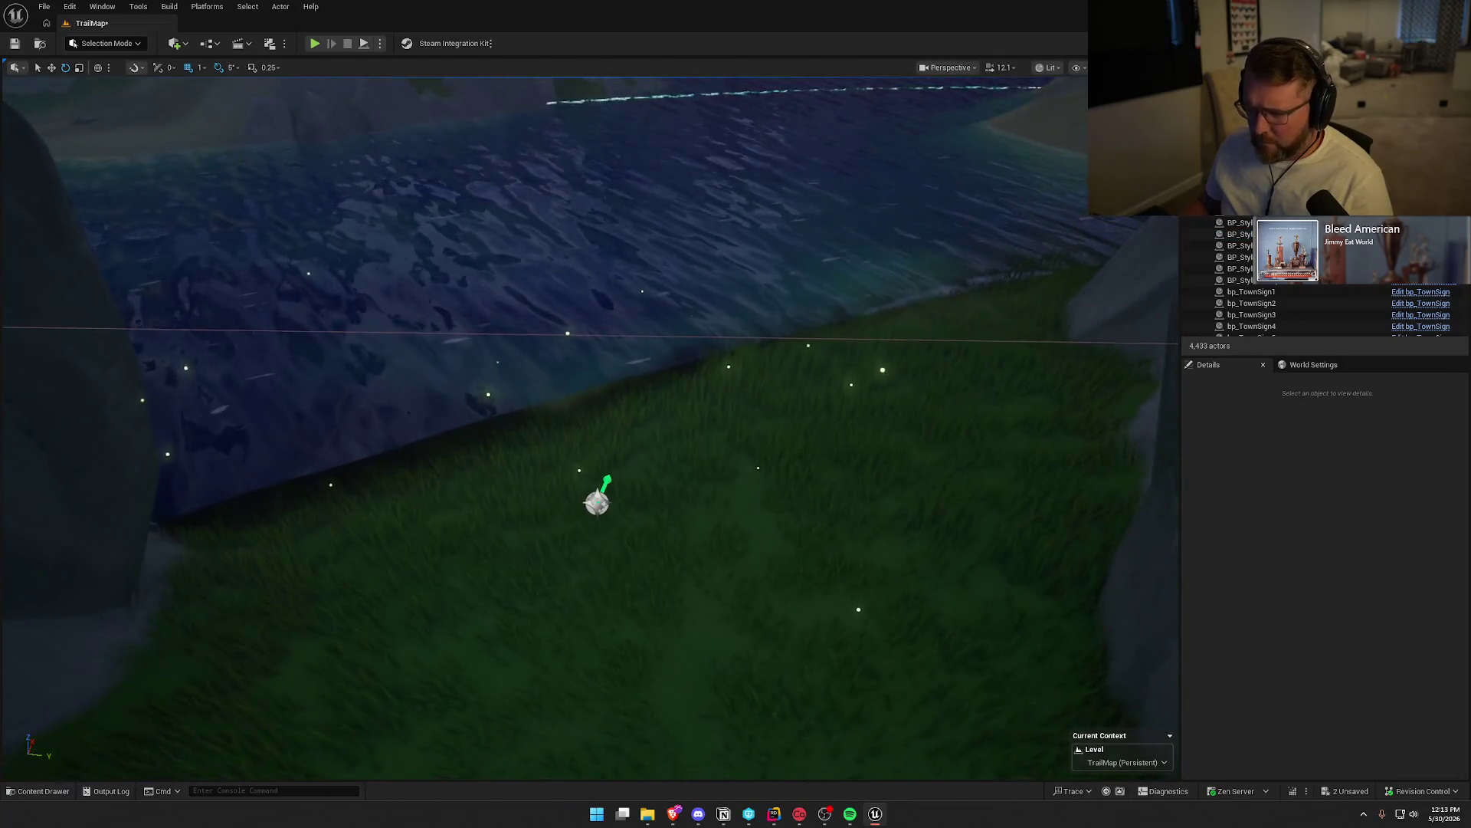
pyautogui.click(911, 388)
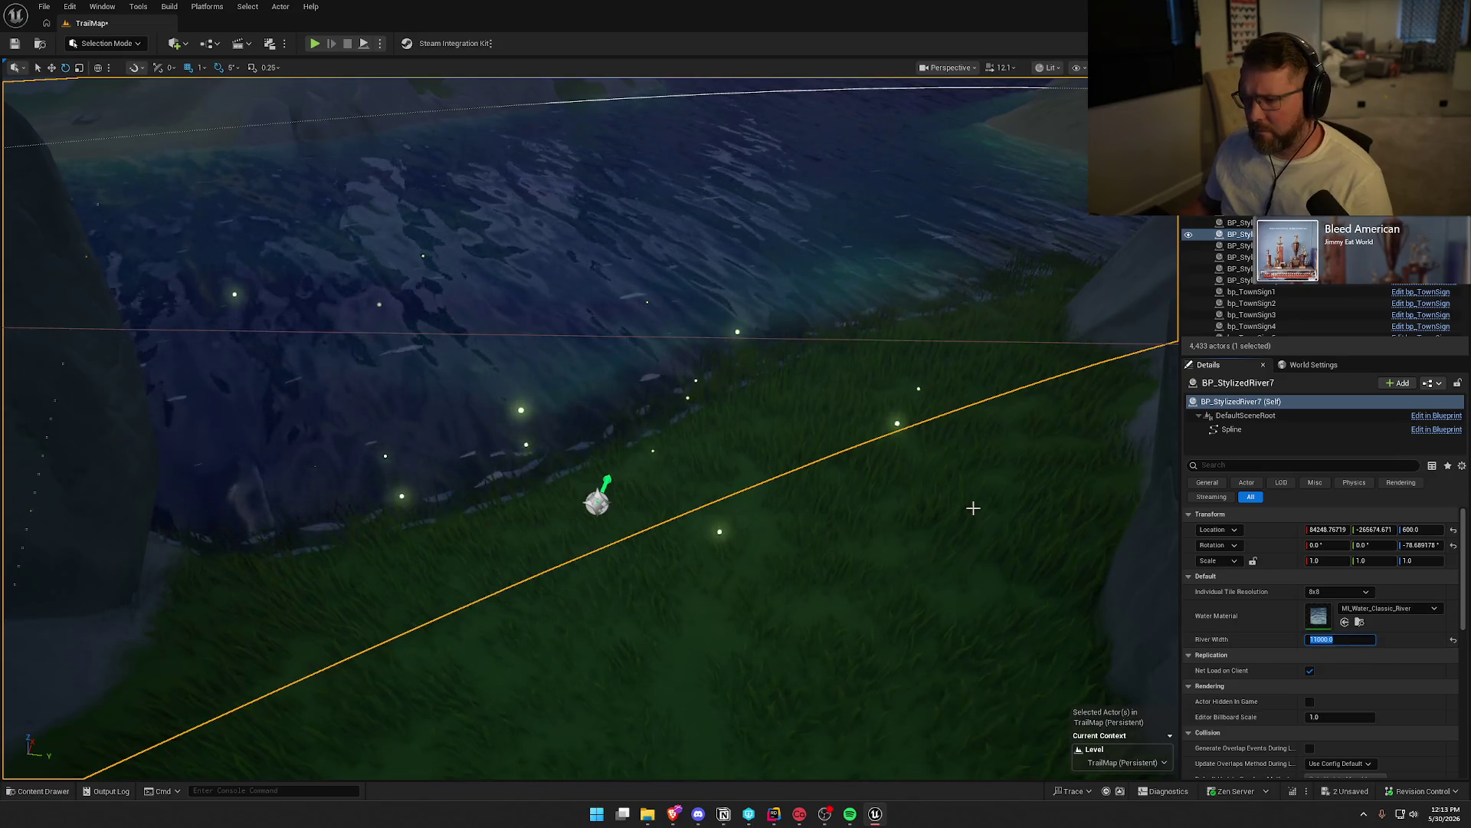
pyautogui.moveTo(973, 508); pyautogui.dragTo(872, 334)
pyautogui.press('Escape')
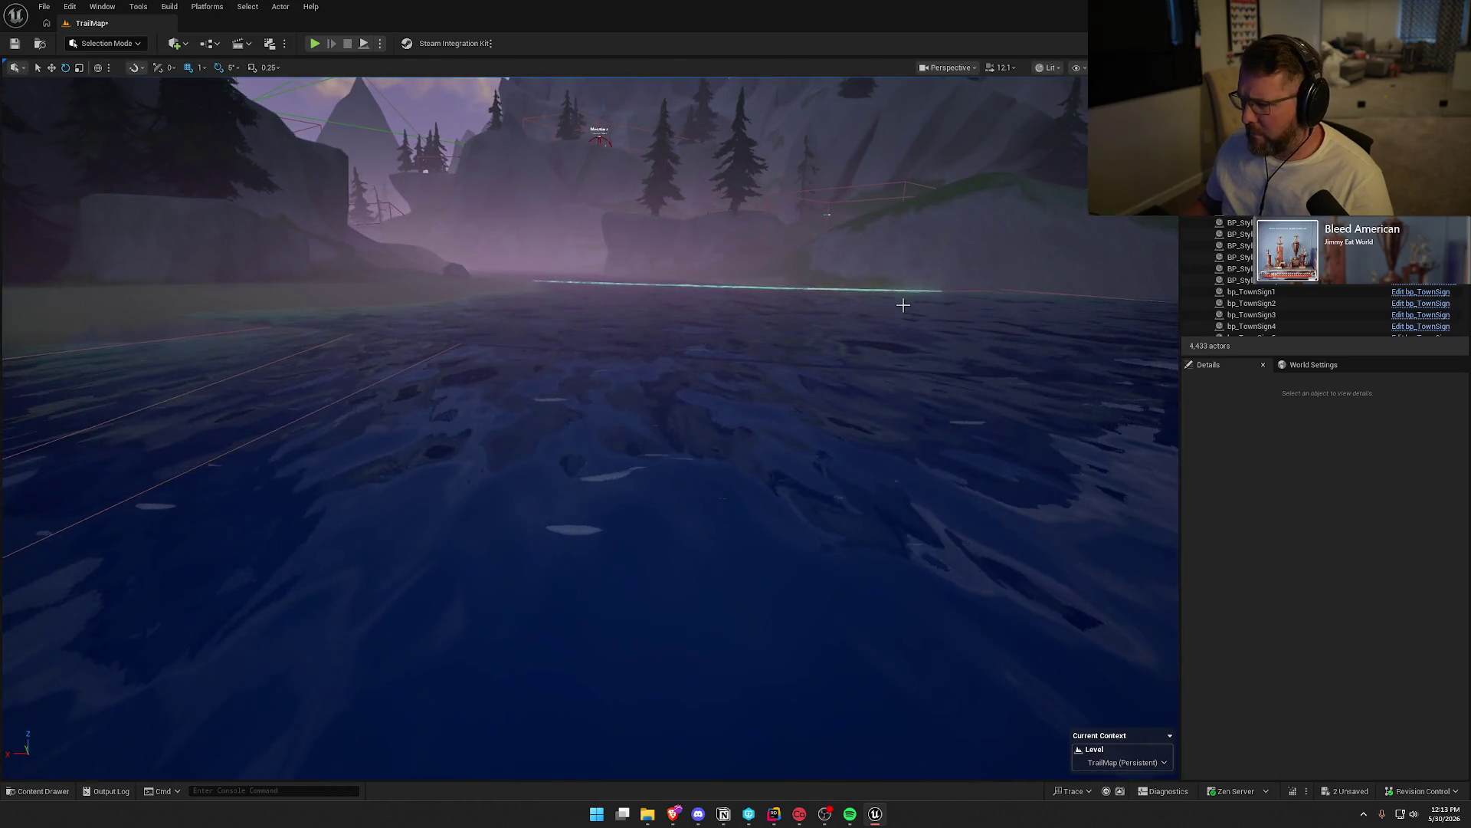
# Lower BP_StylizedRiver7's spline end point along Z, from about -482 to -613
pyautogui.click(920, 303)
pyautogui.click(1026, 291)
pyautogui.press('w')
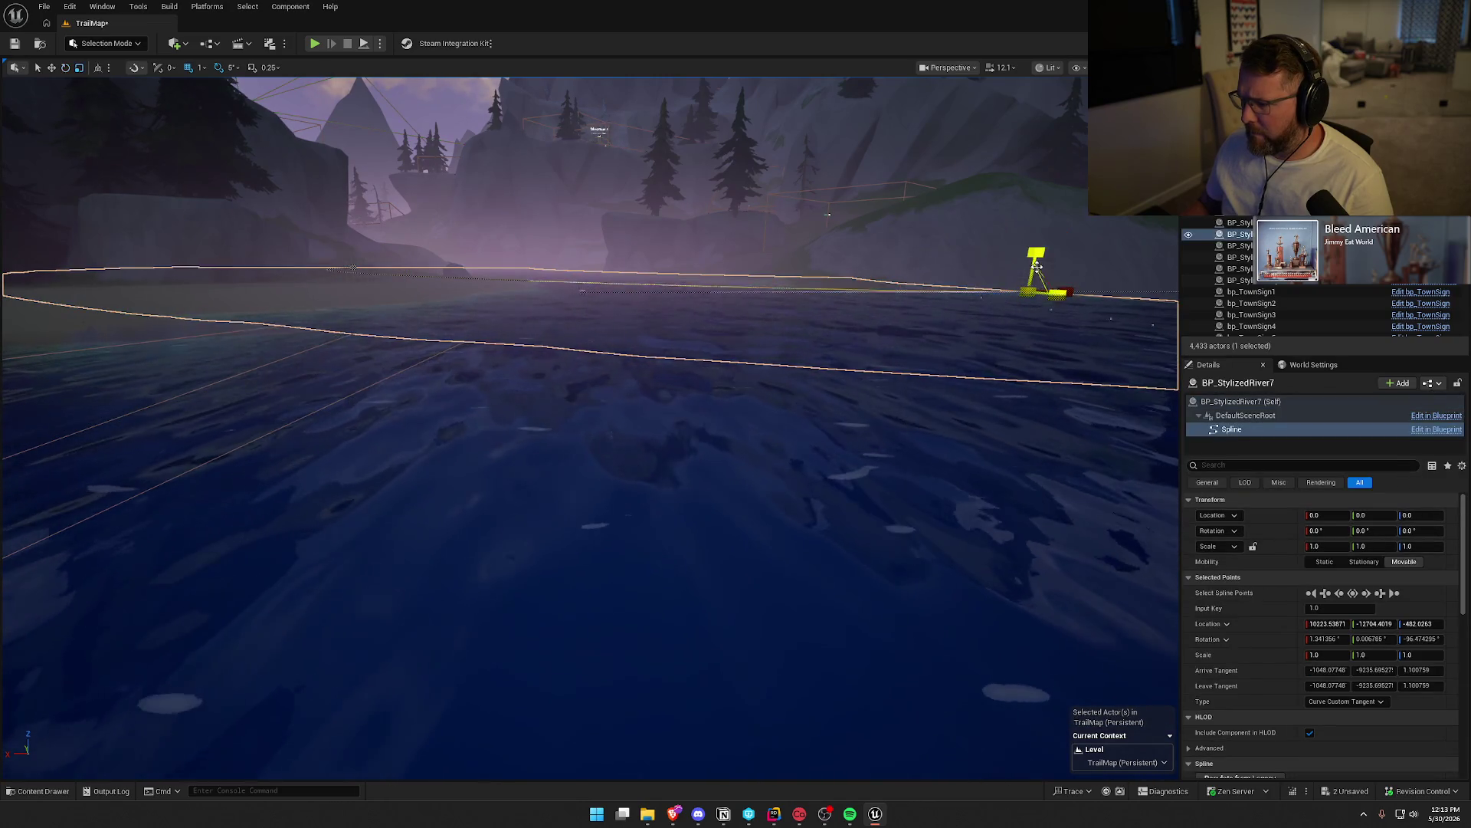
pyautogui.moveTo(1036, 249); pyautogui.dragTo(1034, 282)
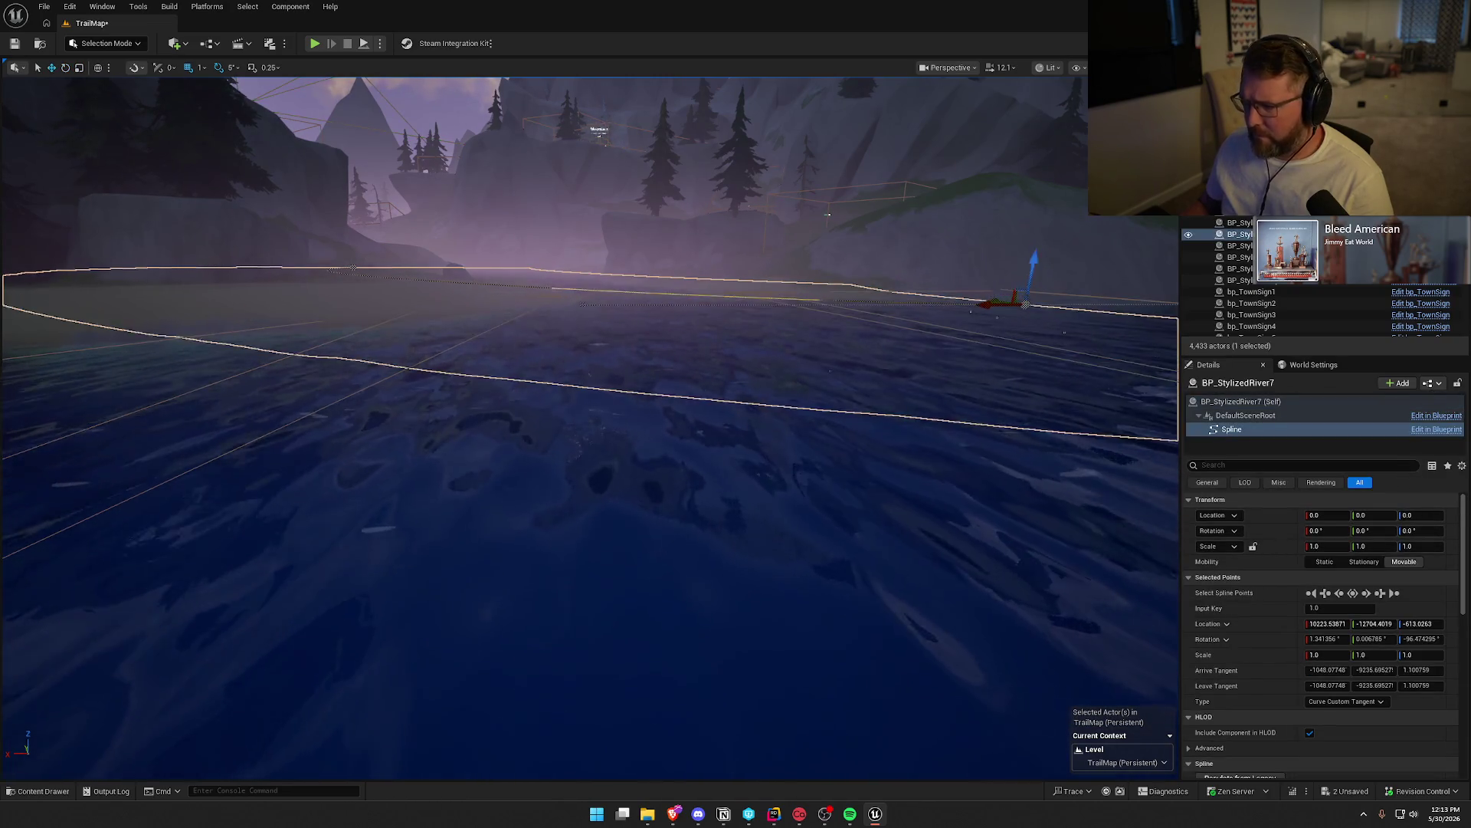
pyautogui.moveTo(690, 460); pyautogui.dragTo(644, 483)
pyautogui.moveTo(925, 334); pyautogui.dragTo(909, 334)
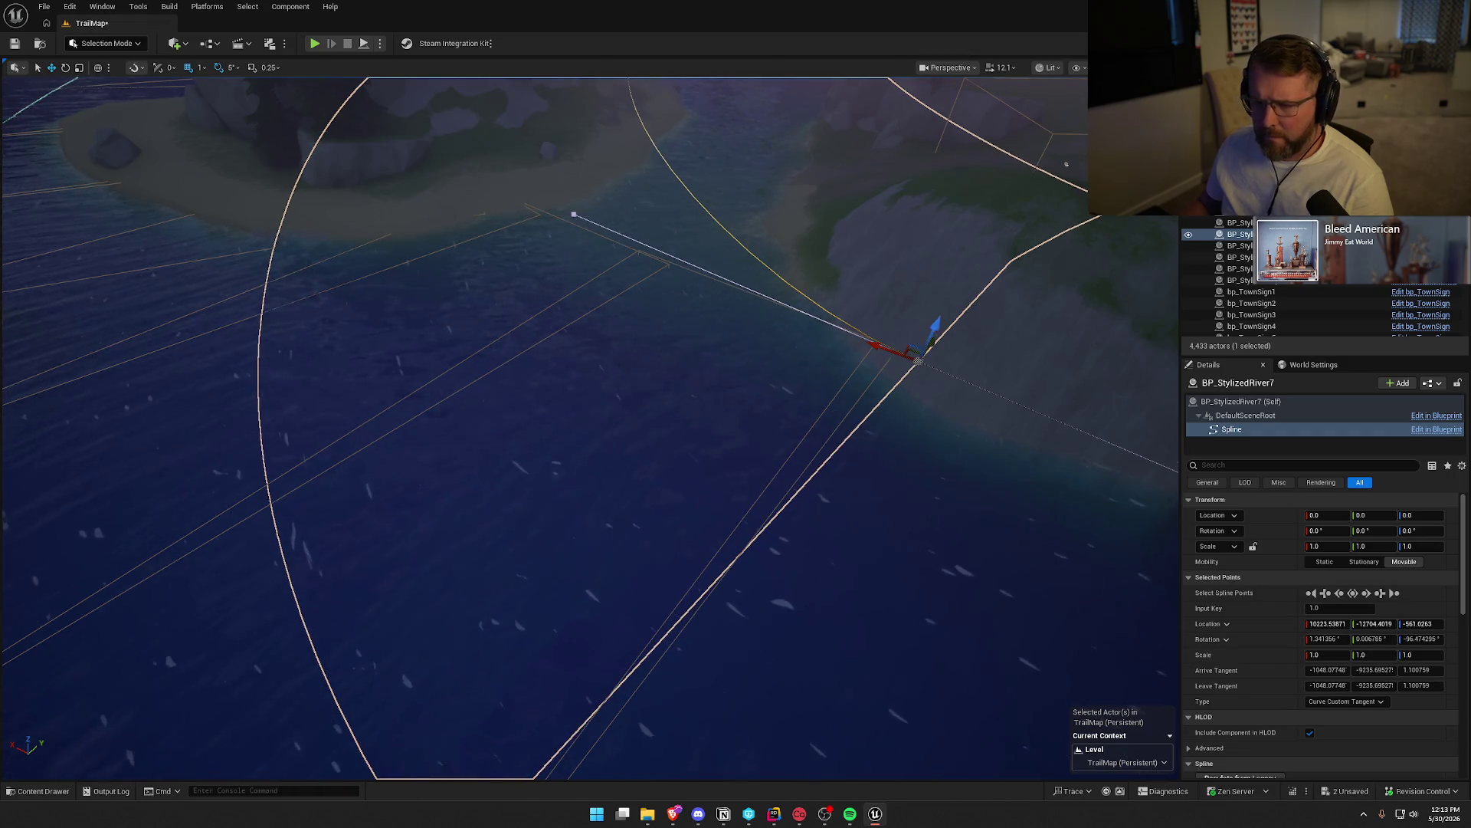
pyautogui.moveTo(918, 360); pyautogui.dragTo(669, 371)
# Test-rotate the whole BP_StylizedRiver7 actor about its pivot, then return to Move mode and deselect it
pyautogui.click(637, 329)
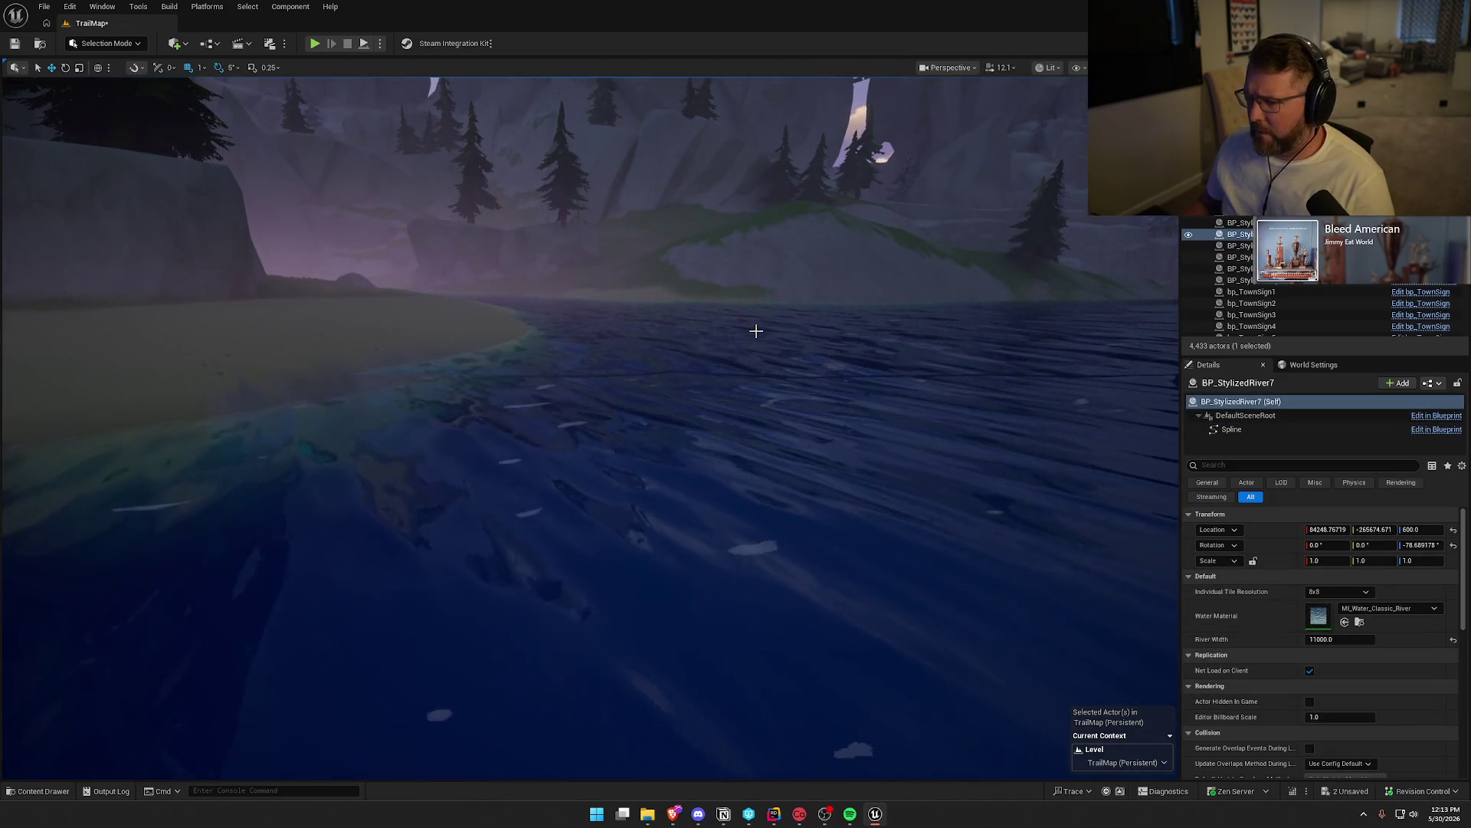
pyautogui.press('g')
pyautogui.press('e')
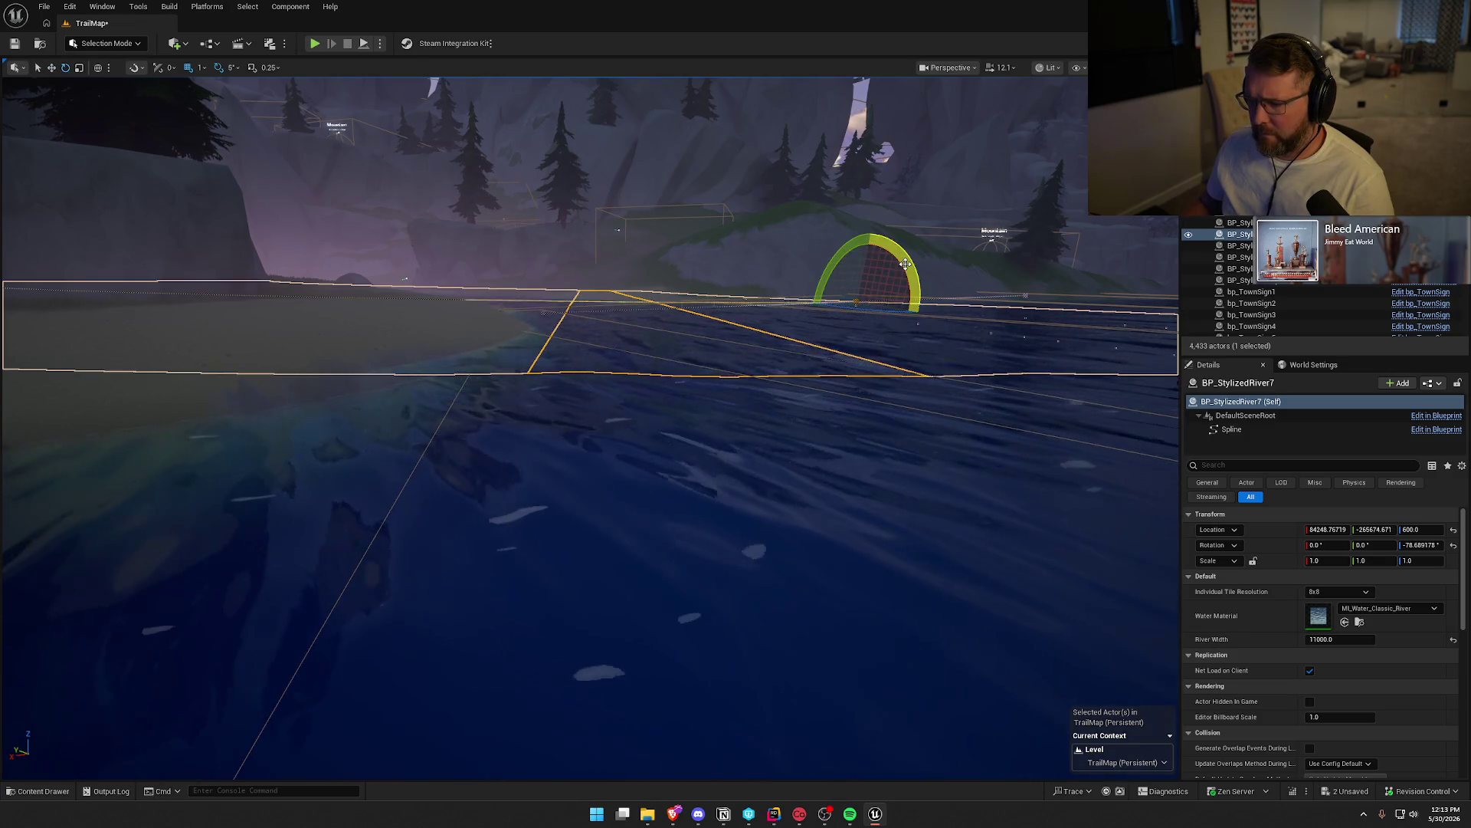
pyautogui.moveTo(905, 264); pyautogui.dragTo(816, 291)
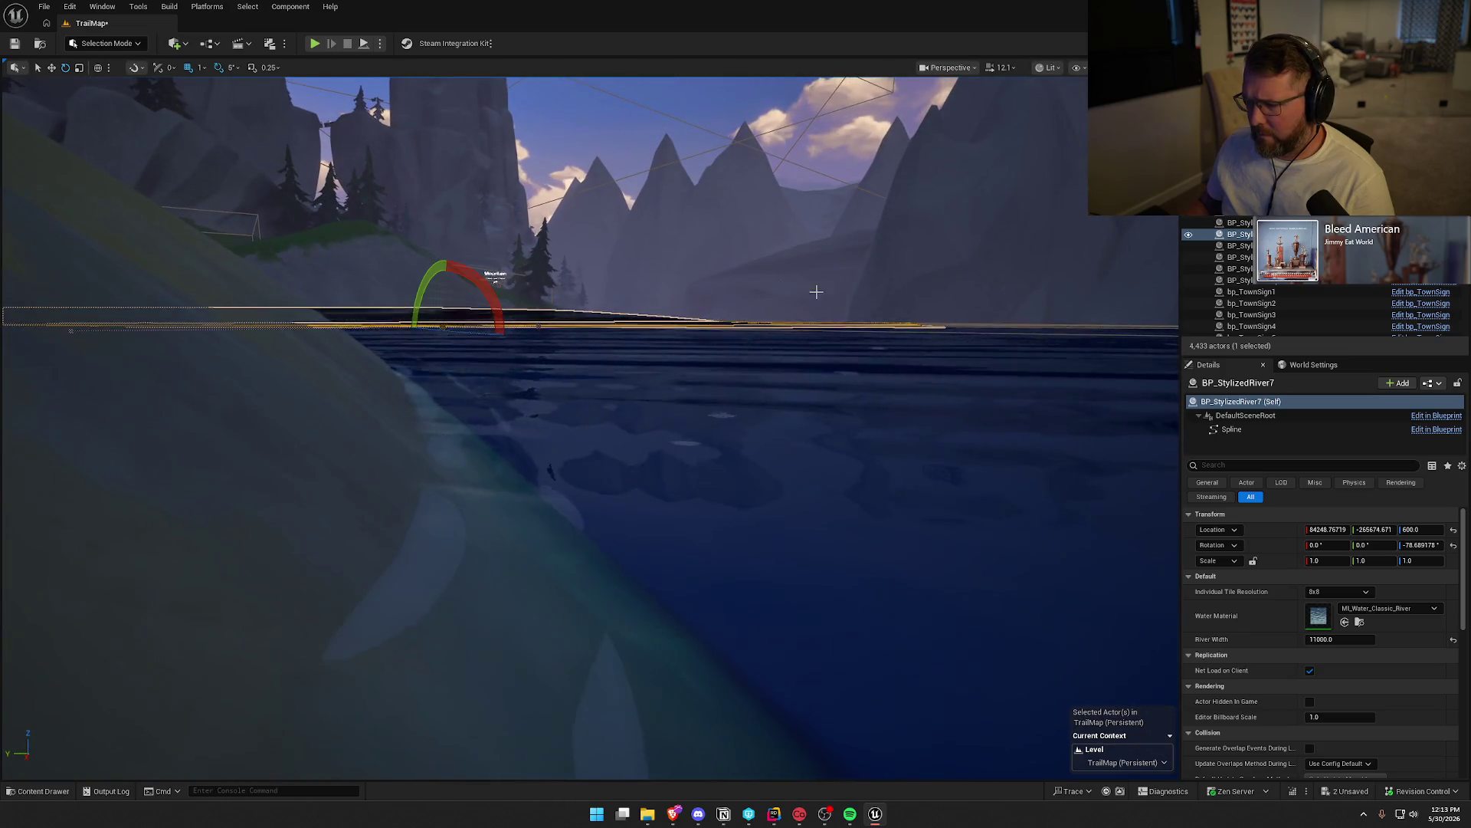
pyautogui.moveTo(463, 270); pyautogui.dragTo(455, 260)
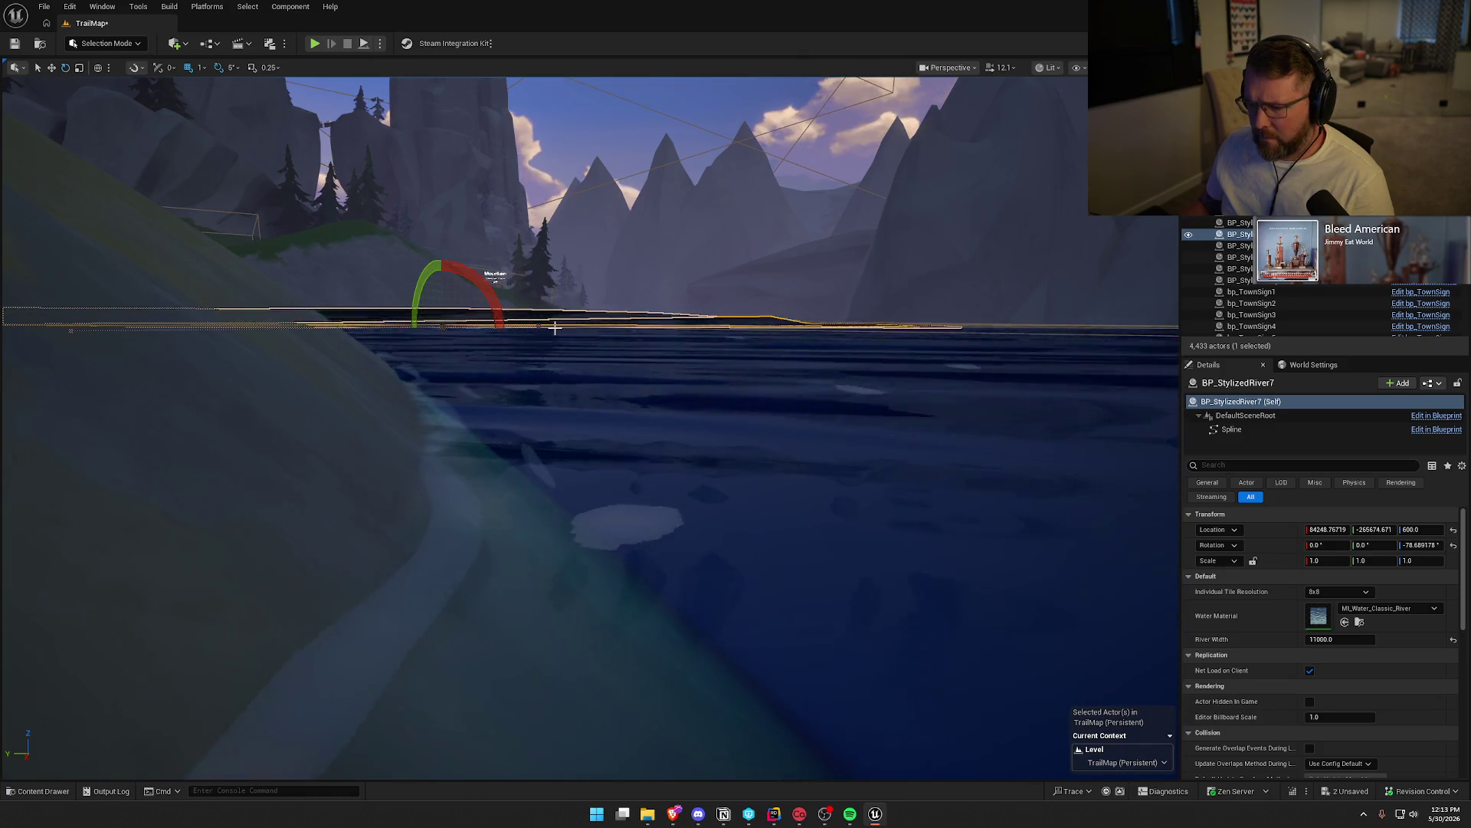
pyautogui.press('r')
pyautogui.press('w')
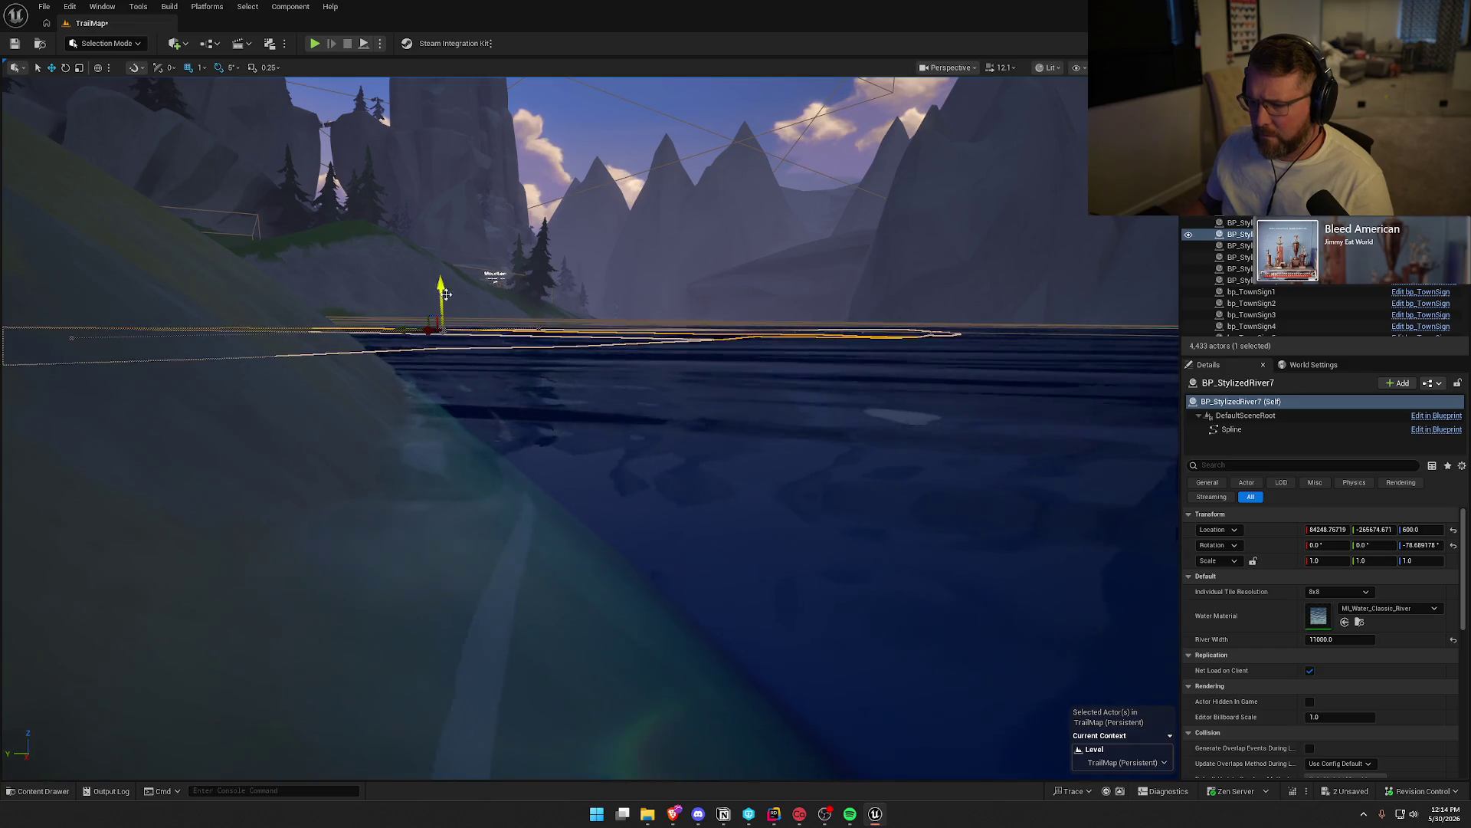
pyautogui.press('Escape')
pyautogui.moveTo(664, 345); pyautogui.dragTo(662, 350)
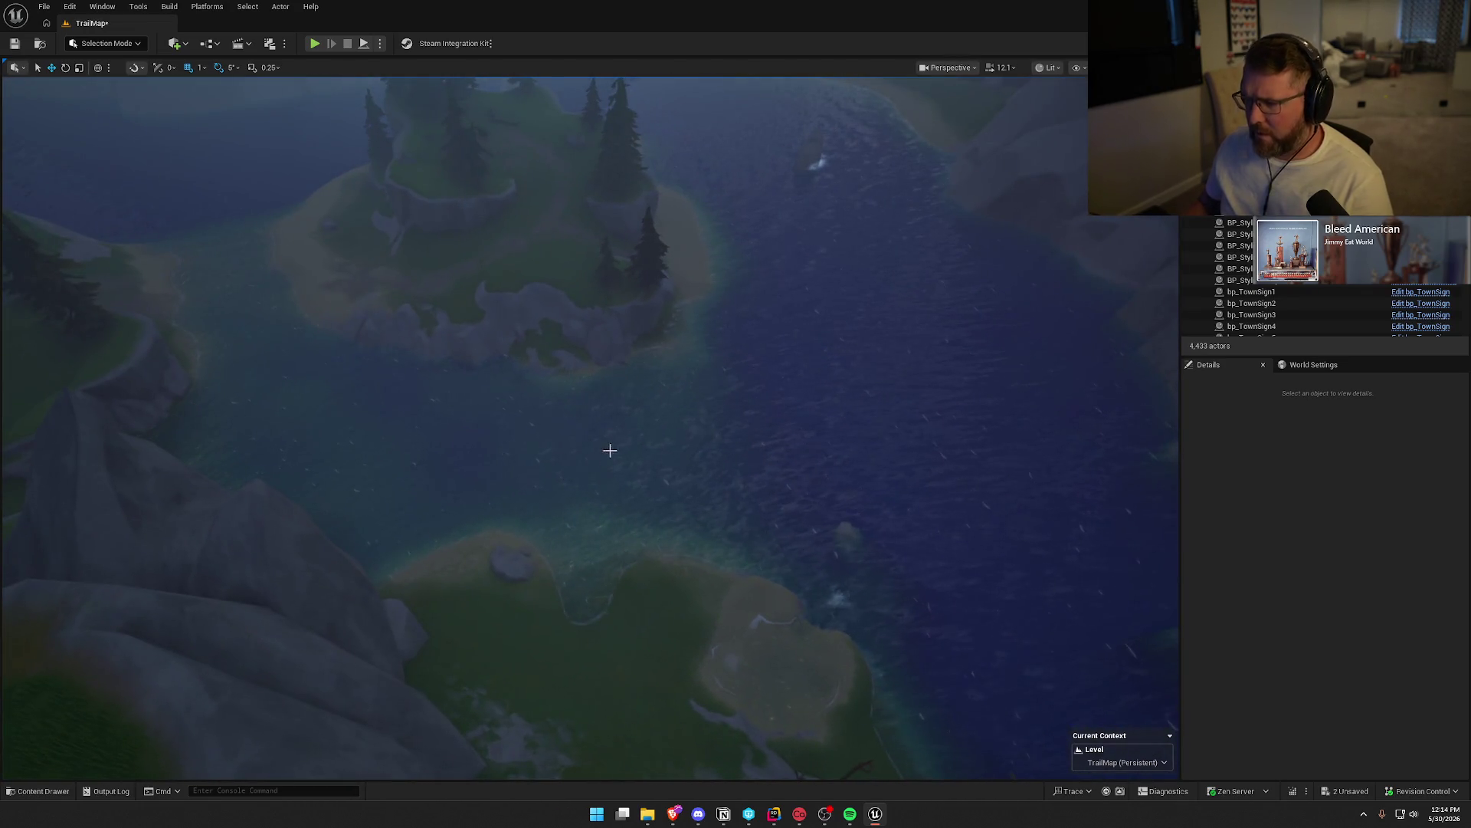
# Select the rivers and inspect the bp_RiverLogic_DesertMountain3 actor's settings
pyautogui.click(609, 471)
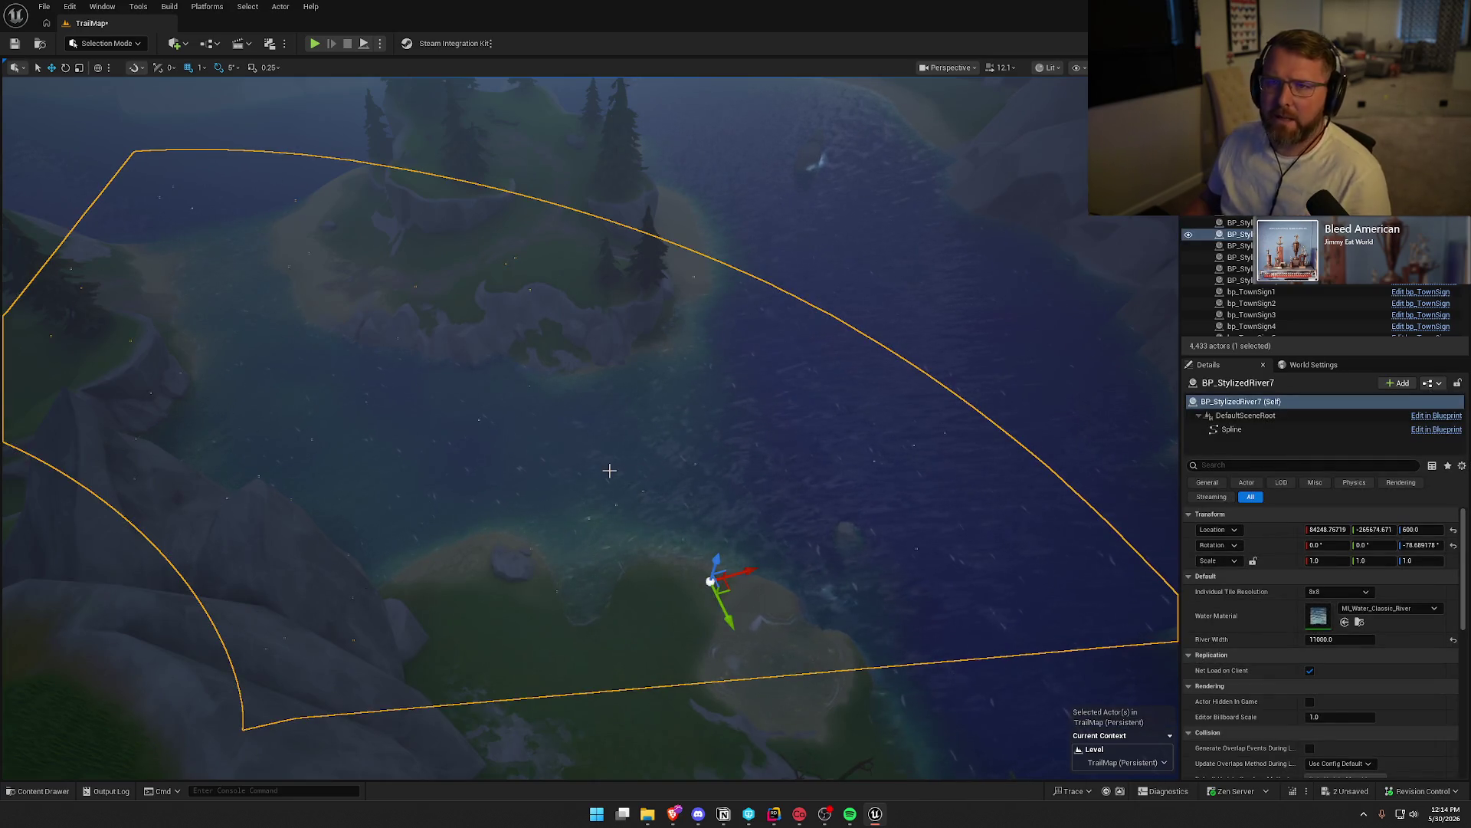
pyautogui.moveTo(609, 471); pyautogui.dragTo(639, 490)
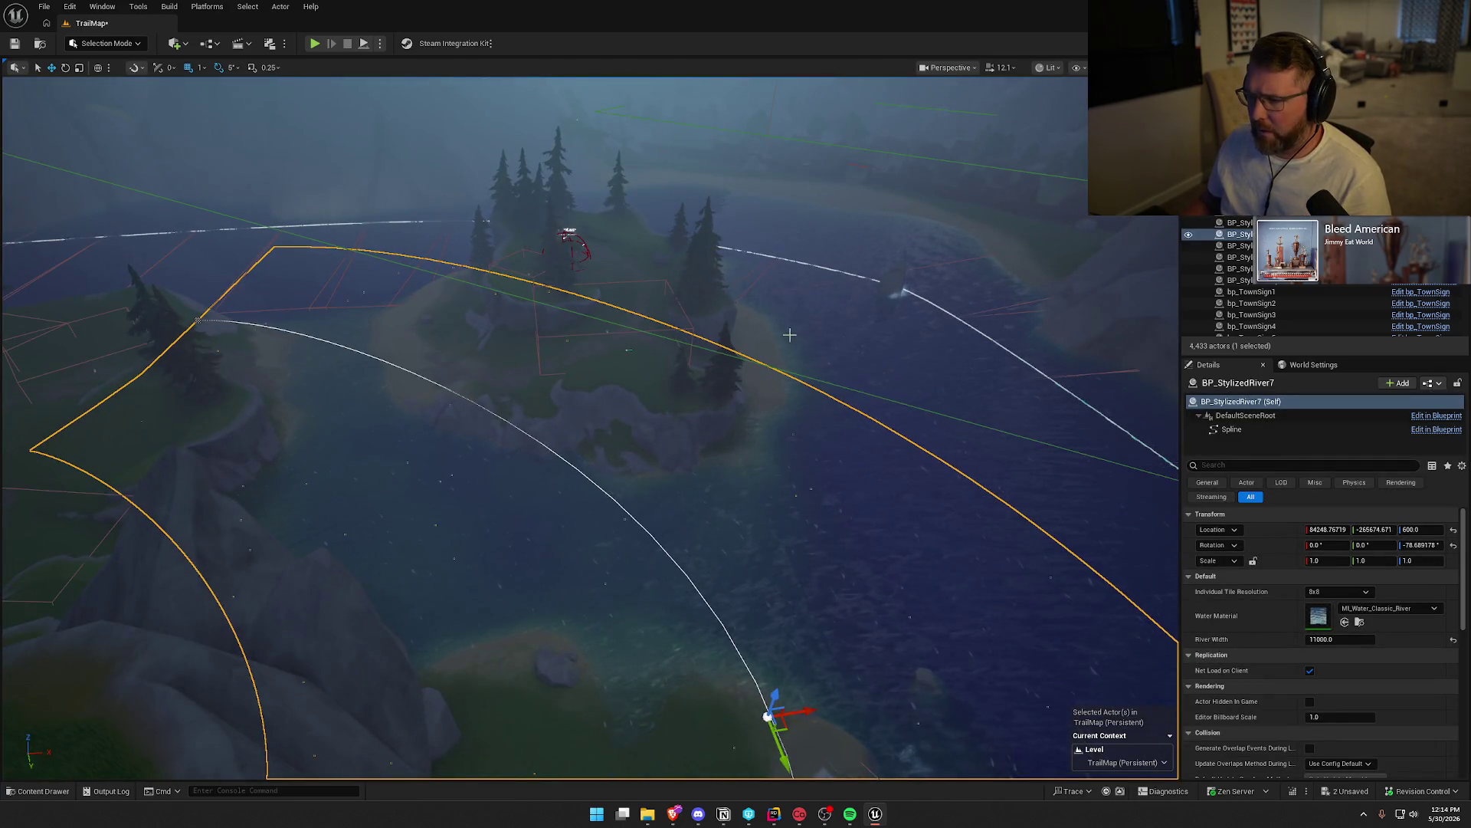
pyautogui.click(758, 280)
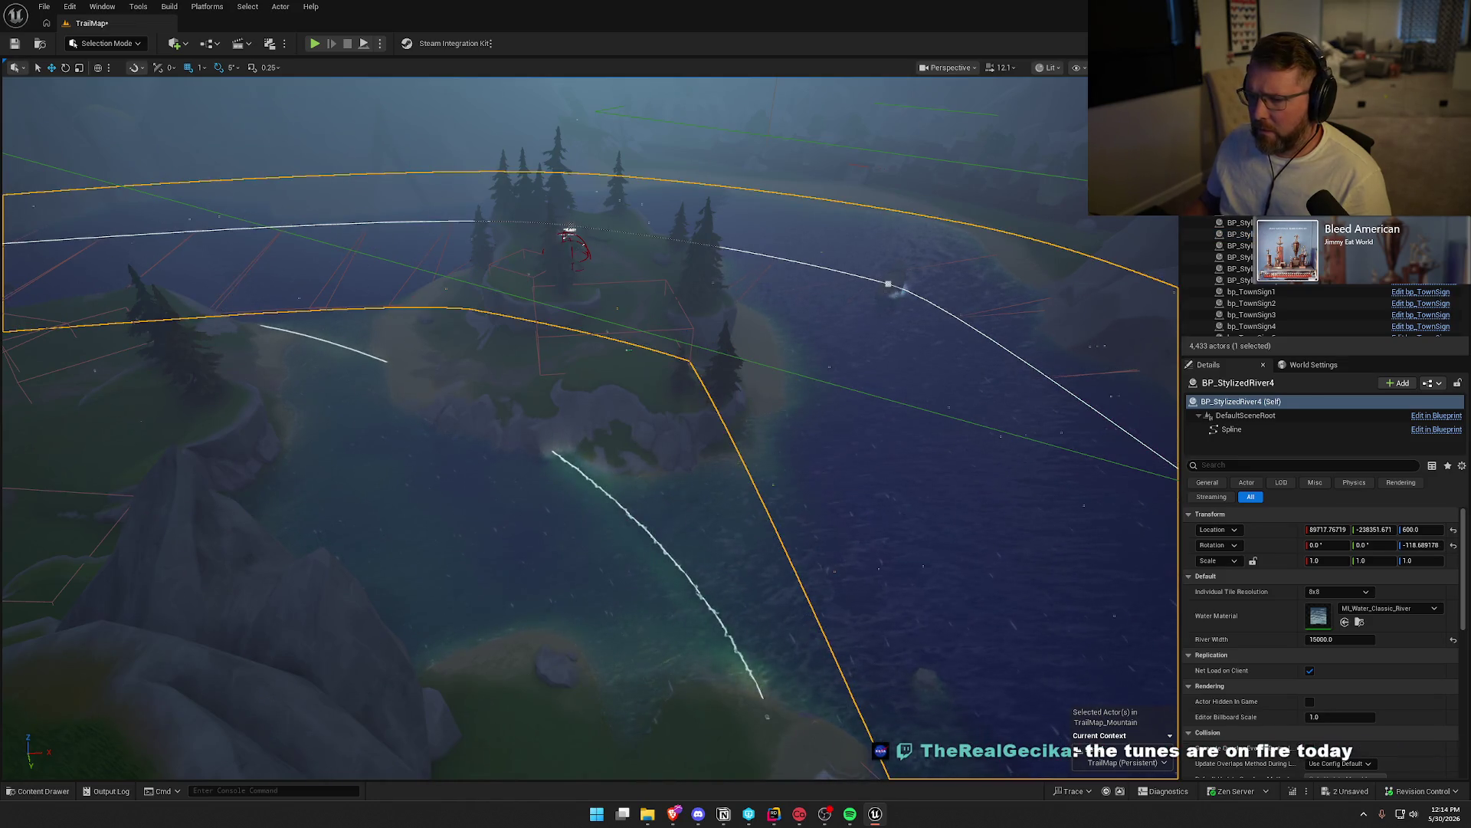
pyautogui.click(585, 152)
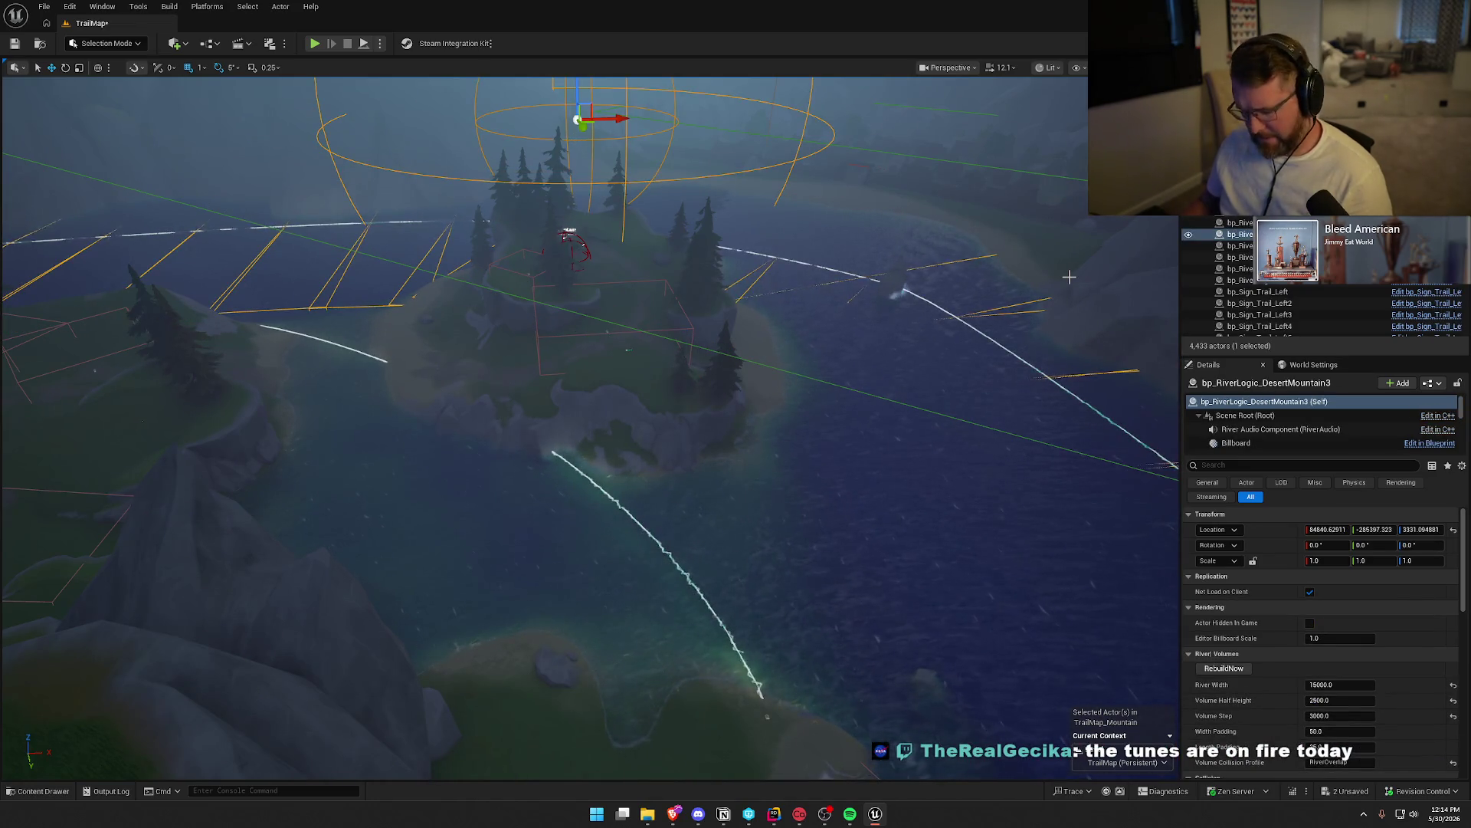
# Drag a new bp_RiverLogic from the Content Drawer onto the grassy shore by the bend
pyautogui.hotkey('ctrl', 'space')
pyautogui.moveTo(749, 355); pyautogui.dragTo(836, 515)
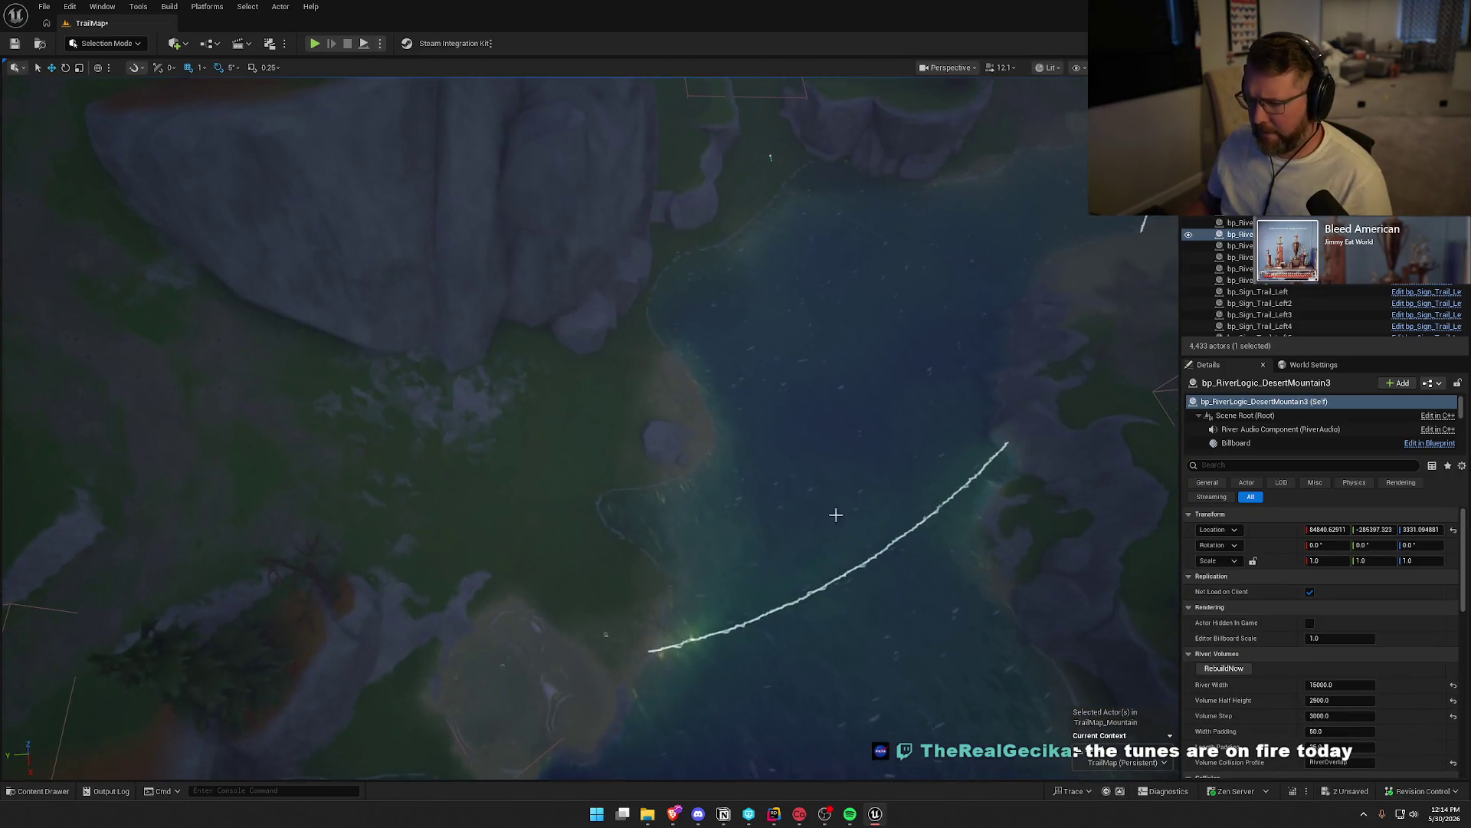
pyautogui.hotkey('ctrl', 'space')
pyautogui.hotkey('ctrl', 'space')
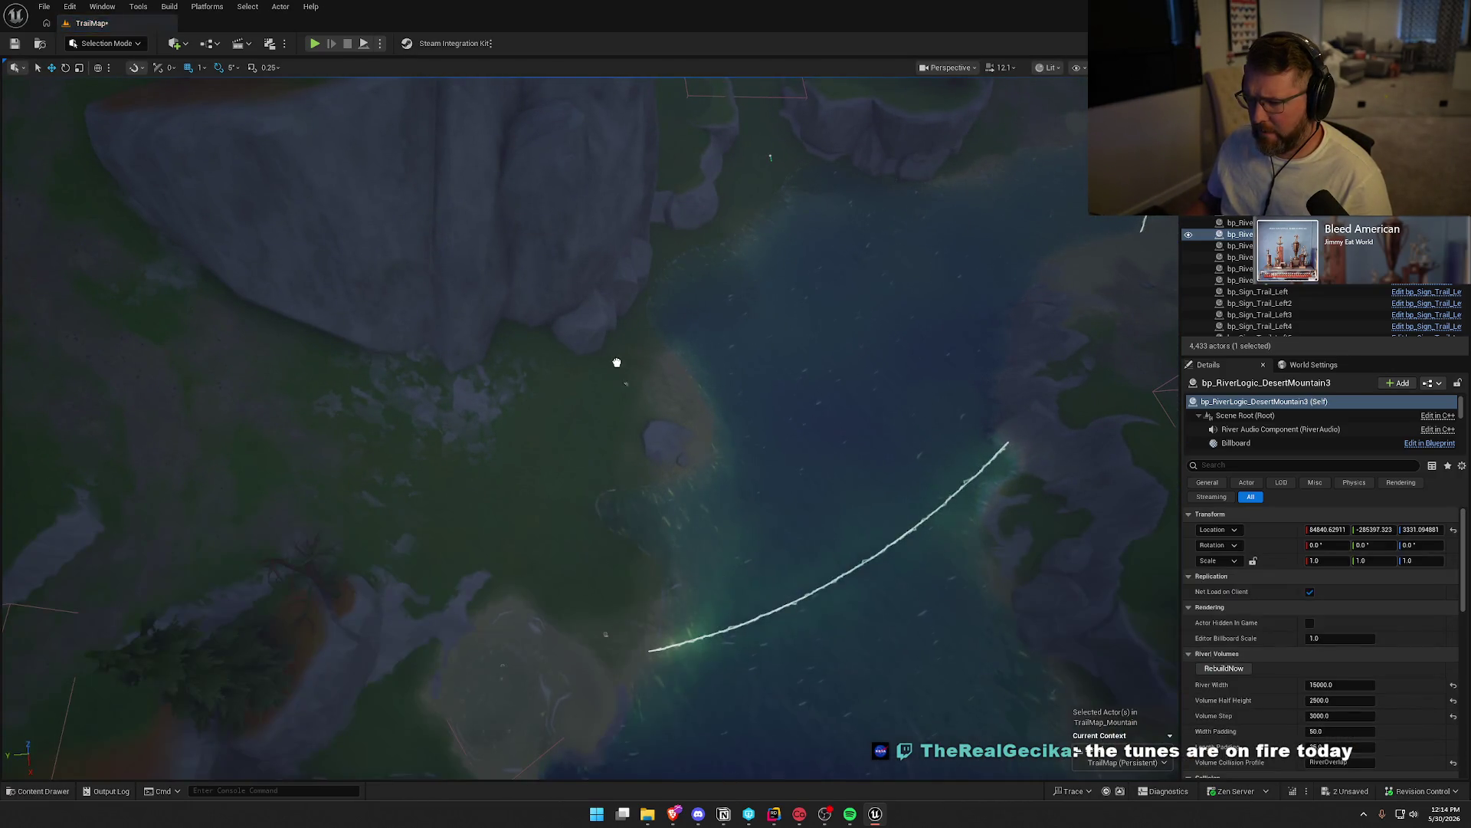
pyautogui.moveTo(617, 361); pyautogui.dragTo(617, 368)
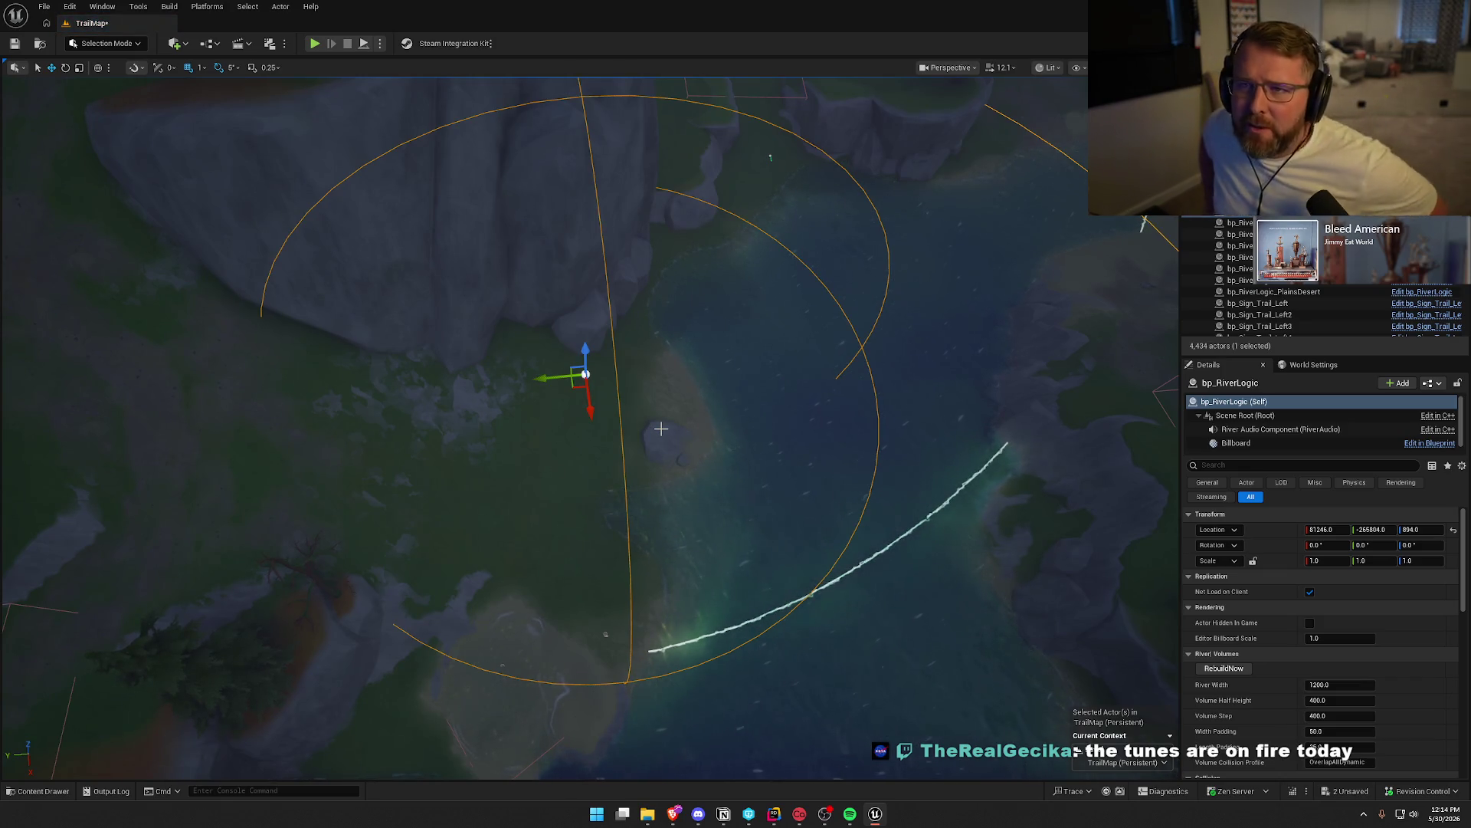
# Copy the RiverOverlap collision profile from bp_RiverLogic_DesertMountain3
pyautogui.moveTo(613, 624); pyautogui.dragTo(979, 549)
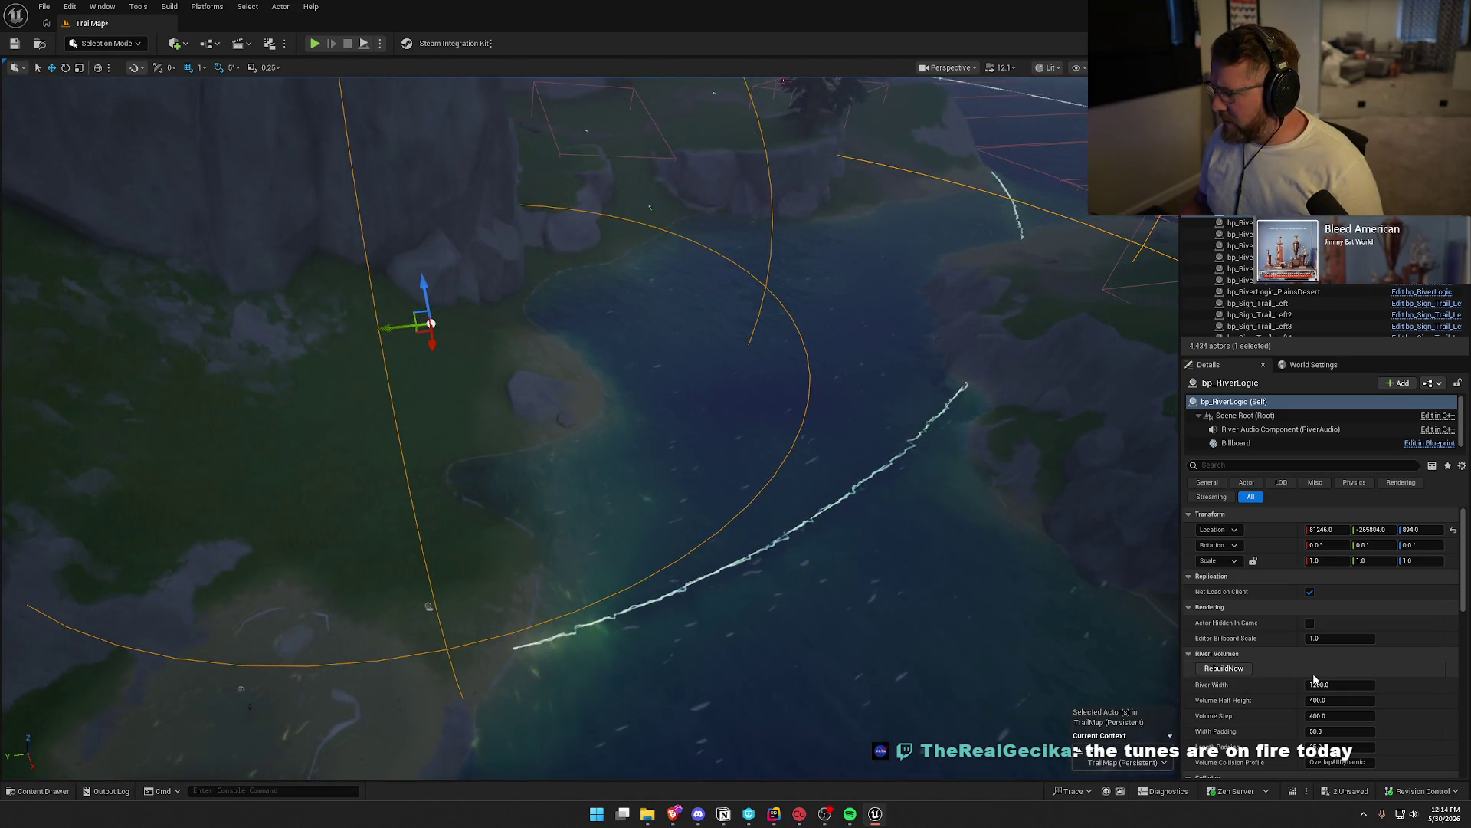
pyautogui.scroll(-3)
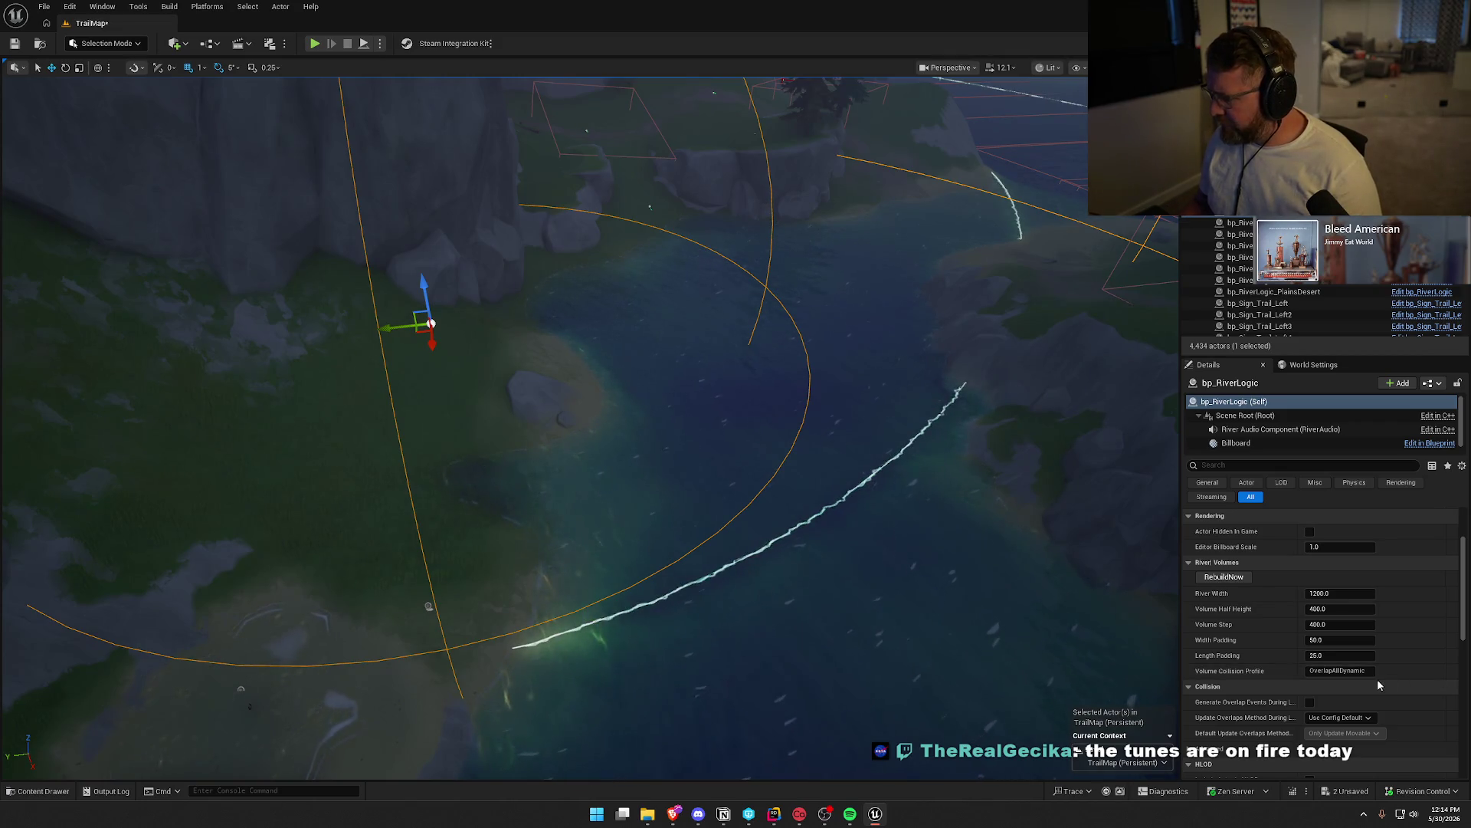
pyautogui.moveTo(690, 460); pyautogui.dragTo(648, 433)
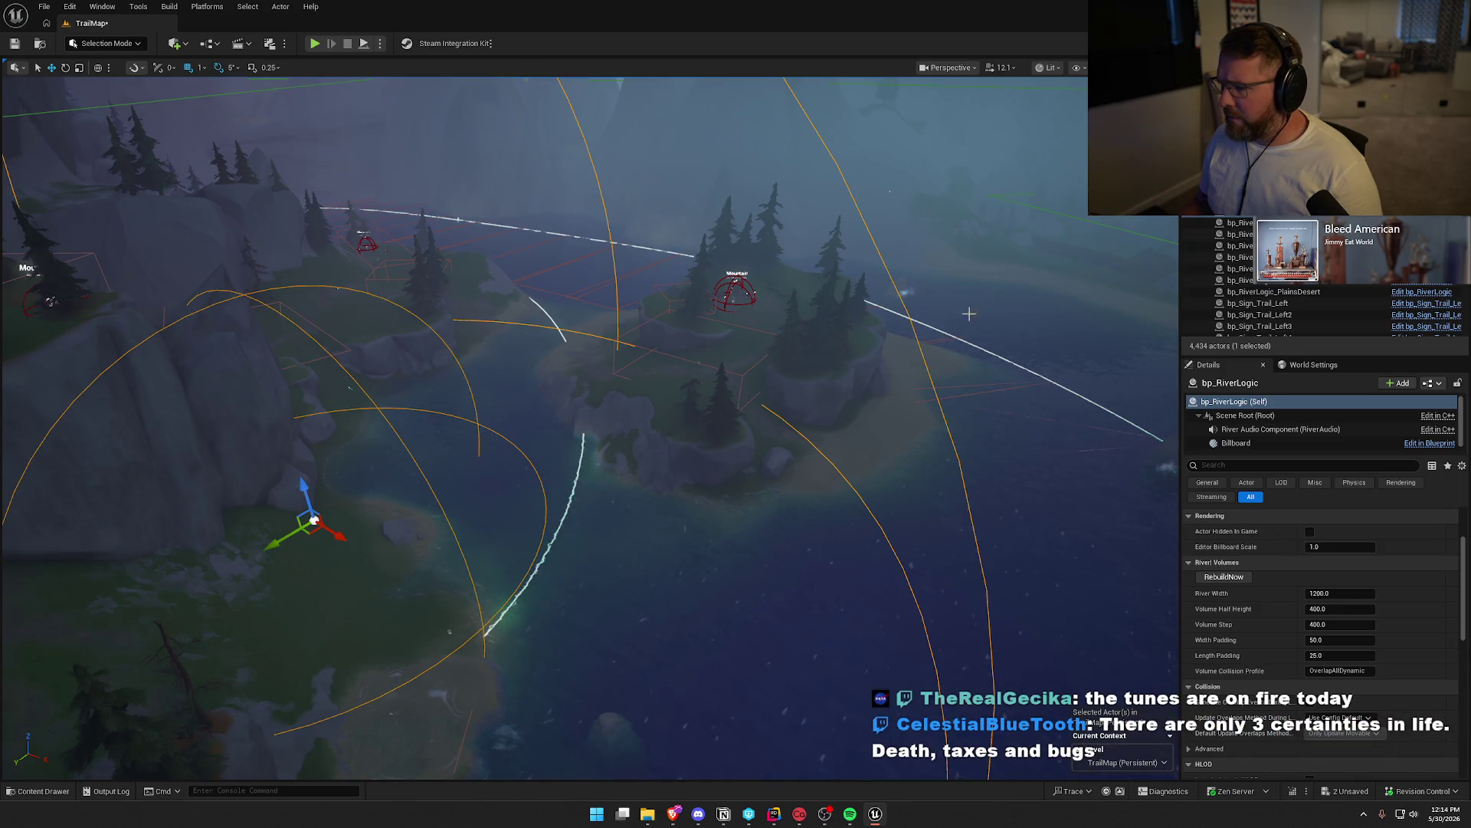
pyautogui.click(926, 394)
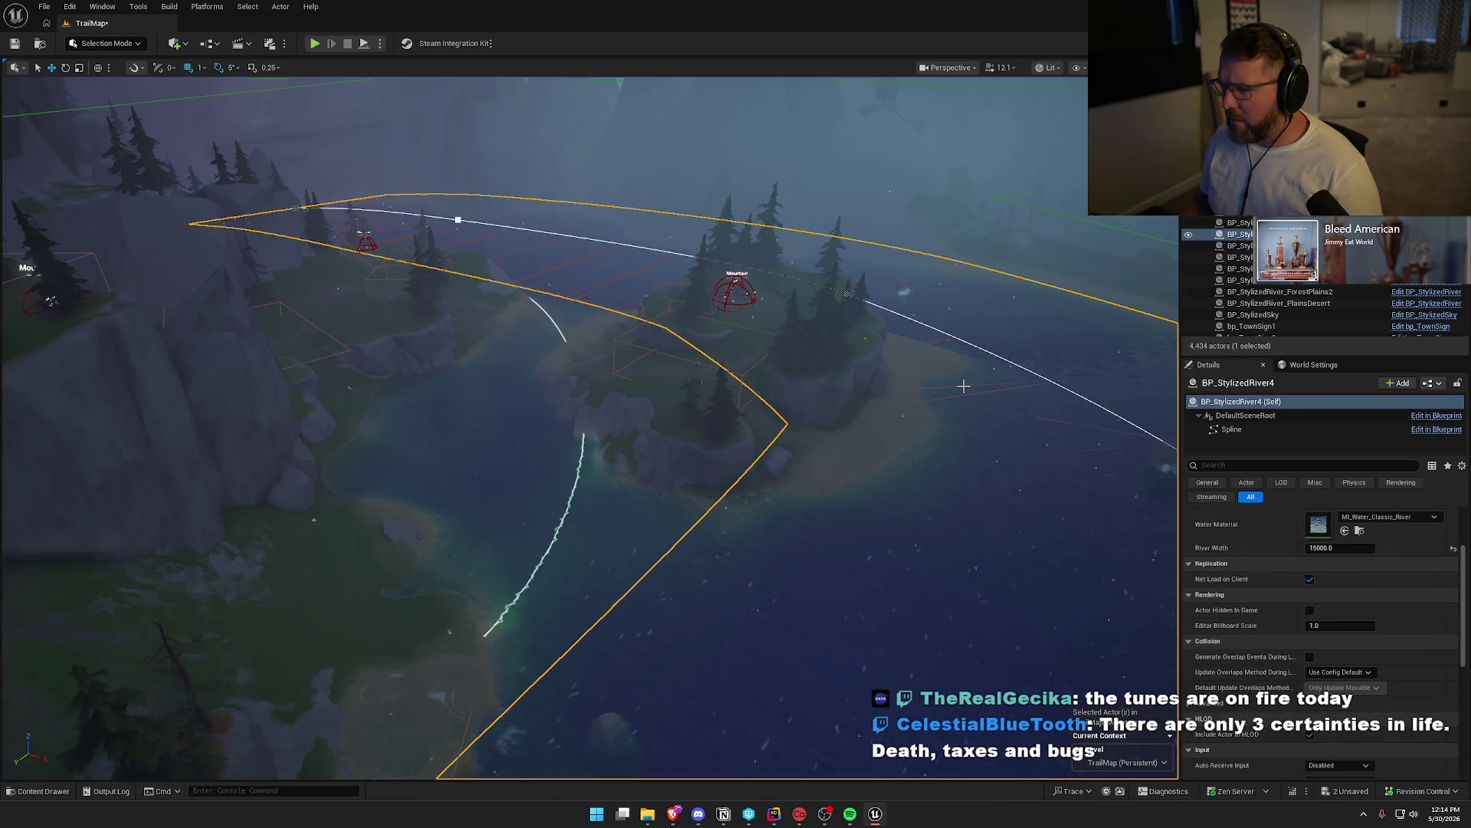
pyautogui.click(935, 288)
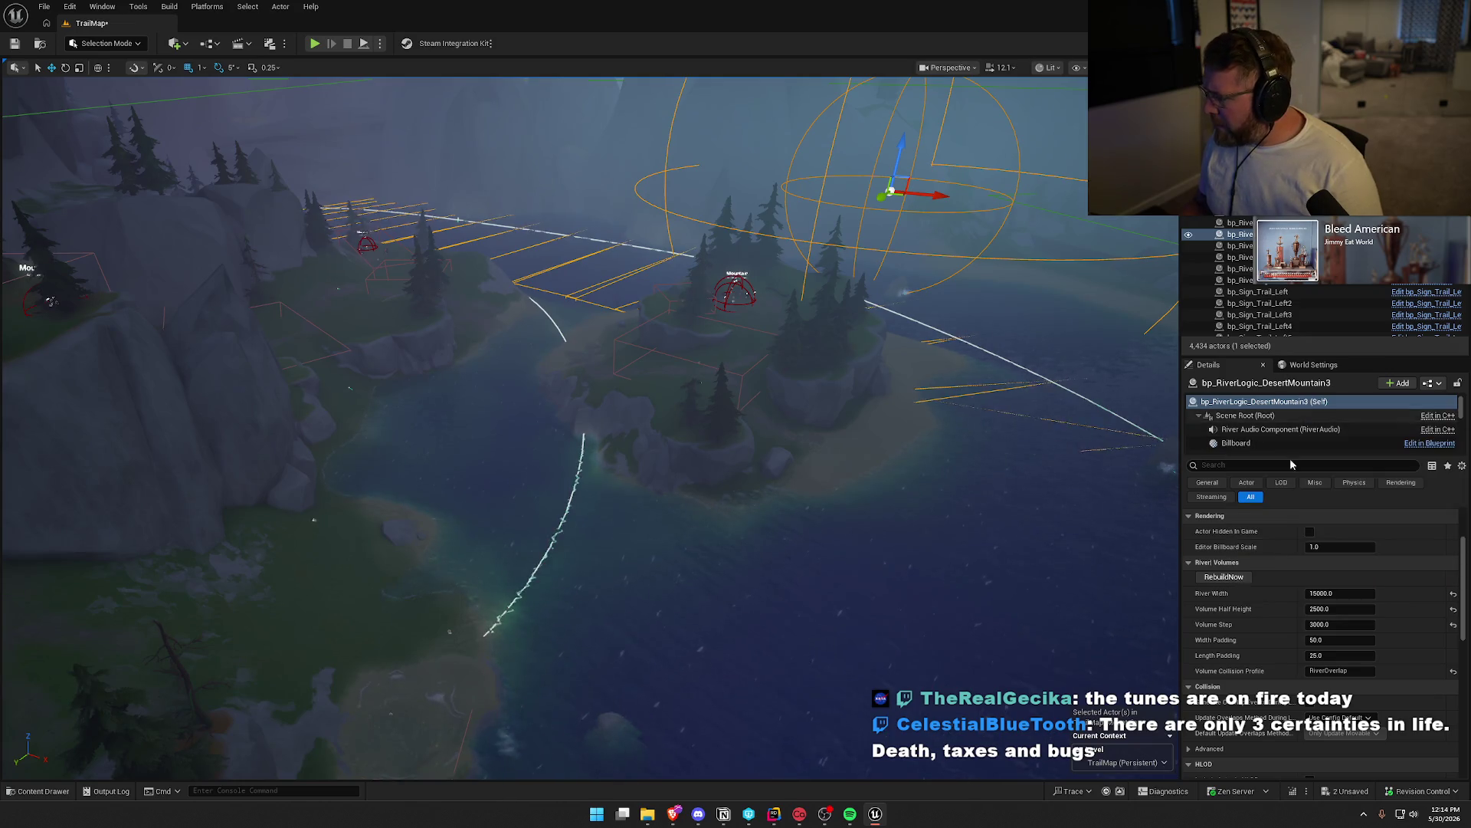
pyautogui.click(1349, 672)
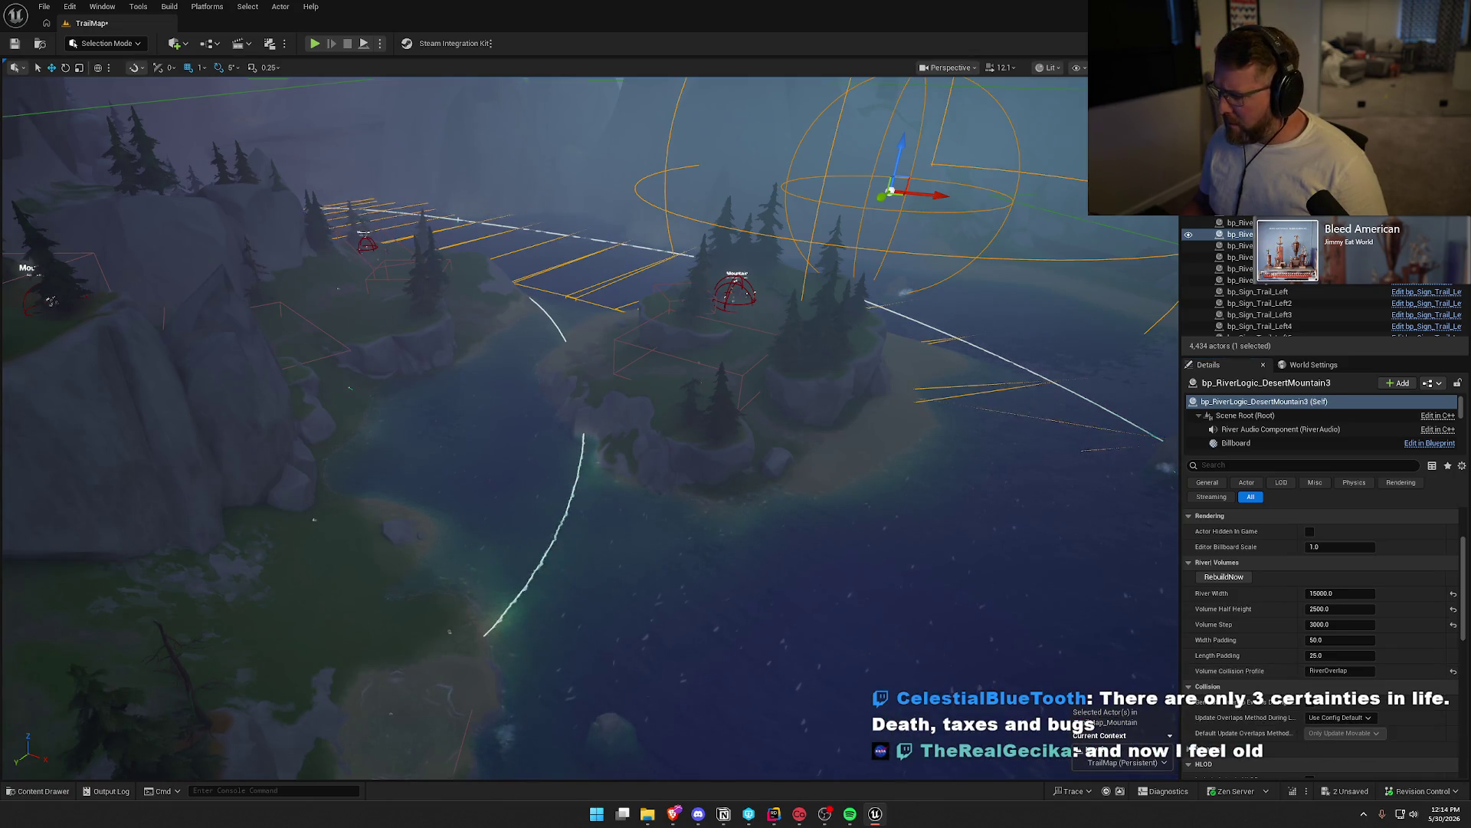
# Give the new bp_RiverLogic a River Width of 11000
pyautogui.click(315, 520)
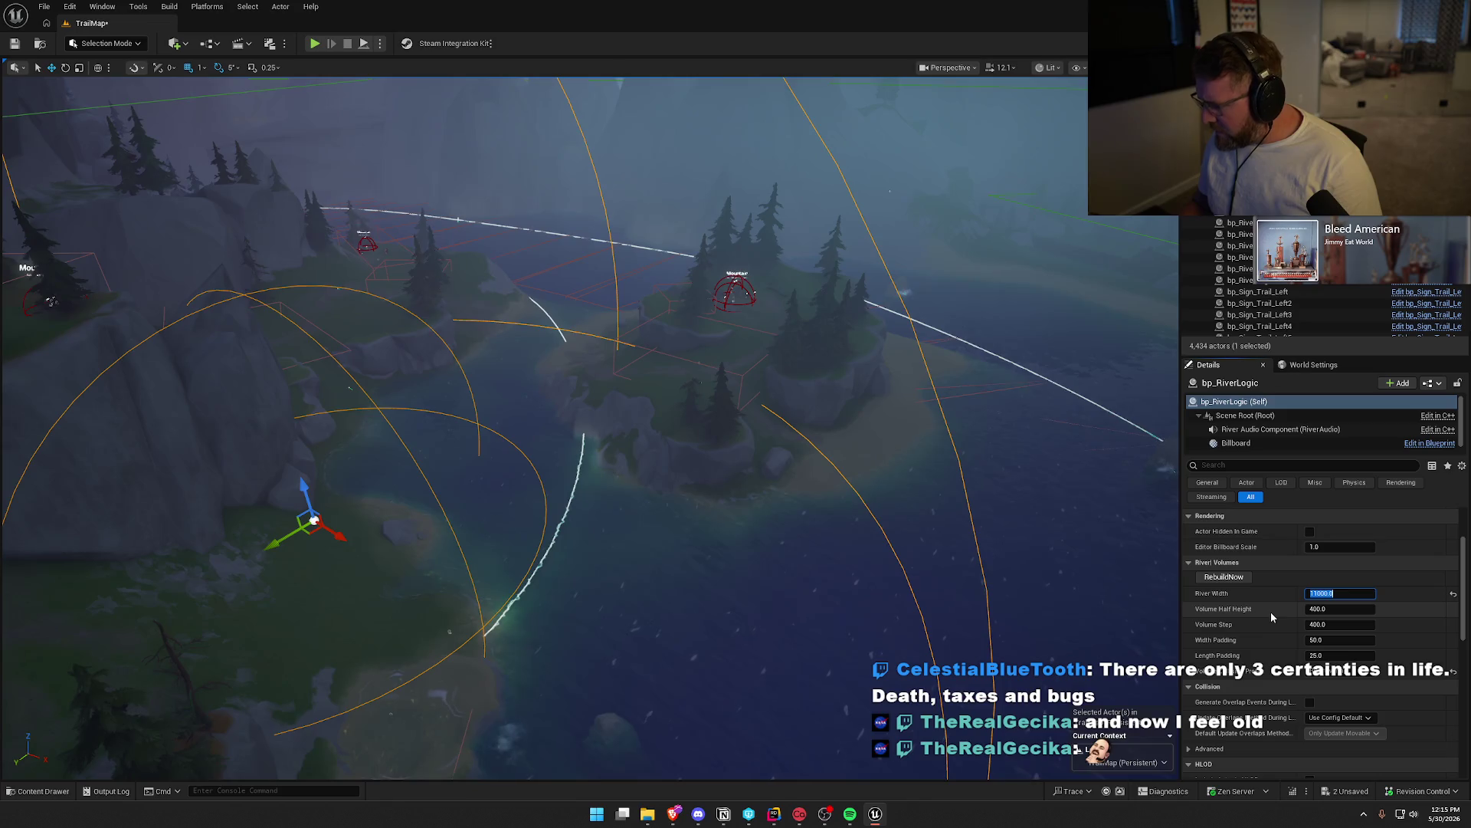
pyautogui.press('Return')
pyautogui.scroll(-3)
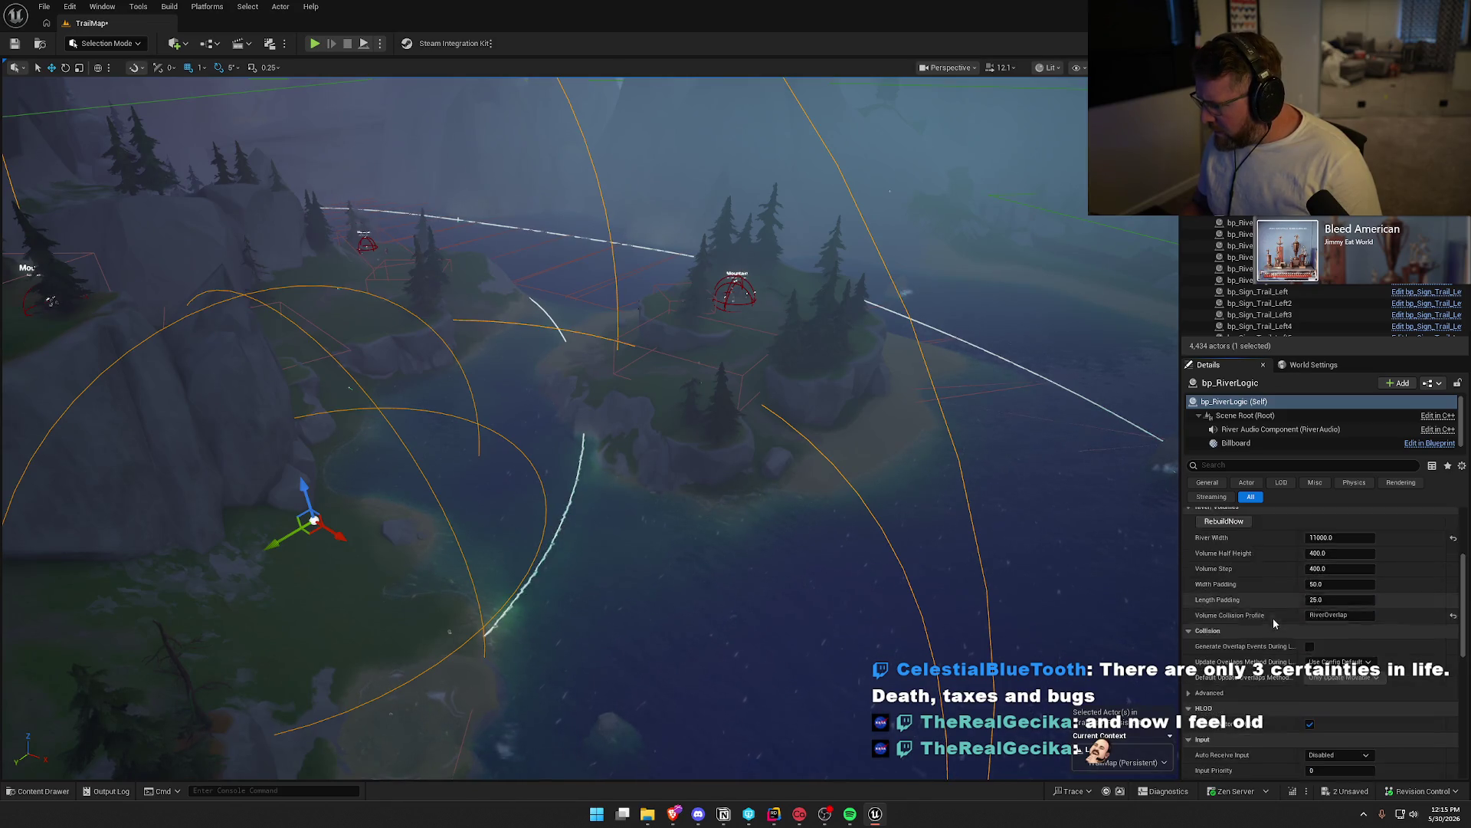
pyautogui.scroll(-3)
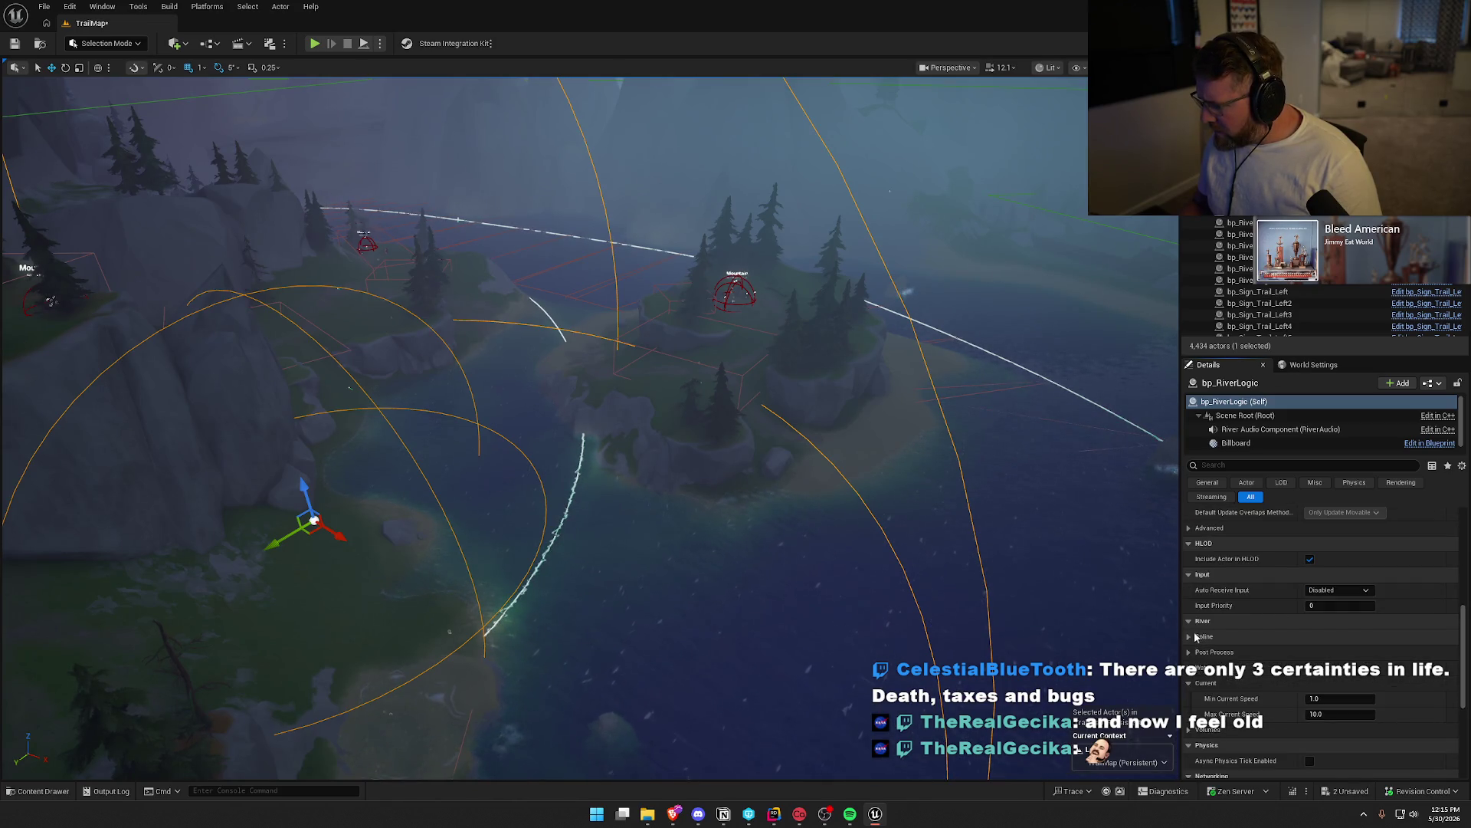
# Set BP_StylizedRiver7 as its Spline Source Actor and rebuild the river volumes
pyautogui.click(1195, 637)
pyautogui.click(1433, 653)
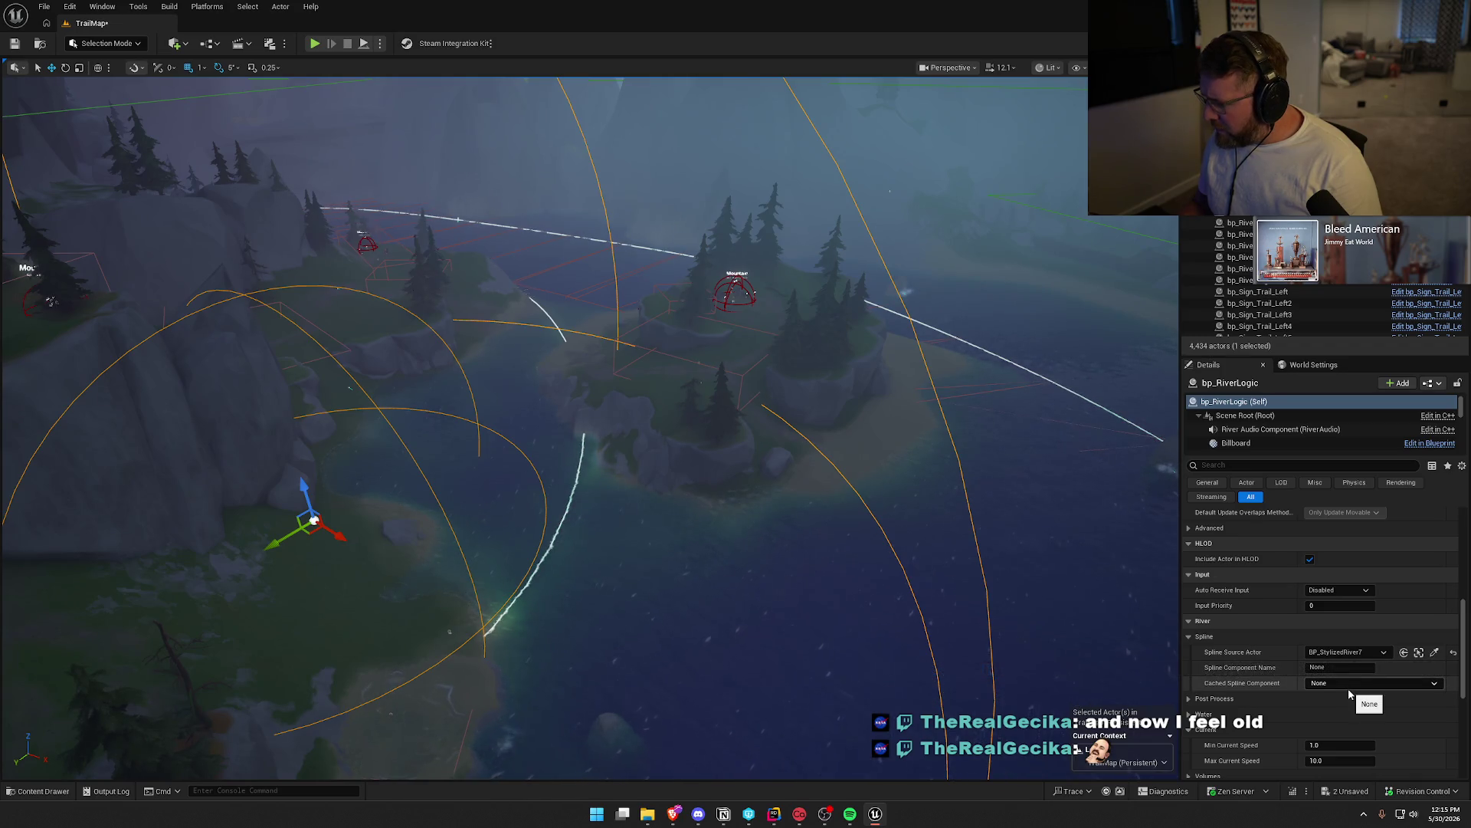
pyautogui.scroll(3)
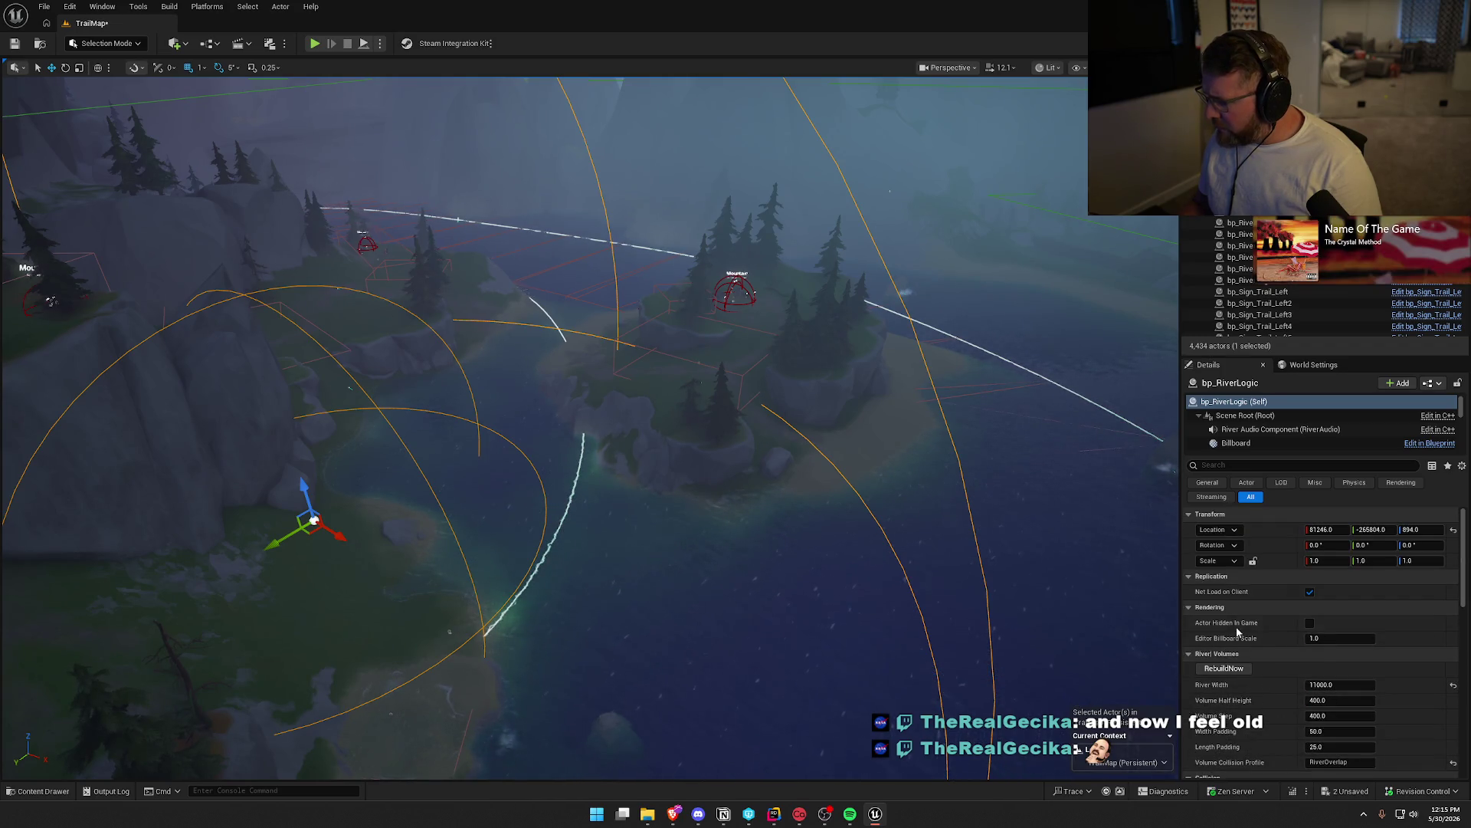
pyautogui.click(1228, 672)
pyautogui.press('f')
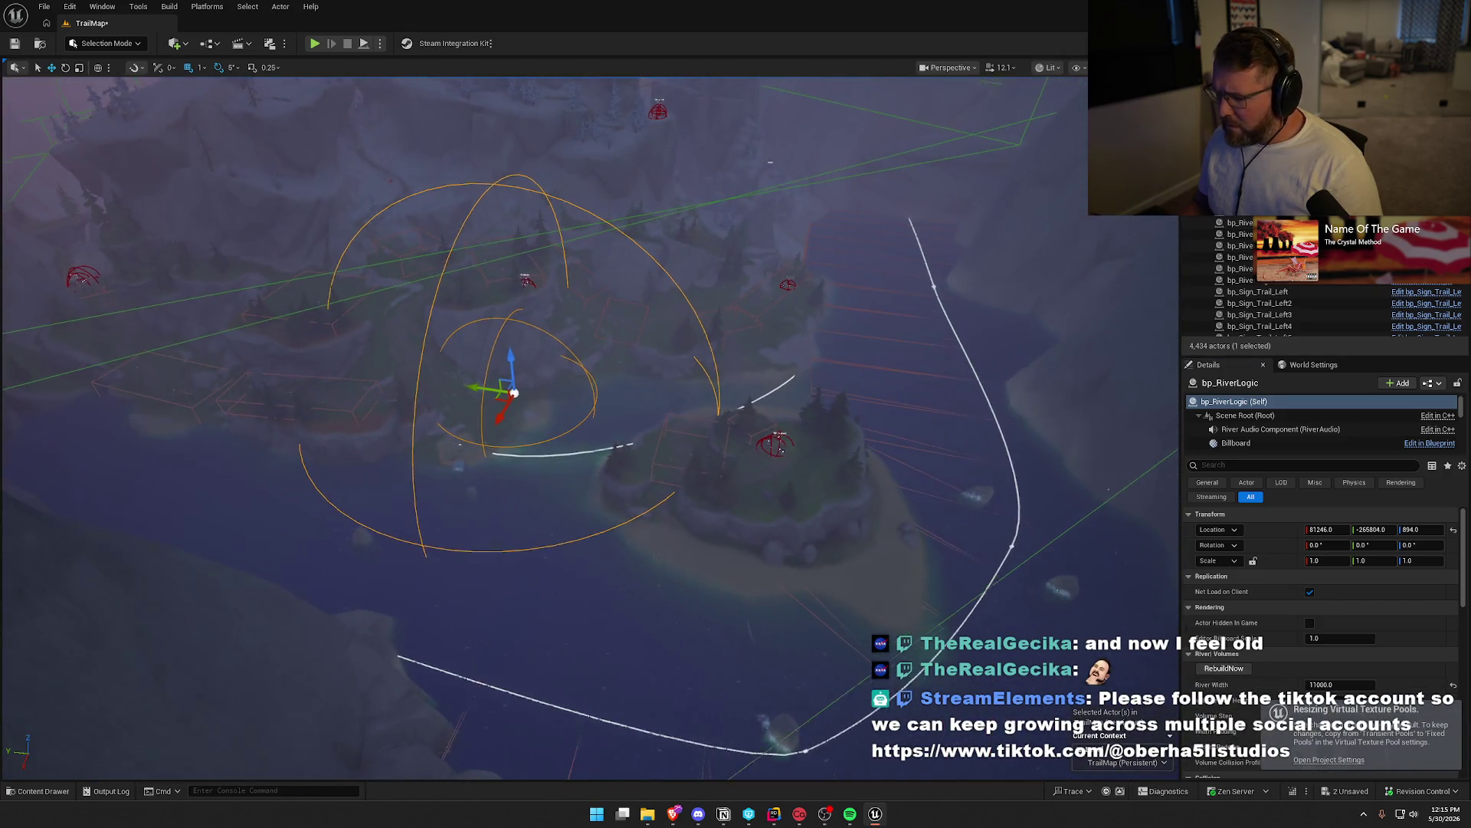
pyautogui.click(549, 333)
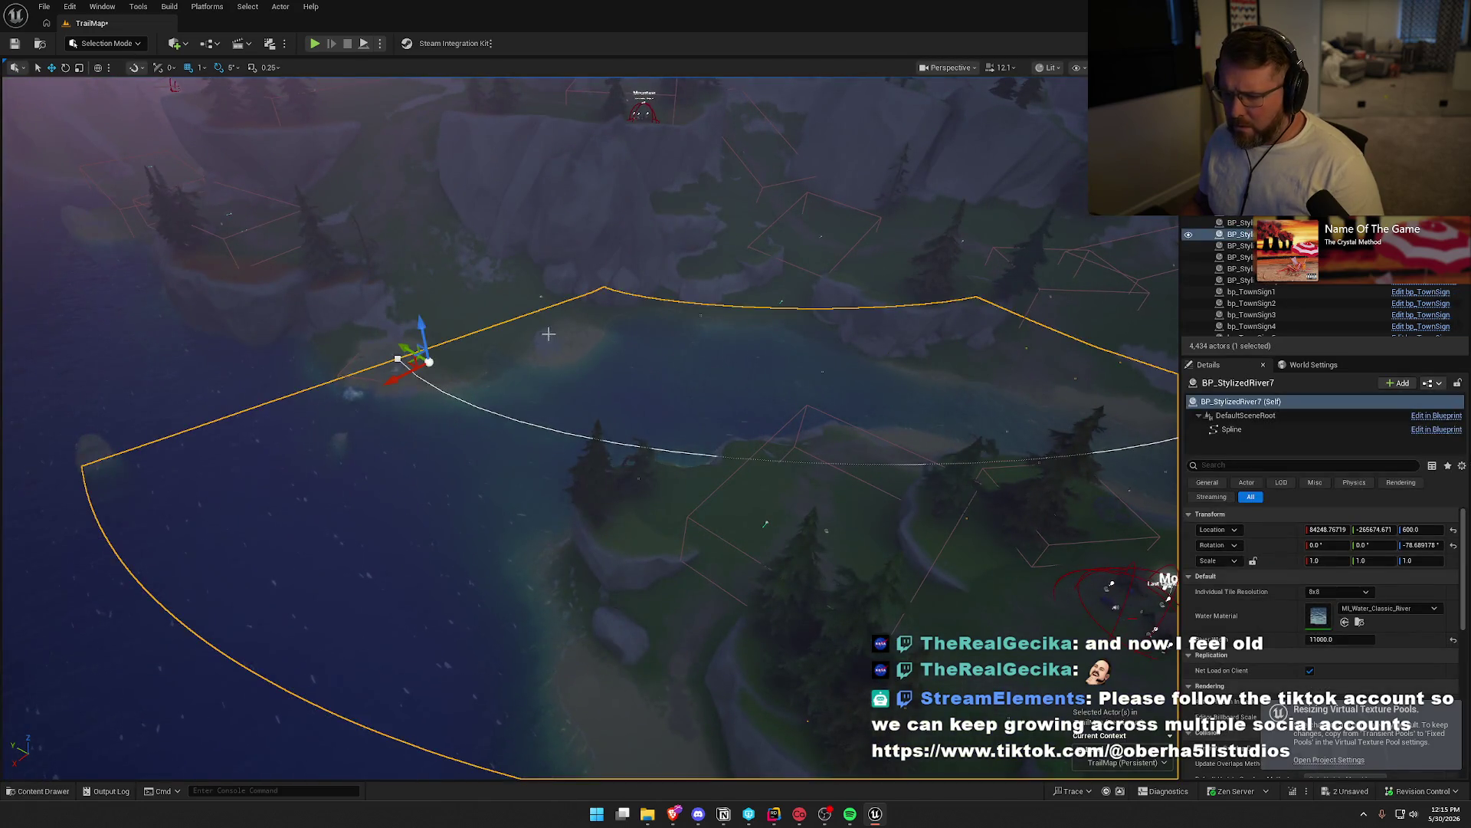
pyautogui.hotkey('ctrl', 'z')
pyautogui.press('f')
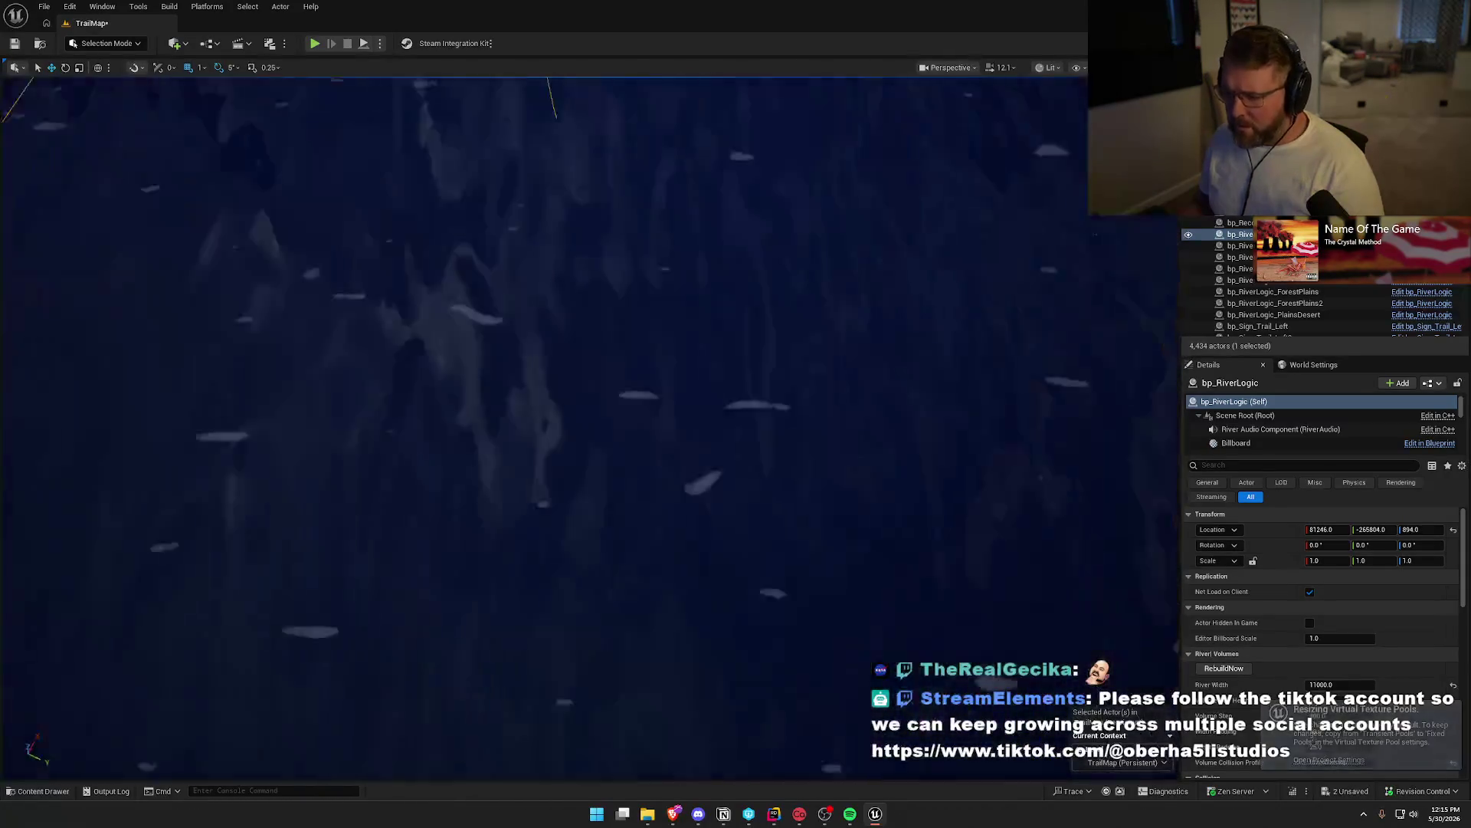
pyautogui.press('w')
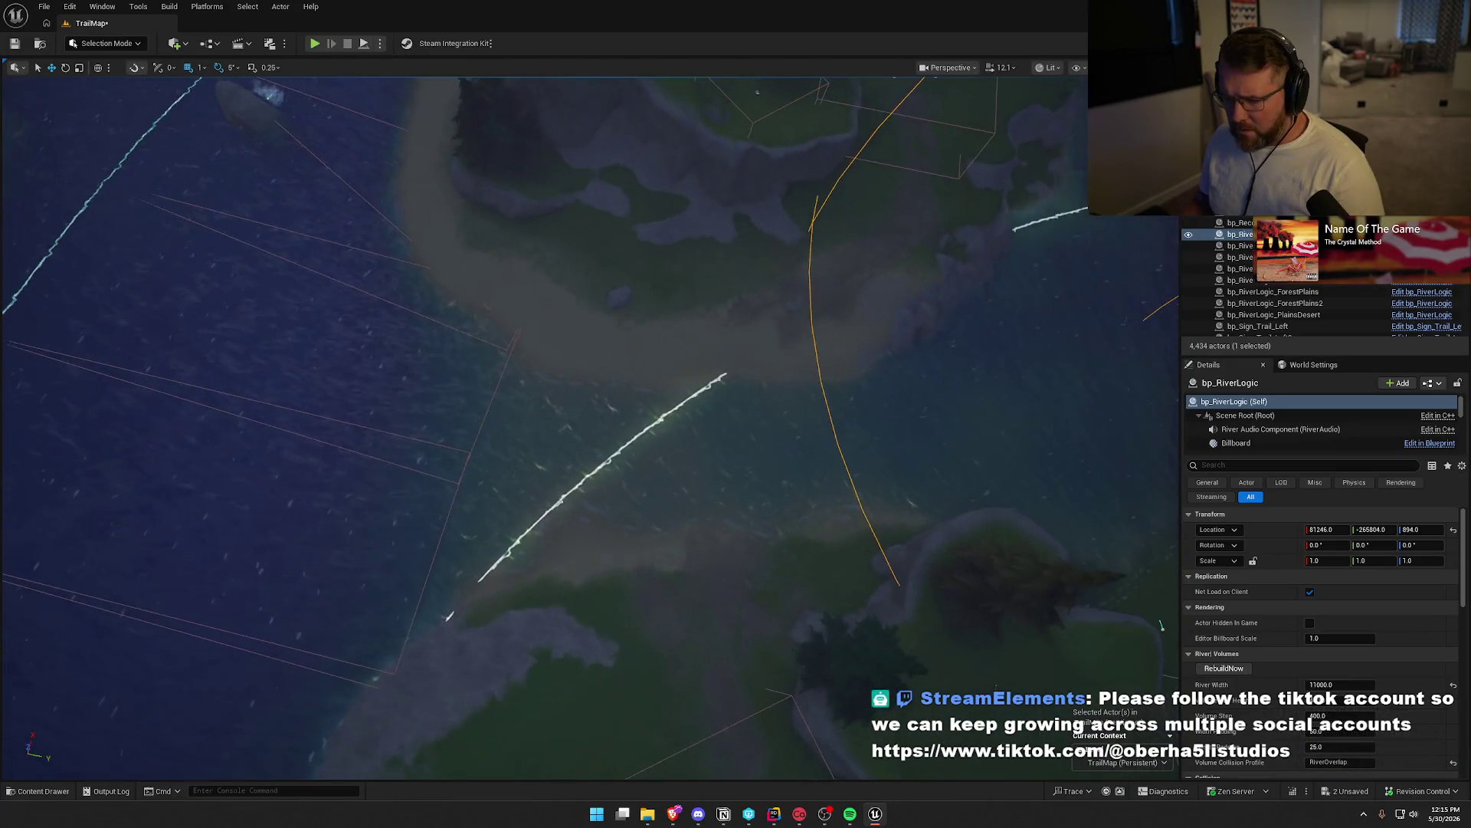
pyautogui.press('w')
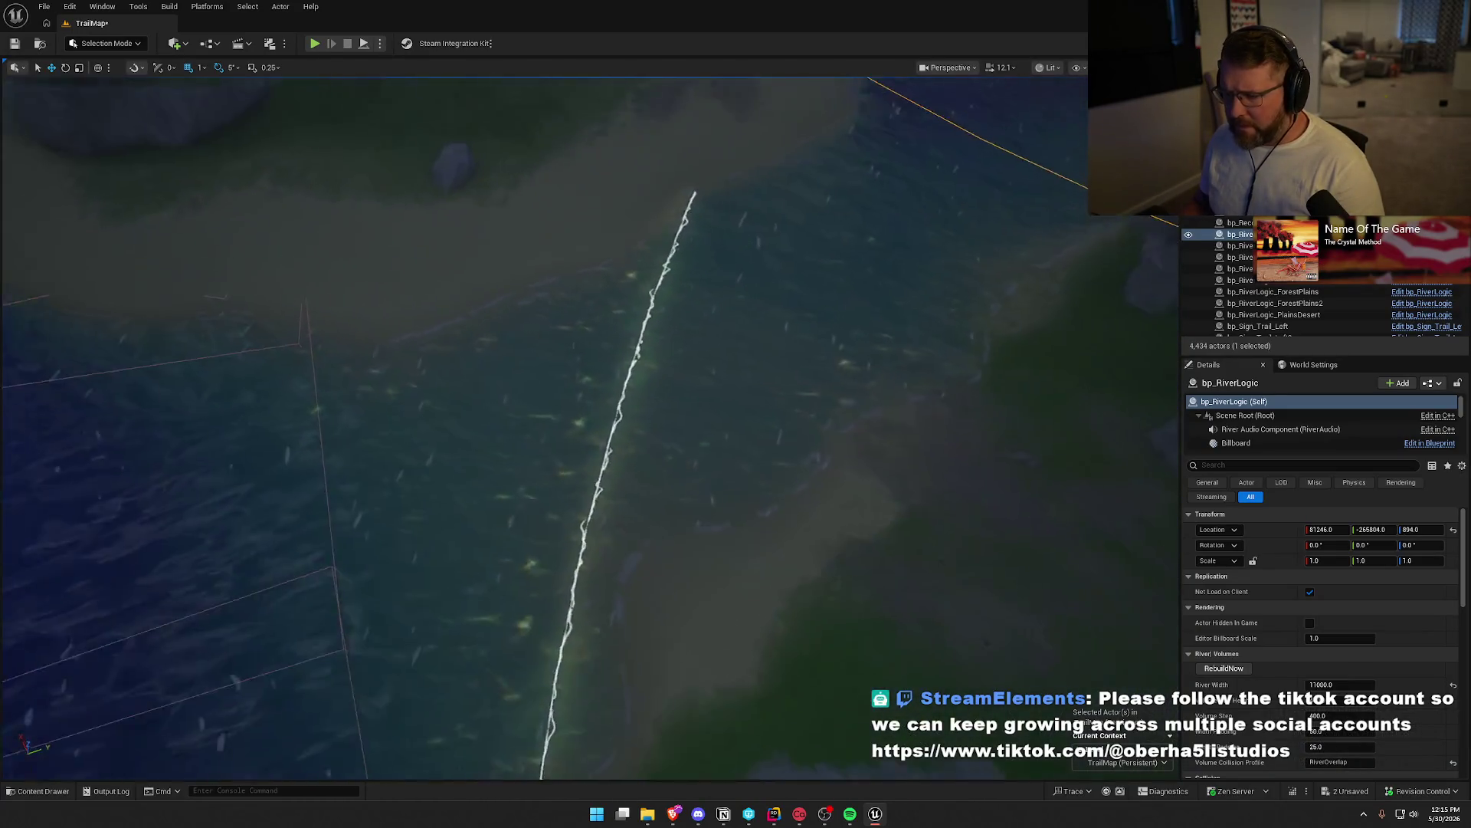
pyautogui.press('s')
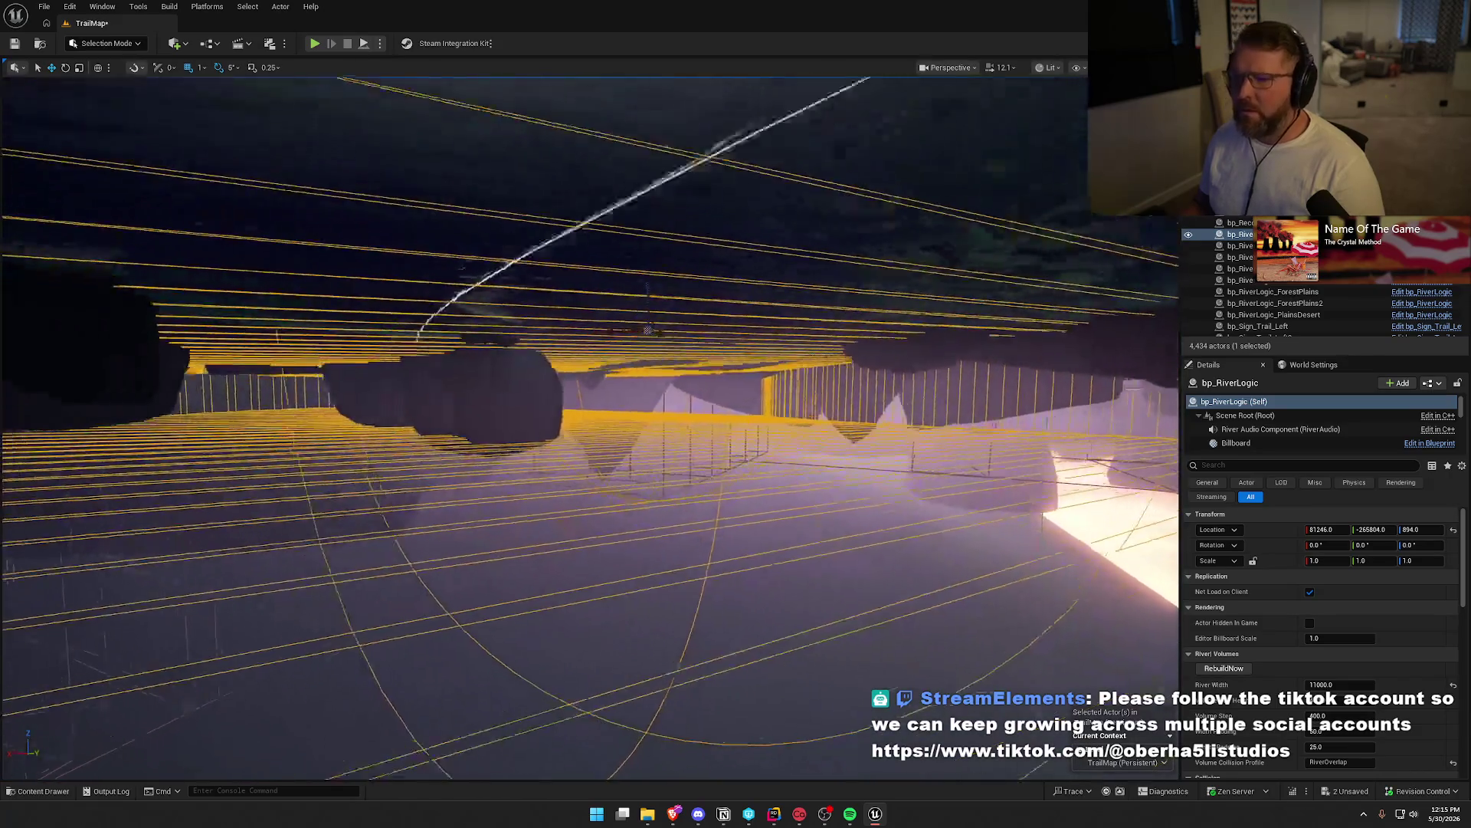
pyautogui.press('w')
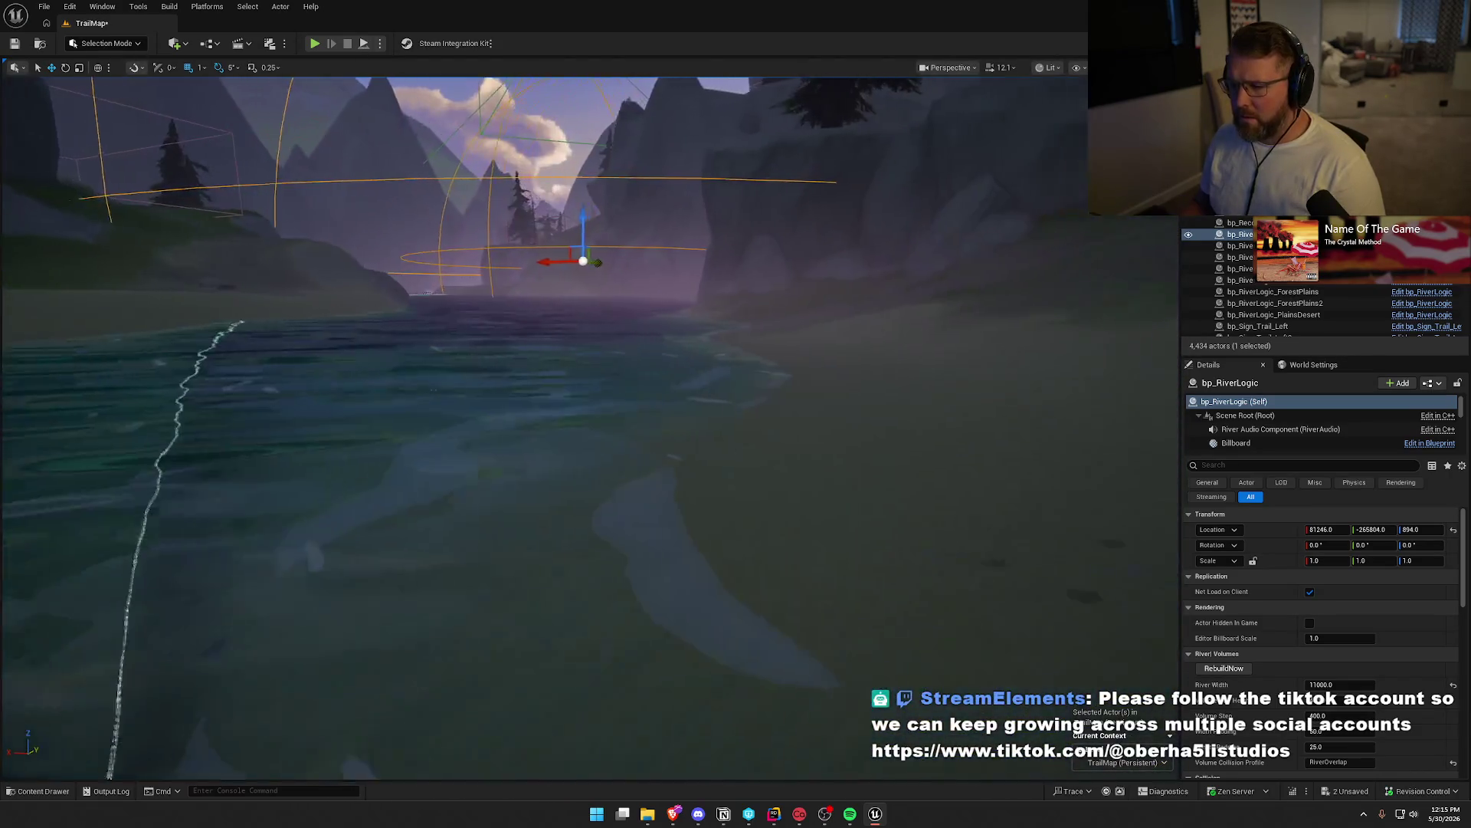
pyautogui.scroll(-3)
pyautogui.press('w')
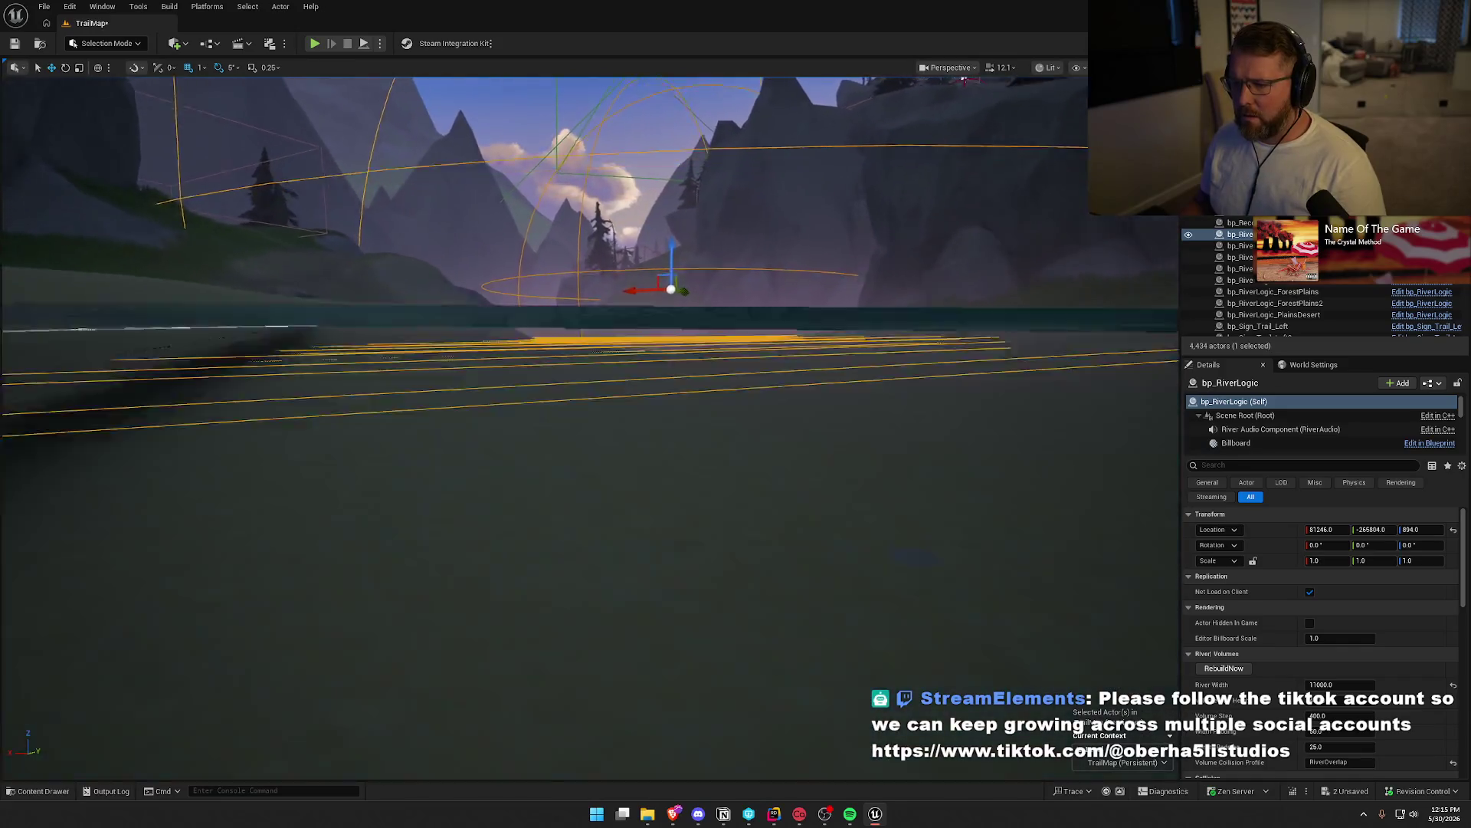
pyautogui.press('s')
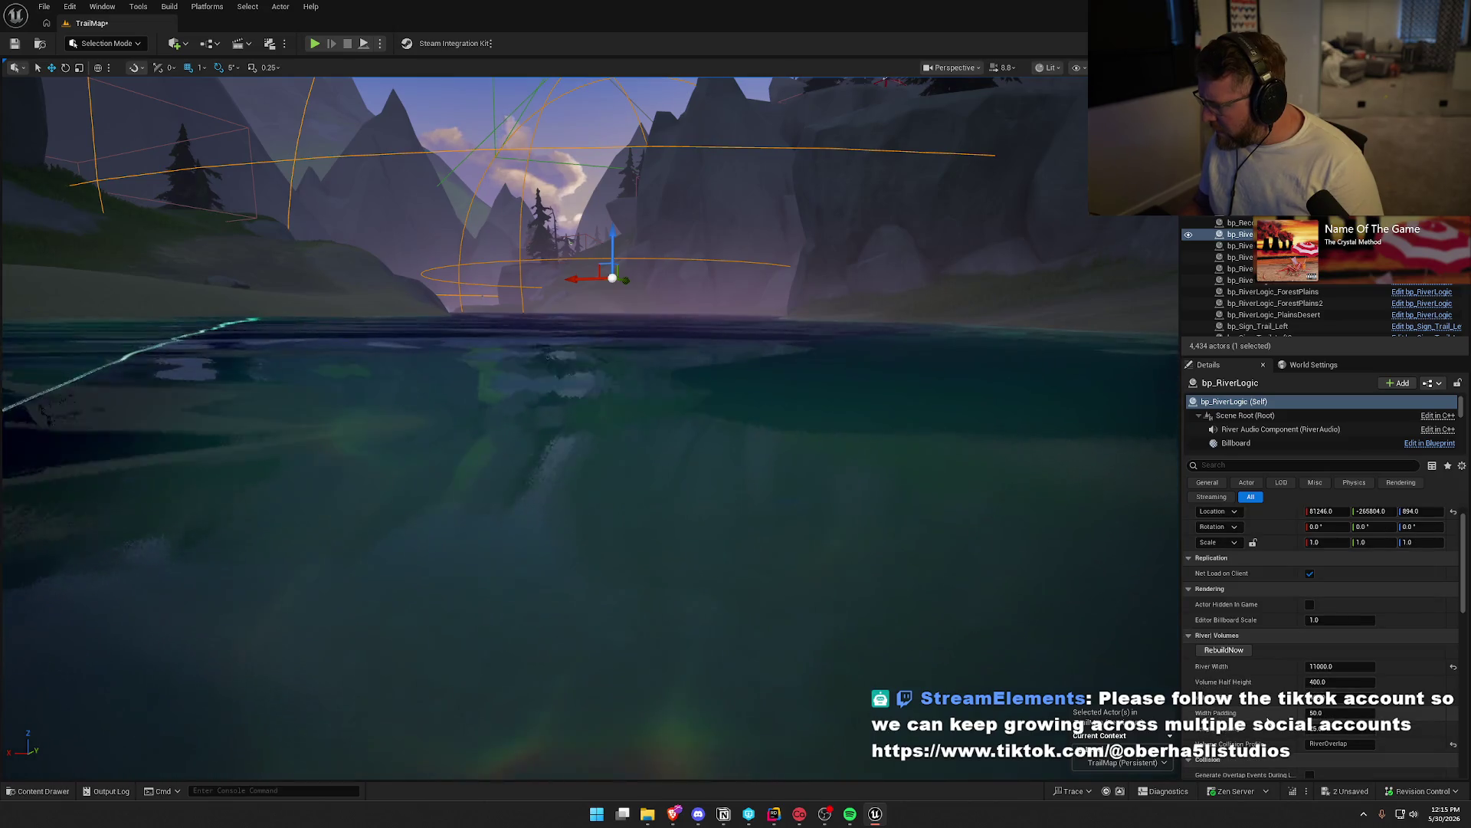
# Enable Use Spline Z For Surface in the river logic's Water settings
pyautogui.scroll(-3)
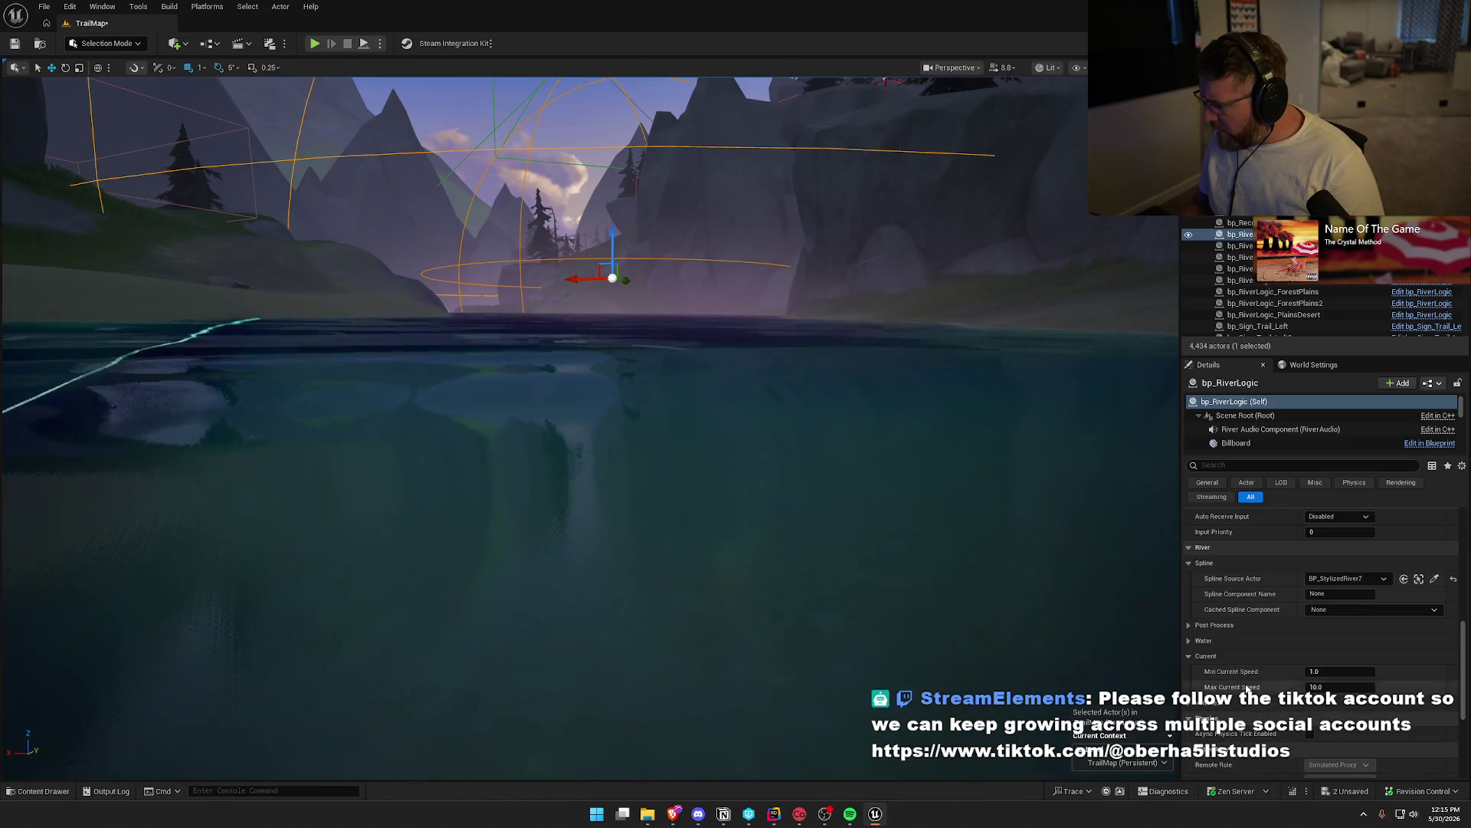
pyautogui.click(1189, 642)
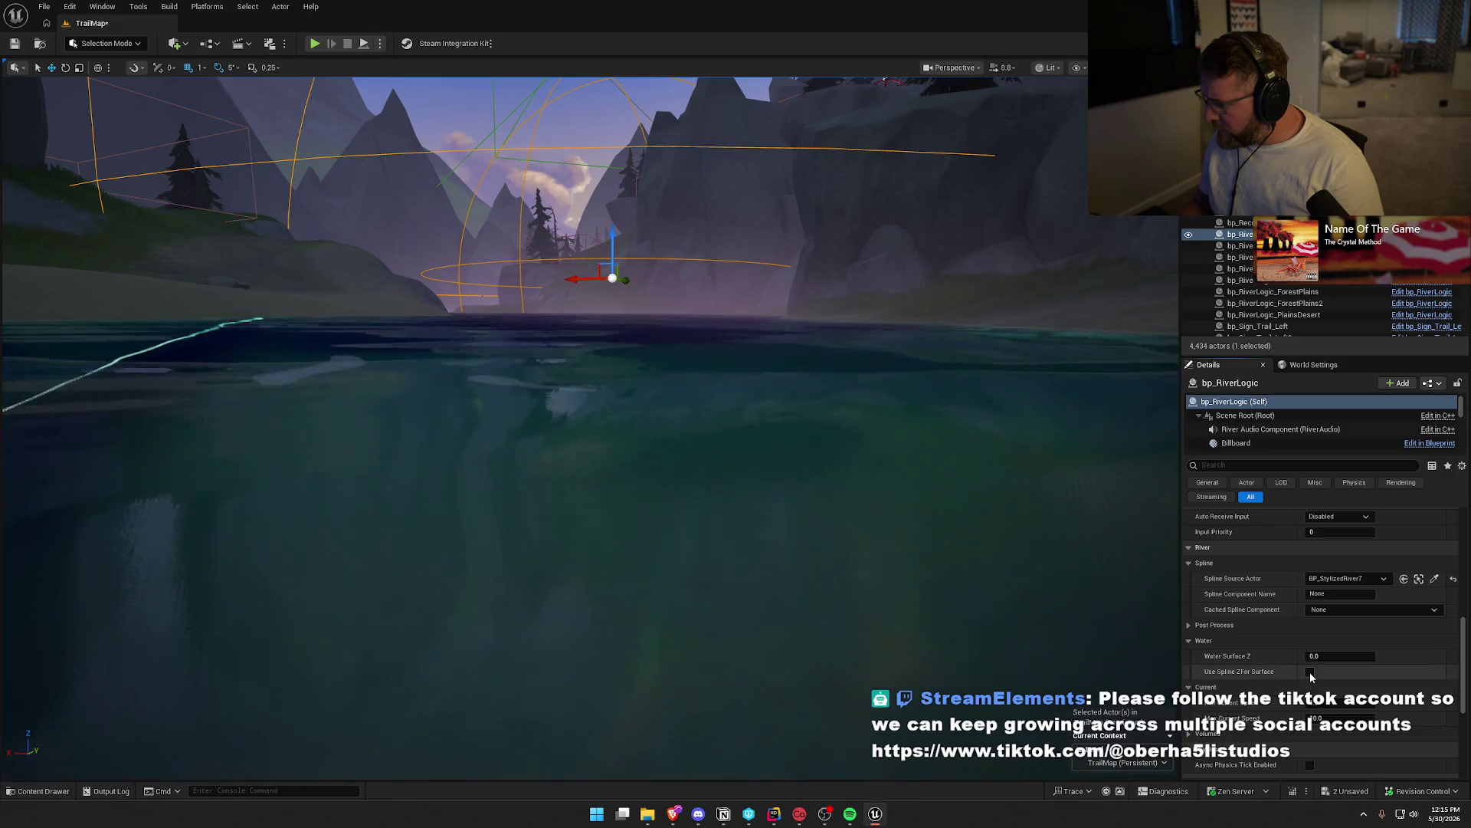
pyautogui.click(1309, 673)
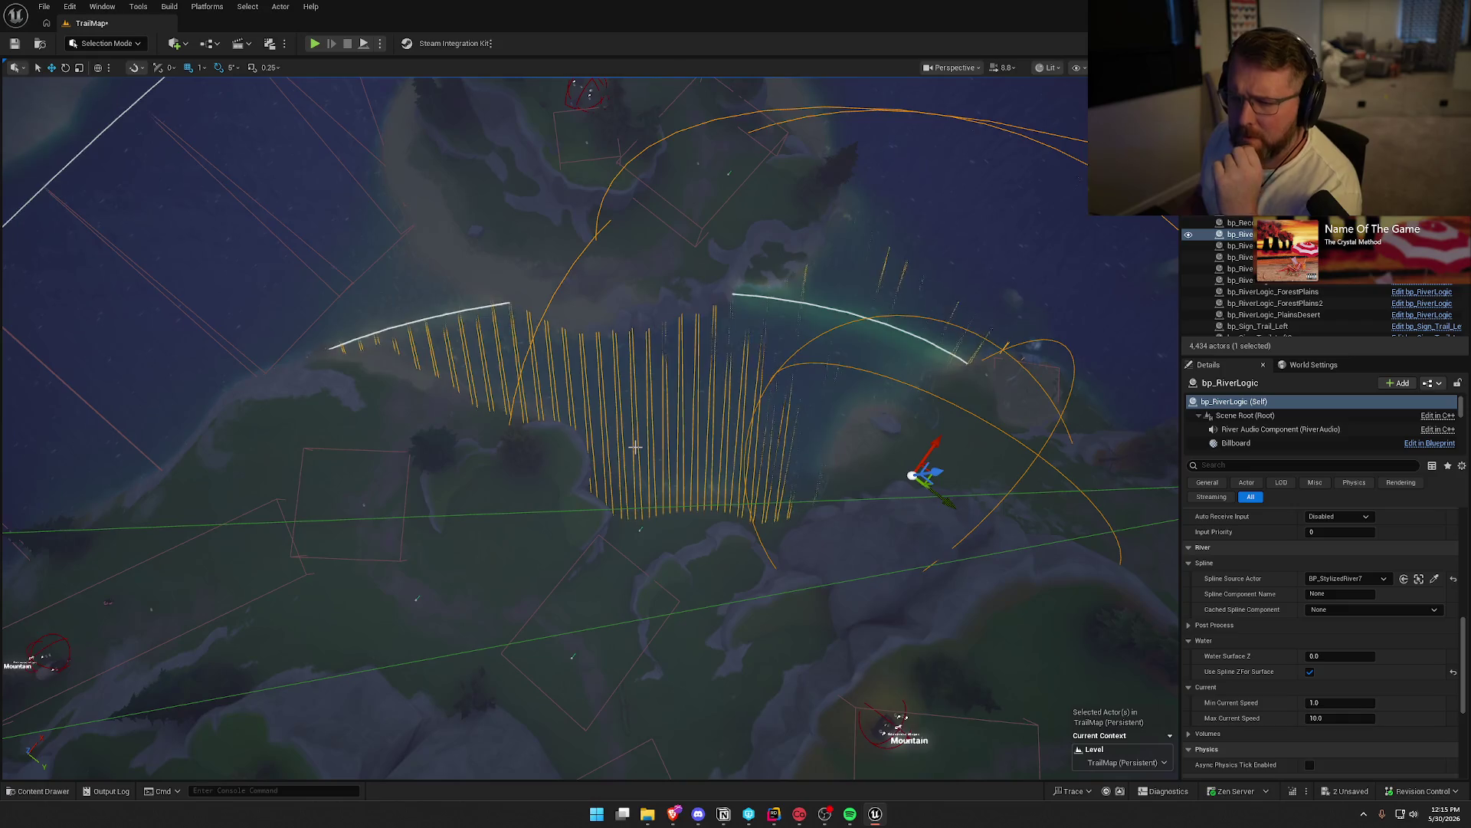
pyautogui.scroll(-3)
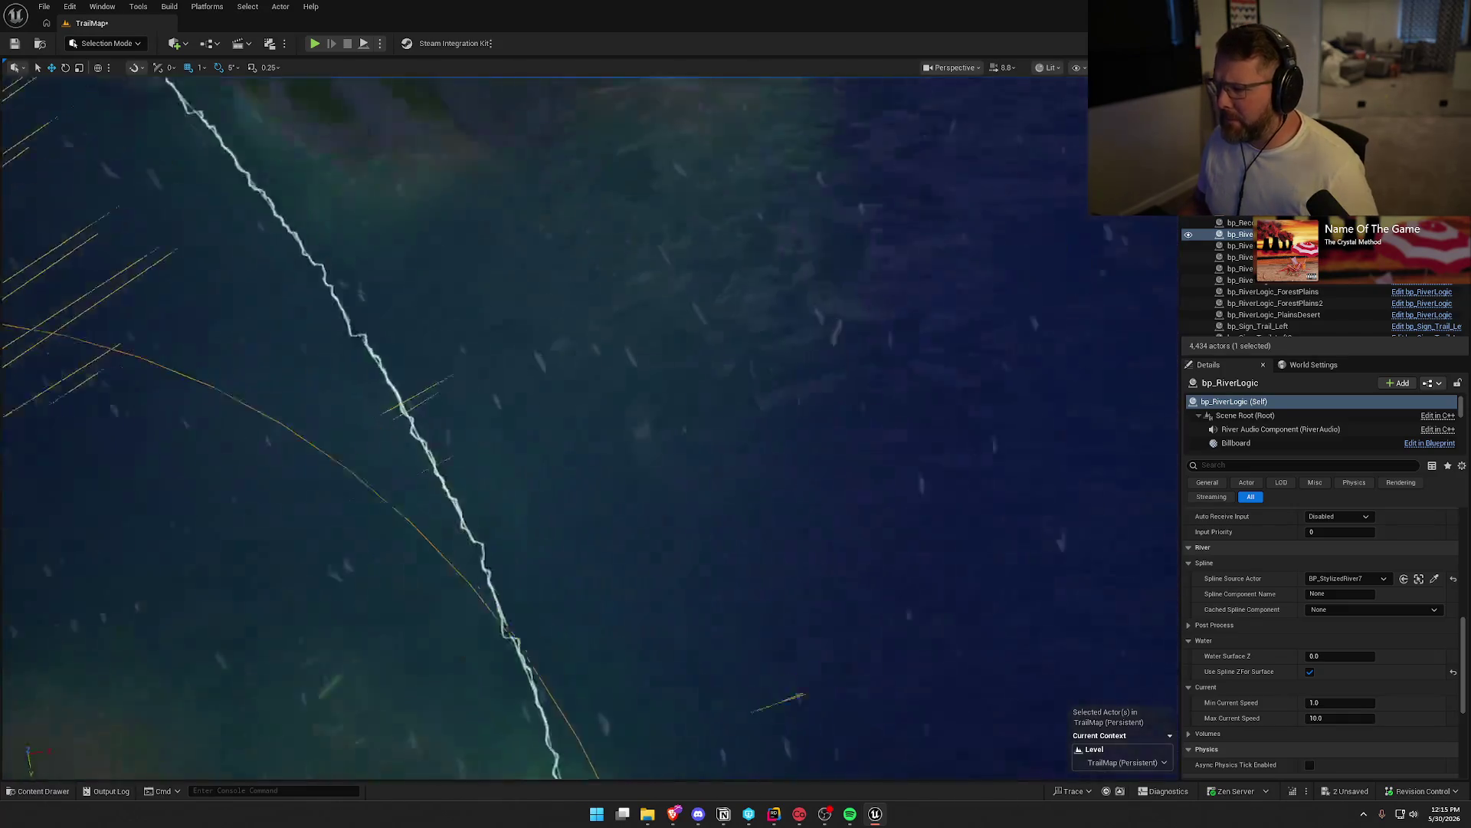
pyautogui.scroll(3)
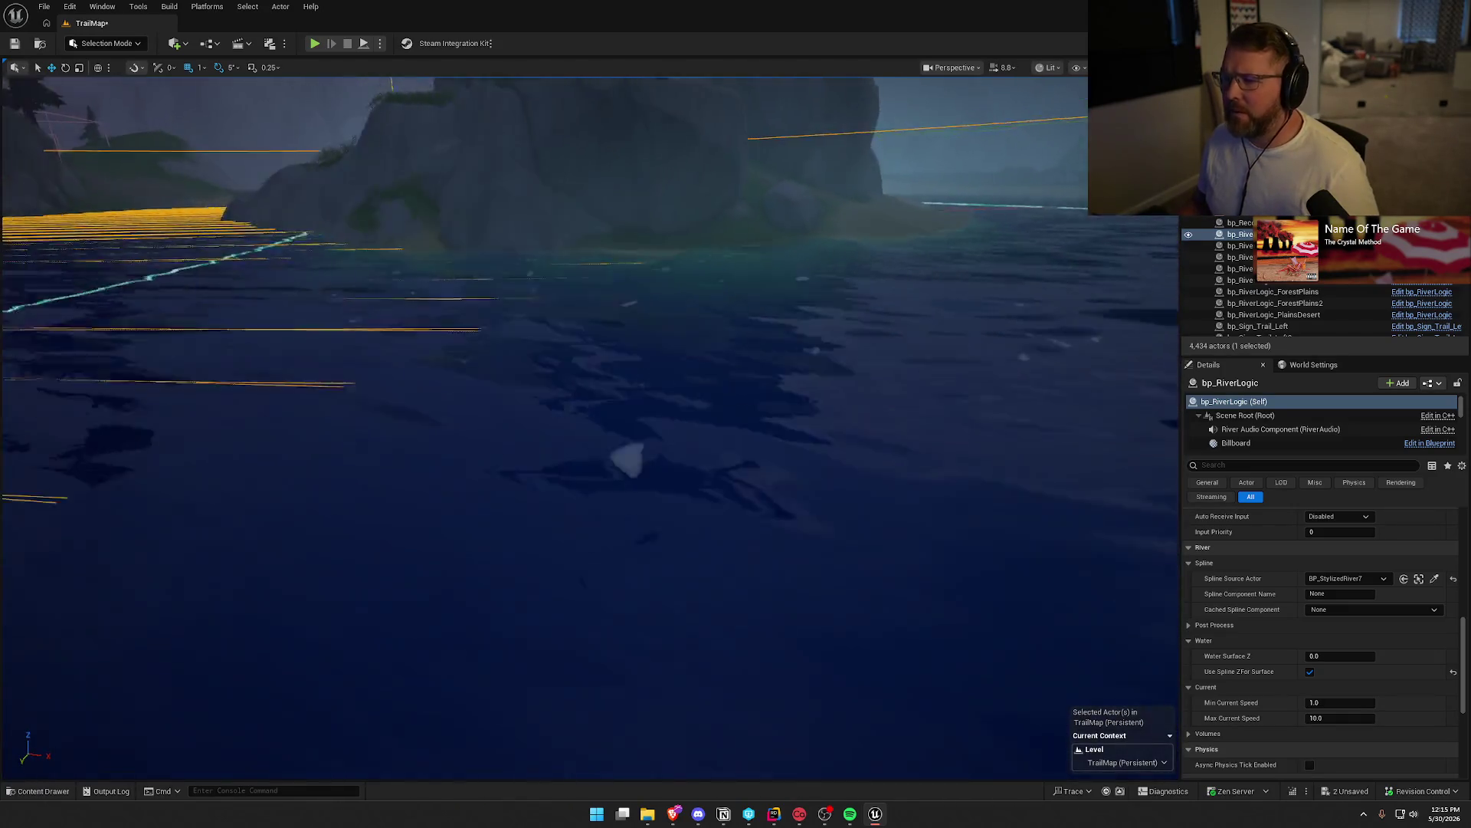
pyautogui.moveTo(762, 374); pyautogui.dragTo(762, 375)
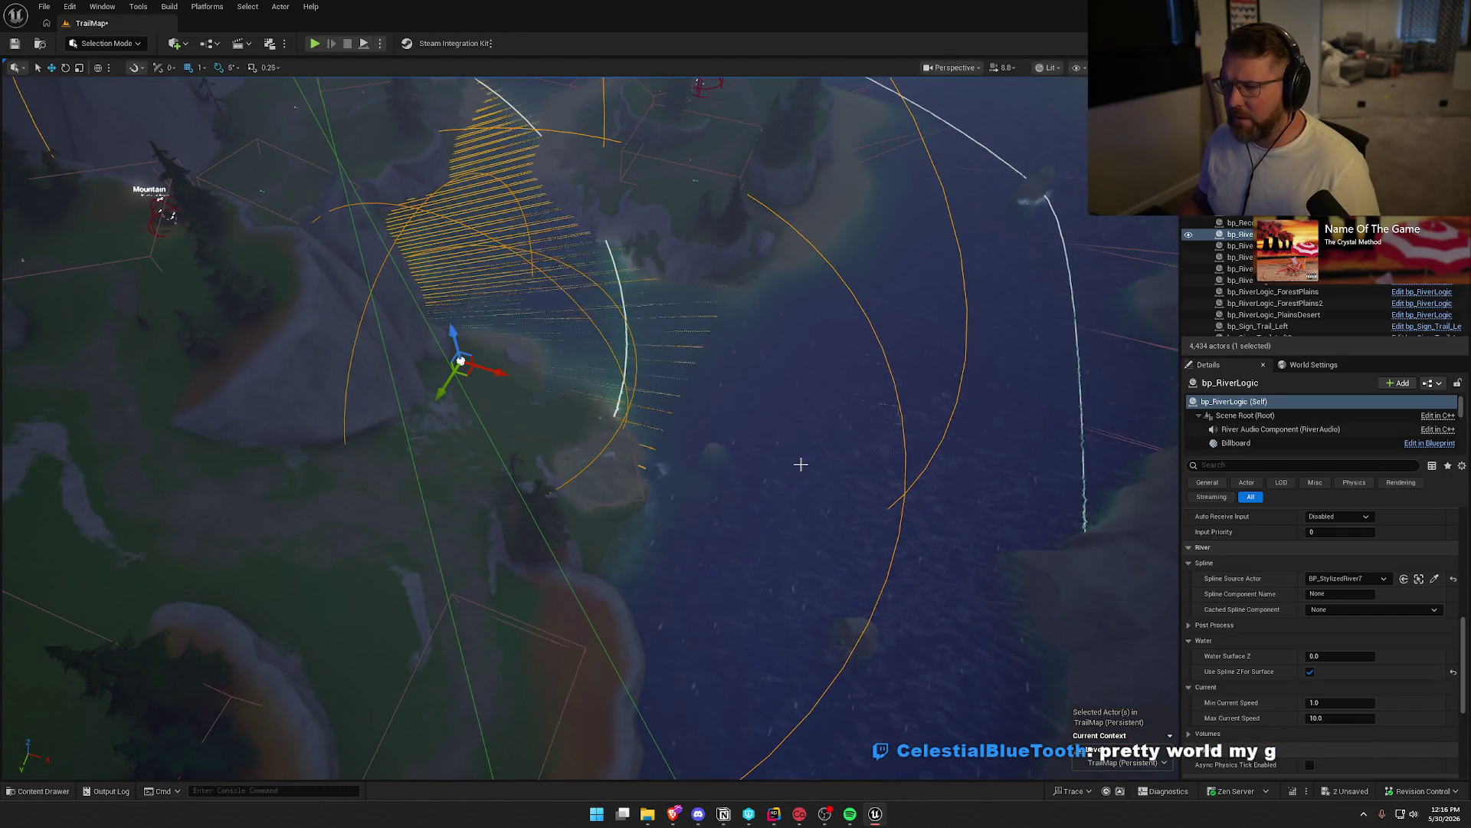
pyautogui.moveTo(801, 464); pyautogui.dragTo(503, 239)
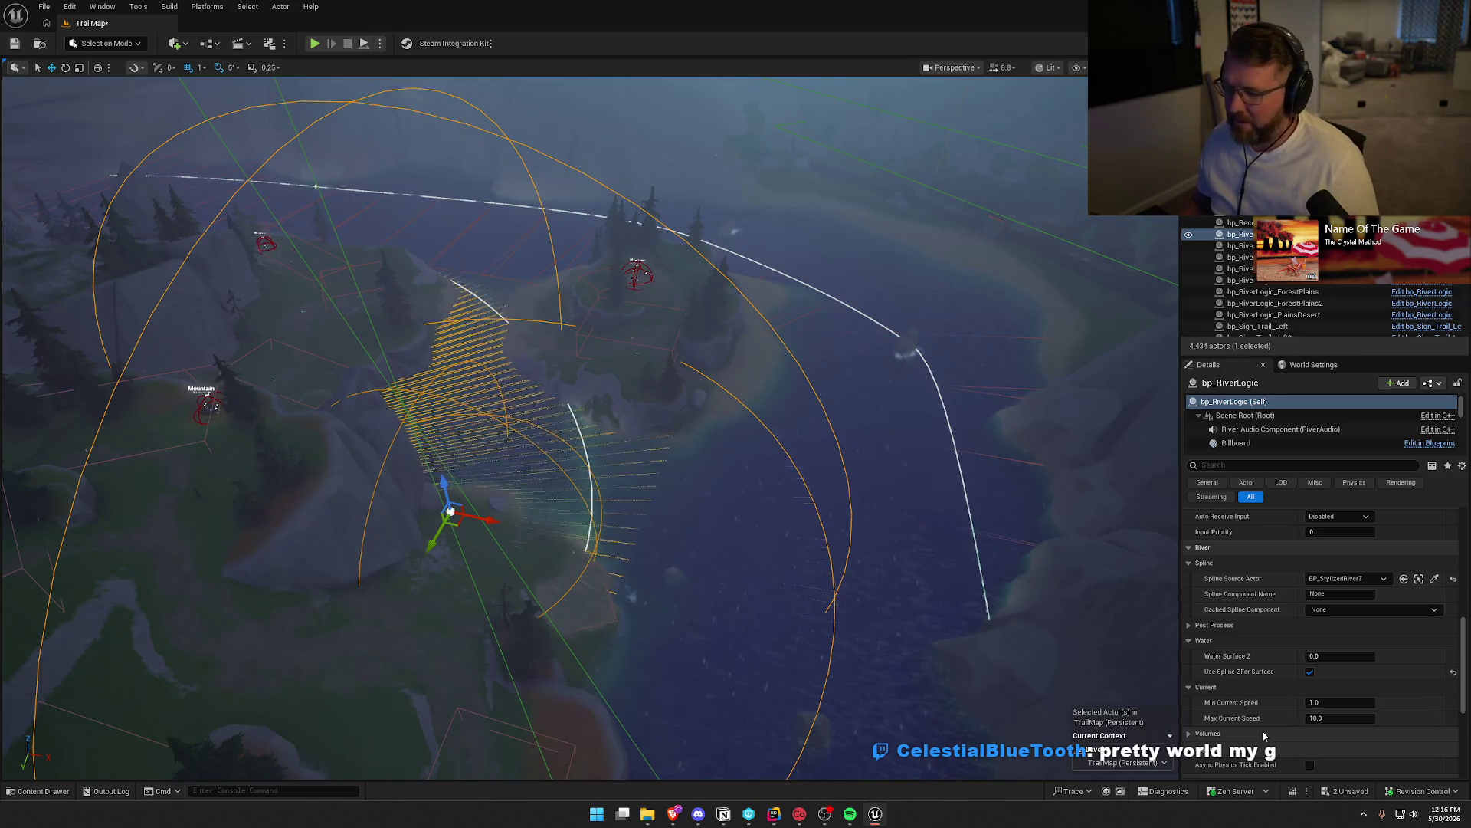
# Copy the M_UnderwaterPP post-process material from bp_RiverLogic_DesertMountain3
pyautogui.click(1189, 626)
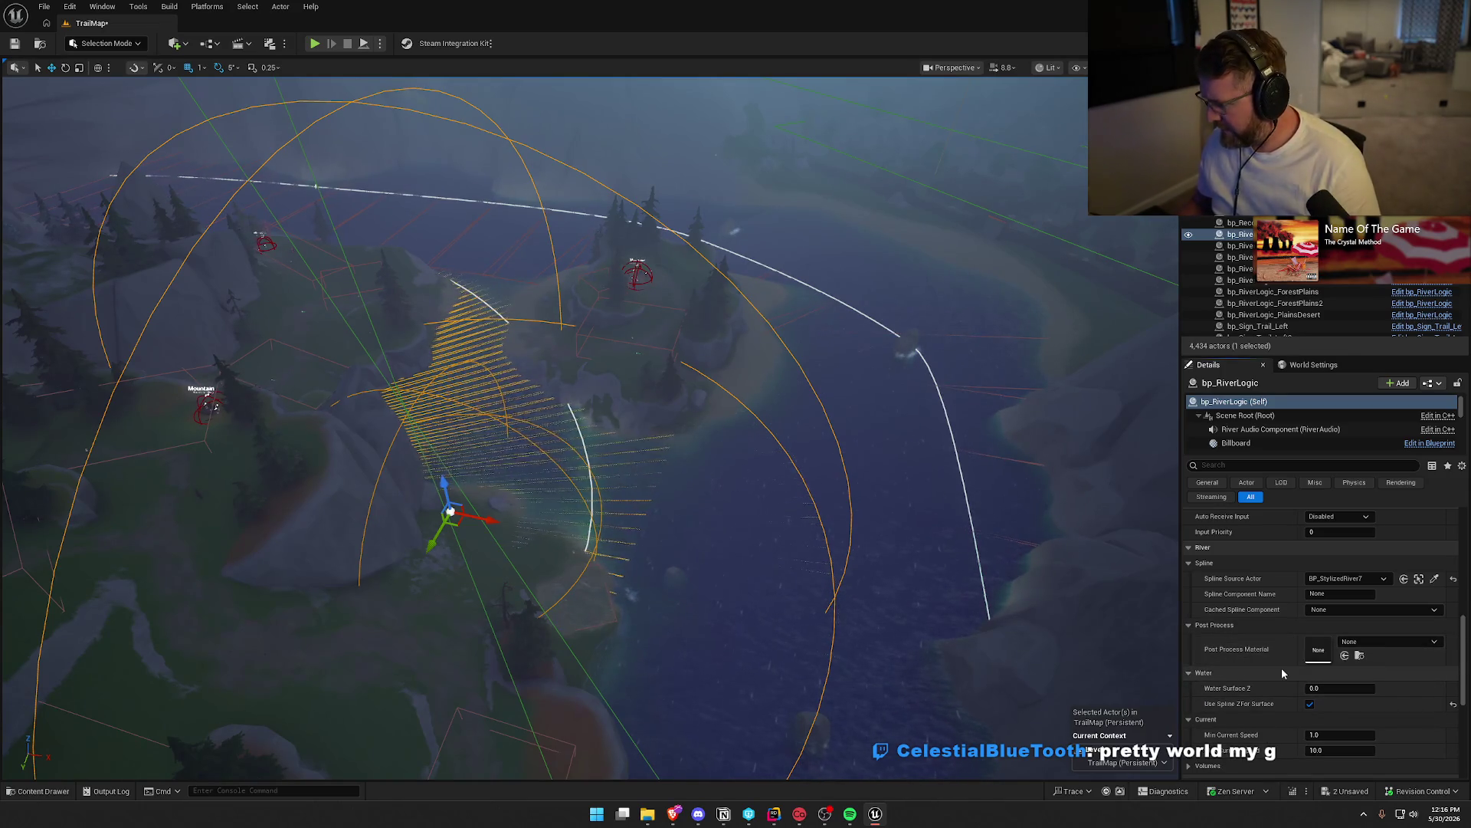
pyautogui.moveTo(877, 295); pyautogui.dragTo(877, 261)
pyautogui.click(765, 221)
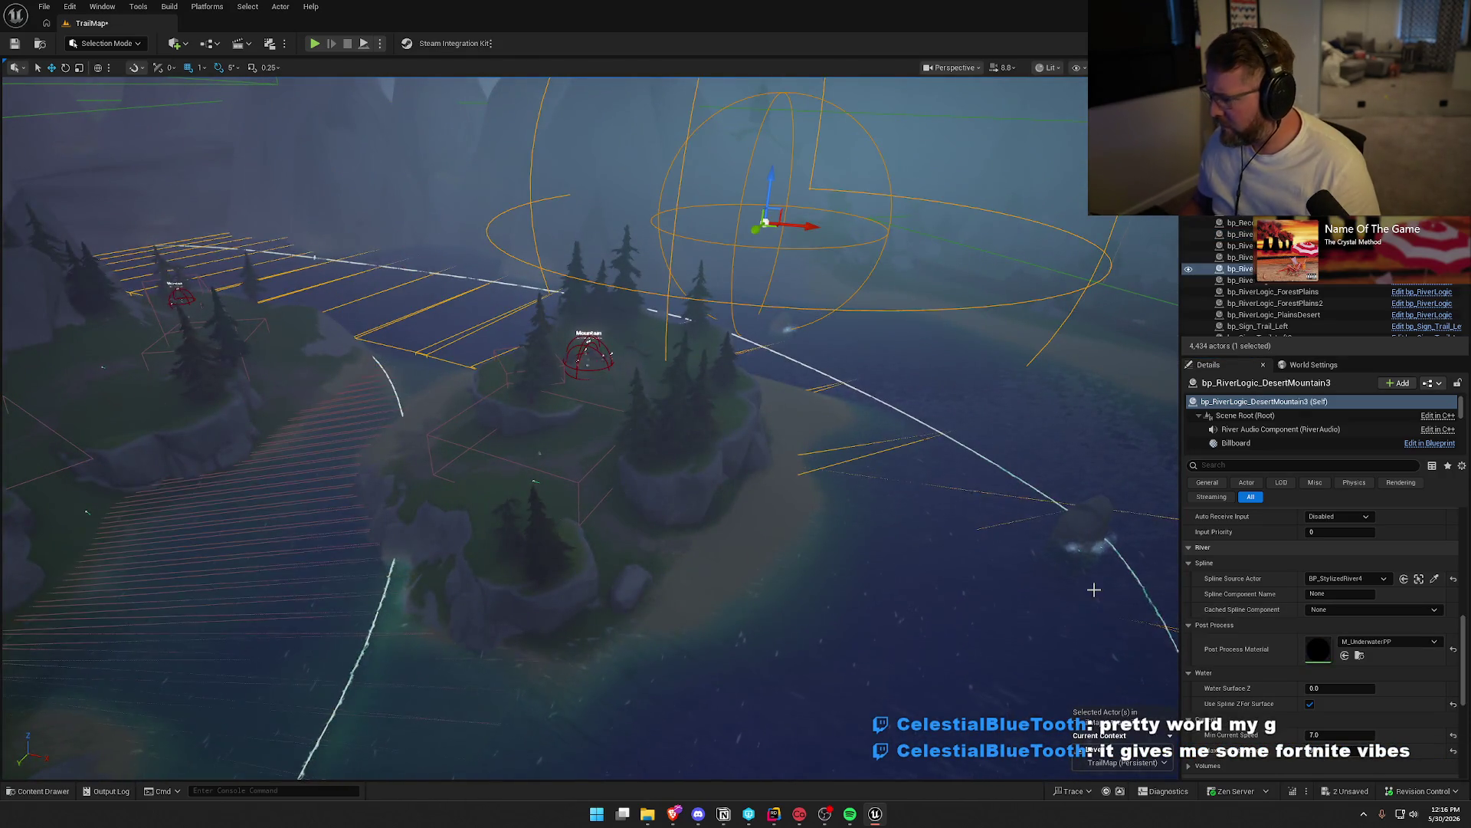
pyautogui.rightClick(1263, 661)
pyautogui.click(1305, 686)
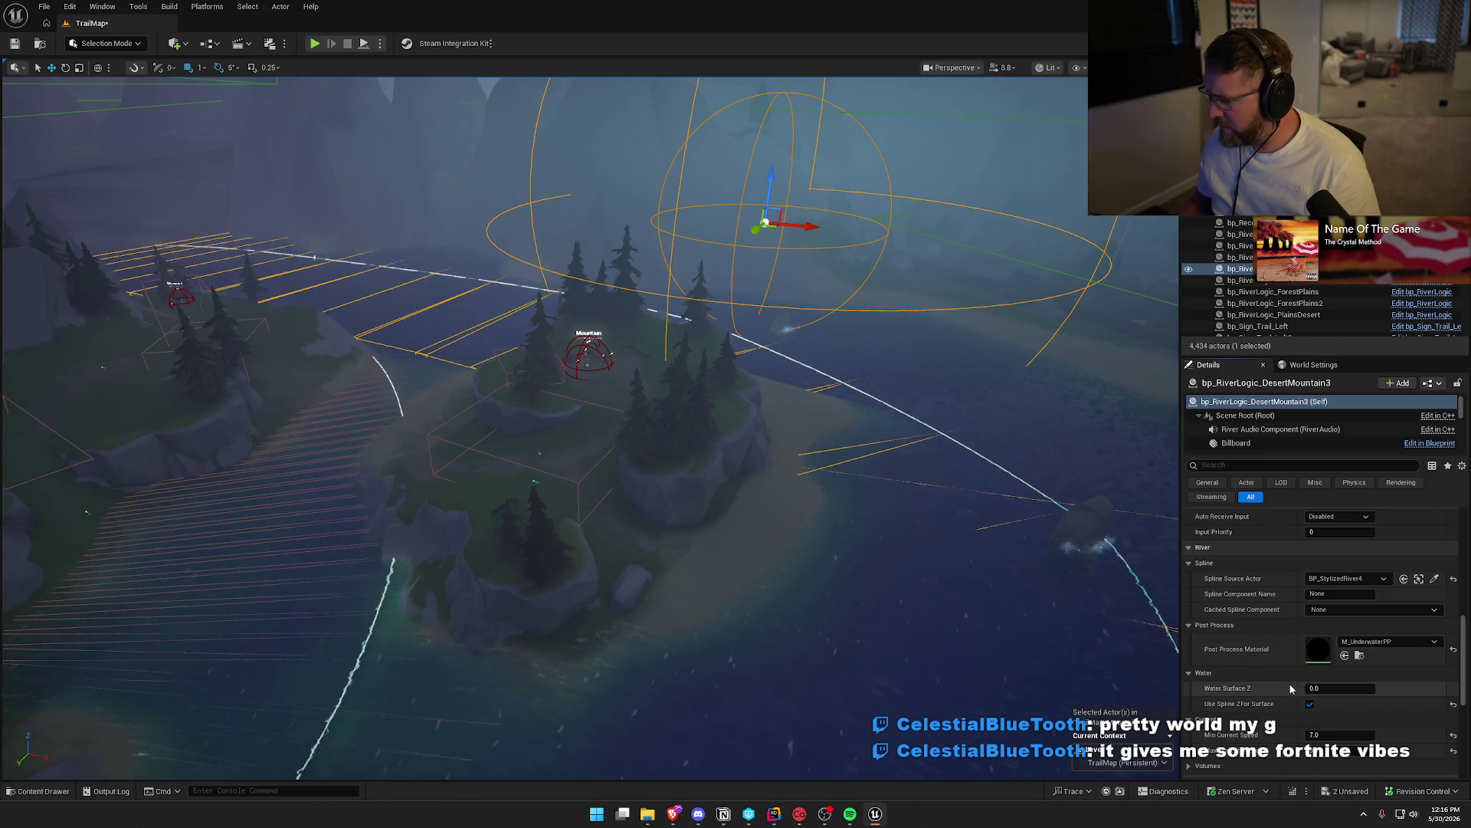
pyautogui.scroll(3)
pyautogui.scroll(3)
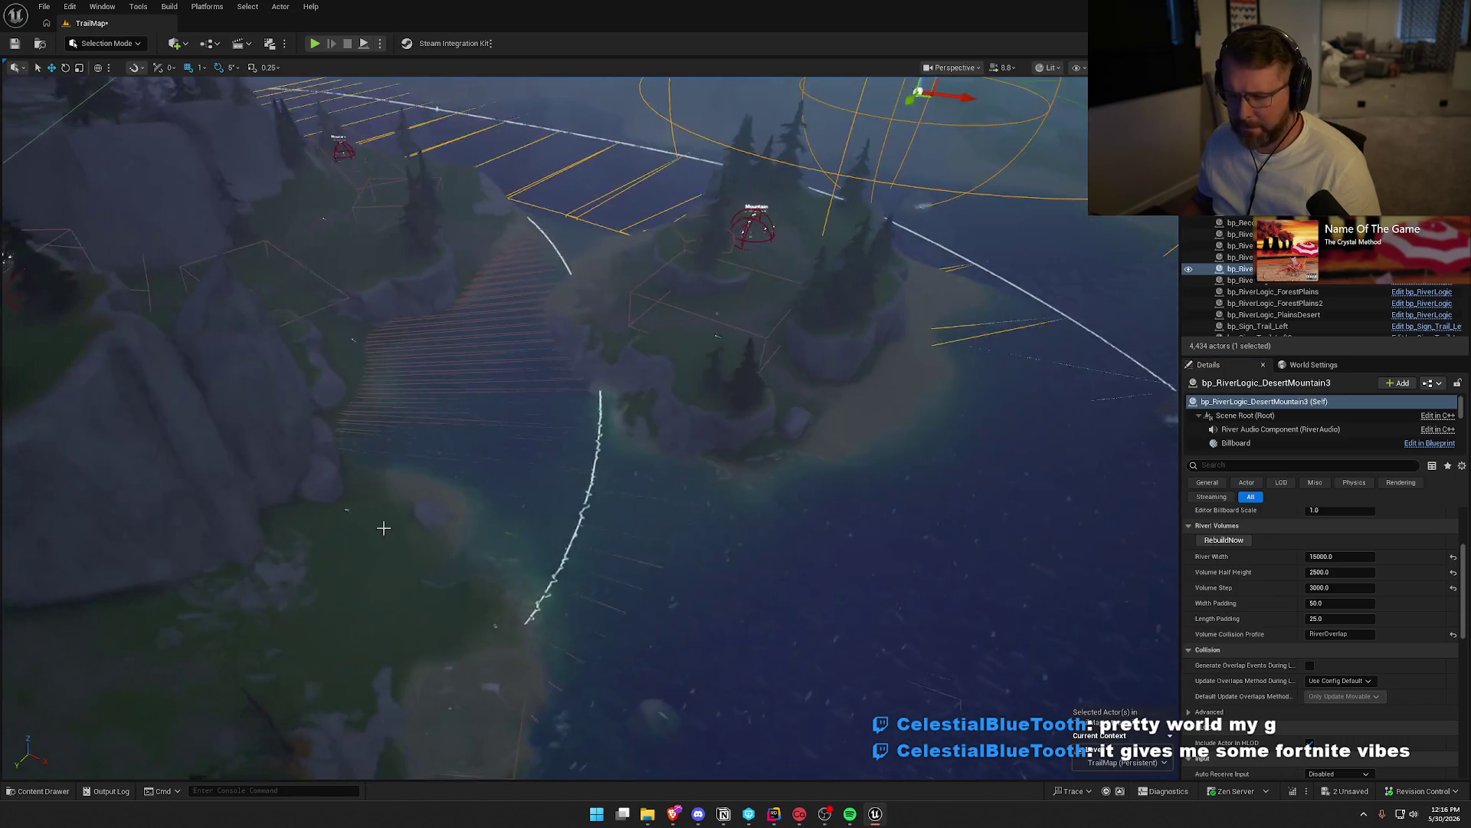
pyautogui.click(433, 414)
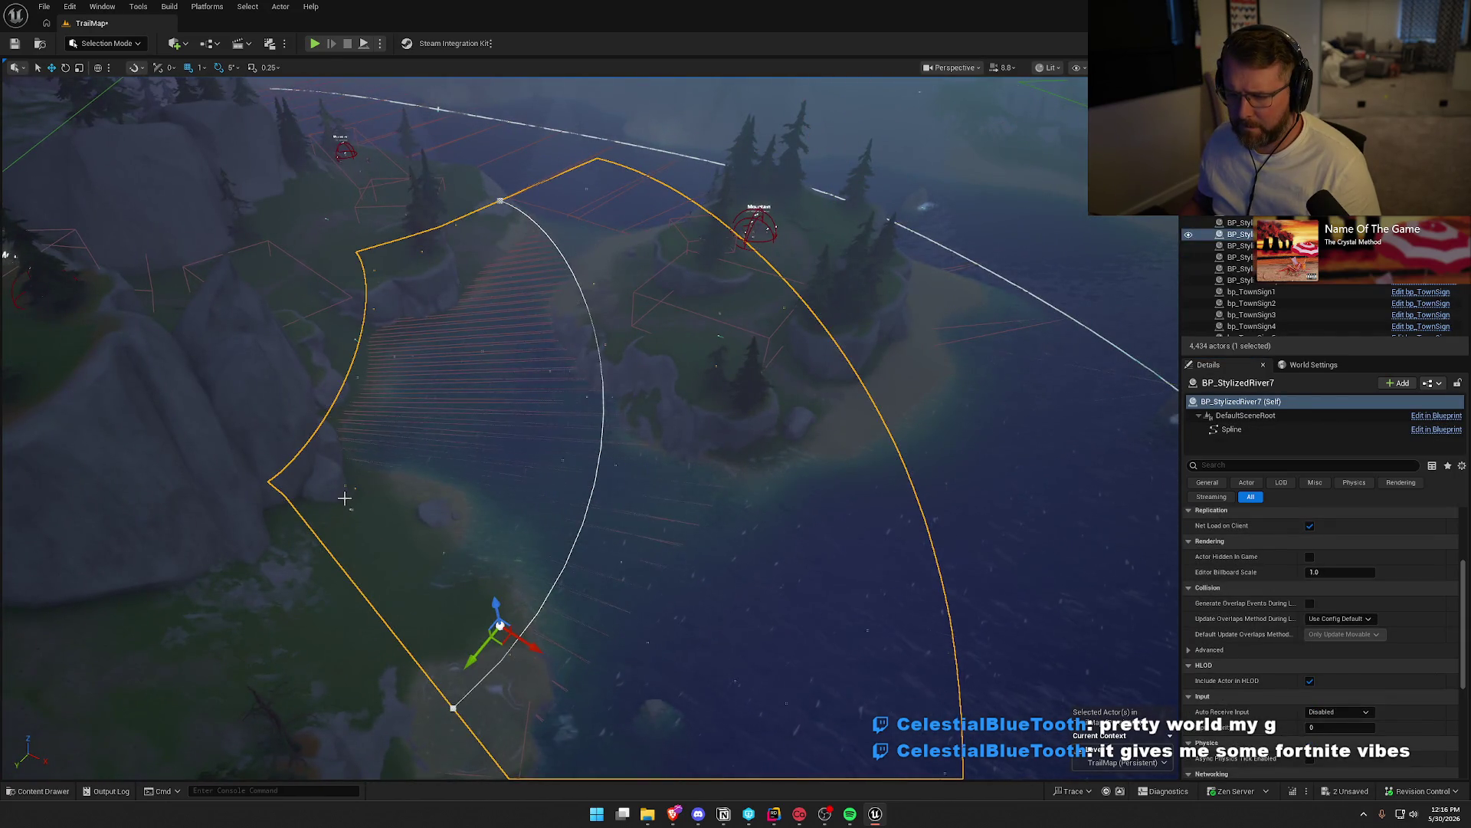
# Paste M_UnderwaterPP into bp_RiverLogic's Post Process Material
pyautogui.click(352, 509)
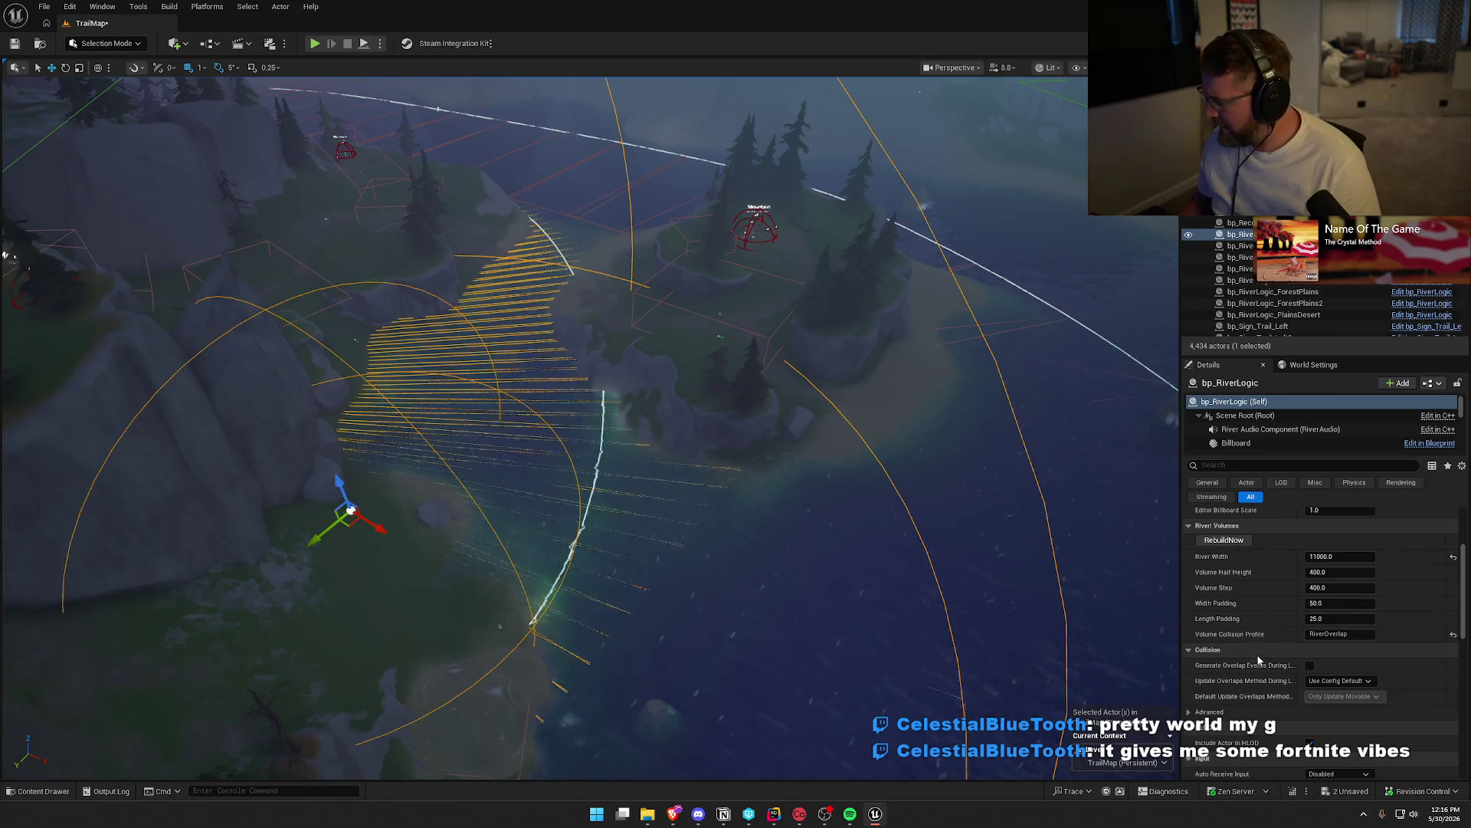
pyautogui.scroll(-3)
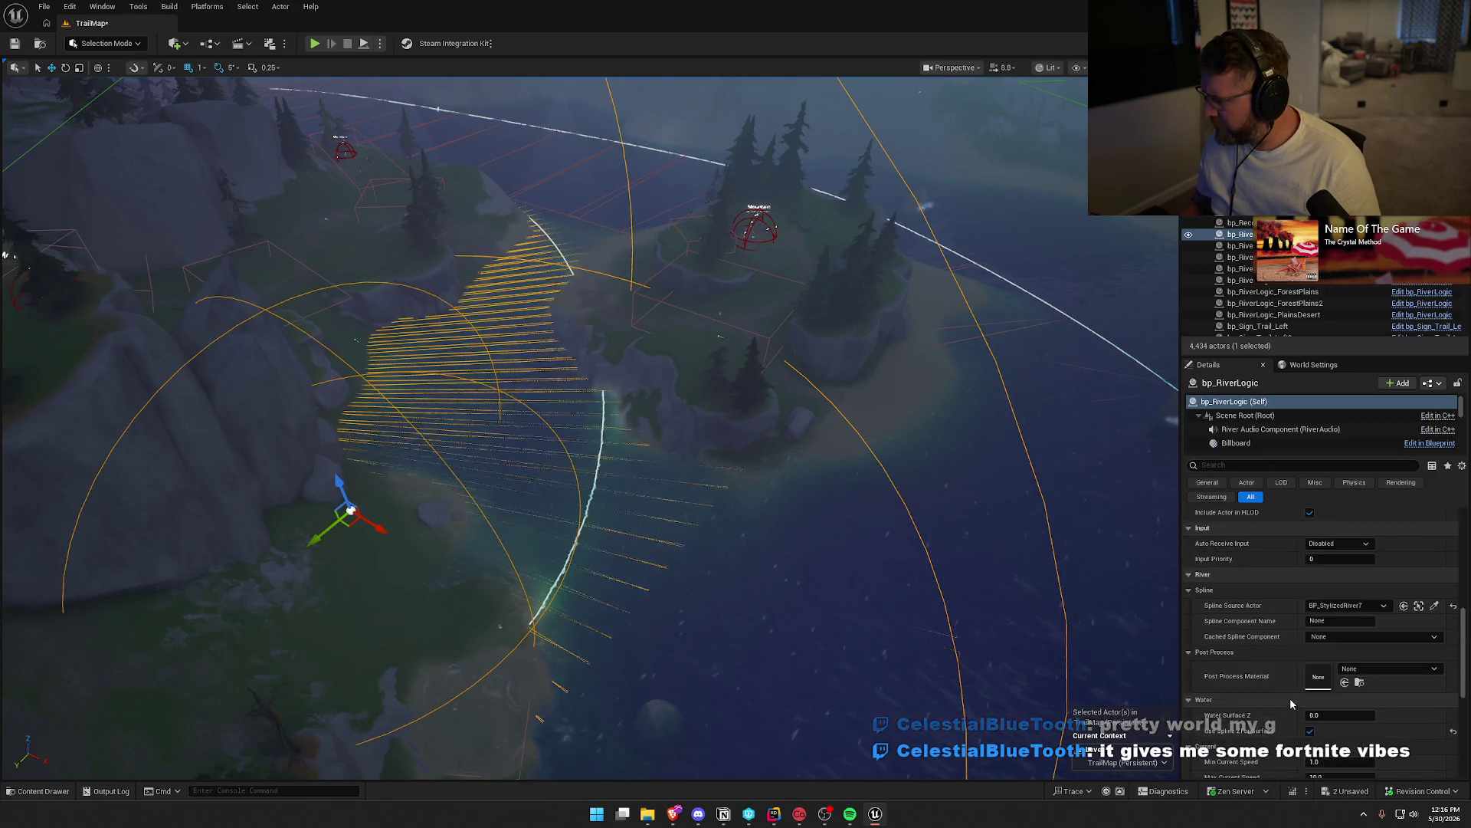
pyautogui.click(1387, 668)
pyautogui.click(1291, 725)
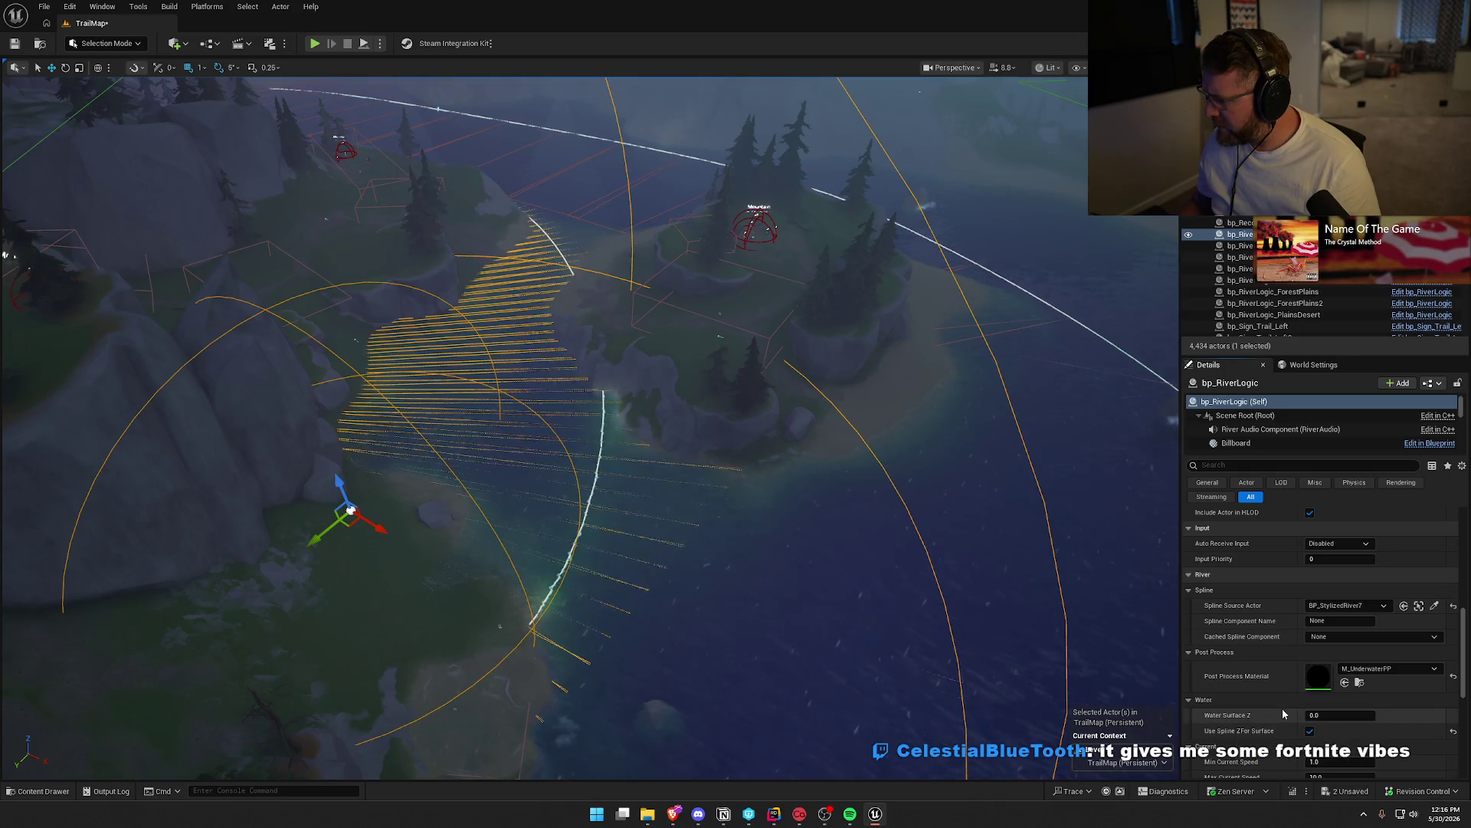
# Raise River Volumes Volume Step from 400 to 3000 and save the TrailMap level
pyautogui.scroll(-3)
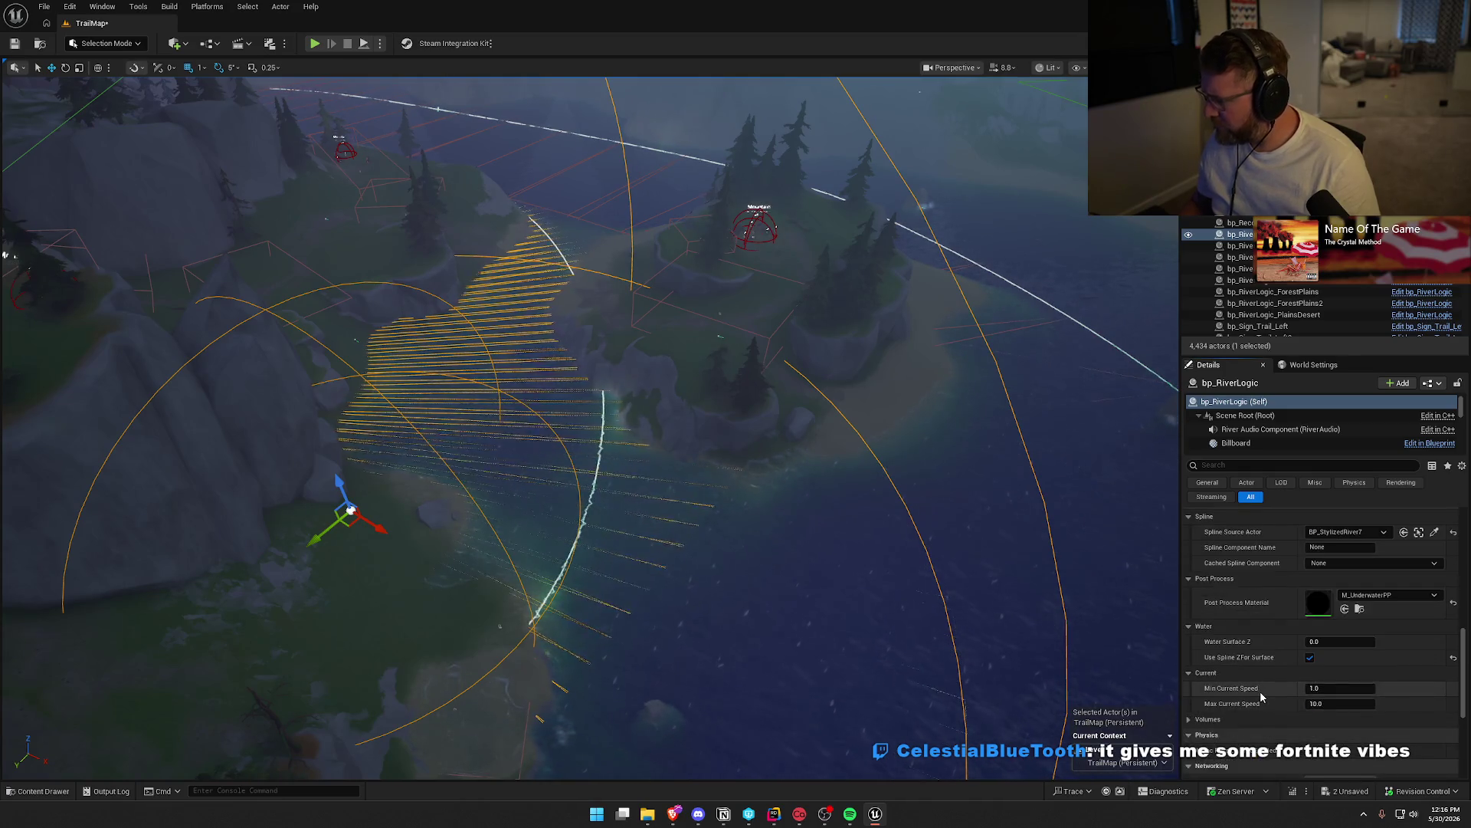
pyautogui.scroll(-3)
pyautogui.scroll(3)
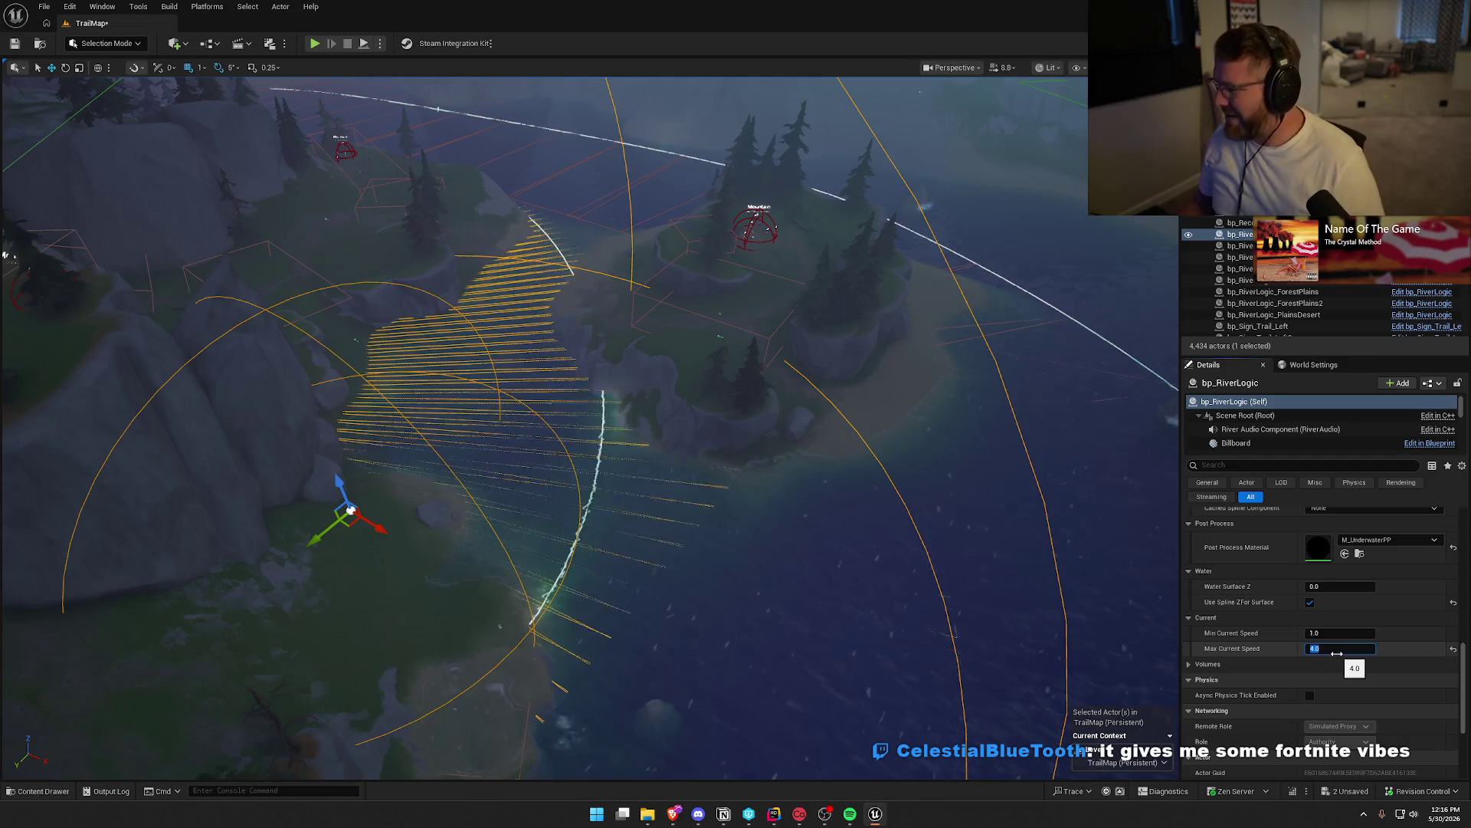
pyautogui.scroll(-3)
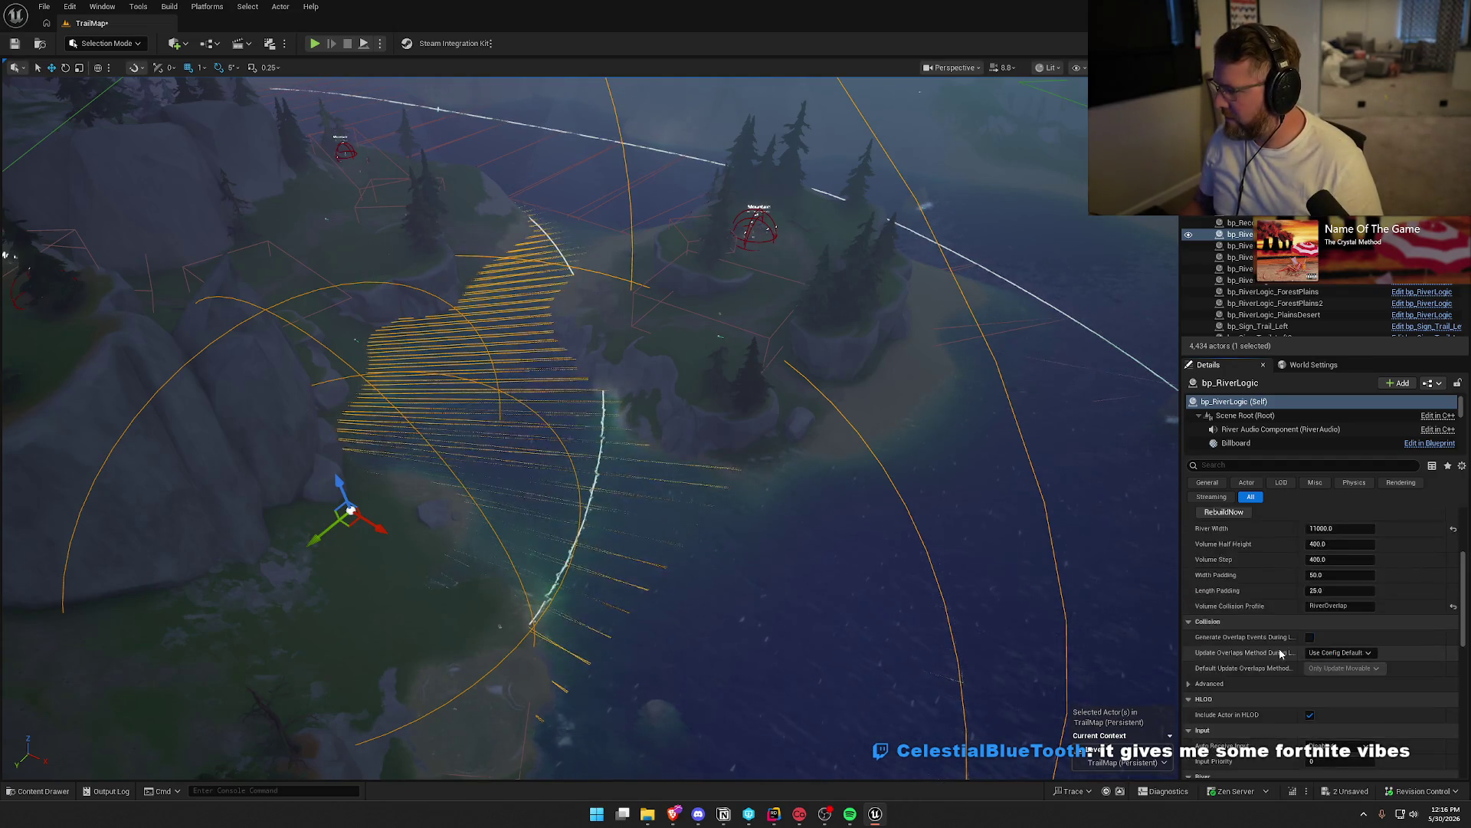
pyautogui.scroll(3)
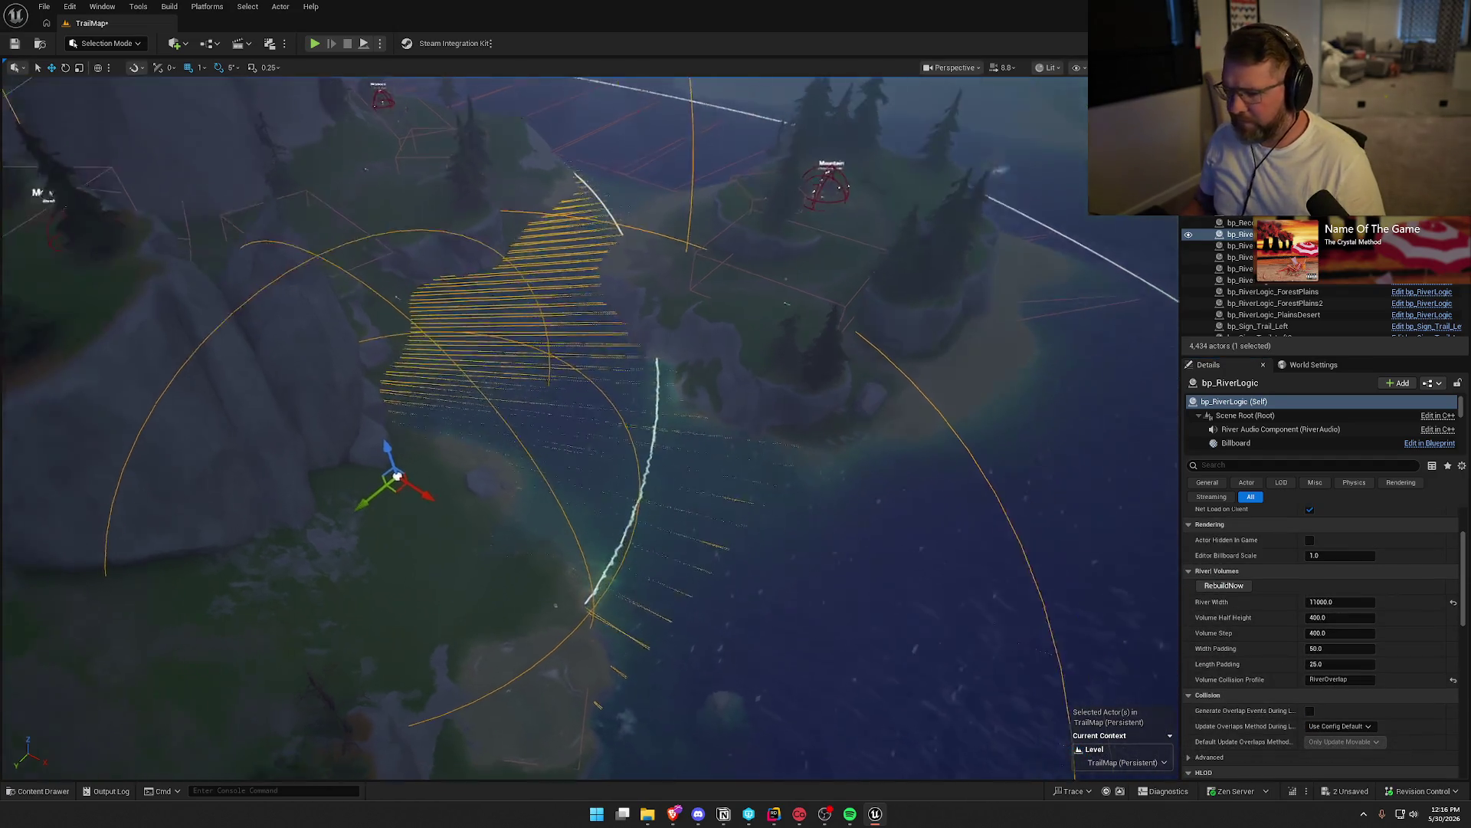
pyautogui.scroll(3)
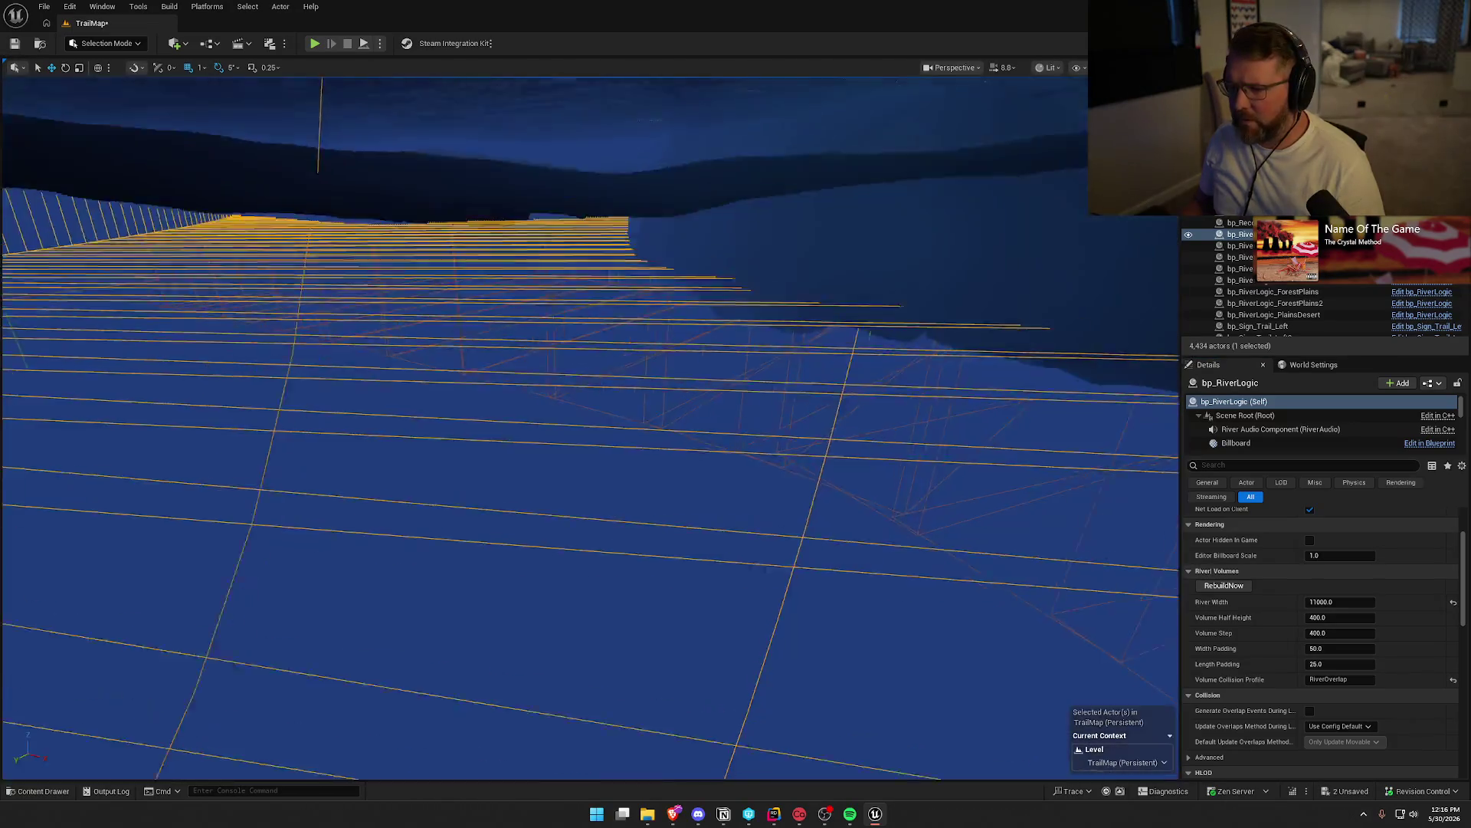
pyautogui.scroll(-3)
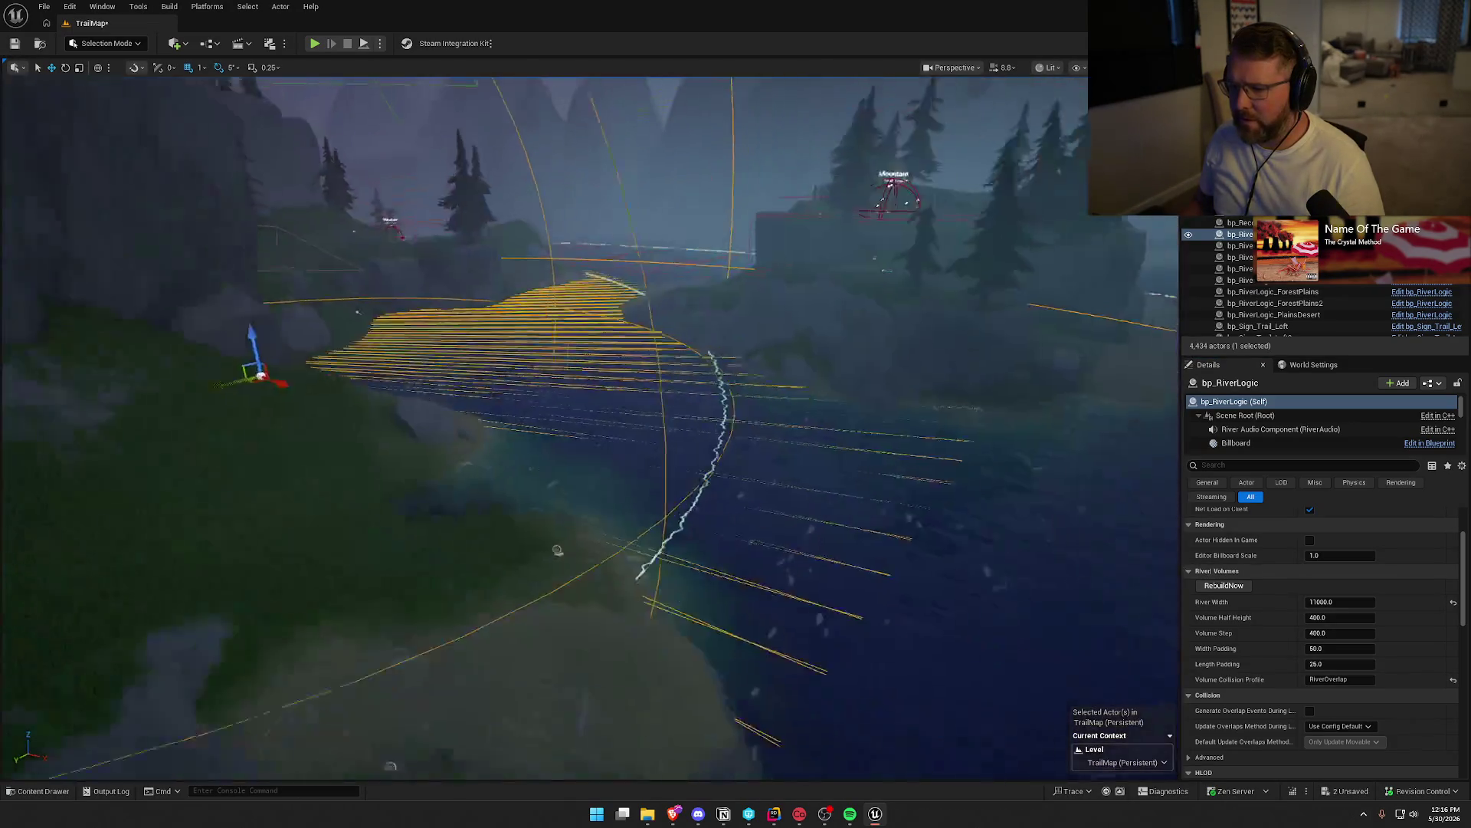
pyautogui.scroll(3)
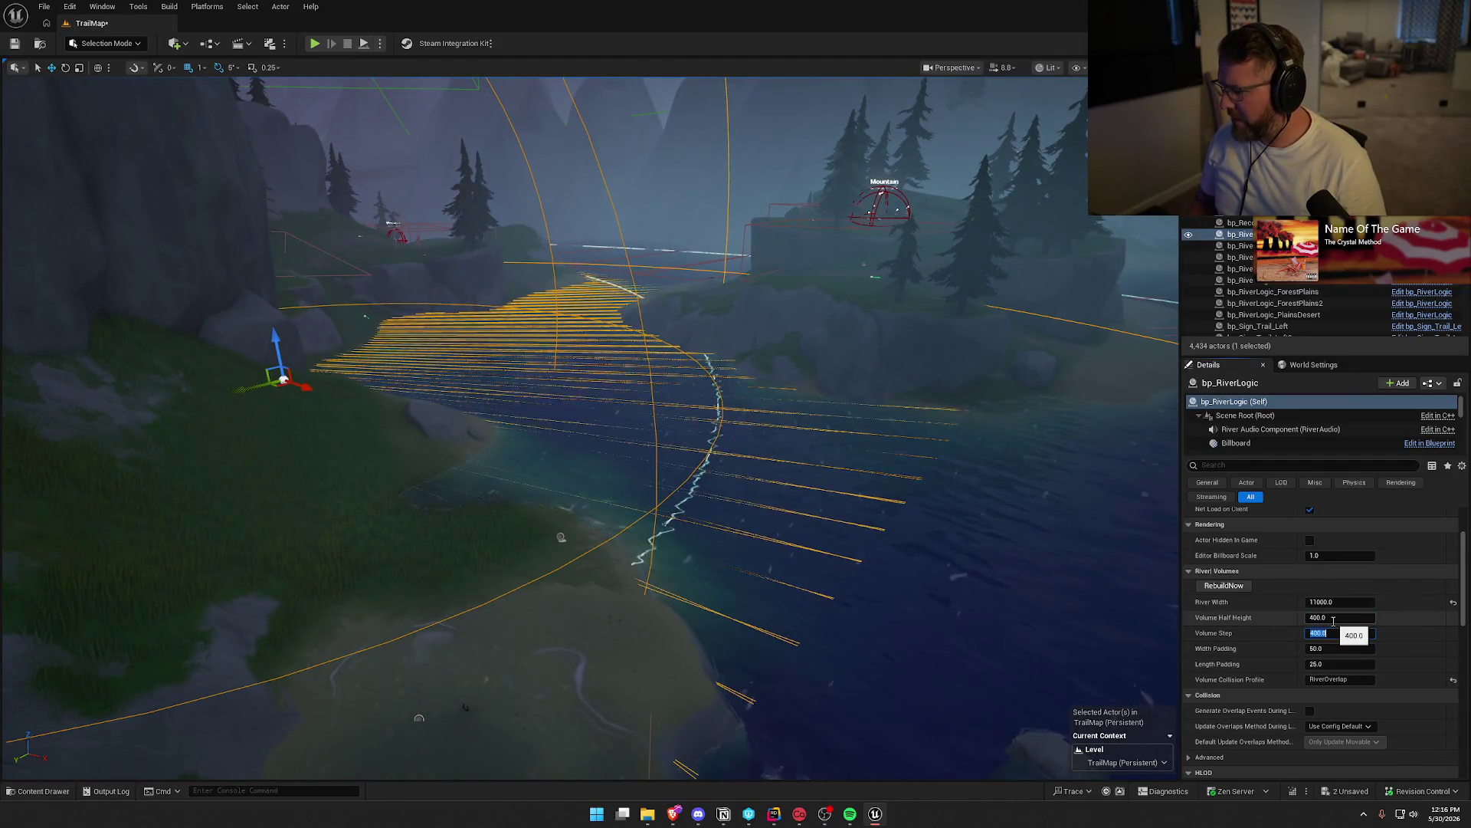
pyautogui.write('3000')
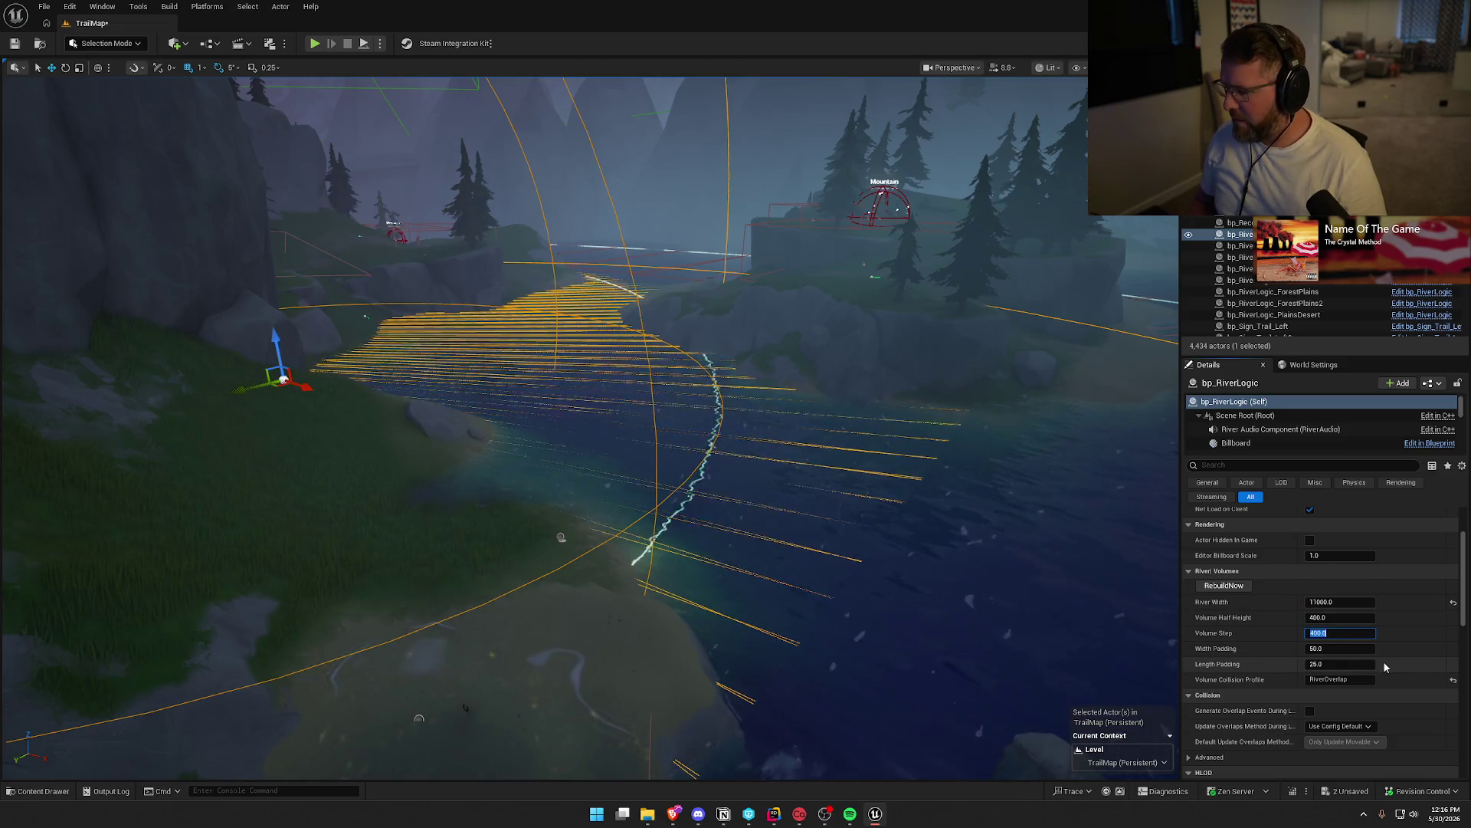
pyautogui.press('Return')
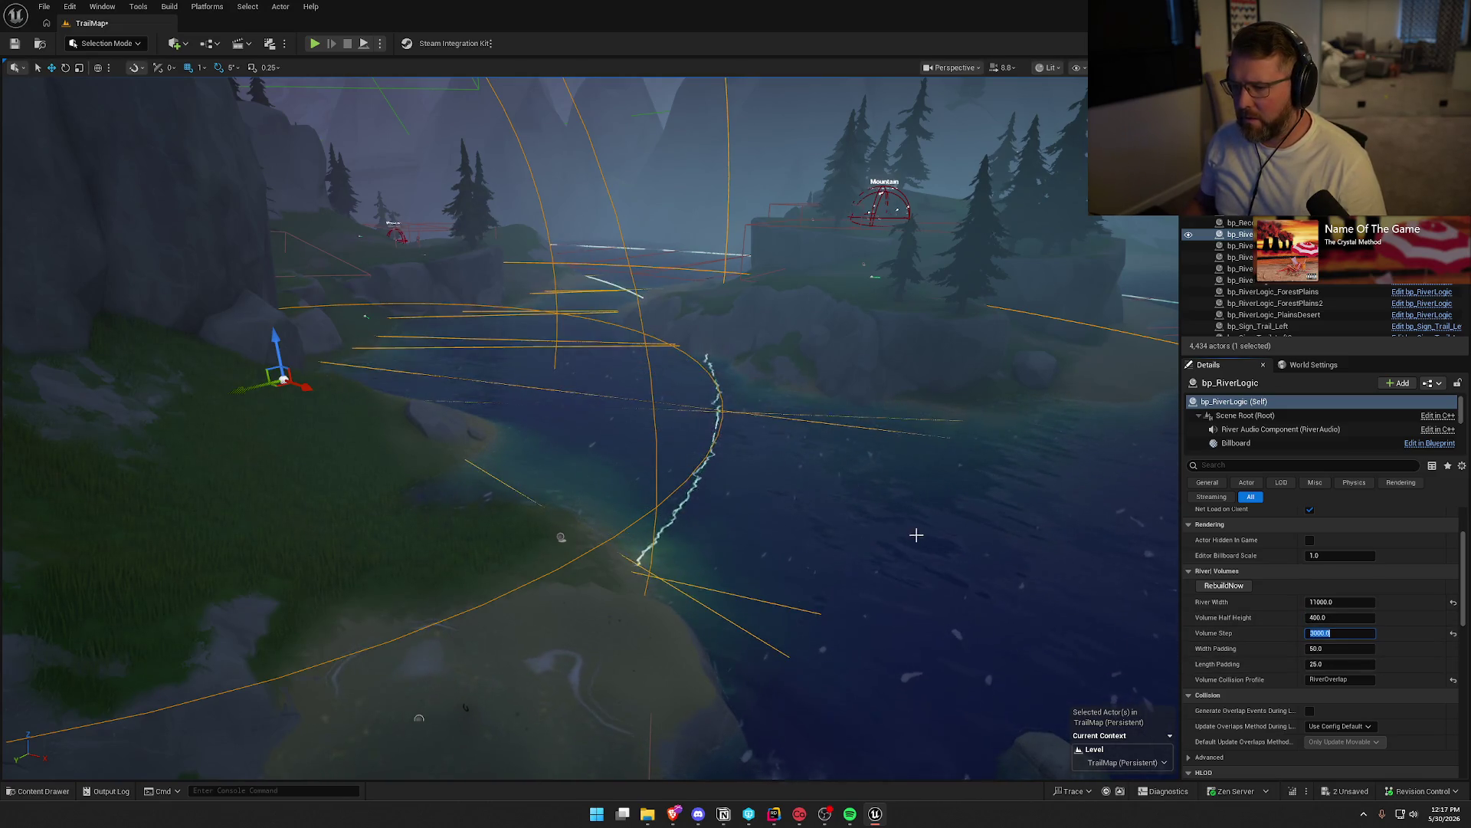
pyautogui.press('f')
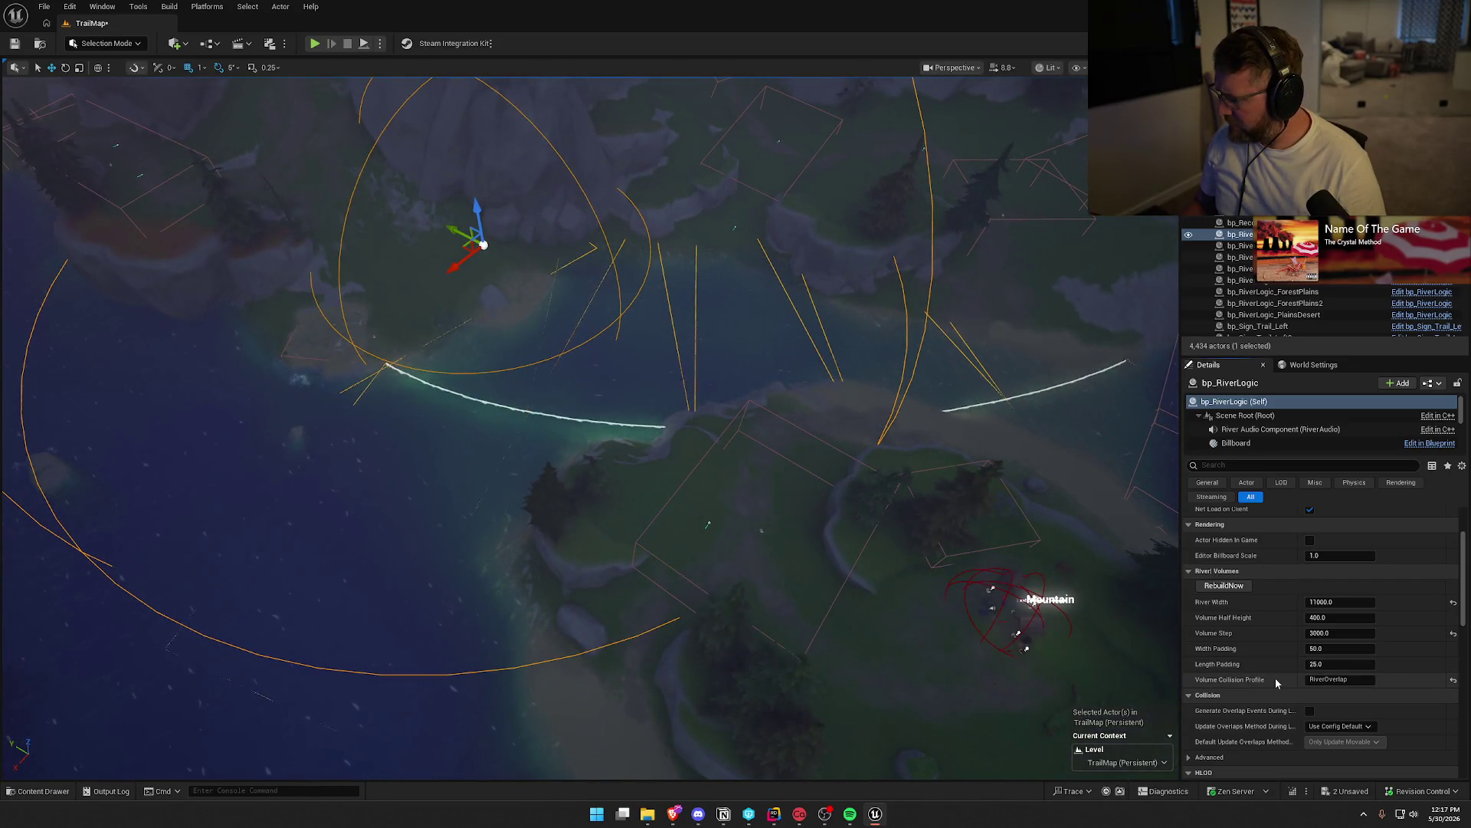
pyautogui.scroll(-3)
pyautogui.hotkey('ctrl', 's')
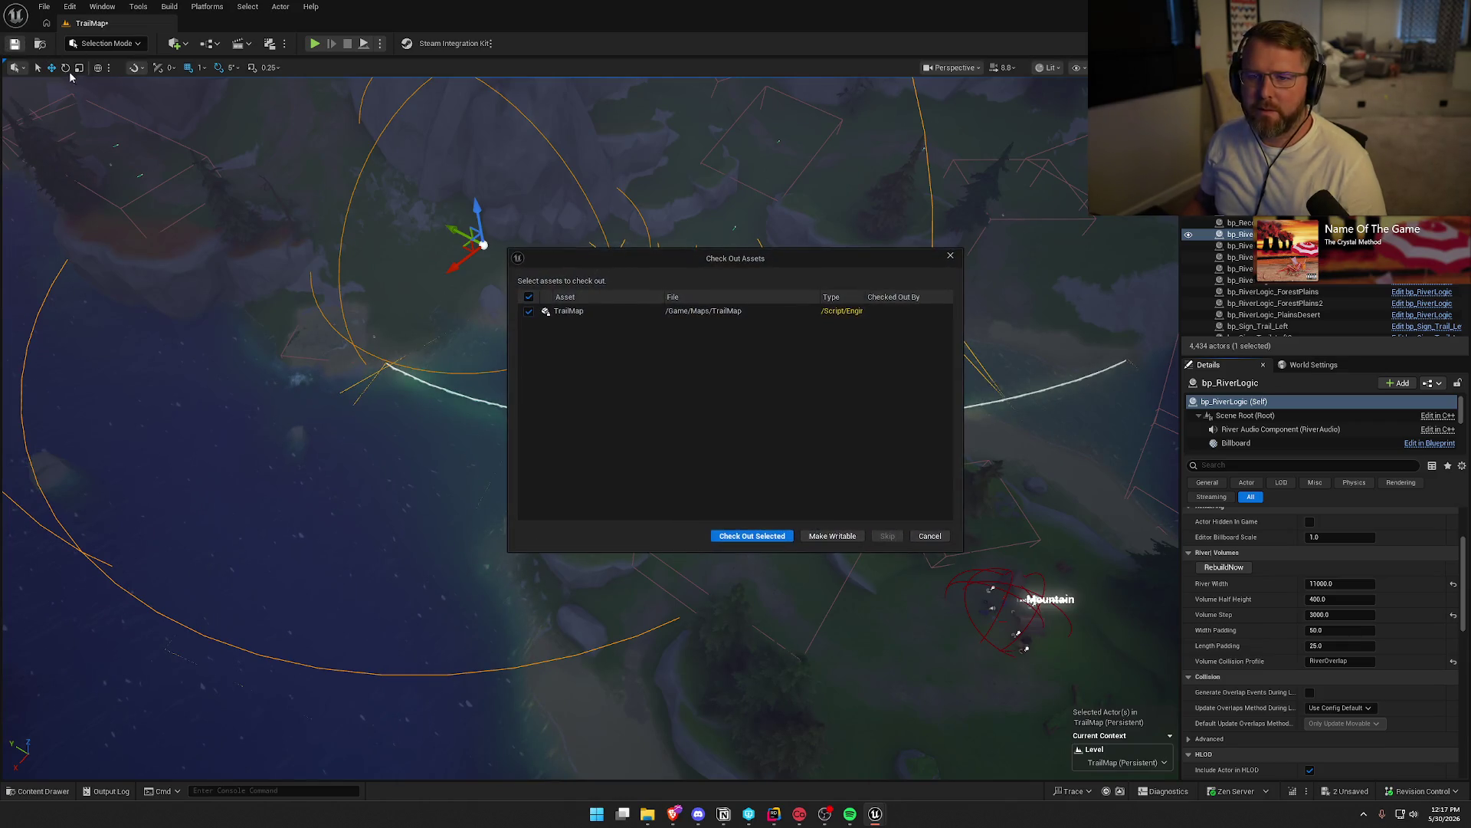
# Check out the TrailMap level with Check Out Selected so it saves
pyautogui.click(747, 536)
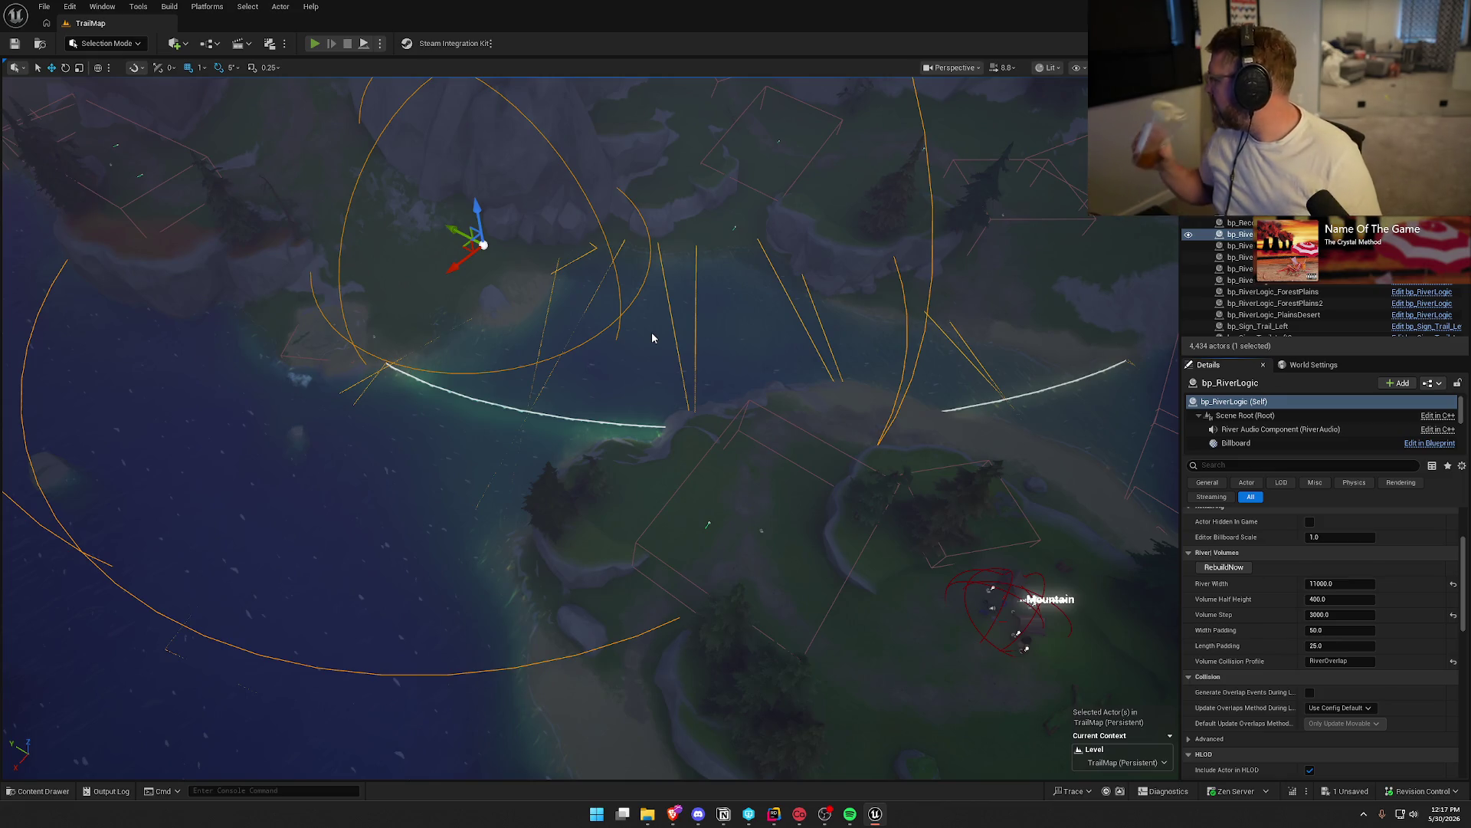
pyautogui.hotkey('alt', 'p')
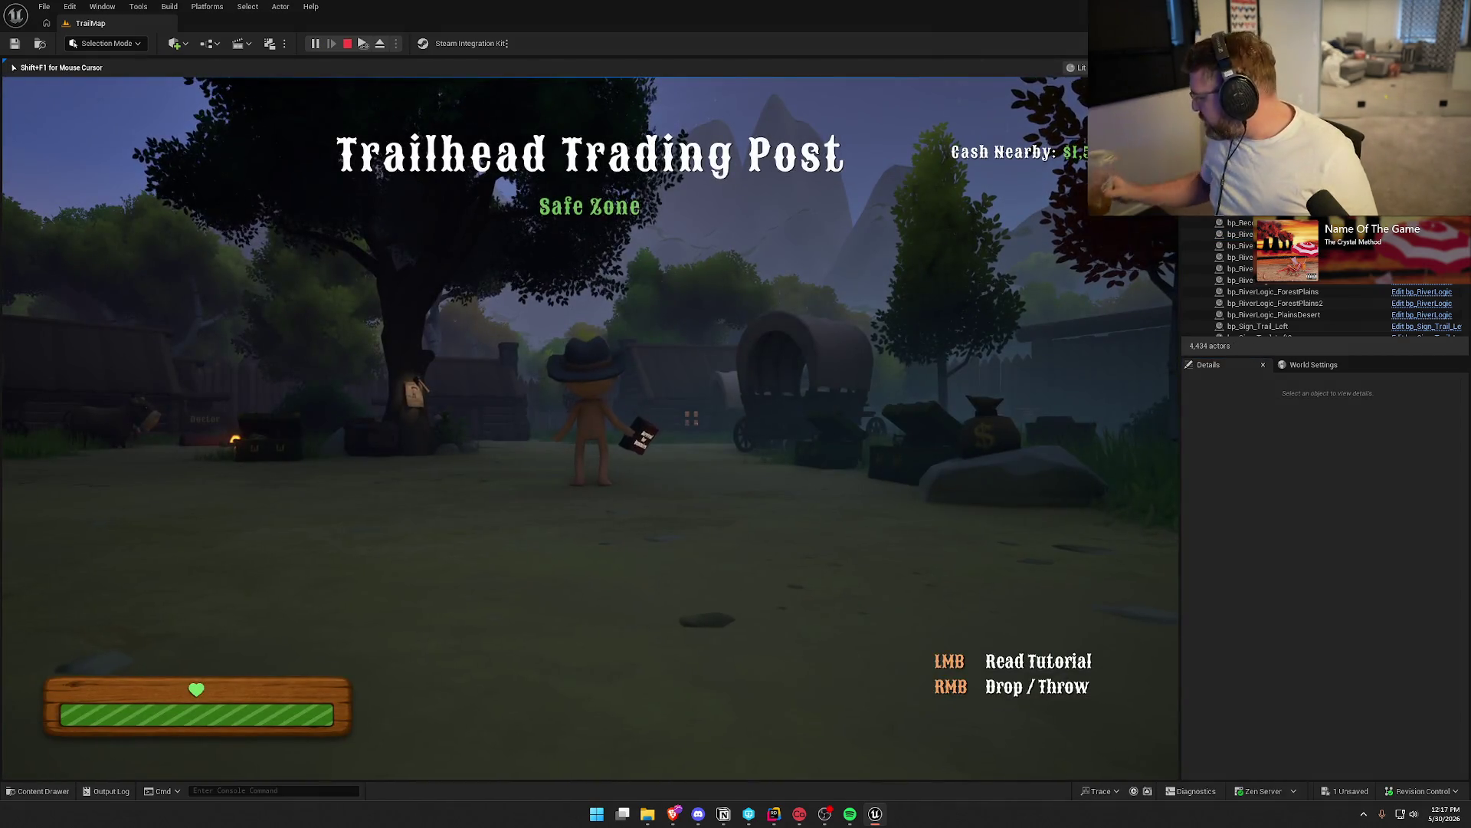
# Drop the book and run the console command Checkpoint 3 to respawn at Riverside Camp
pyautogui.rightClick(590, 427)
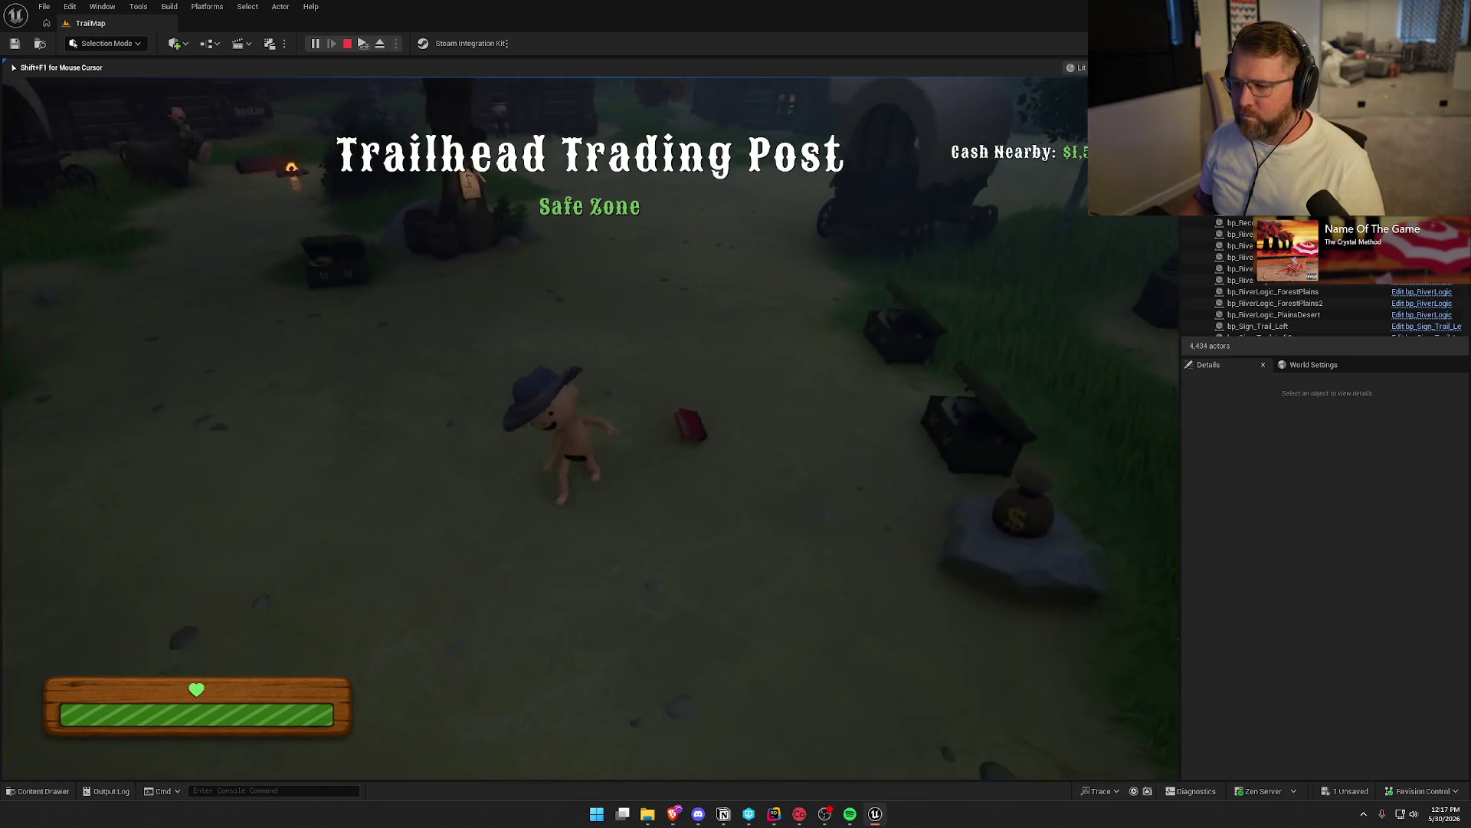
pyautogui.press('`')
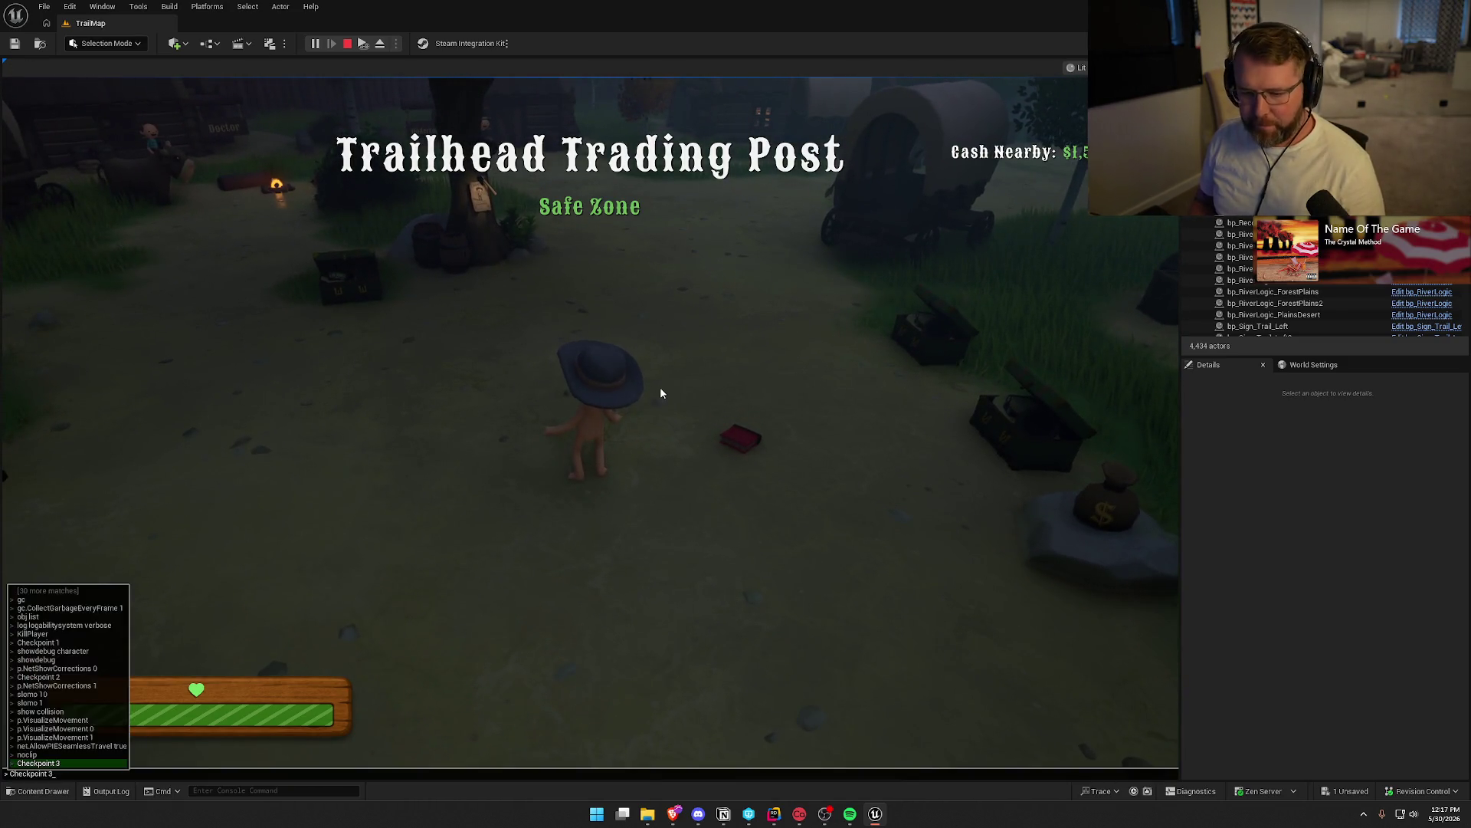
pyautogui.press('Up')
pyautogui.press('Return')
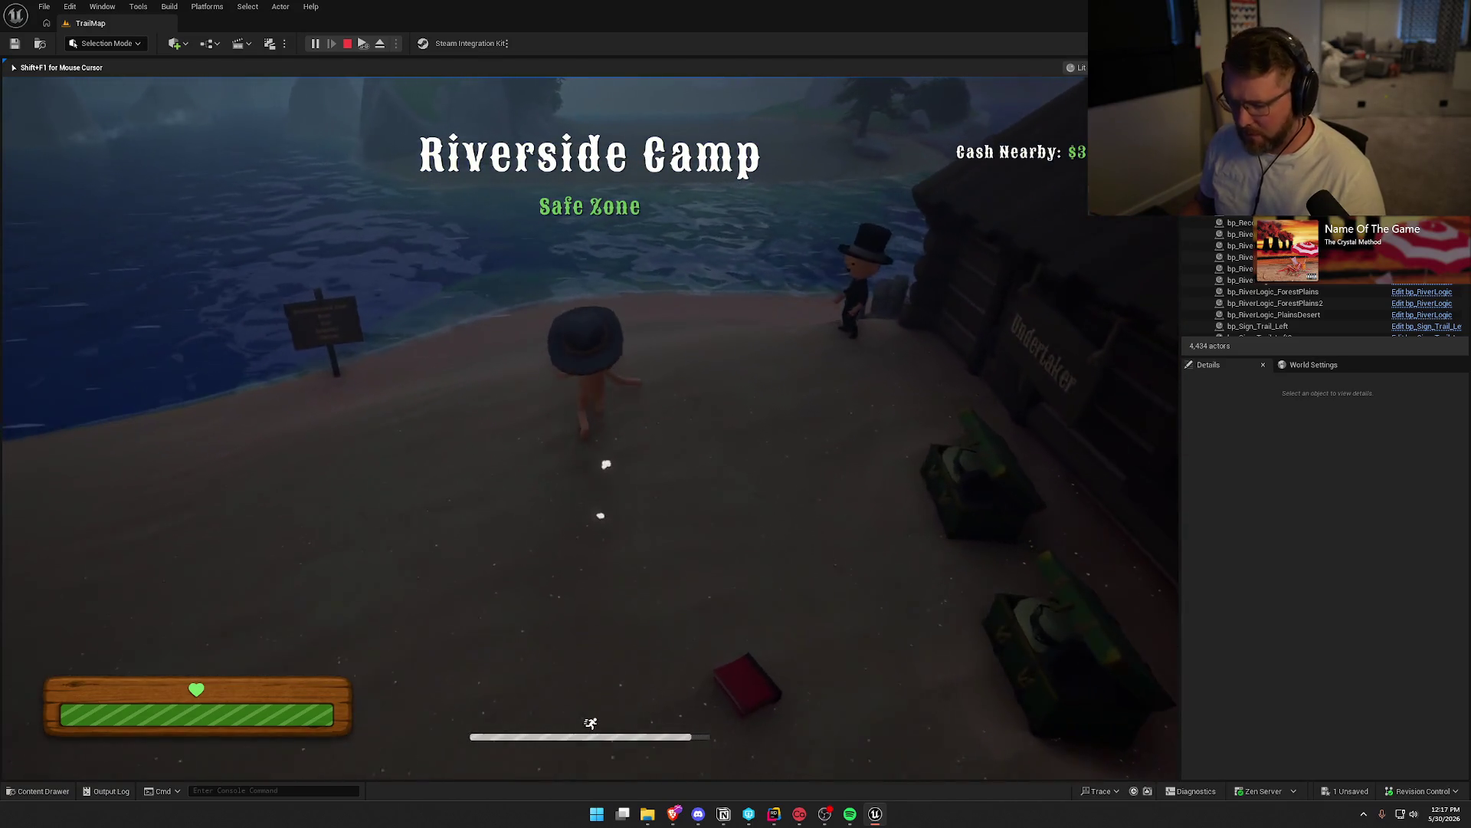
pyautogui.hotkey('shift', 'F1')
# Move bp_Player0 onto the grassy riverbank by the cliffs, slightly above ground, and resume play
pyautogui.click(625, 407)
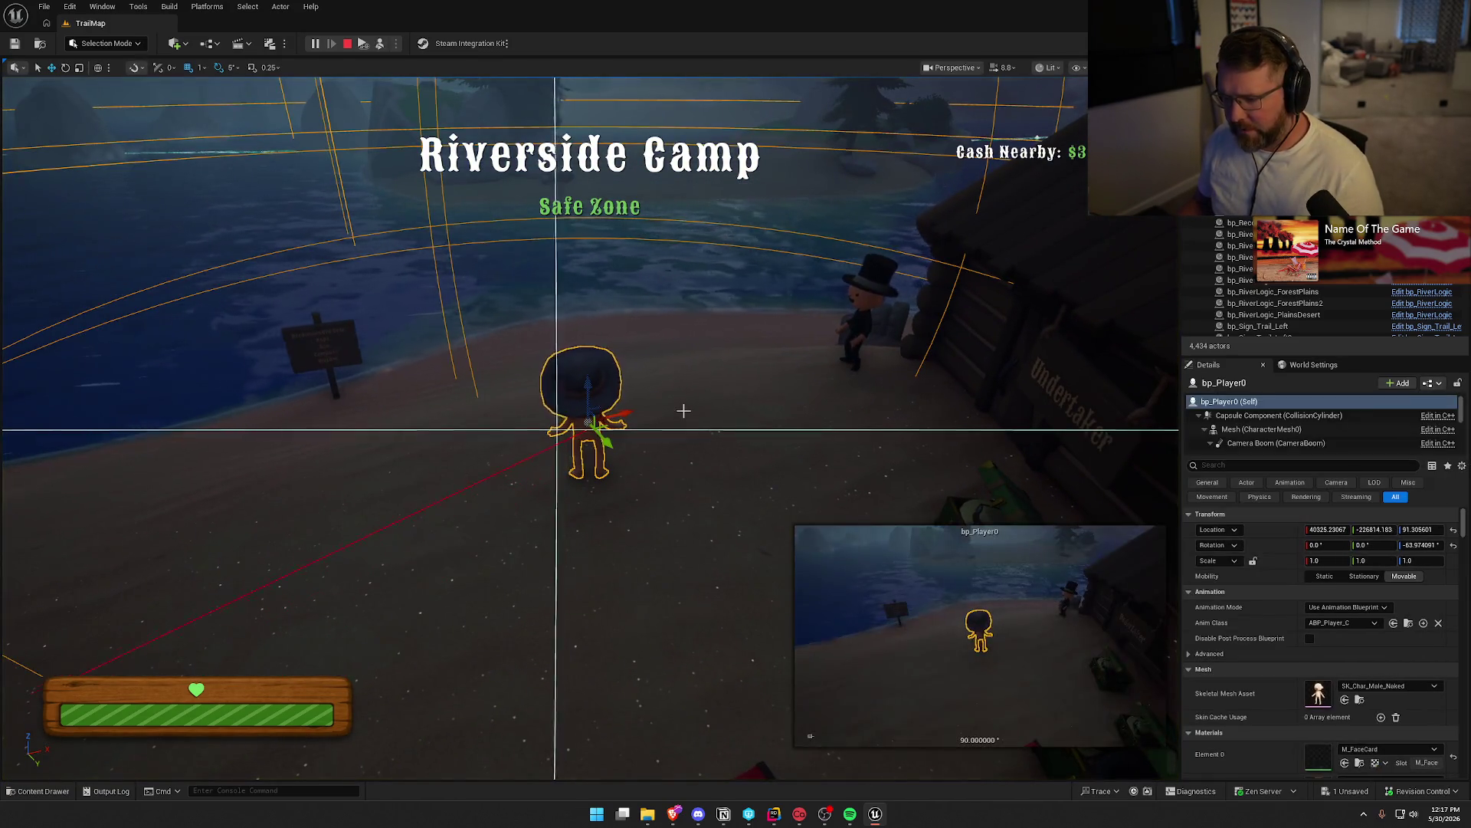
pyautogui.press('f')
pyautogui.scroll(-3)
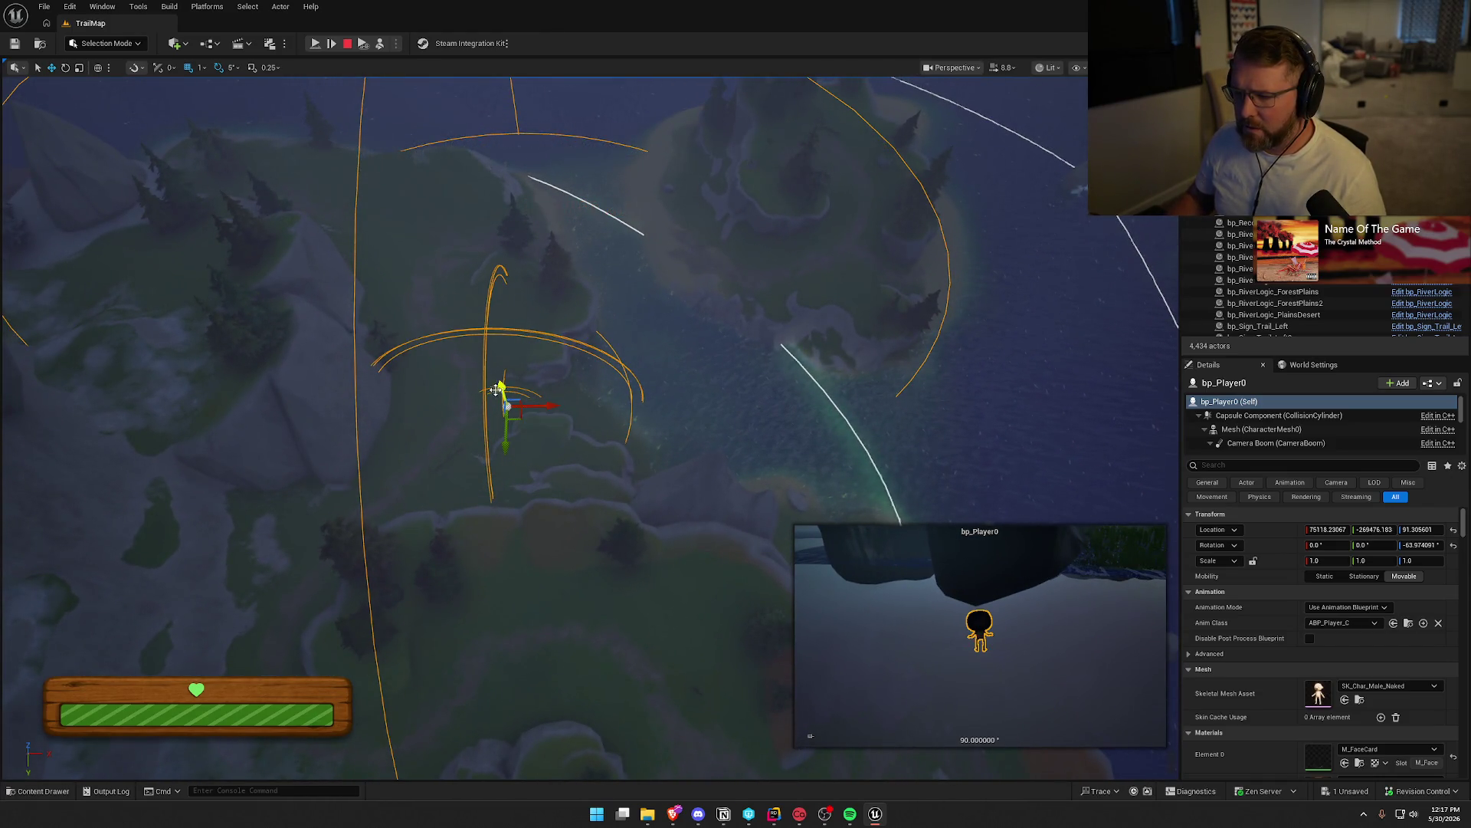
pyautogui.moveTo(496, 390); pyautogui.dragTo(724, 255)
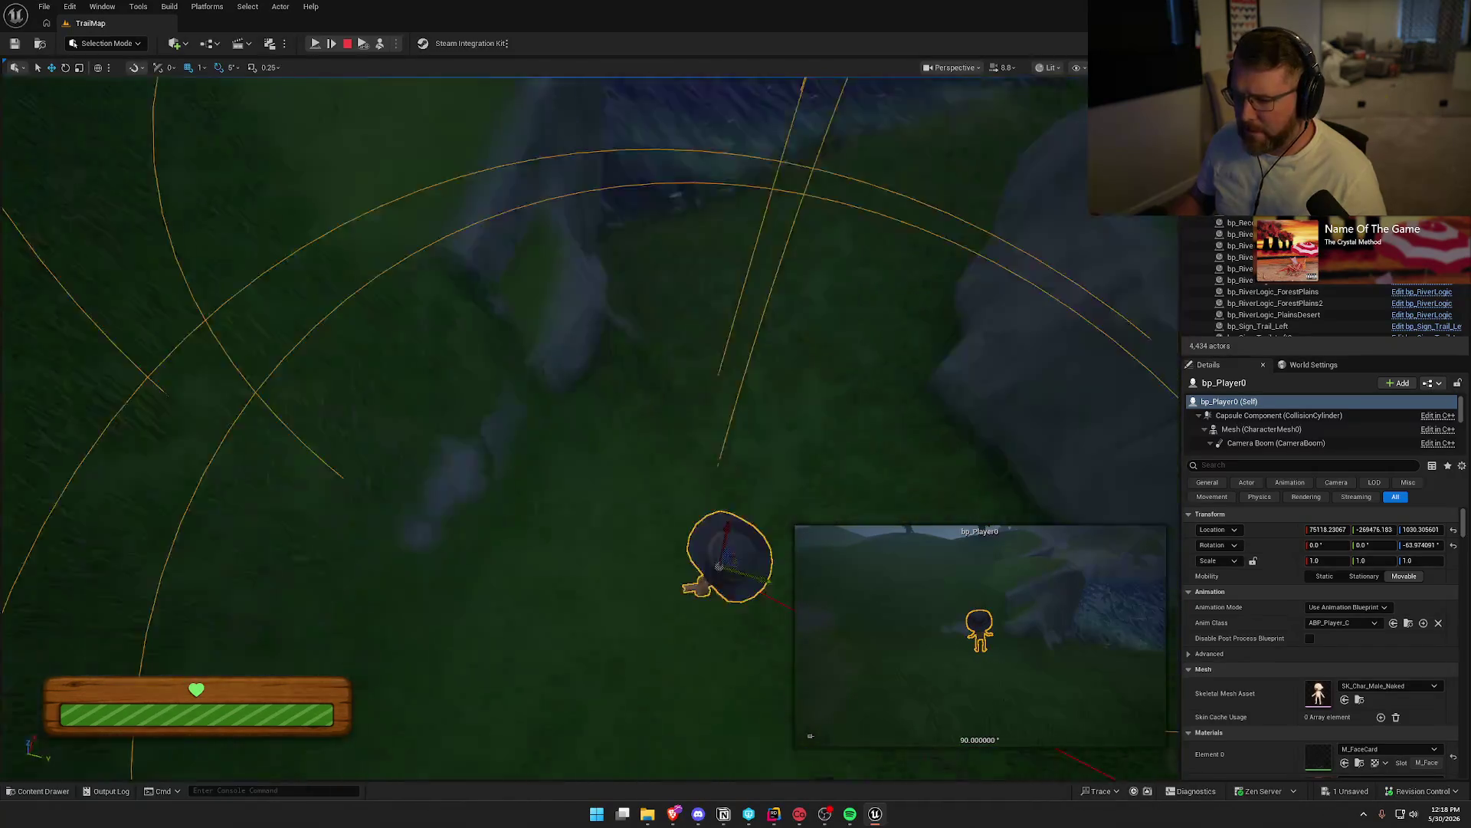
pyautogui.scroll(-3)
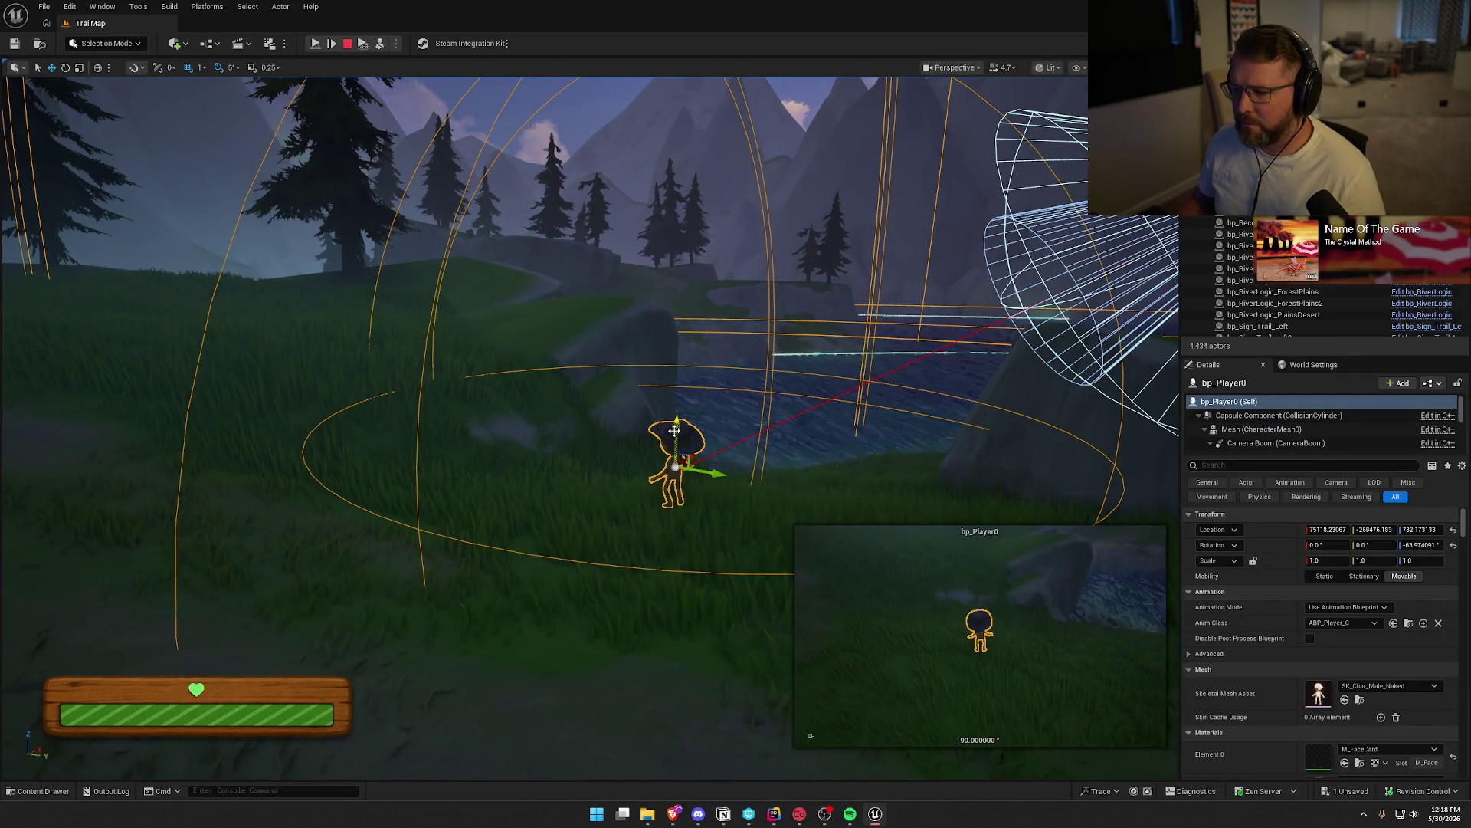
pyautogui.moveTo(674, 431); pyautogui.dragTo(676, 422)
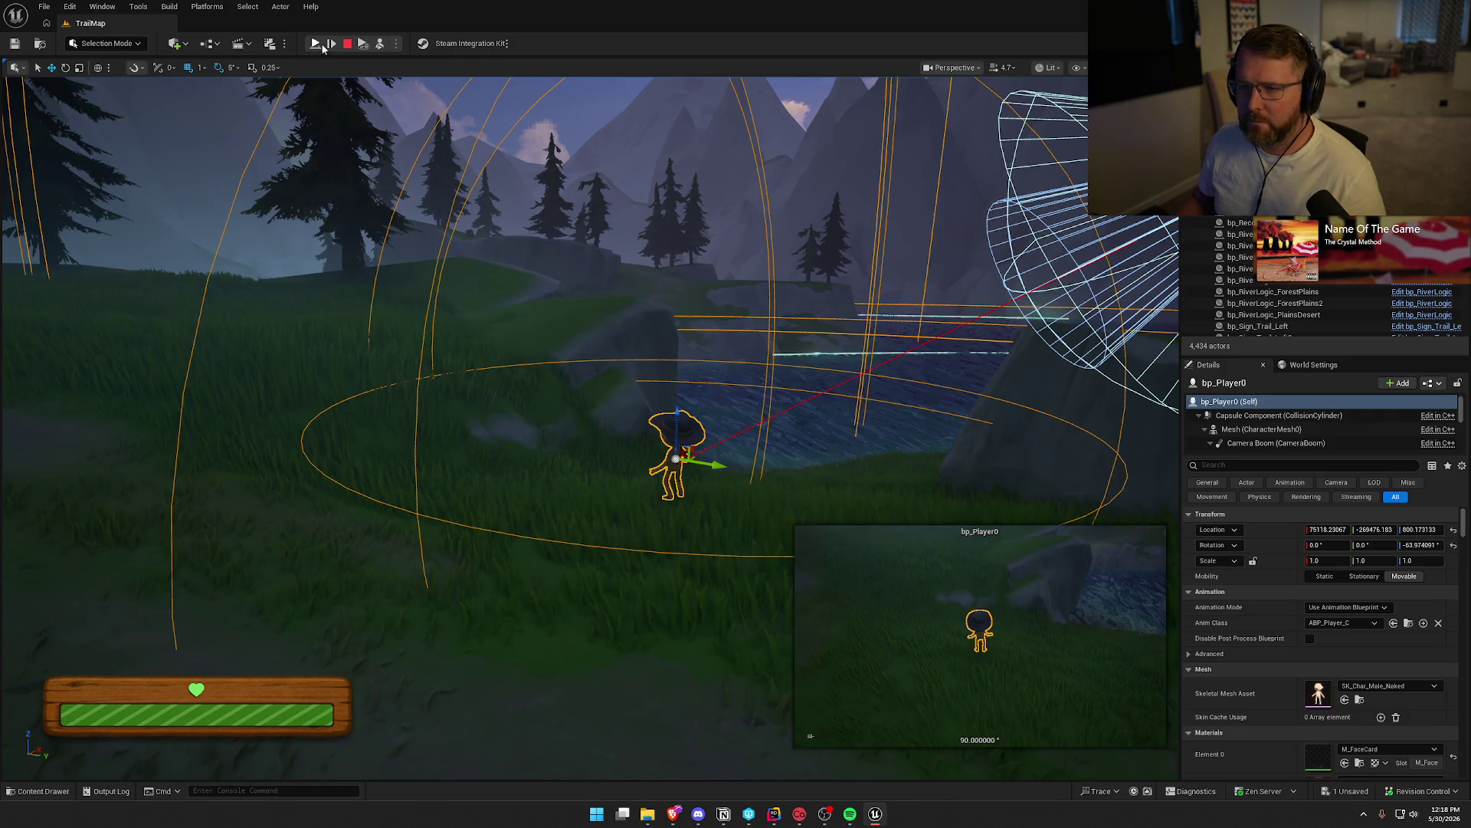
pyautogui.click(316, 45)
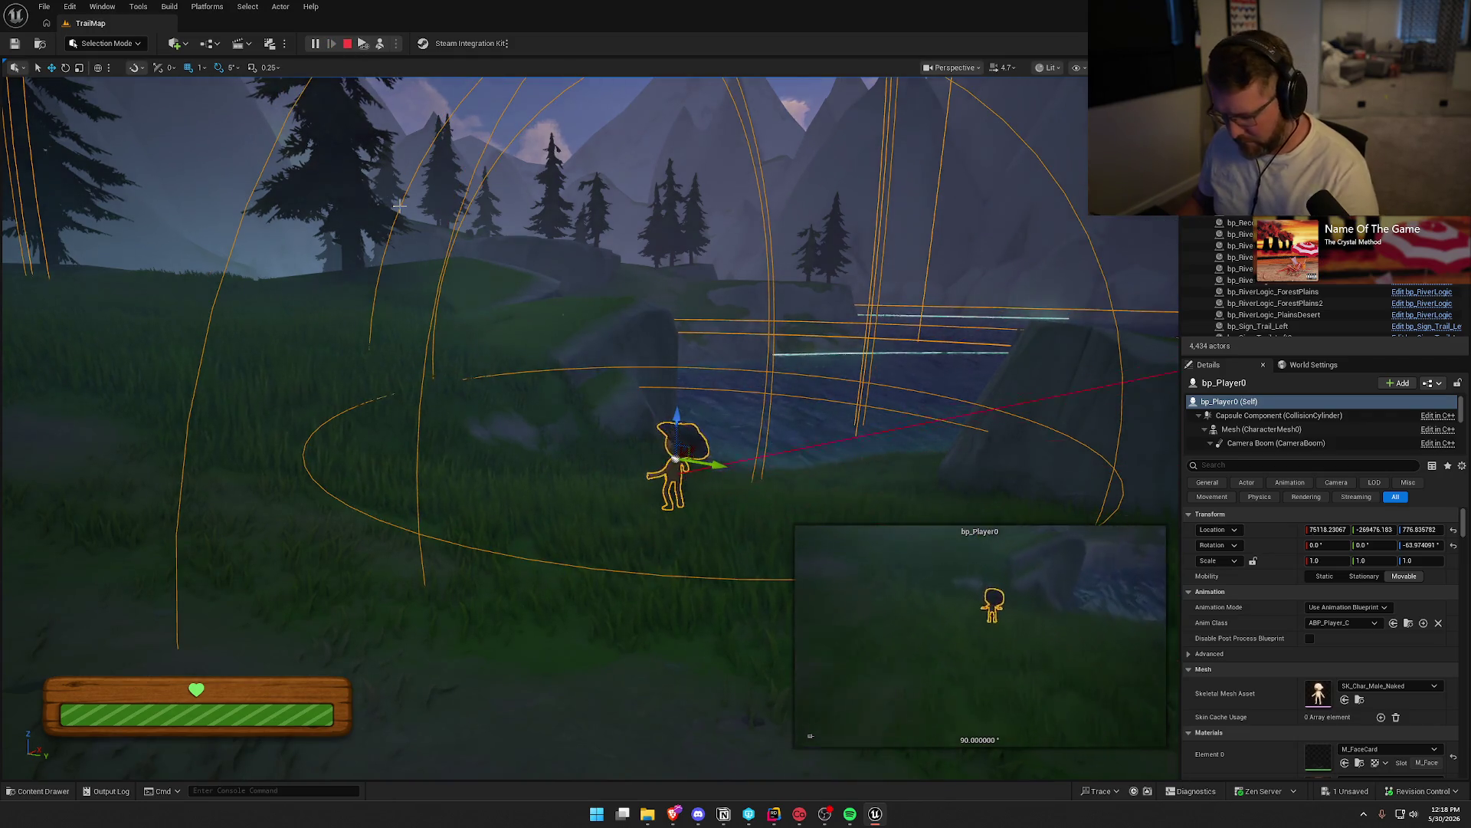
# Walk the character from the bank into the river until it drowns, then stop play
pyautogui.click(1034, 470)
pyautogui.press('w')
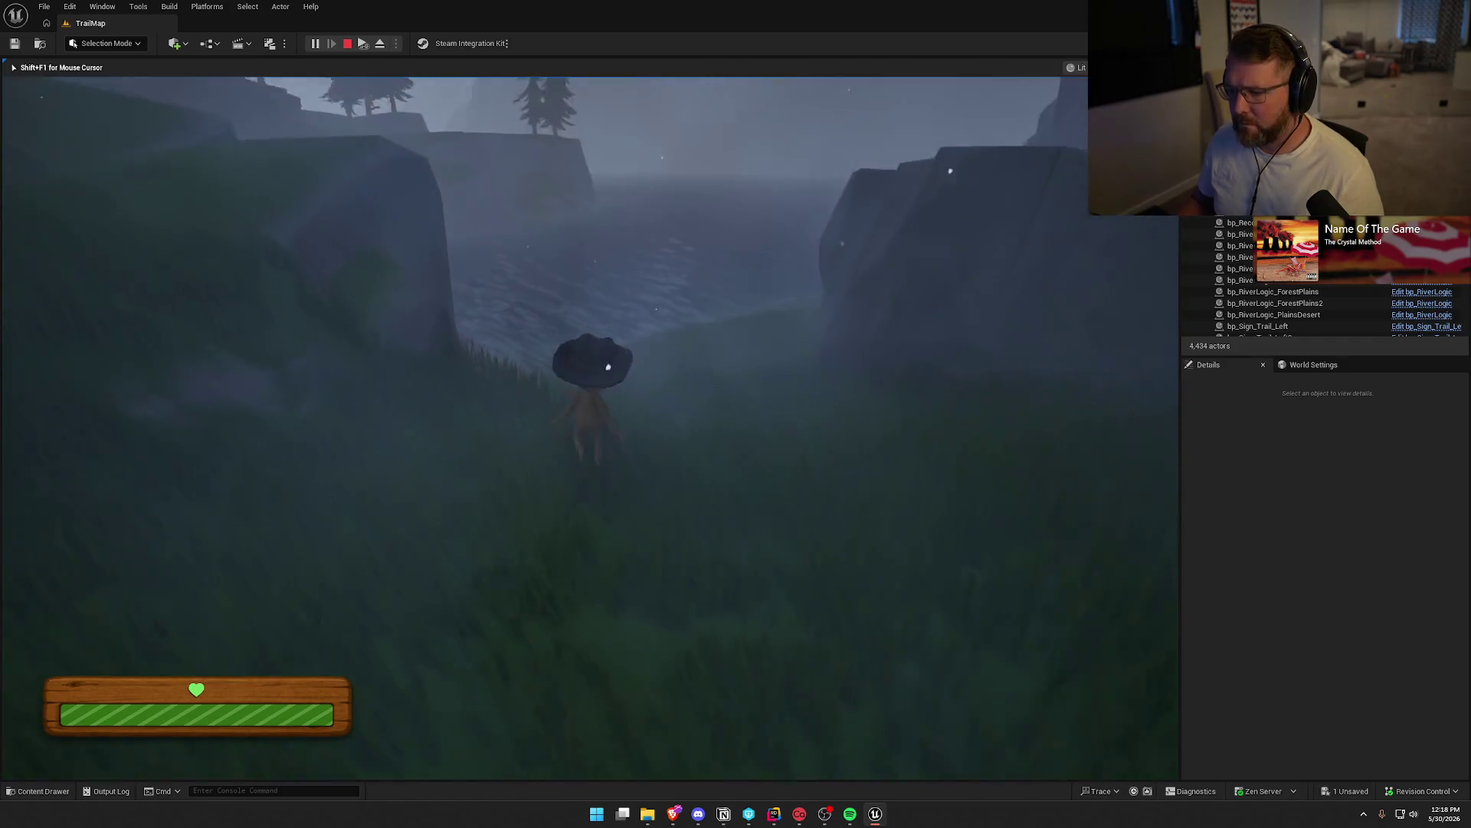
pyautogui.press('w')
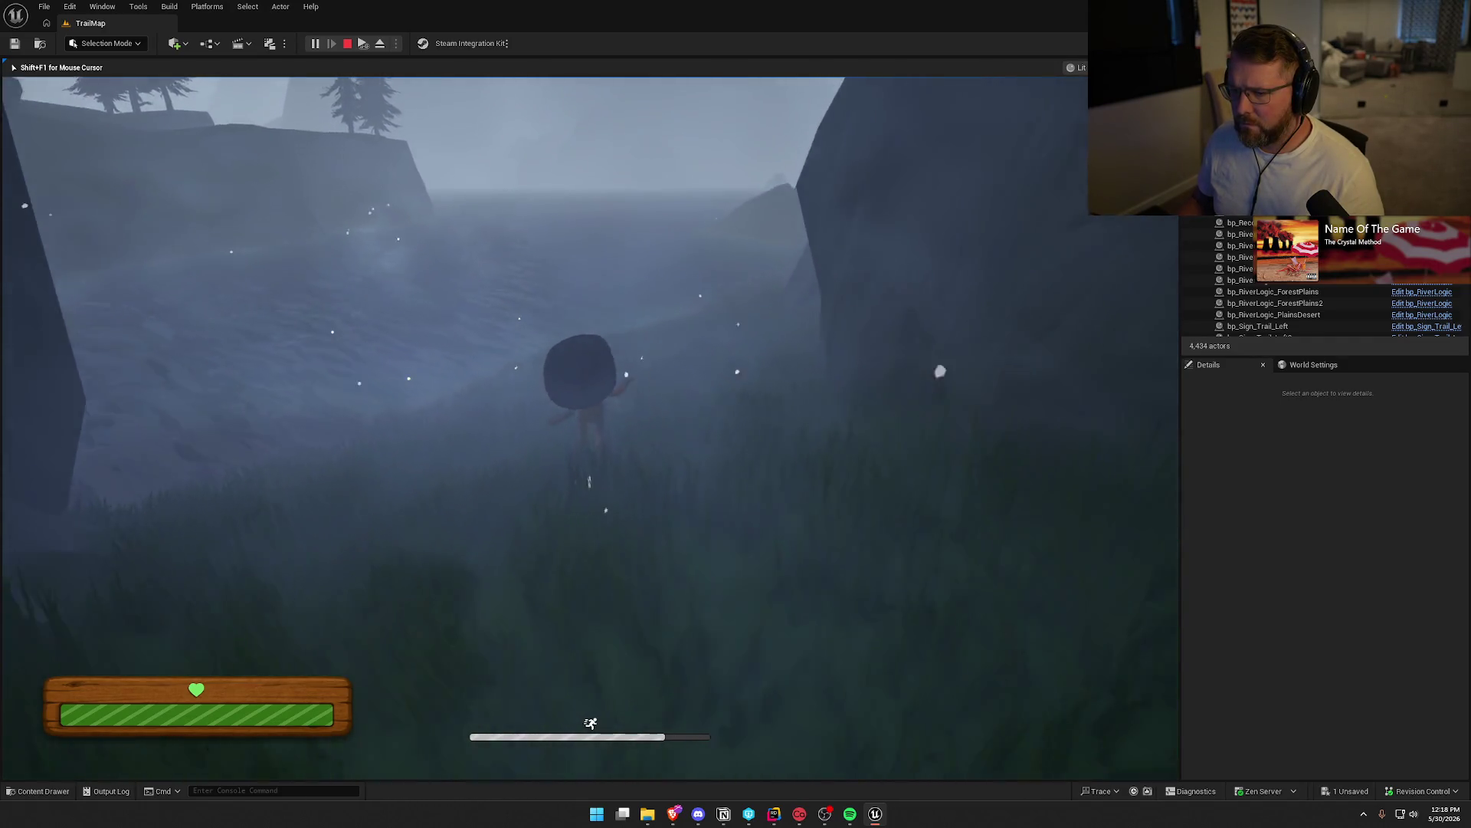
pyautogui.press('w')
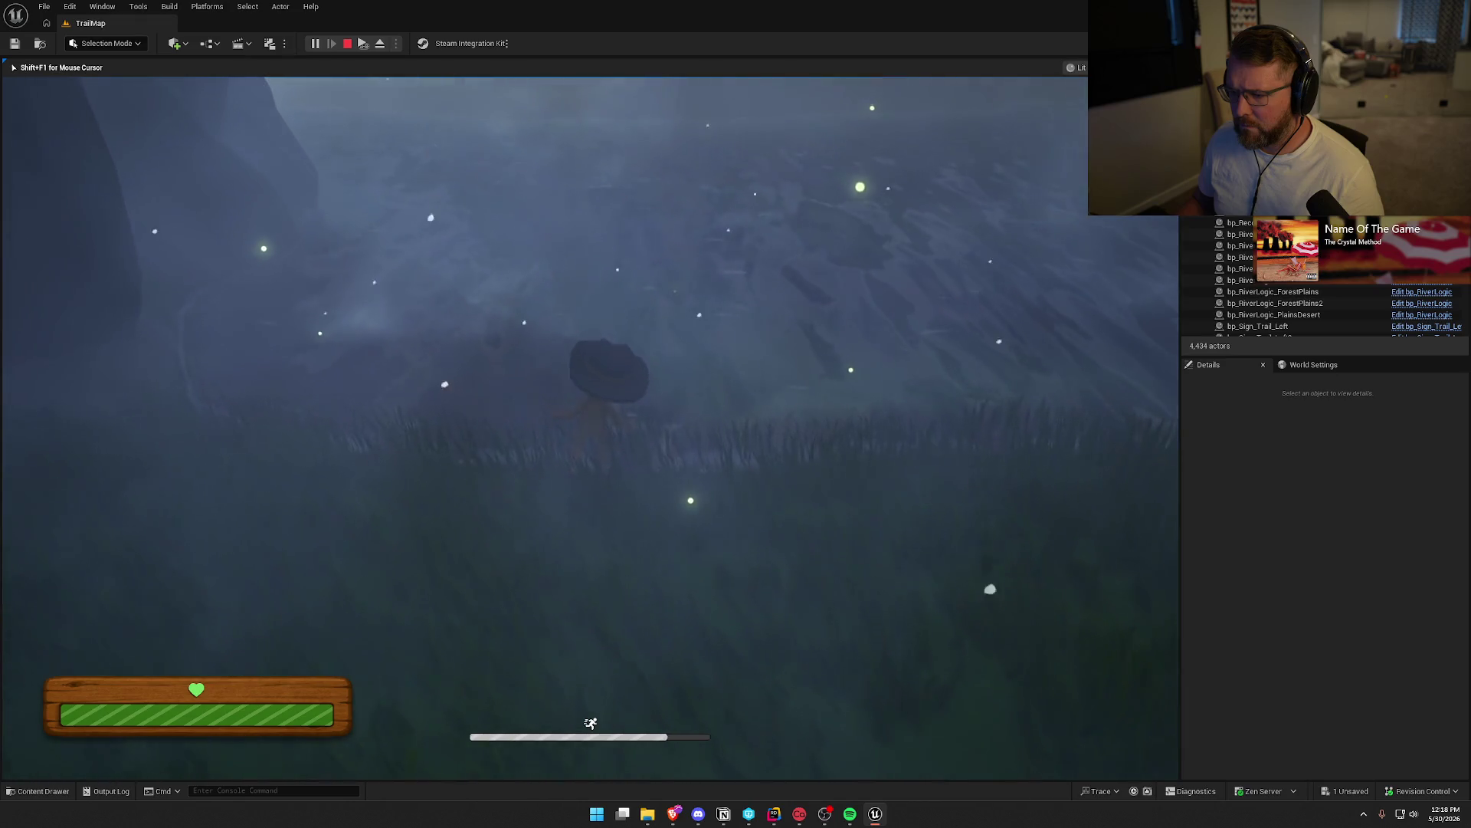
pyautogui.press('w')
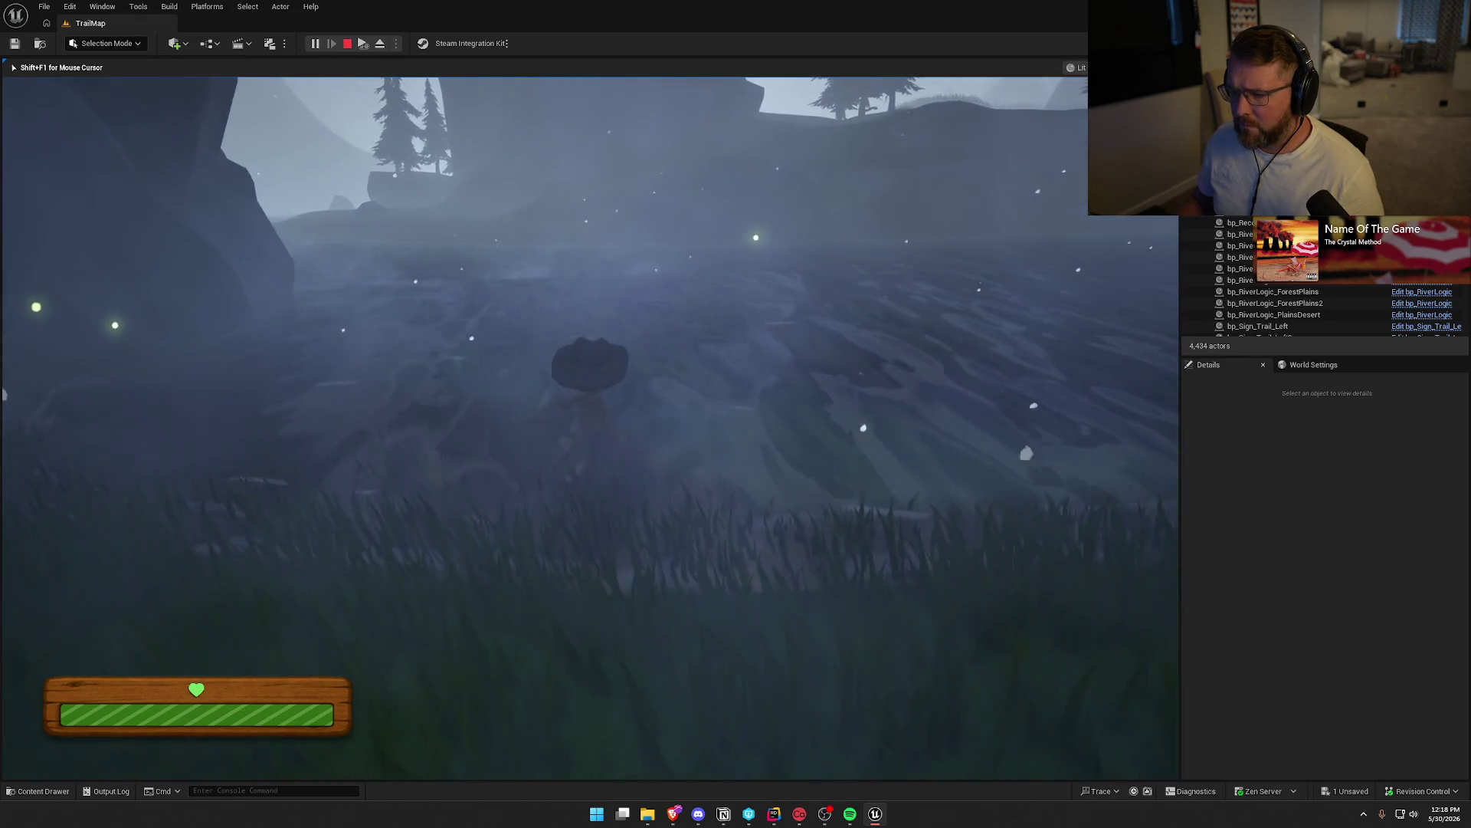
pyautogui.press('w')
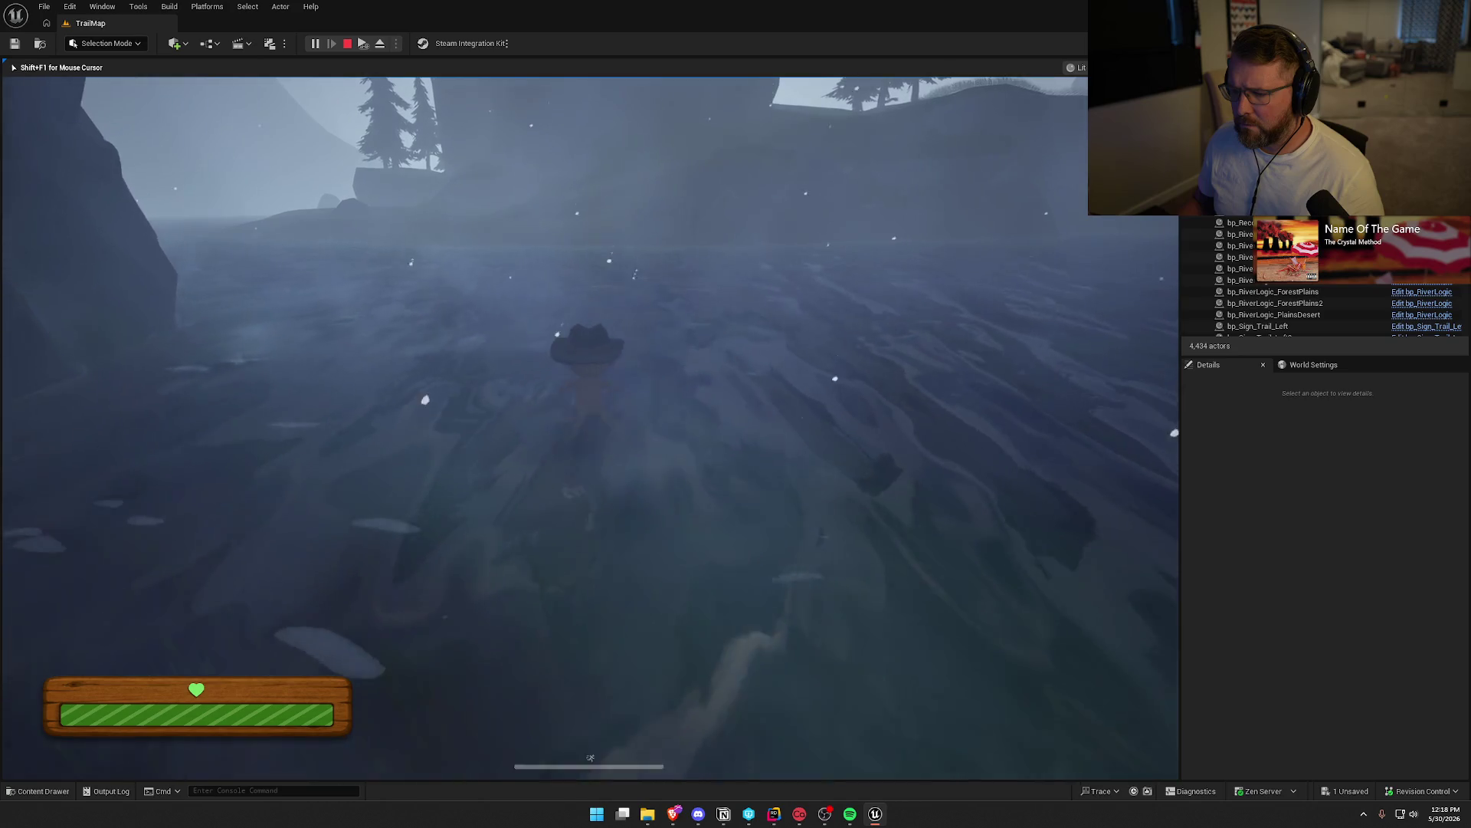
pyautogui.press('w')
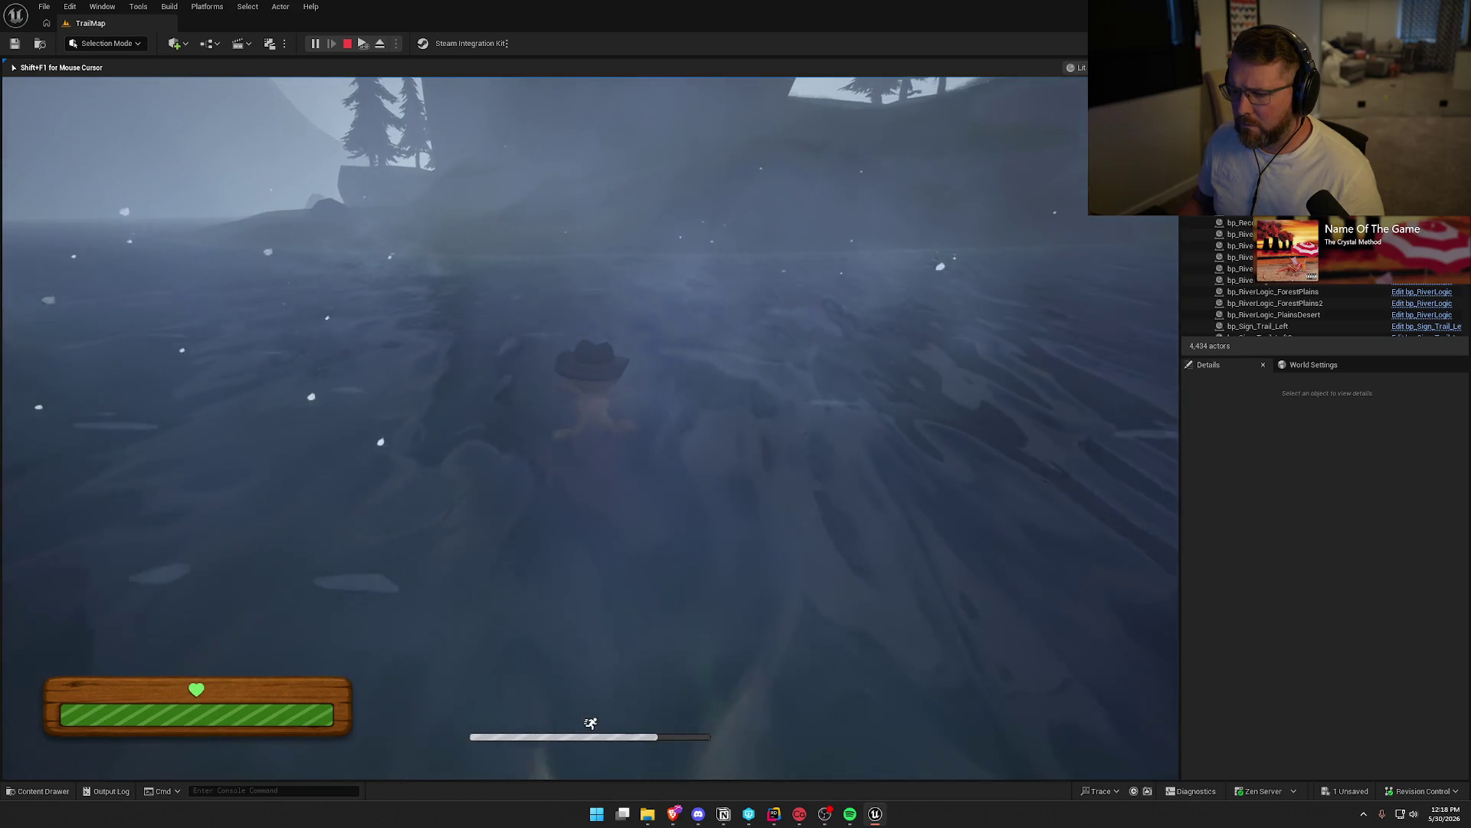
pyautogui.press('w')
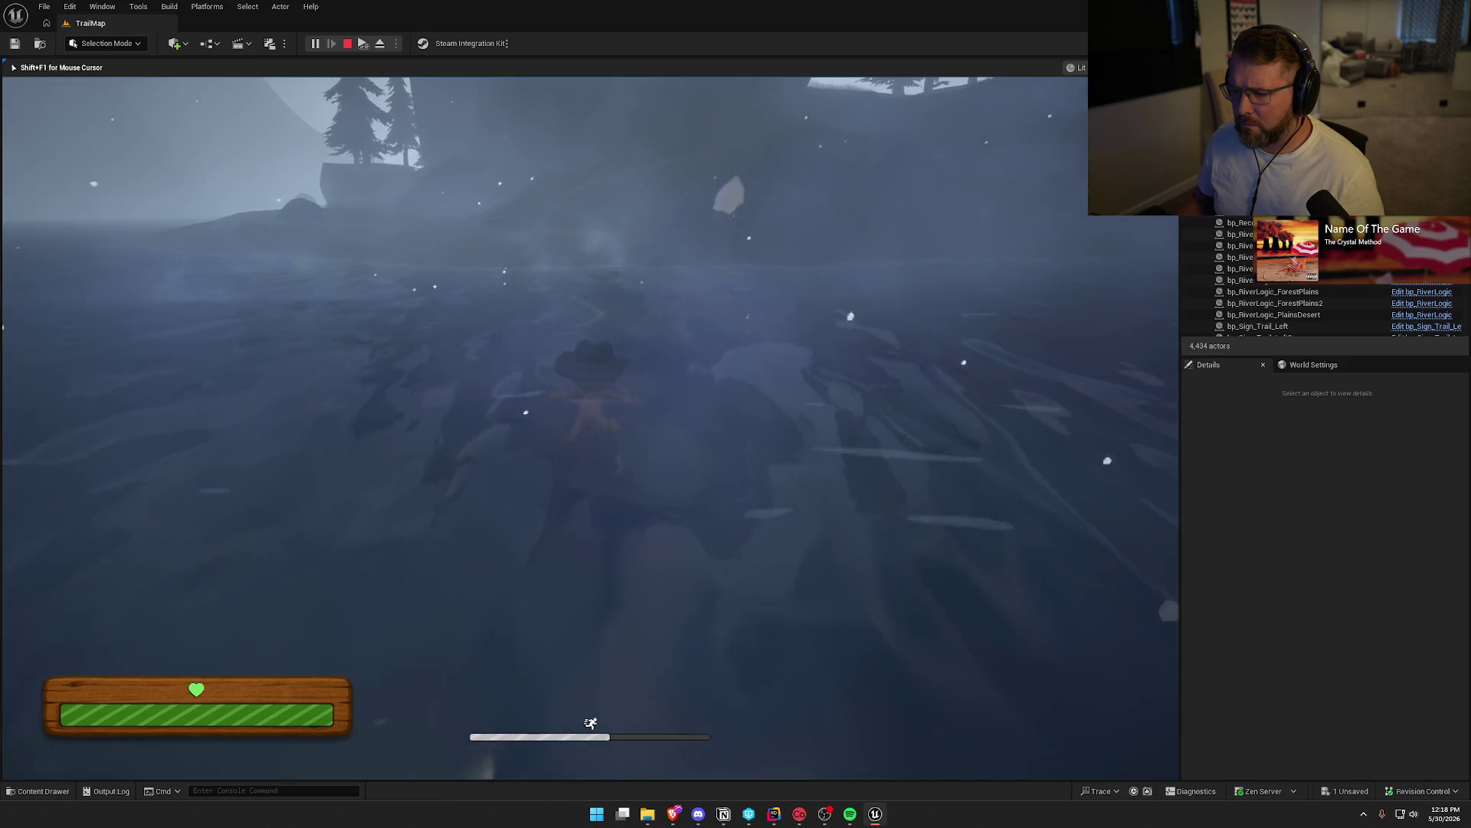
pyautogui.press('w')
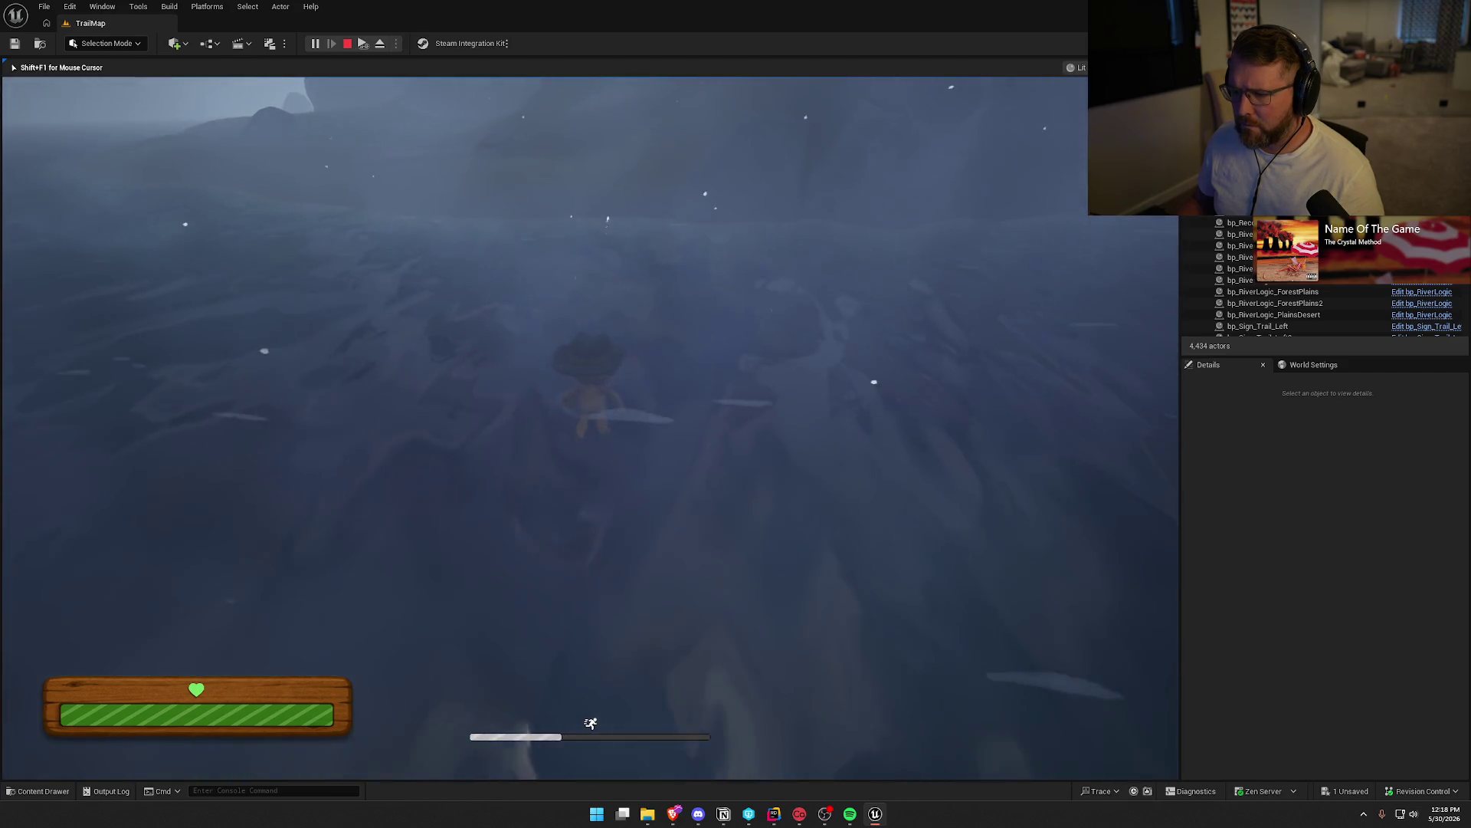
pyautogui.press('w')
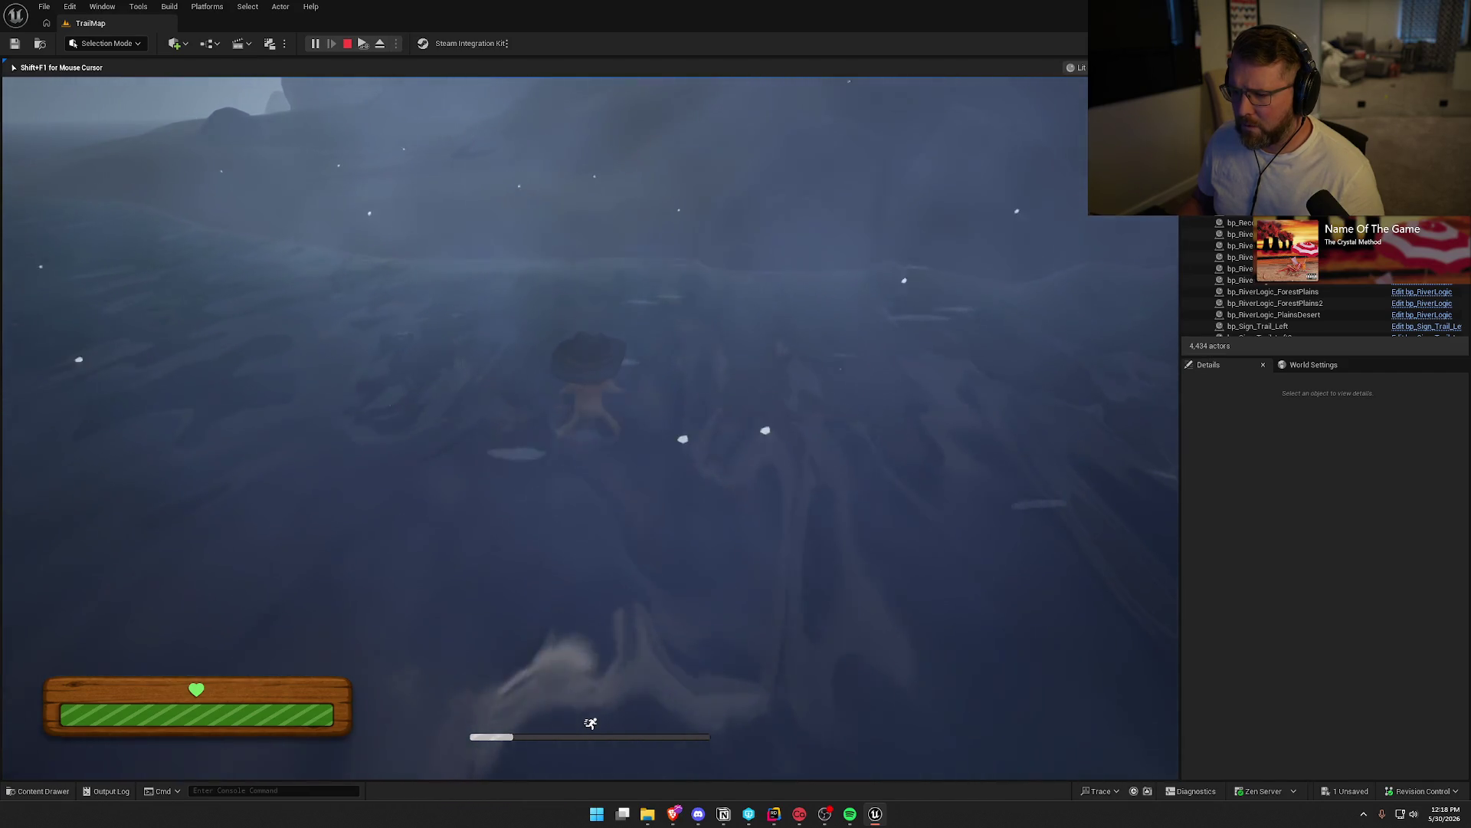
pyautogui.press('w')
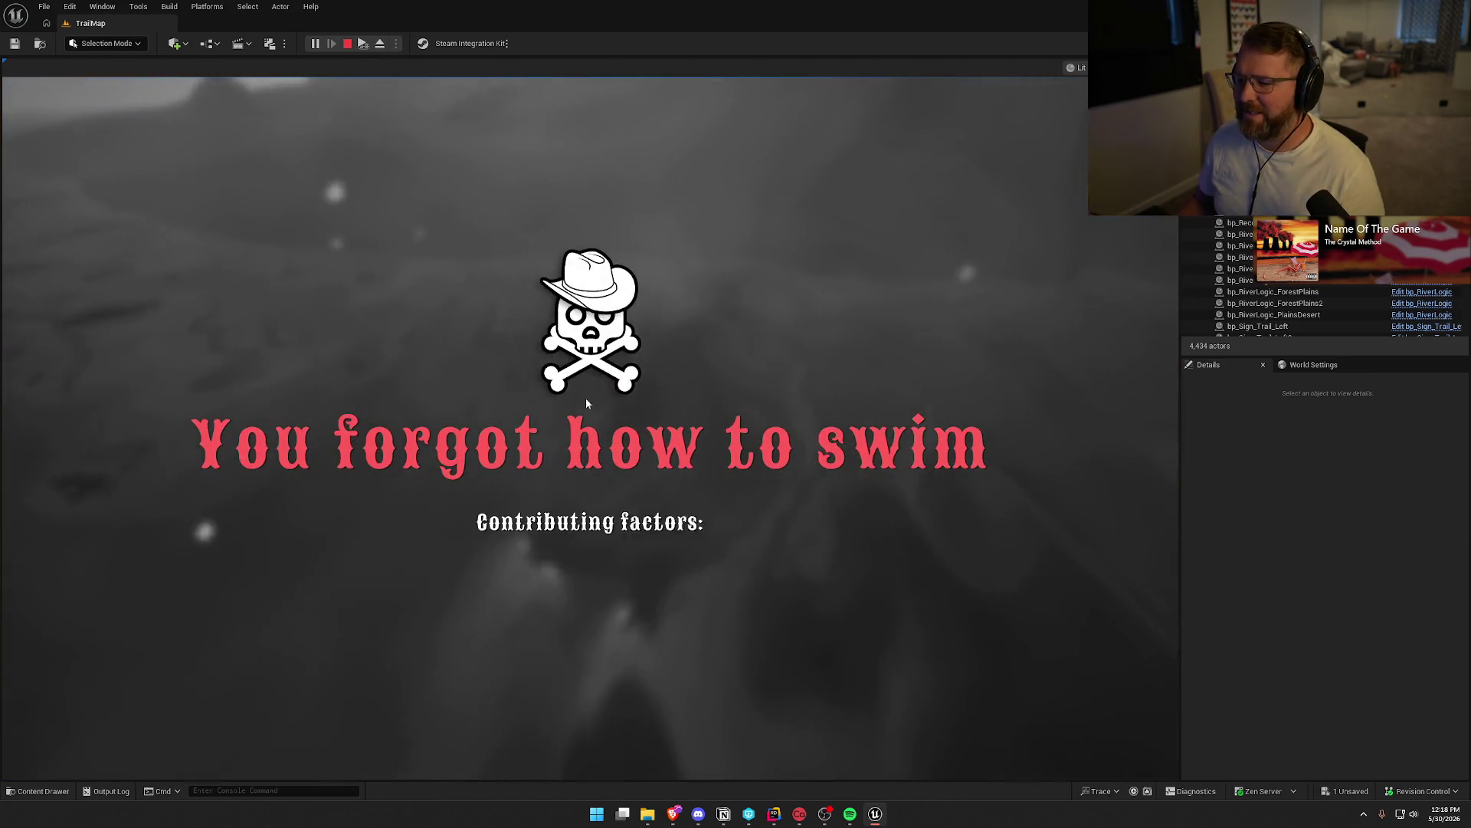
pyautogui.press('Escape')
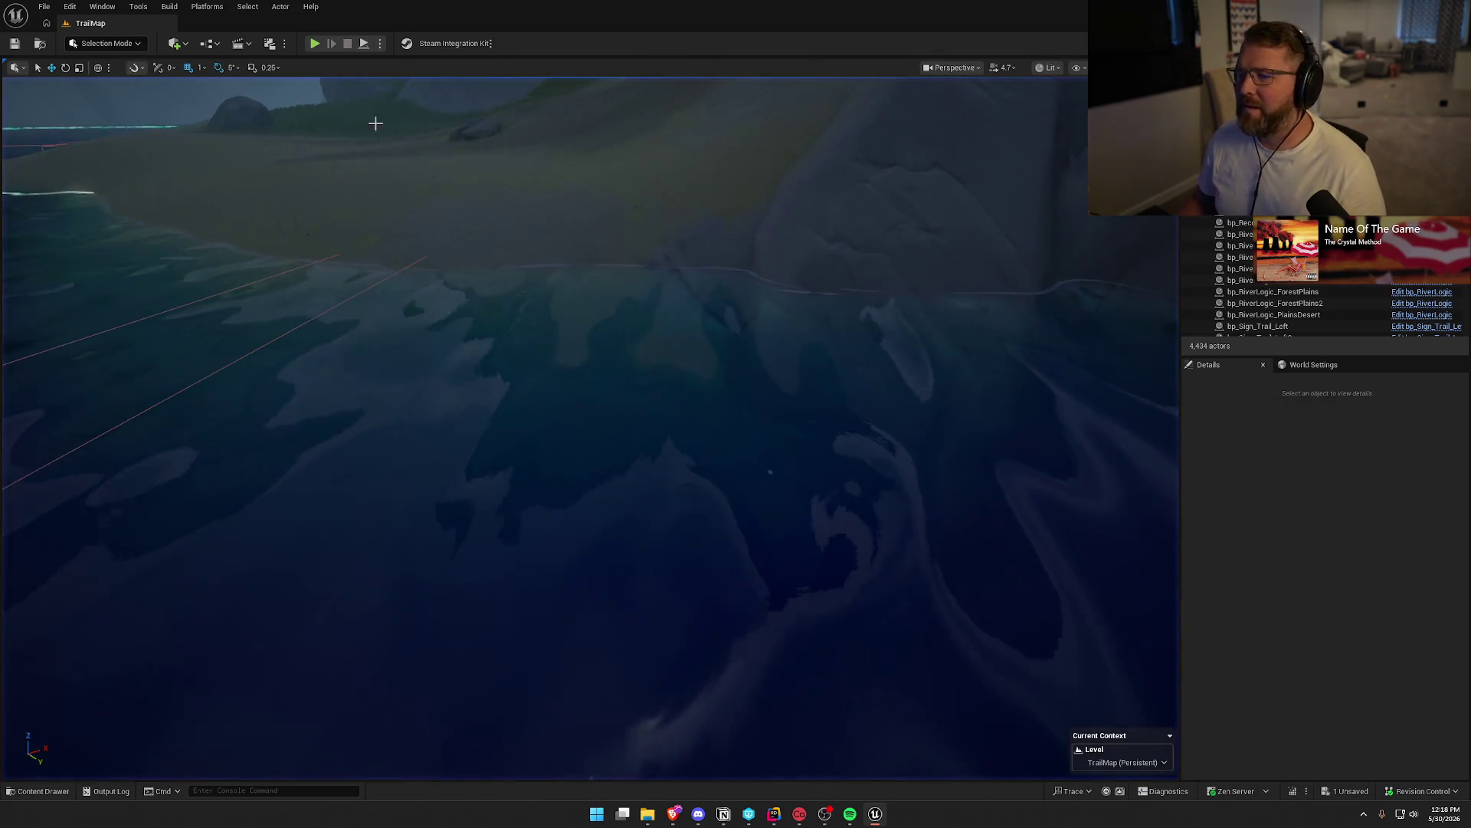
# Survey the shoreline and river rocks from above, then play from the Trailhead Trading Post
pyautogui.moveTo(427, 290); pyautogui.dragTo(561, 499)
pyautogui.moveTo(640, 429); pyautogui.dragTo(640, 429)
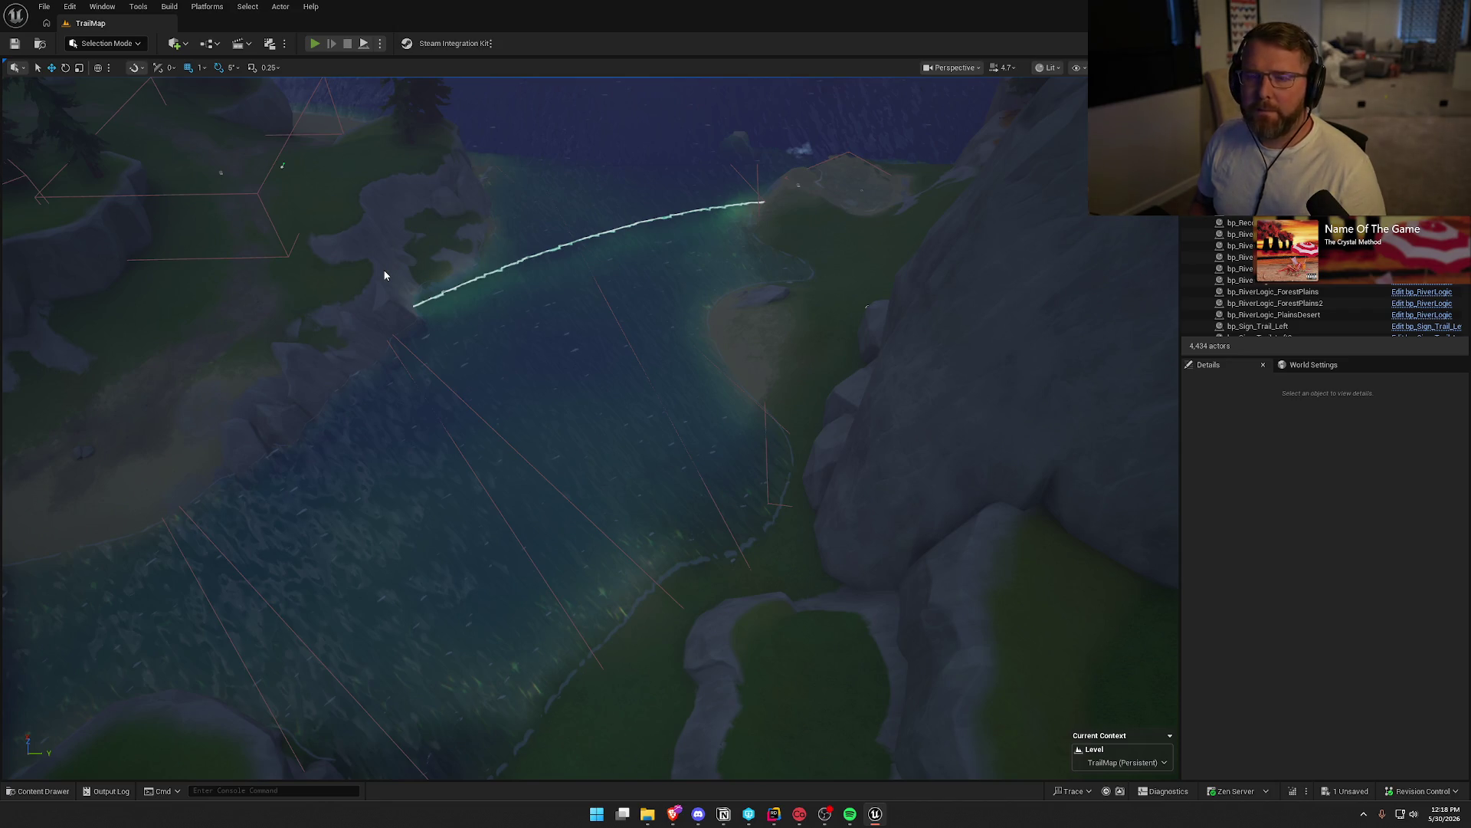
pyautogui.hotkey('alt', 'p')
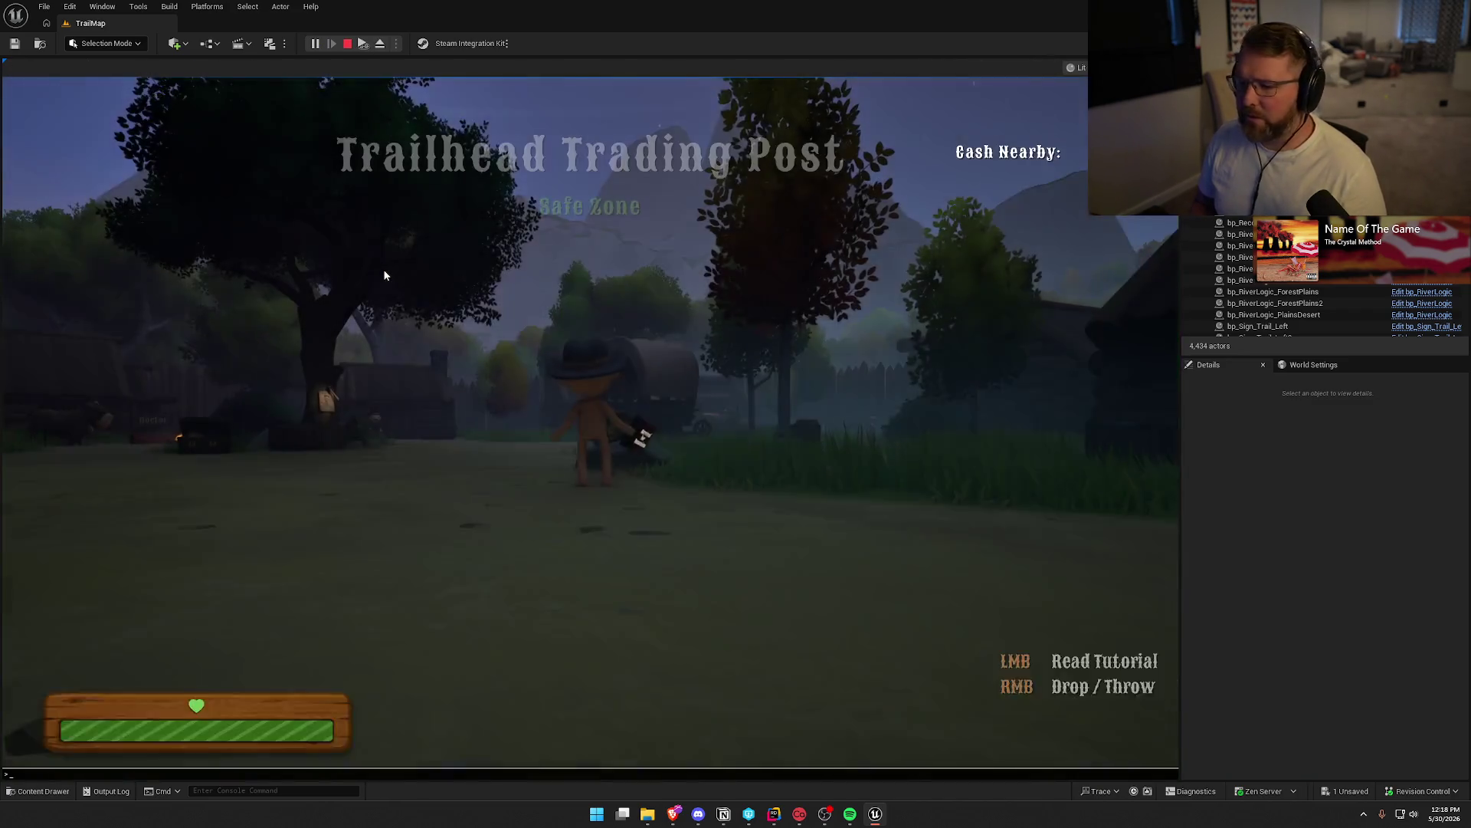
# Rerun the Checkpoint 3 console command to respawn at Riverside Camp, then free the mouse and pause
pyautogui.press('`')
pyautogui.press('Up')
pyautogui.press('Return')
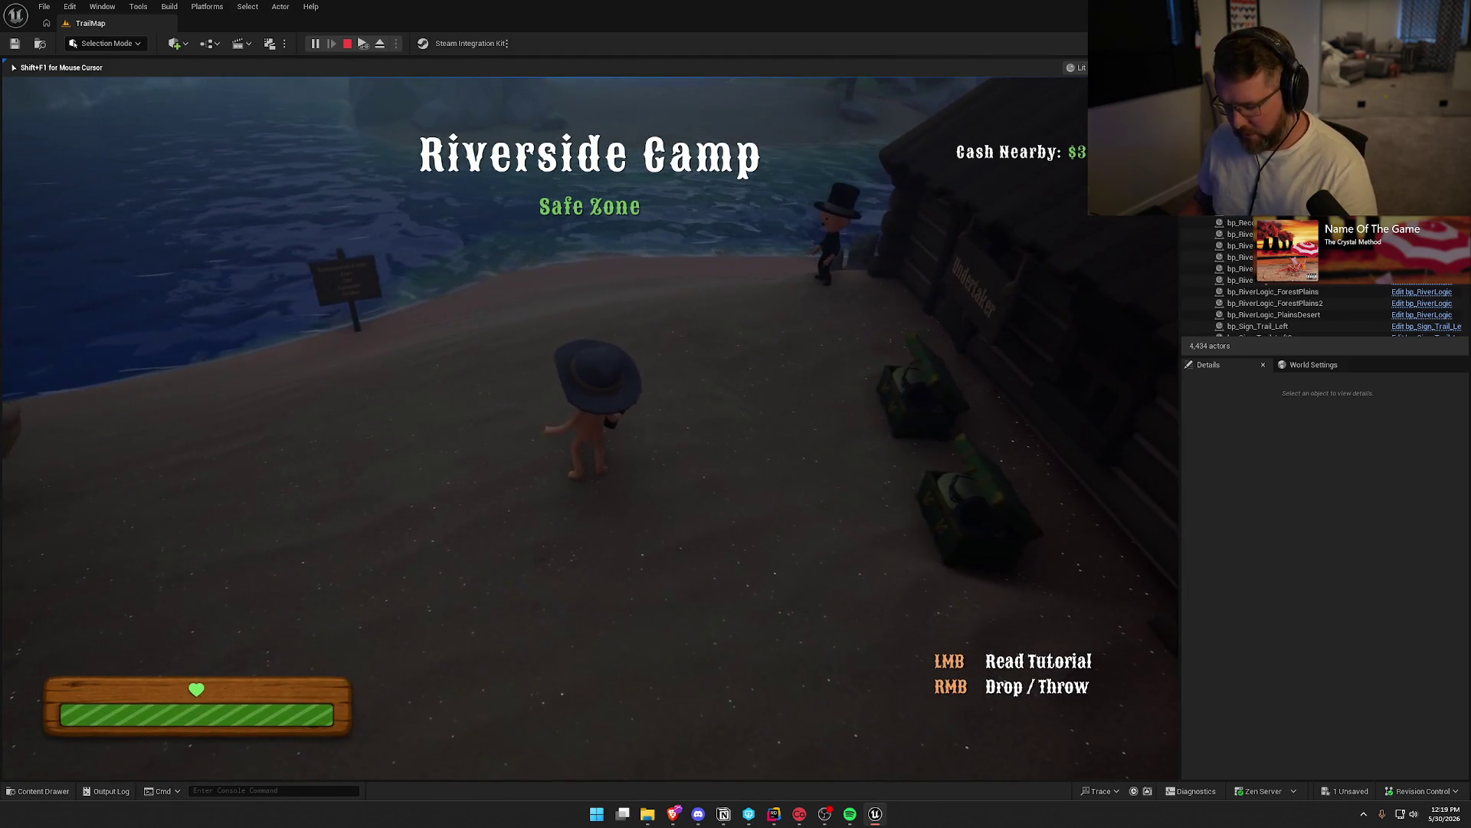
pyautogui.hotkey('shift', 'F1')
pyautogui.press('Pause')
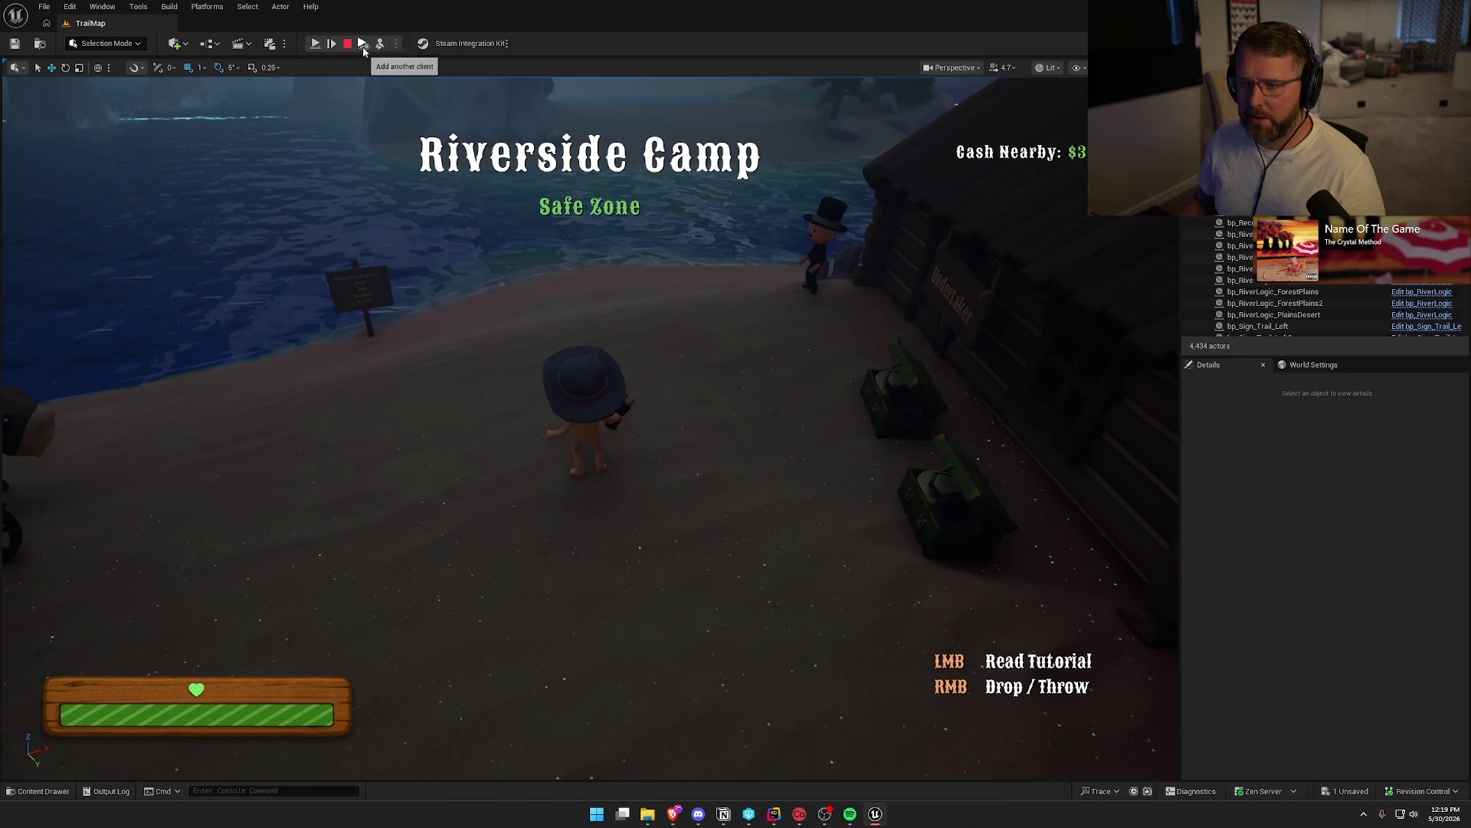
# Select the player character and lift it above the ground
pyautogui.click(591, 397)
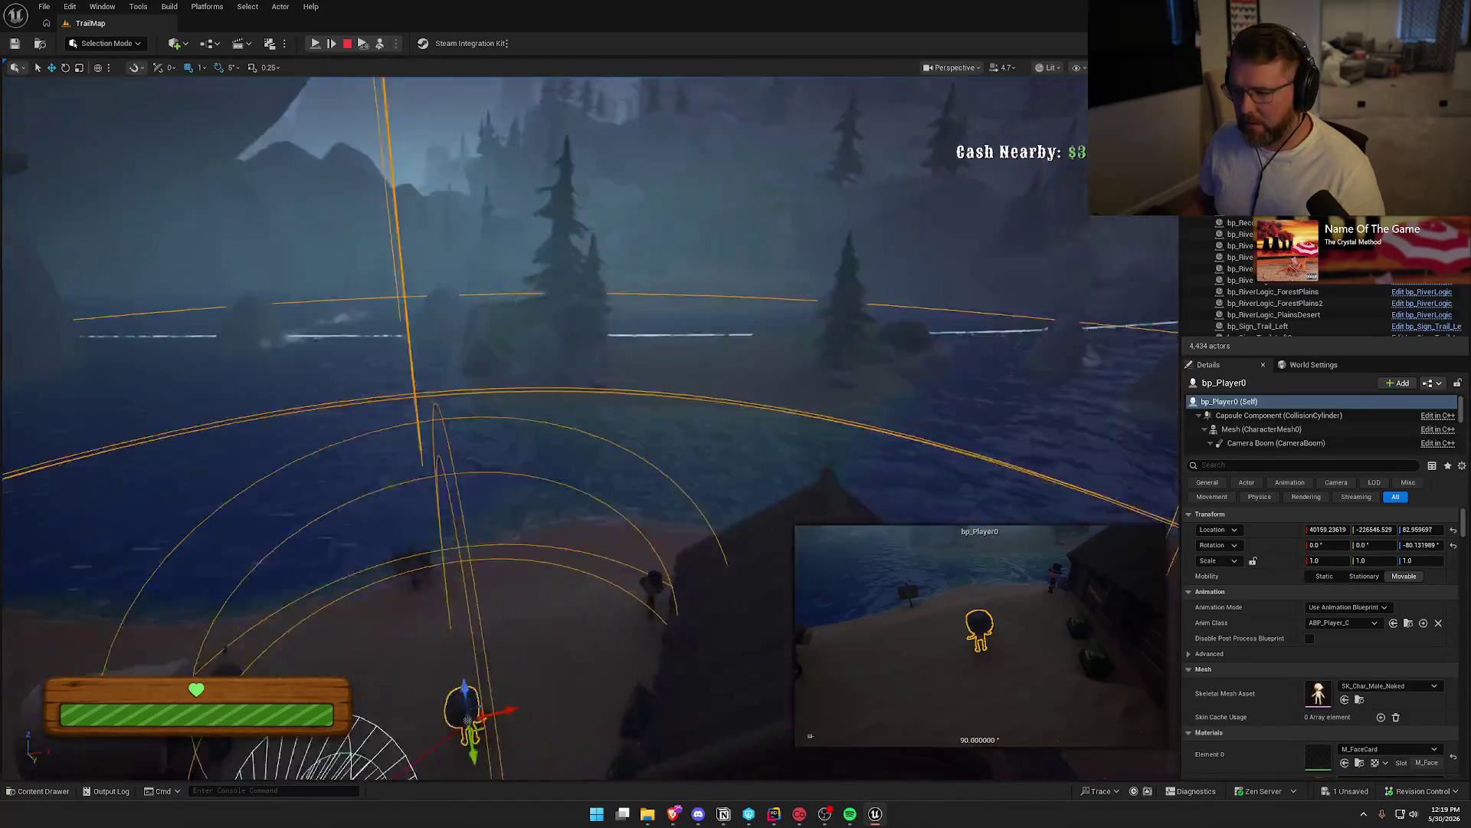
pyautogui.moveTo(681, 494); pyautogui.dragTo(581, 363)
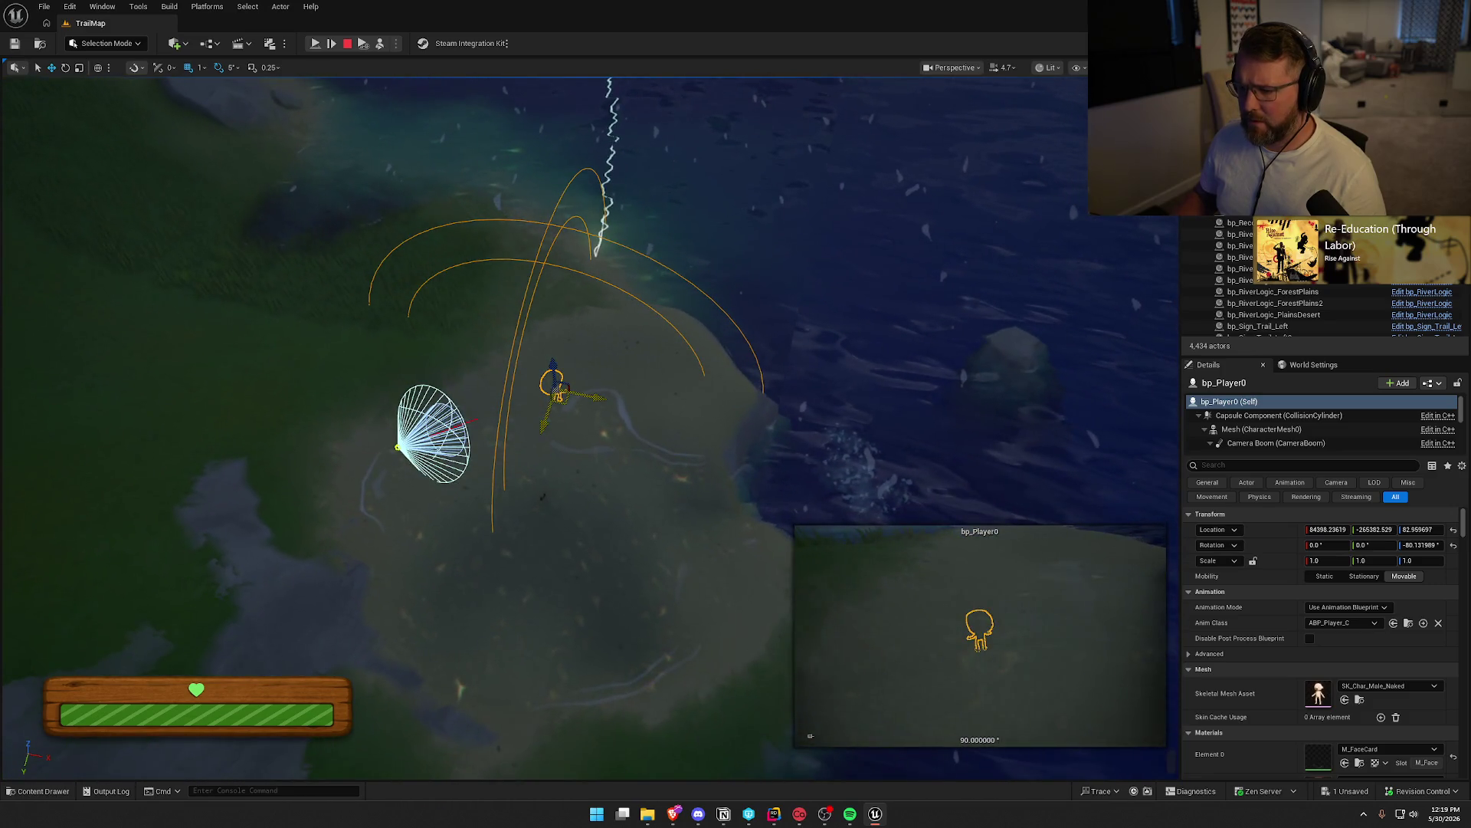
pyautogui.moveTo(552, 375); pyautogui.dragTo(564, 236)
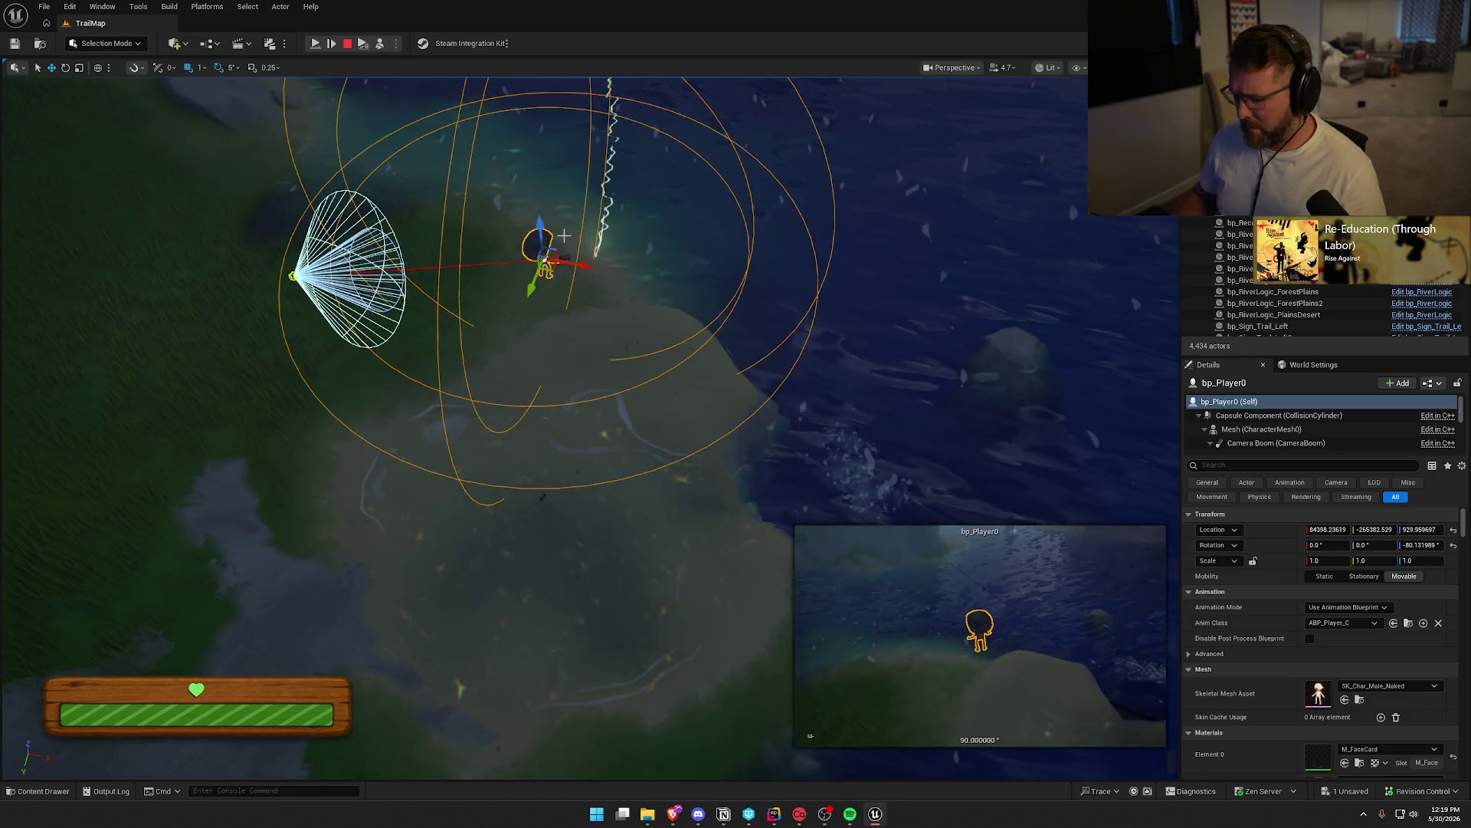
pyautogui.moveTo(584, 139); pyautogui.dragTo(429, 153)
pyautogui.moveTo(619, 227); pyautogui.dragTo(619, 227)
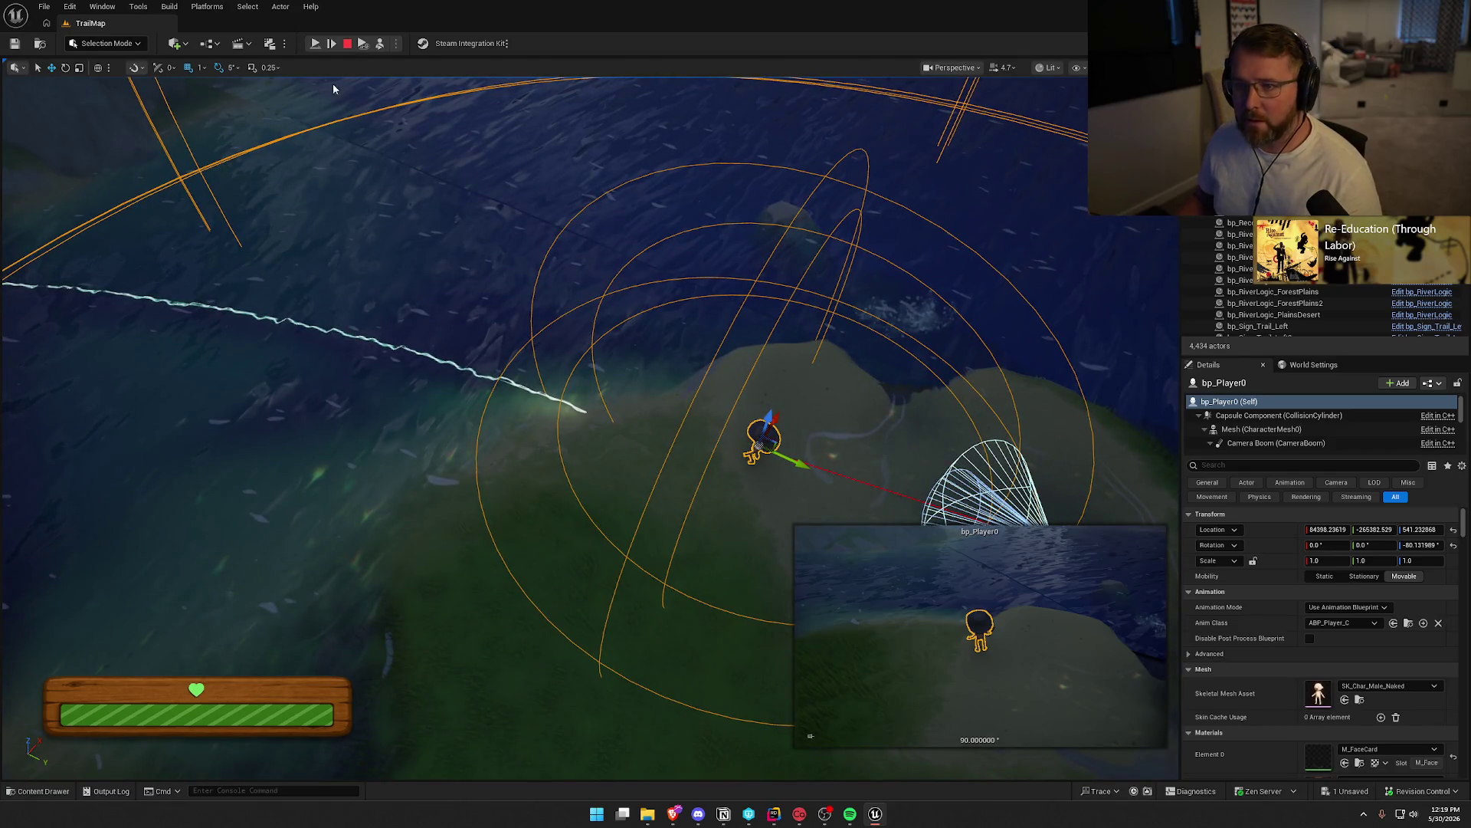
# Resume play from the raised spot, drop the held sign, and stop the session
pyautogui.click(315, 44)
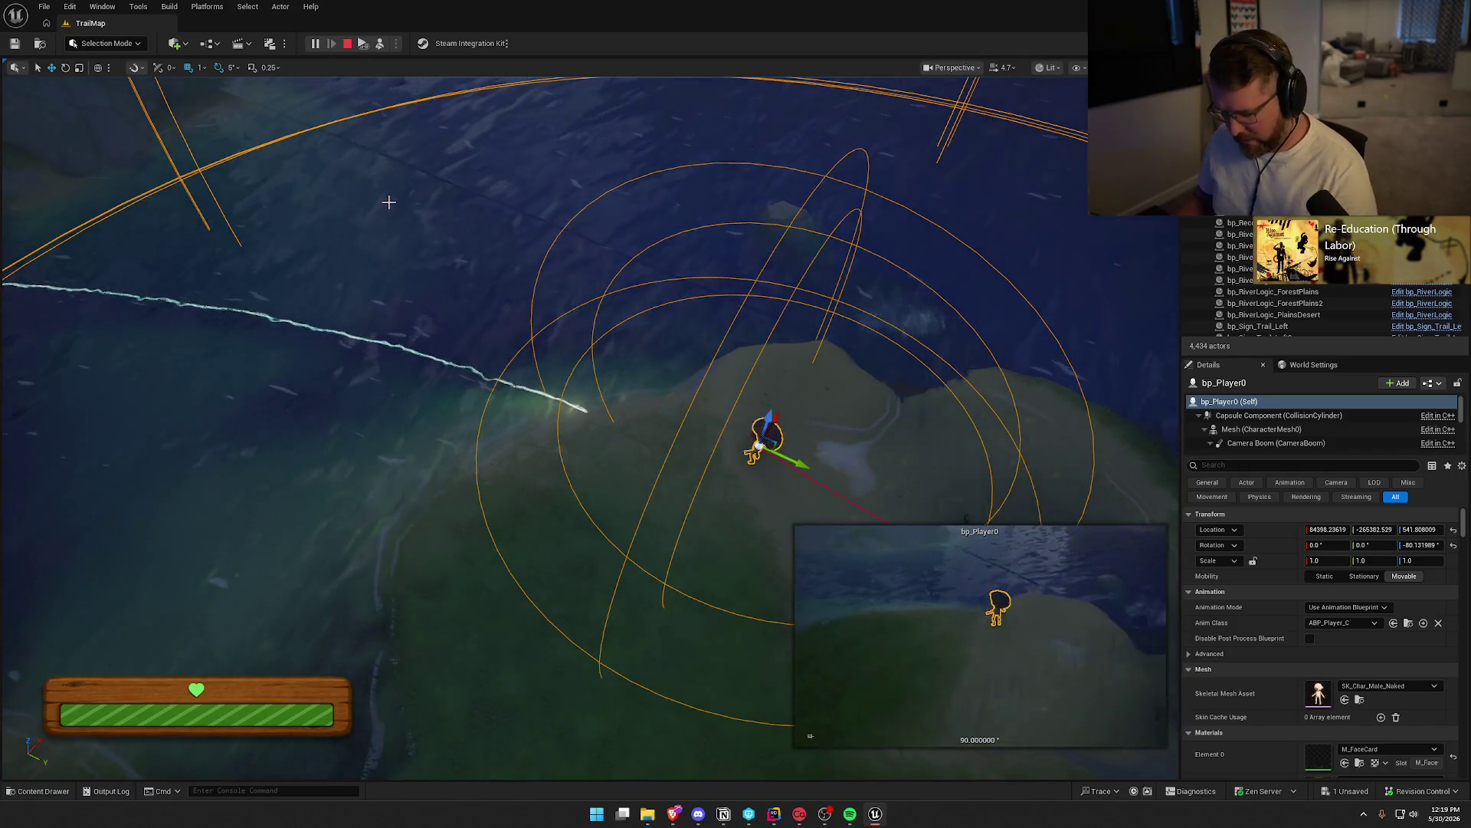
pyautogui.rightClick(507, 305)
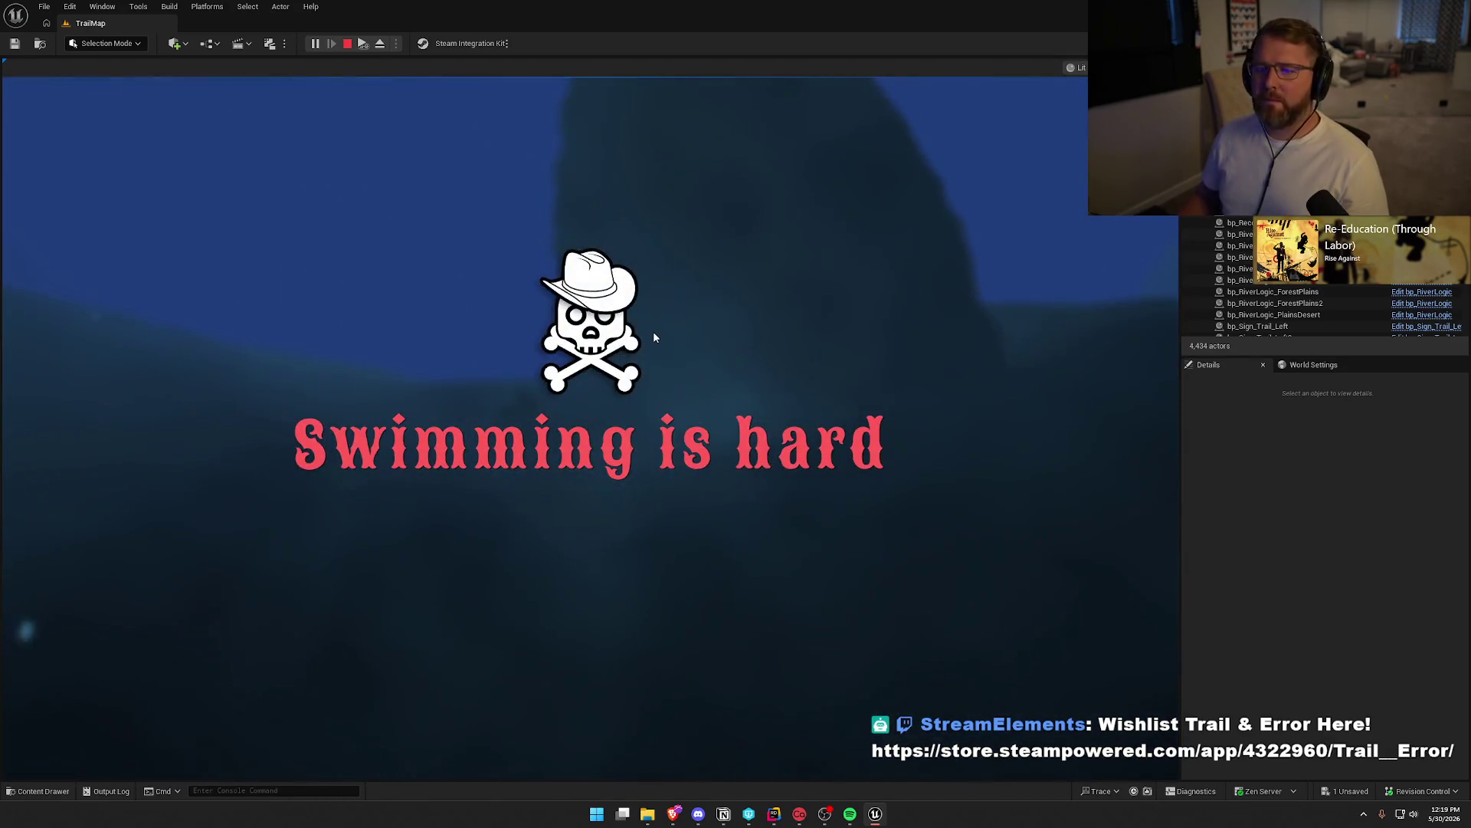
pyautogui.press('Escape')
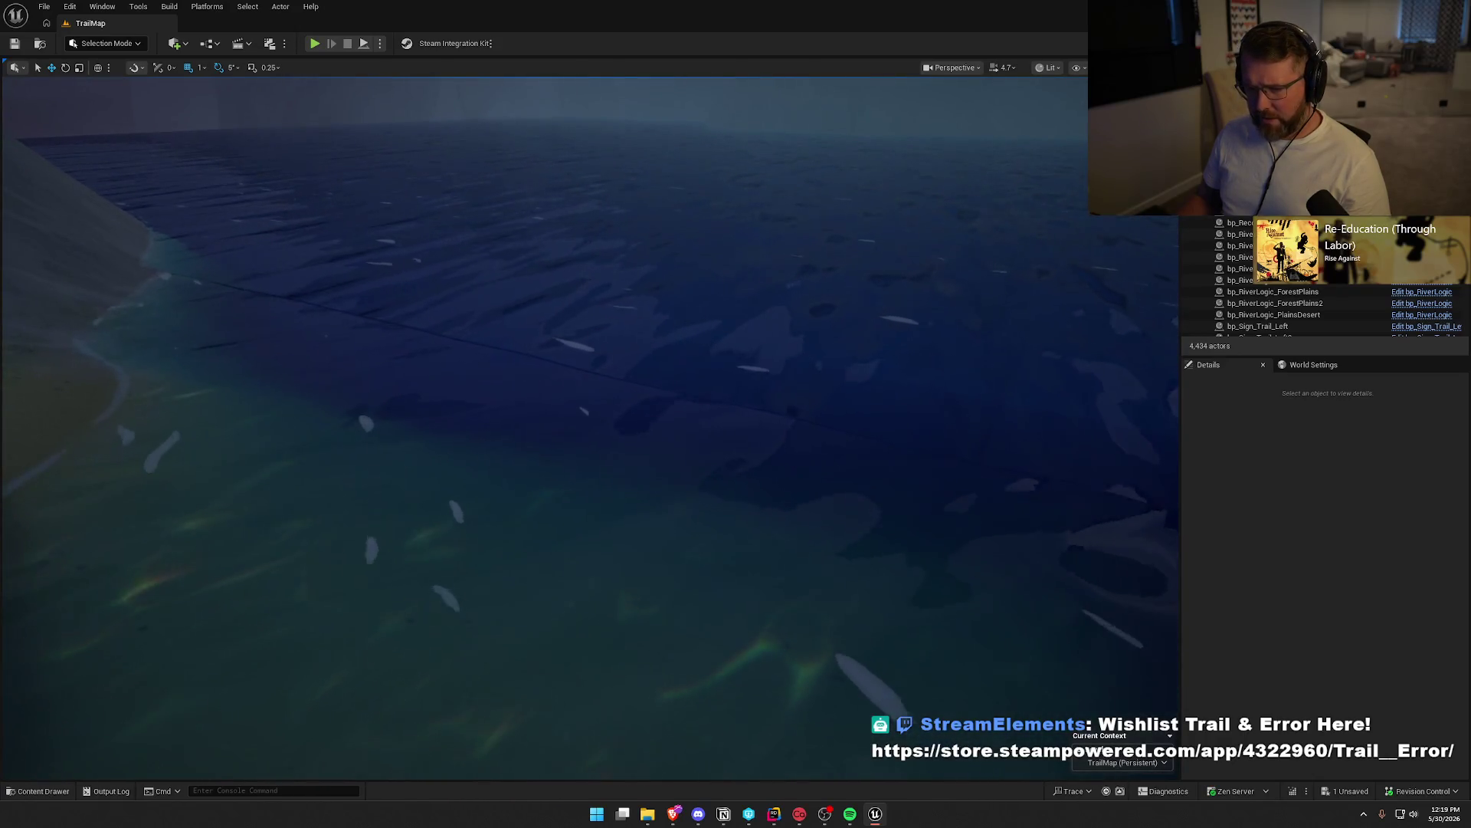
# Select BP_StylizedRiver7 and pick a spline point along the river edge
pyautogui.click(589, 451)
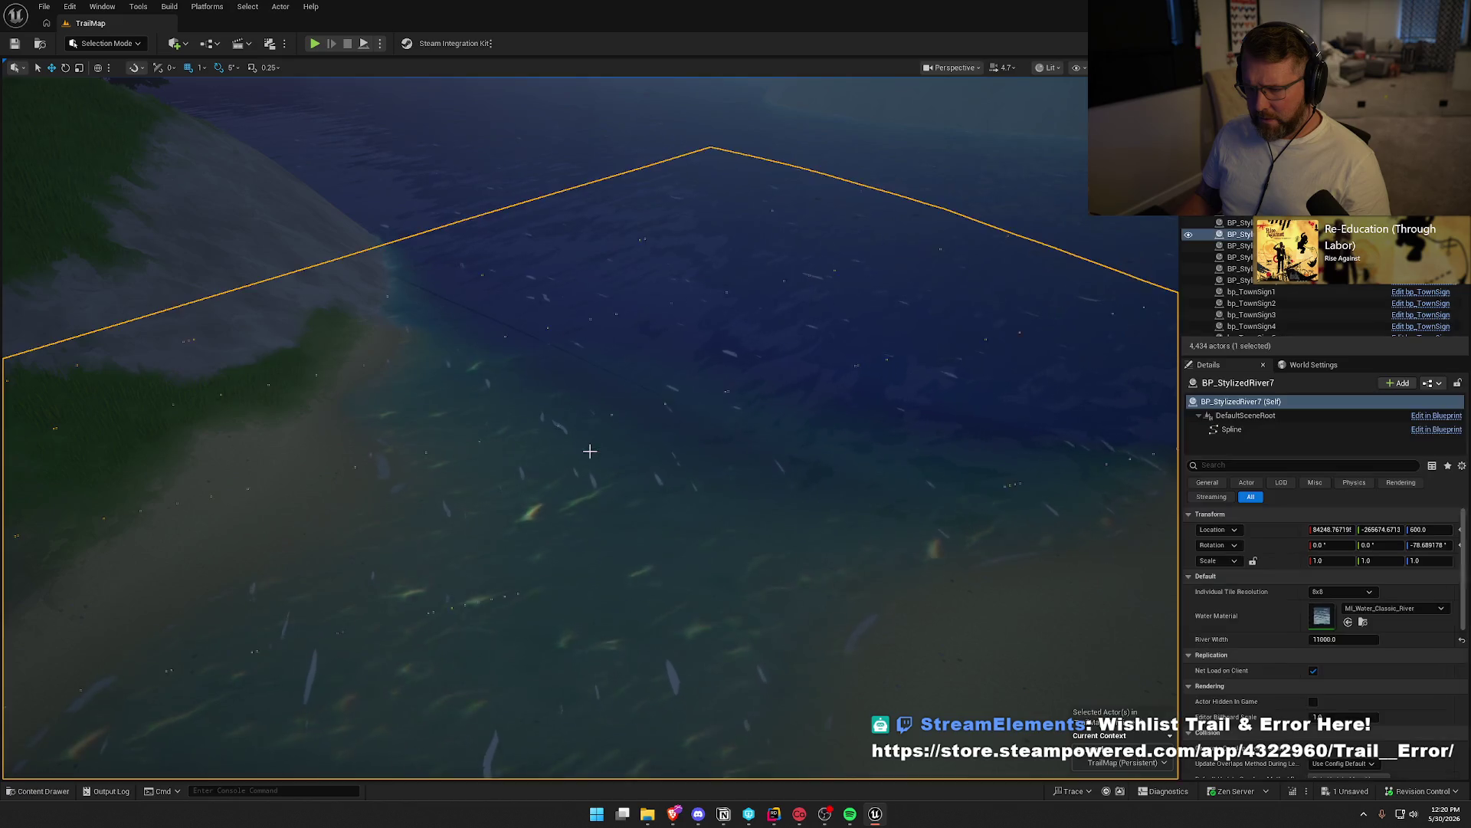
pyautogui.scroll(3)
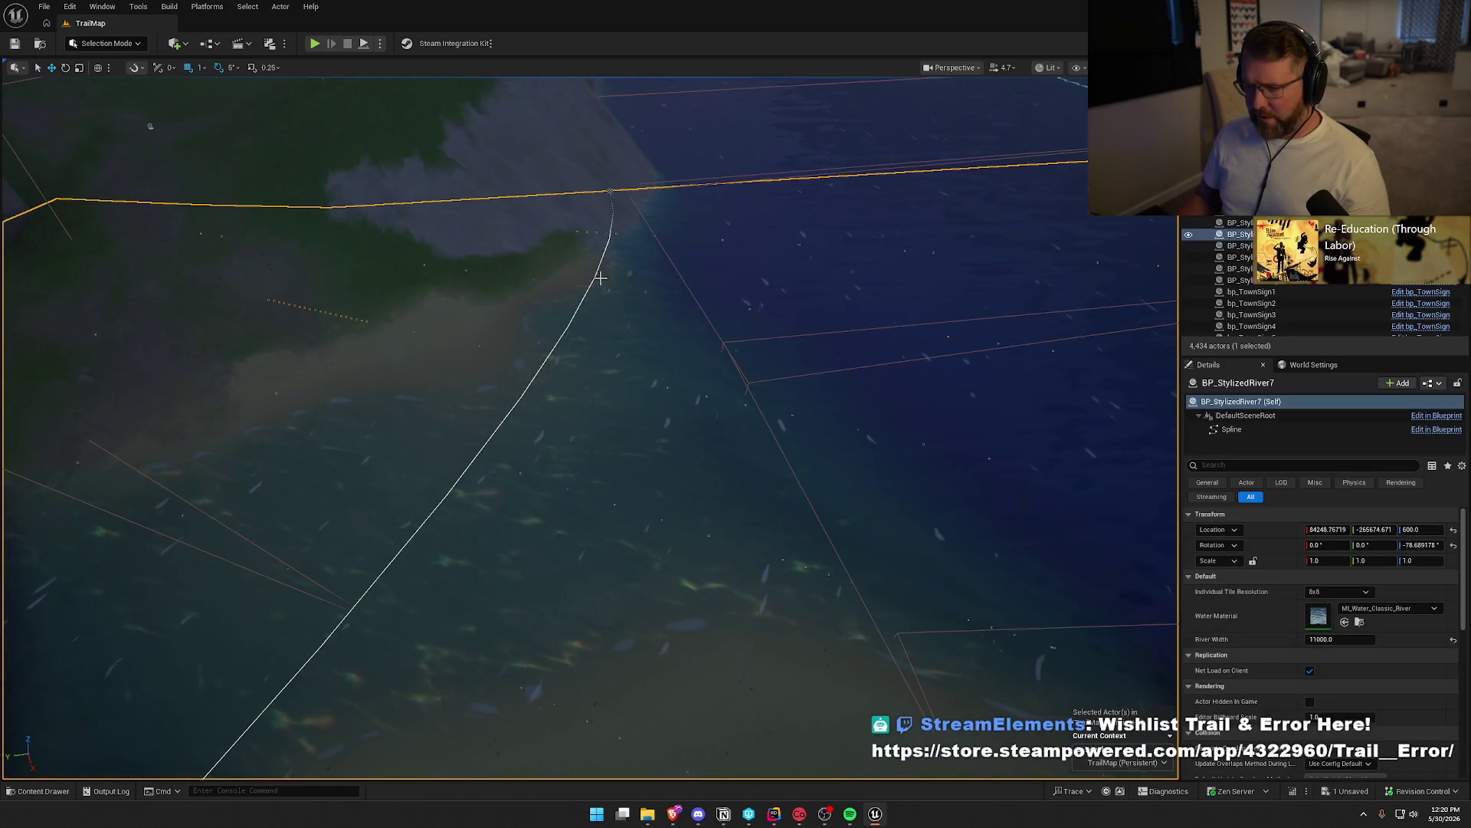
pyautogui.click(607, 189)
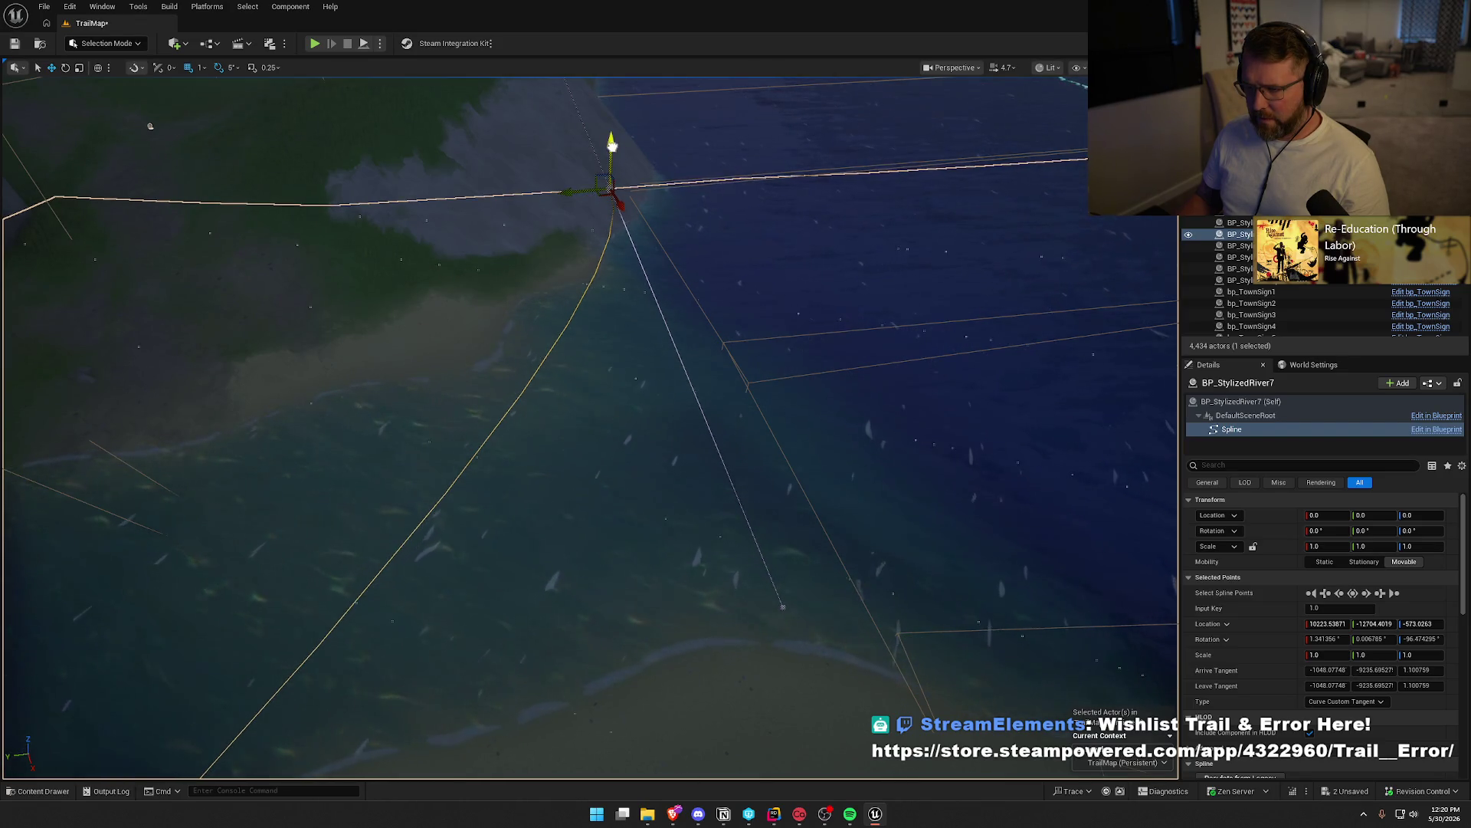
pyautogui.moveTo(713, 265); pyautogui.dragTo(731, 278)
# Frame BP_StylizedRiver7 and edit its spline points at the junction and near the shore
pyautogui.click(778, 443)
pyautogui.press('f')
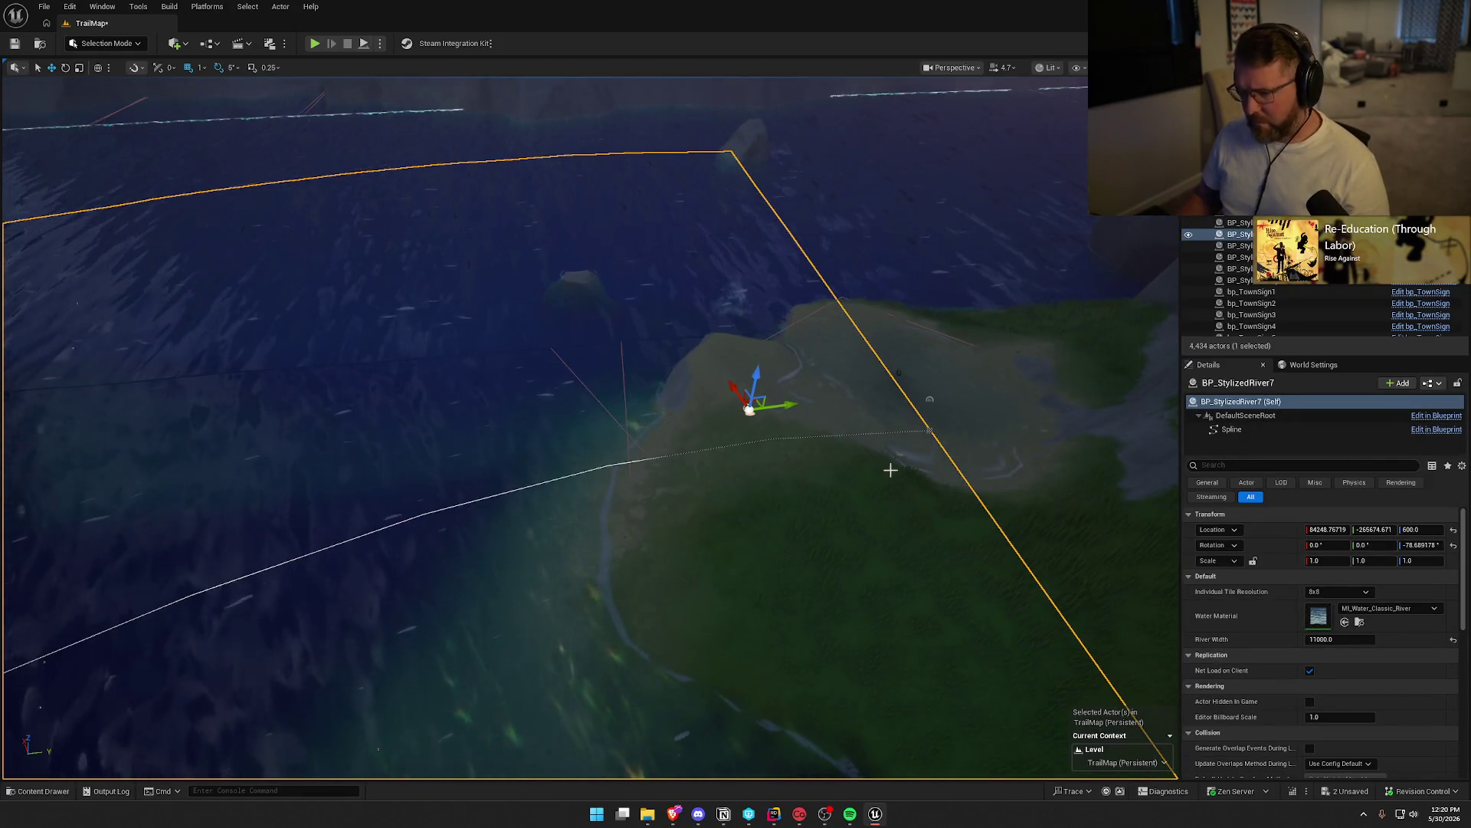
pyautogui.click(928, 429)
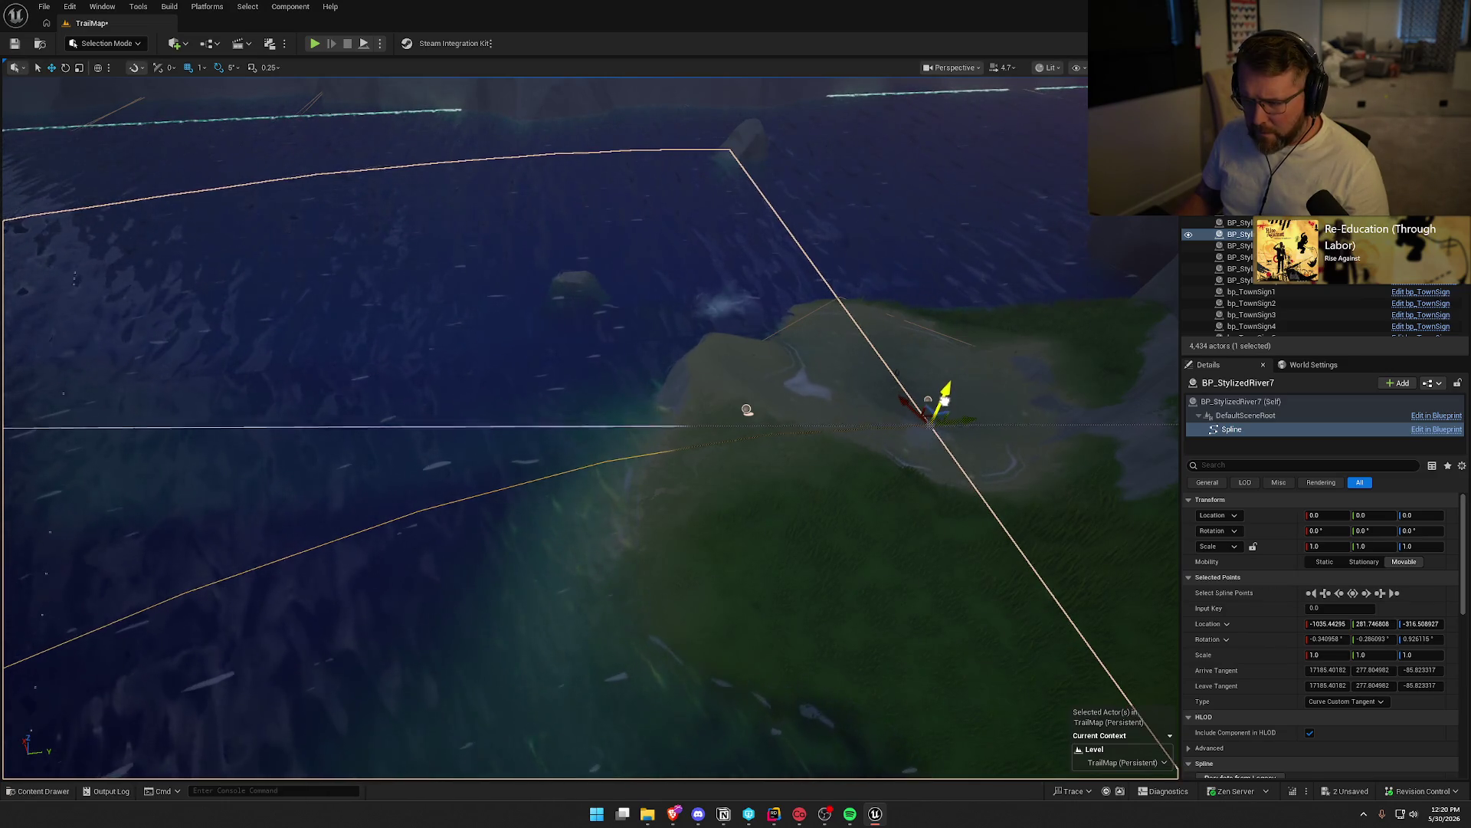
pyautogui.moveTo(748, 410); pyautogui.dragTo(748, 410)
pyautogui.press('Escape')
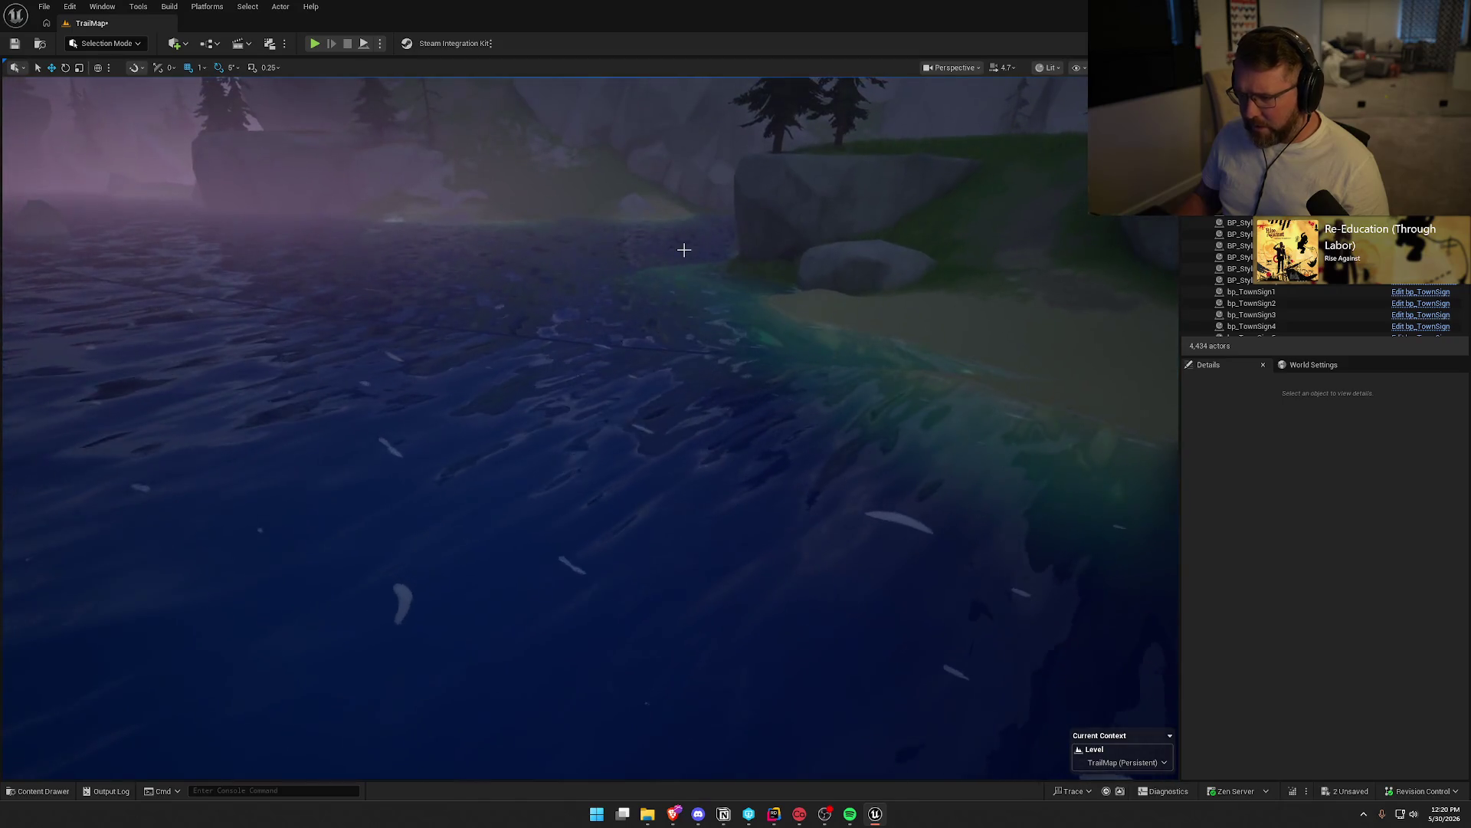
pyautogui.click(622, 266)
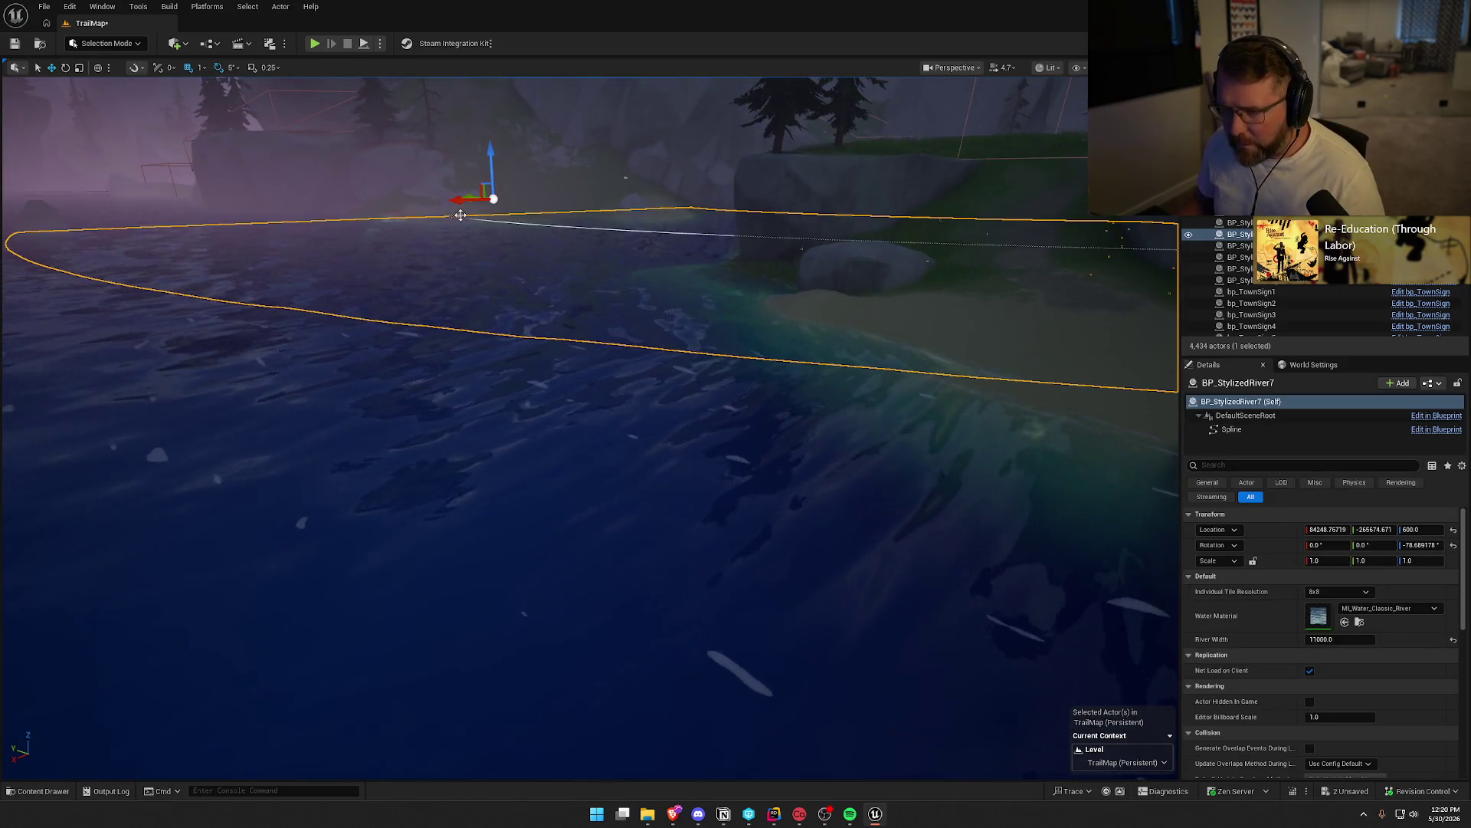
pyautogui.click(452, 217)
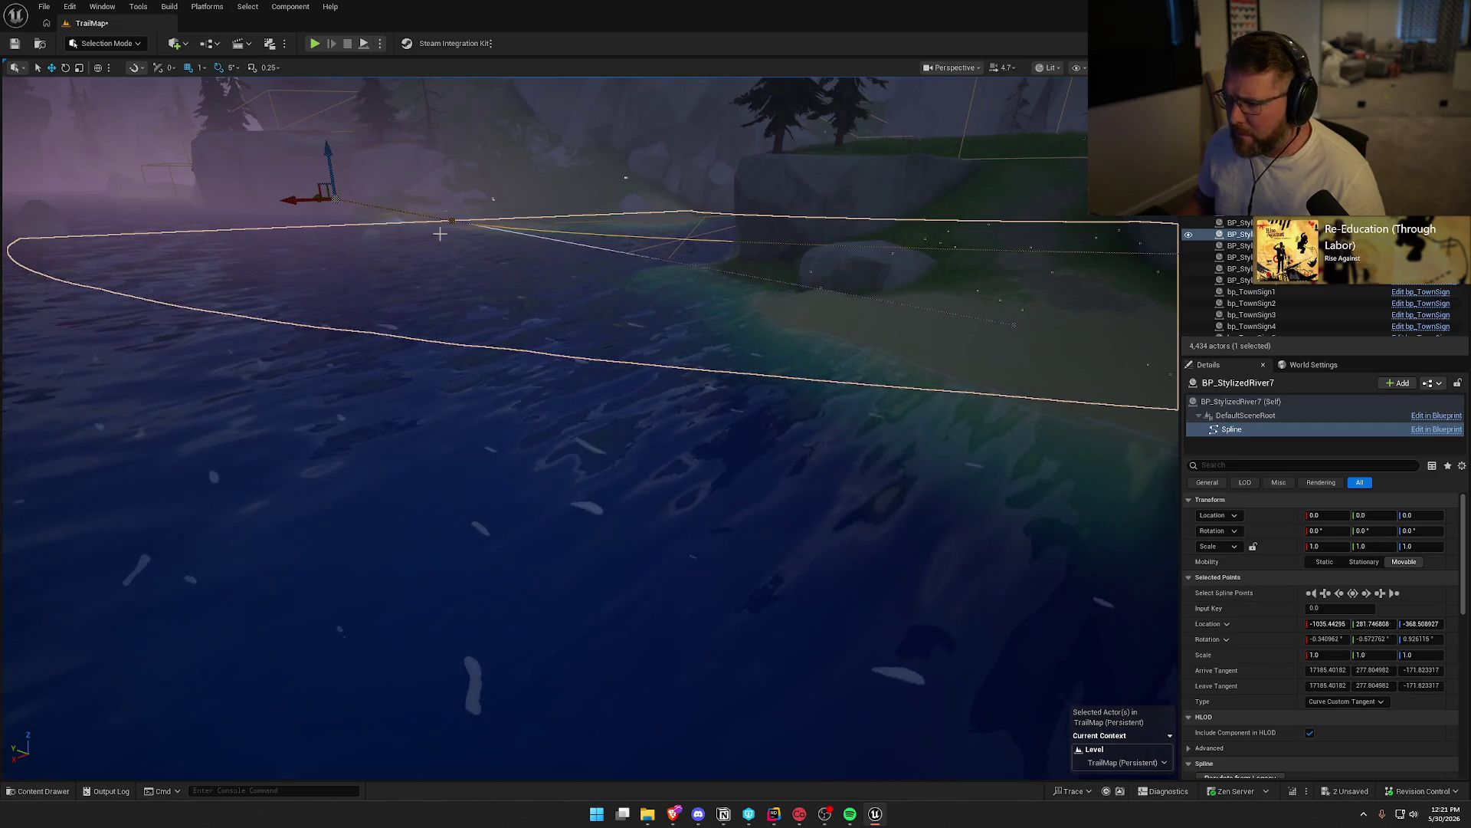
pyautogui.moveTo(440, 233); pyautogui.dragTo(475, 164)
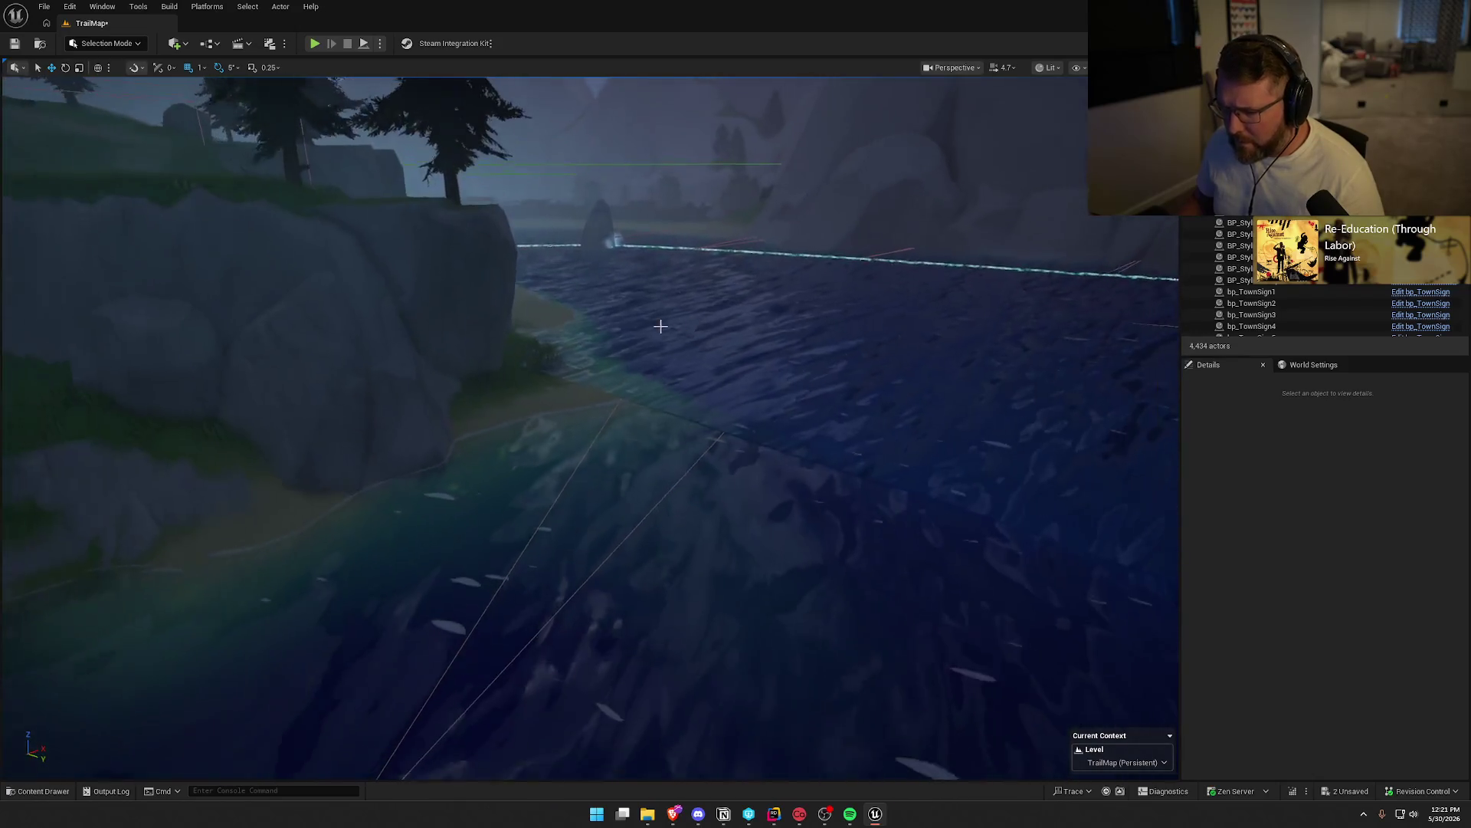
# Lower a BP_StylizedRiver4 spline point to Location Z -577.0253
pyautogui.click(811, 325)
pyautogui.moveTo(811, 325); pyautogui.dragTo(235, 99)
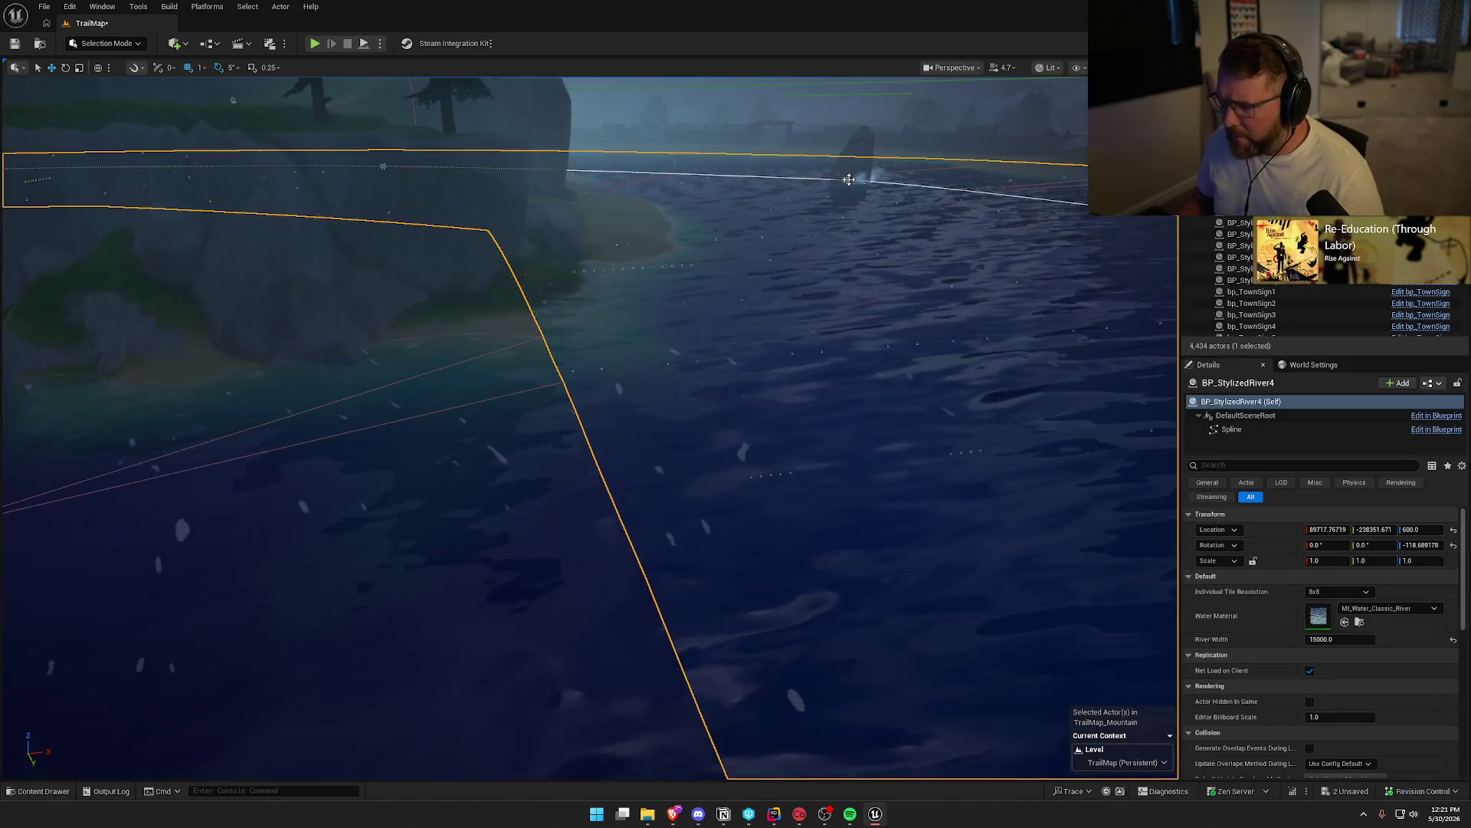
pyautogui.click(849, 179)
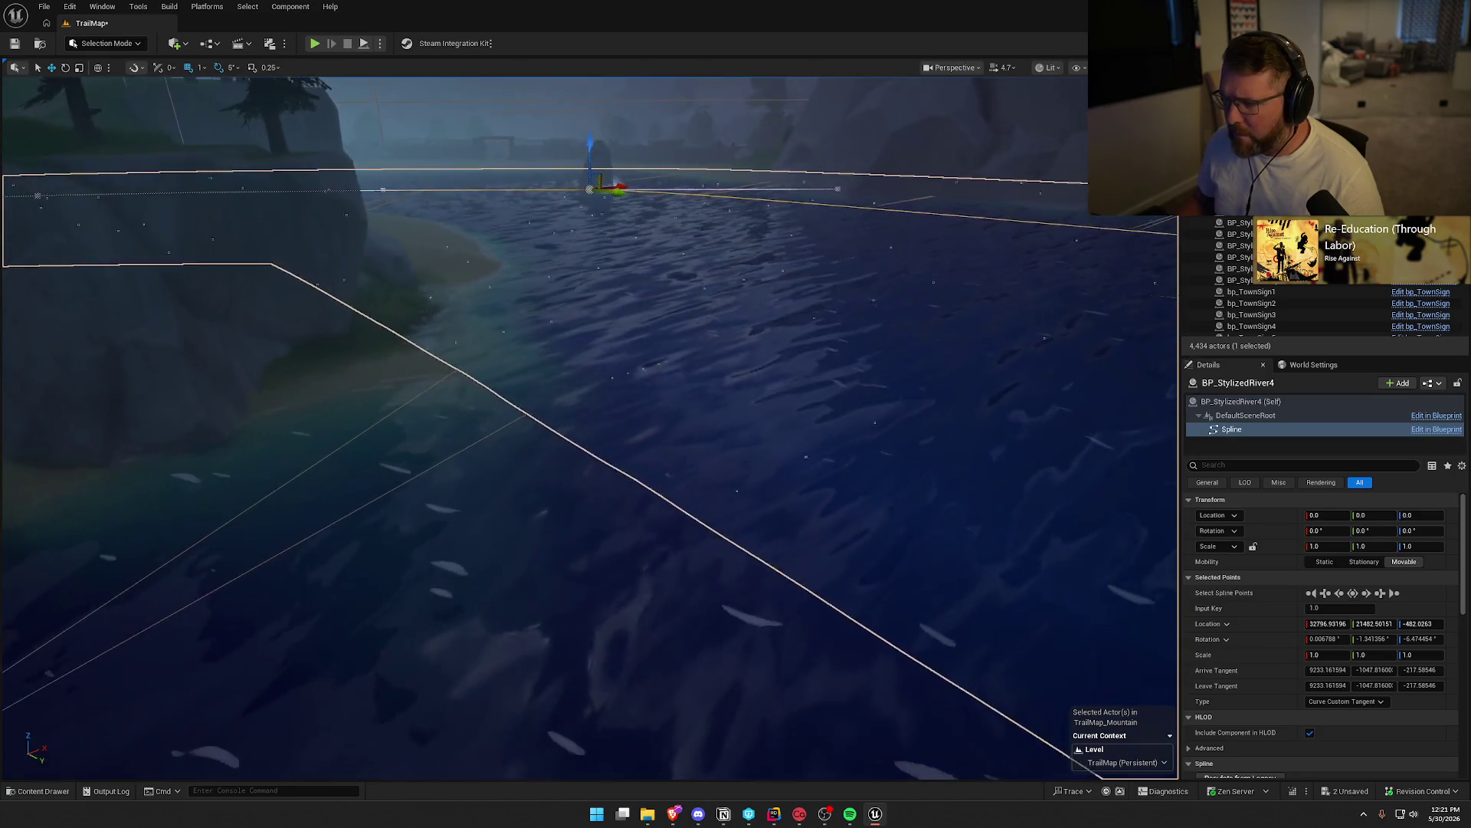
pyautogui.scroll(-3)
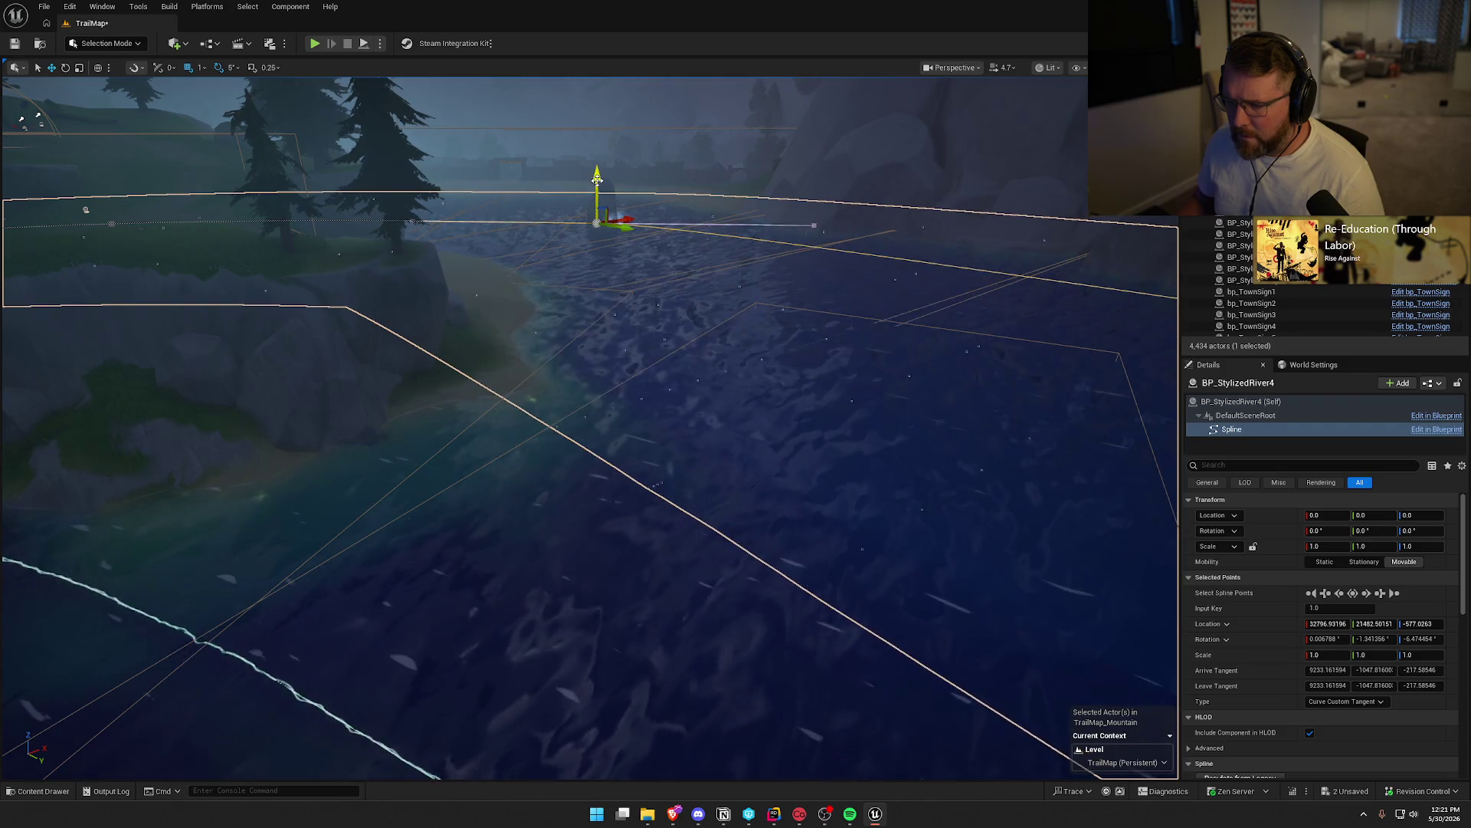
# Clear the river selection and select the NS_WaterfallSplash20 splash effect
pyautogui.press('Escape')
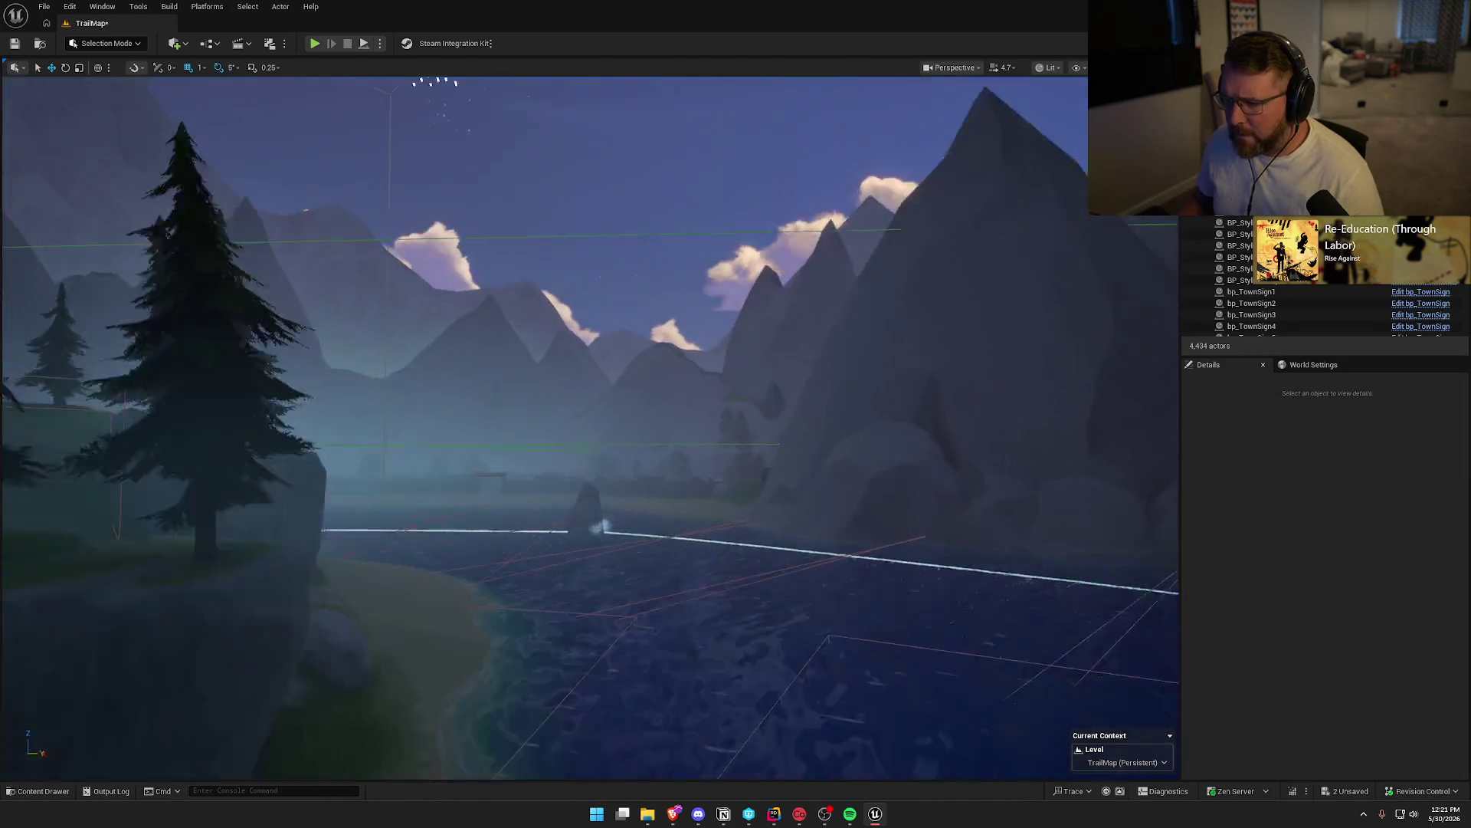
pyautogui.scroll(3)
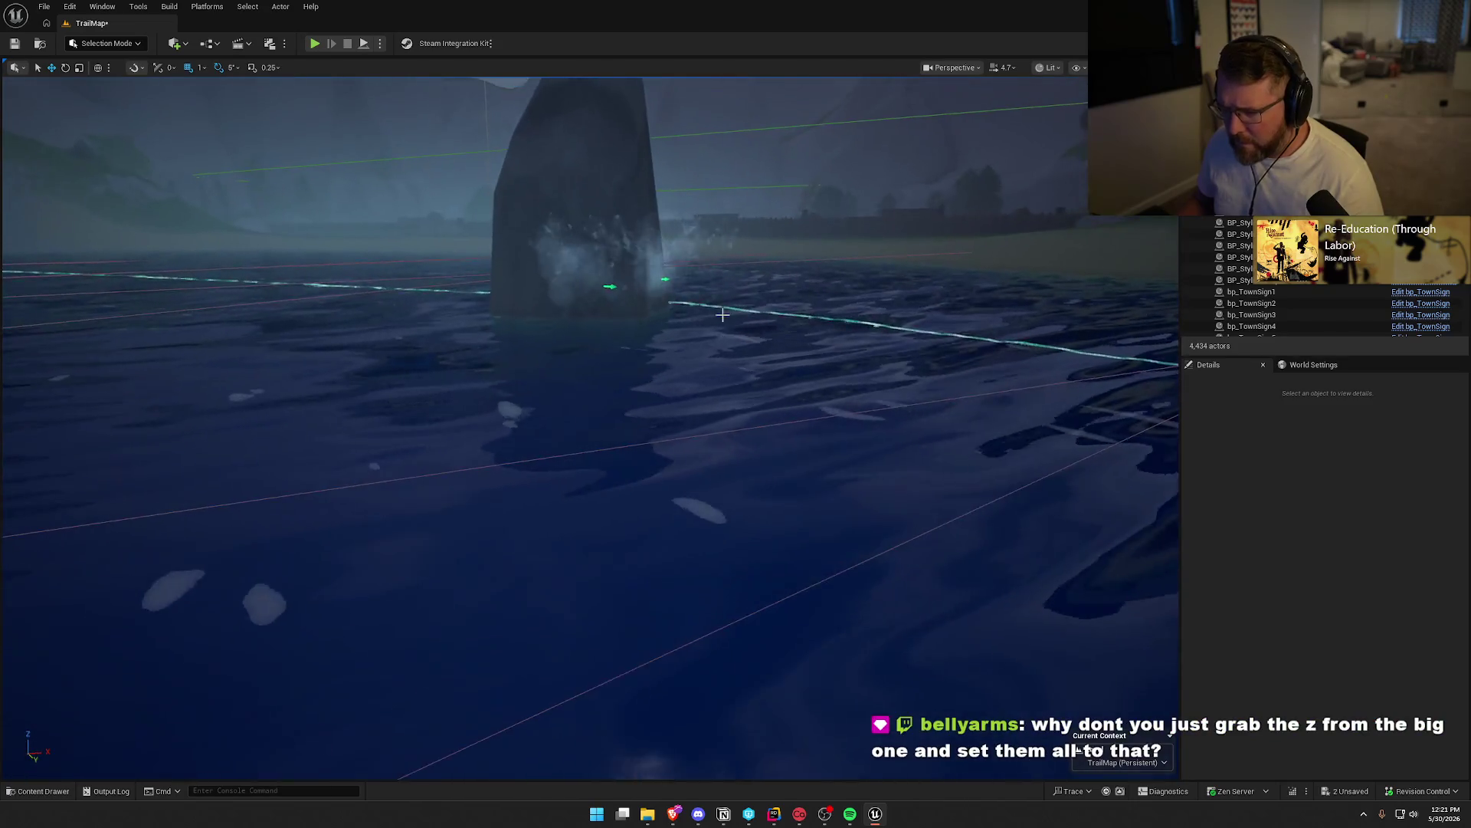
pyautogui.click(585, 269)
pyautogui.moveTo(666, 263); pyautogui.dragTo(667, 322)
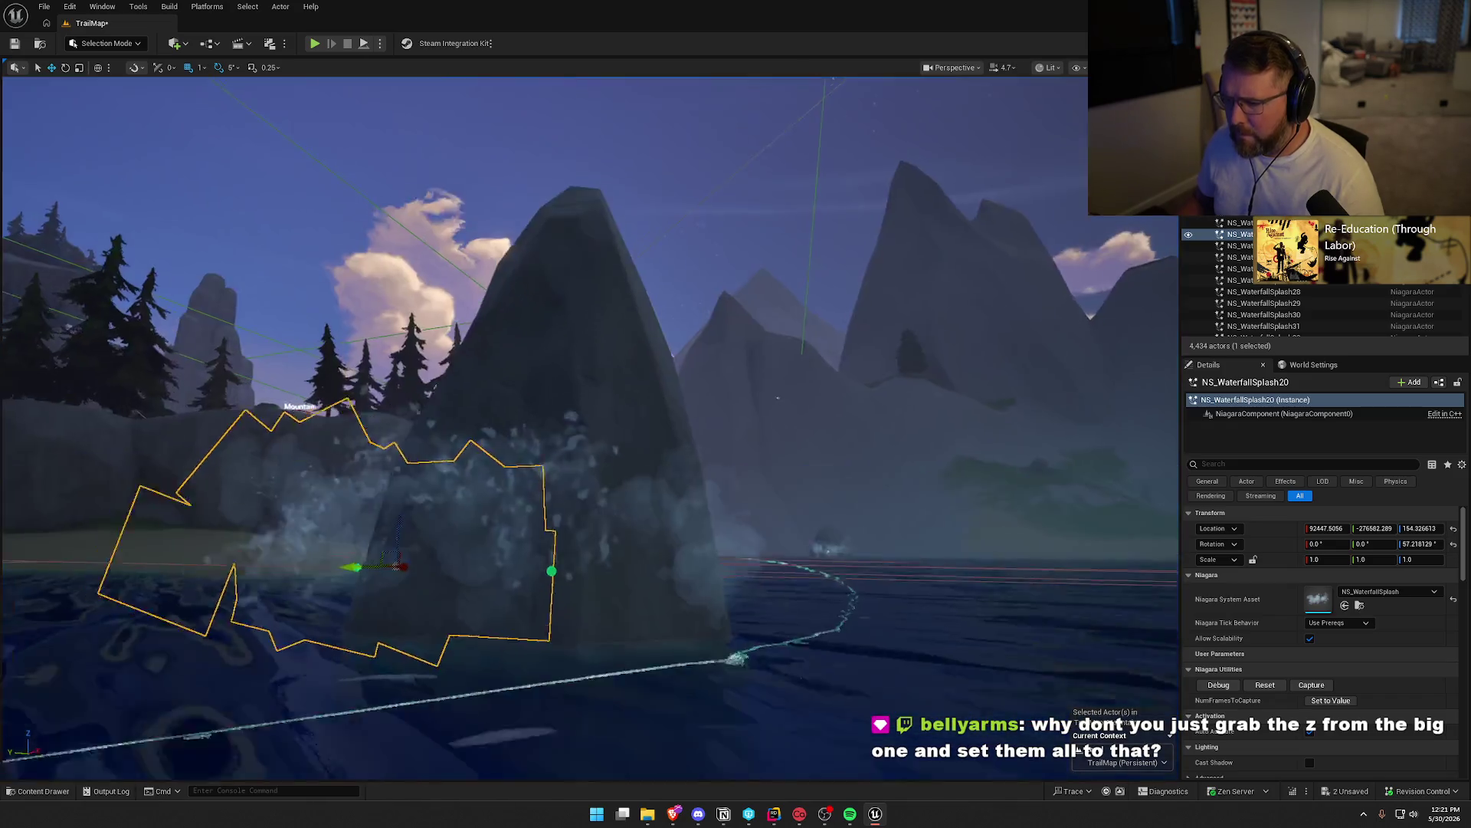
pyautogui.click(643, 345)
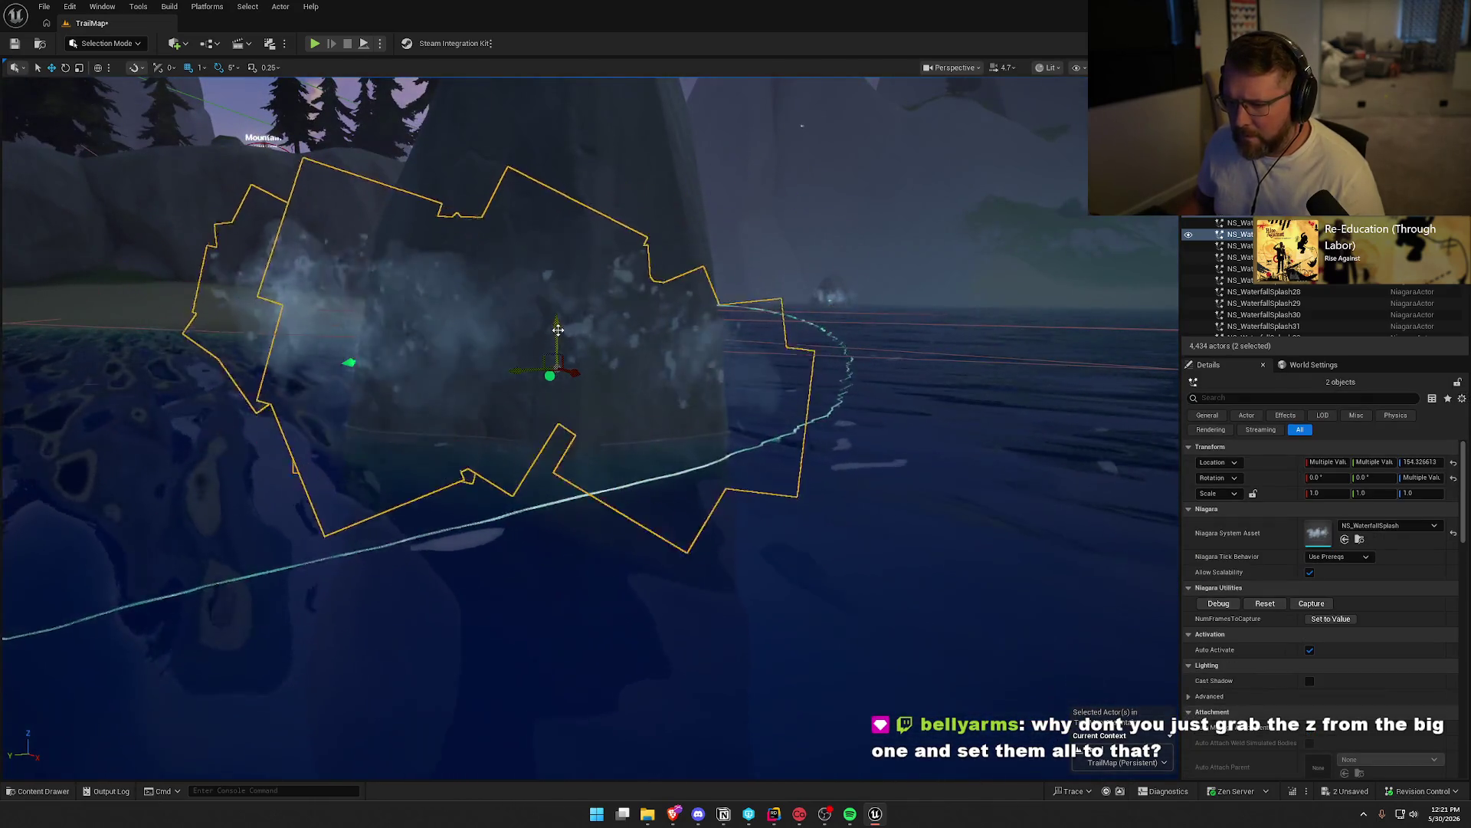
pyautogui.press('Escape')
pyautogui.moveTo(568, 401); pyautogui.dragTo(782, 299)
pyautogui.click(582, 270)
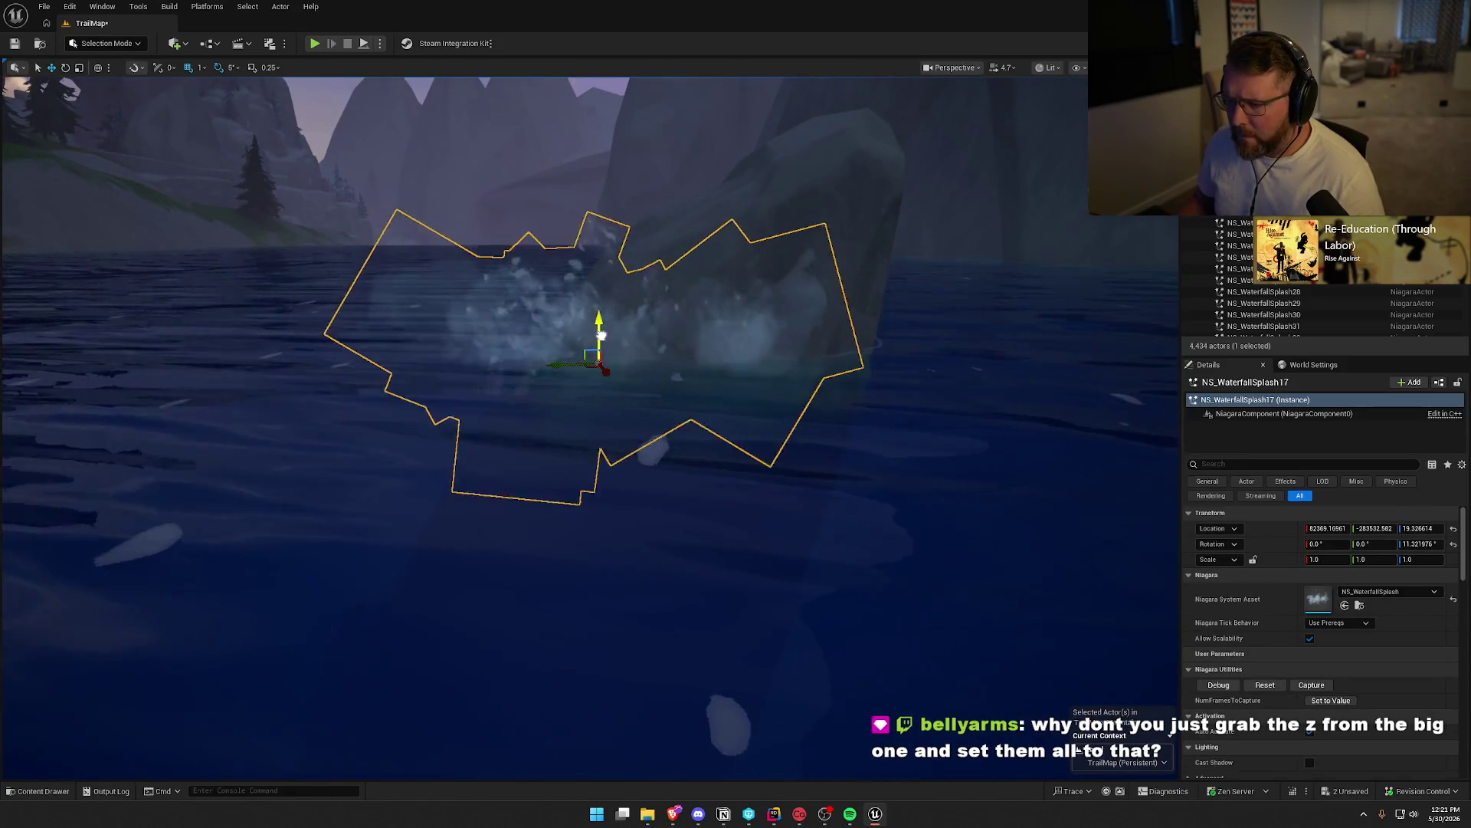
pyautogui.scroll(-3)
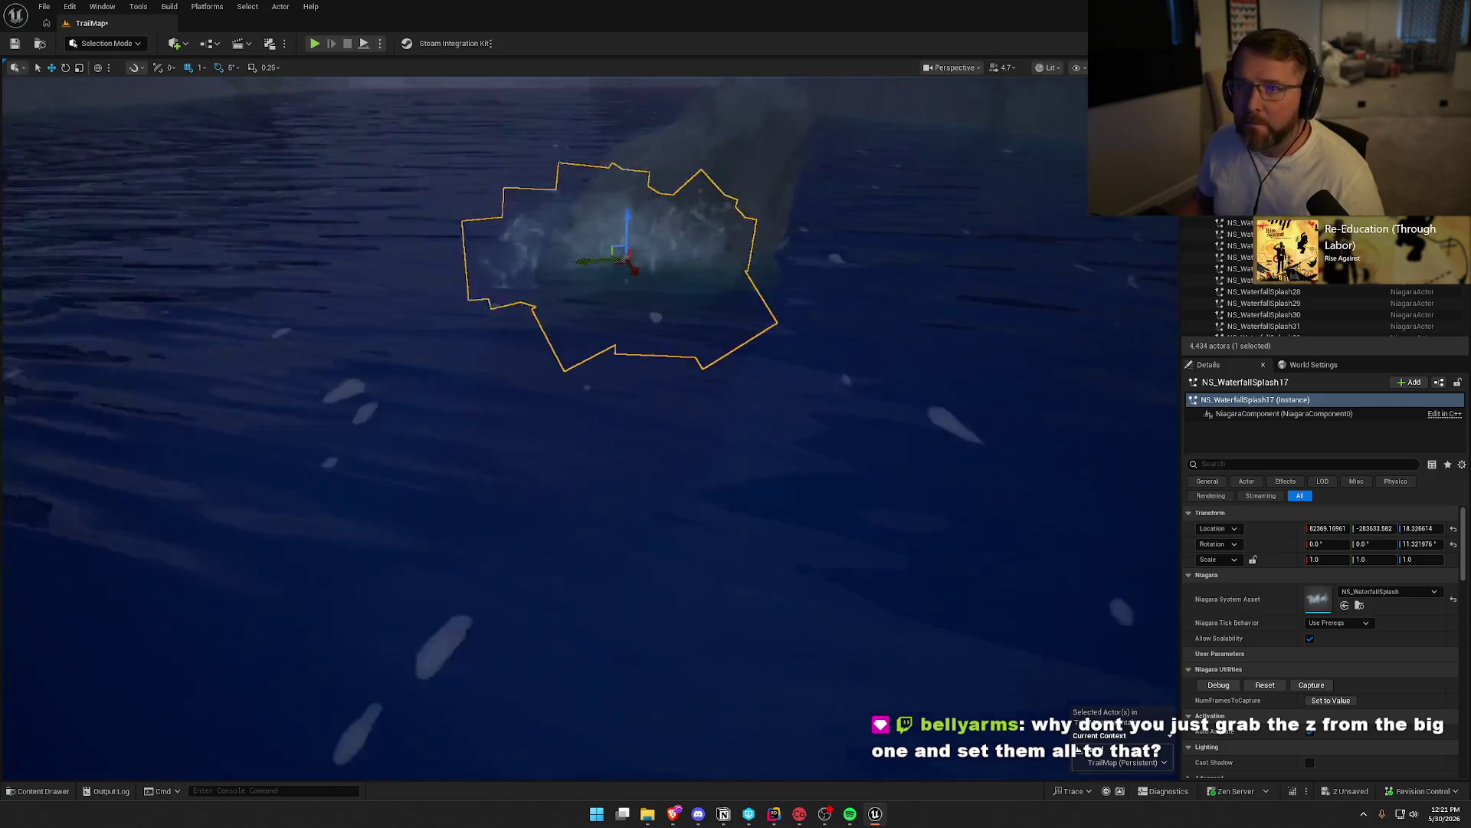
pyautogui.click(758, 356)
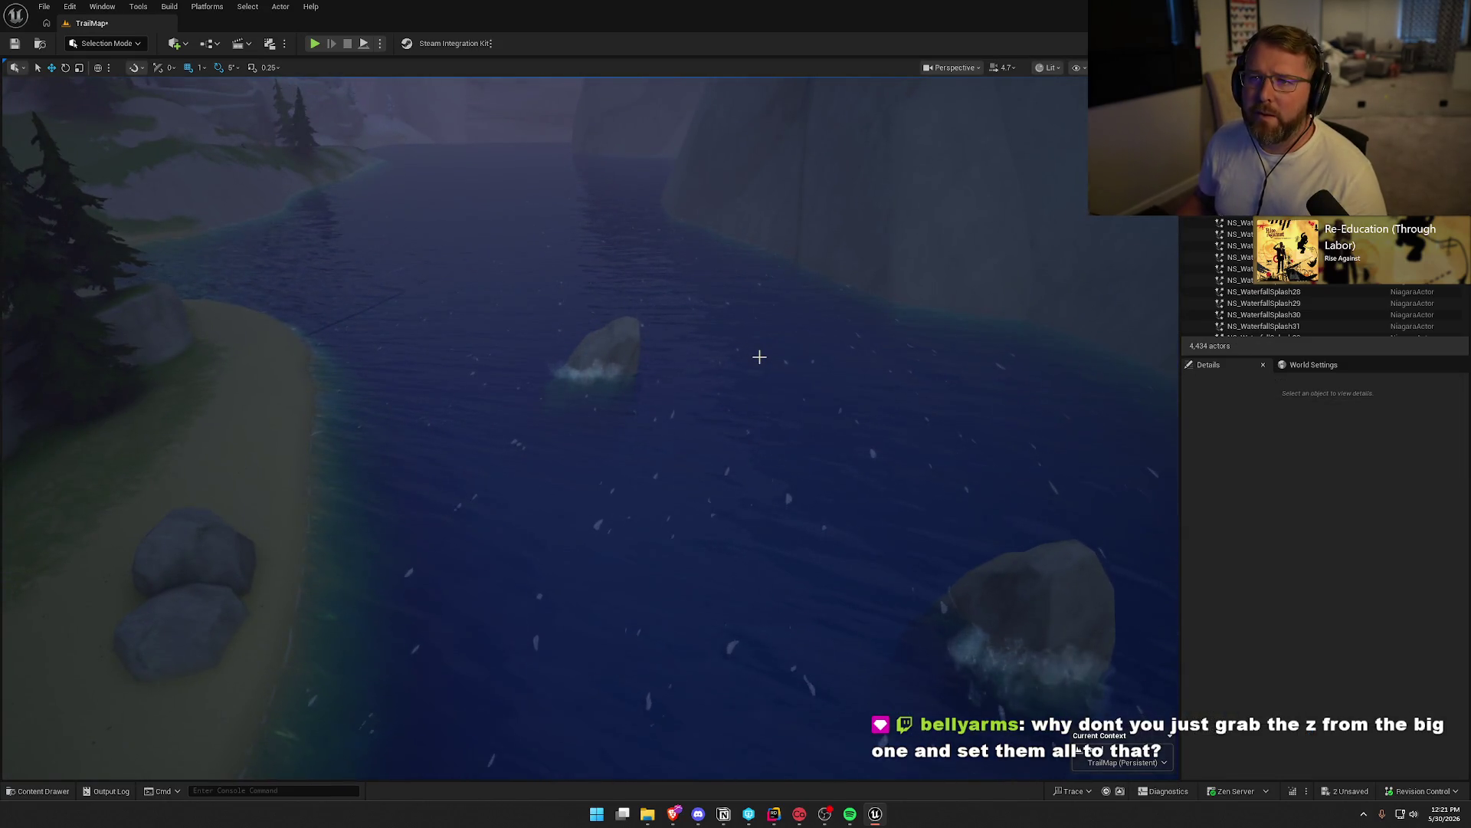
pyautogui.moveTo(802, 457); pyautogui.dragTo(804, 453)
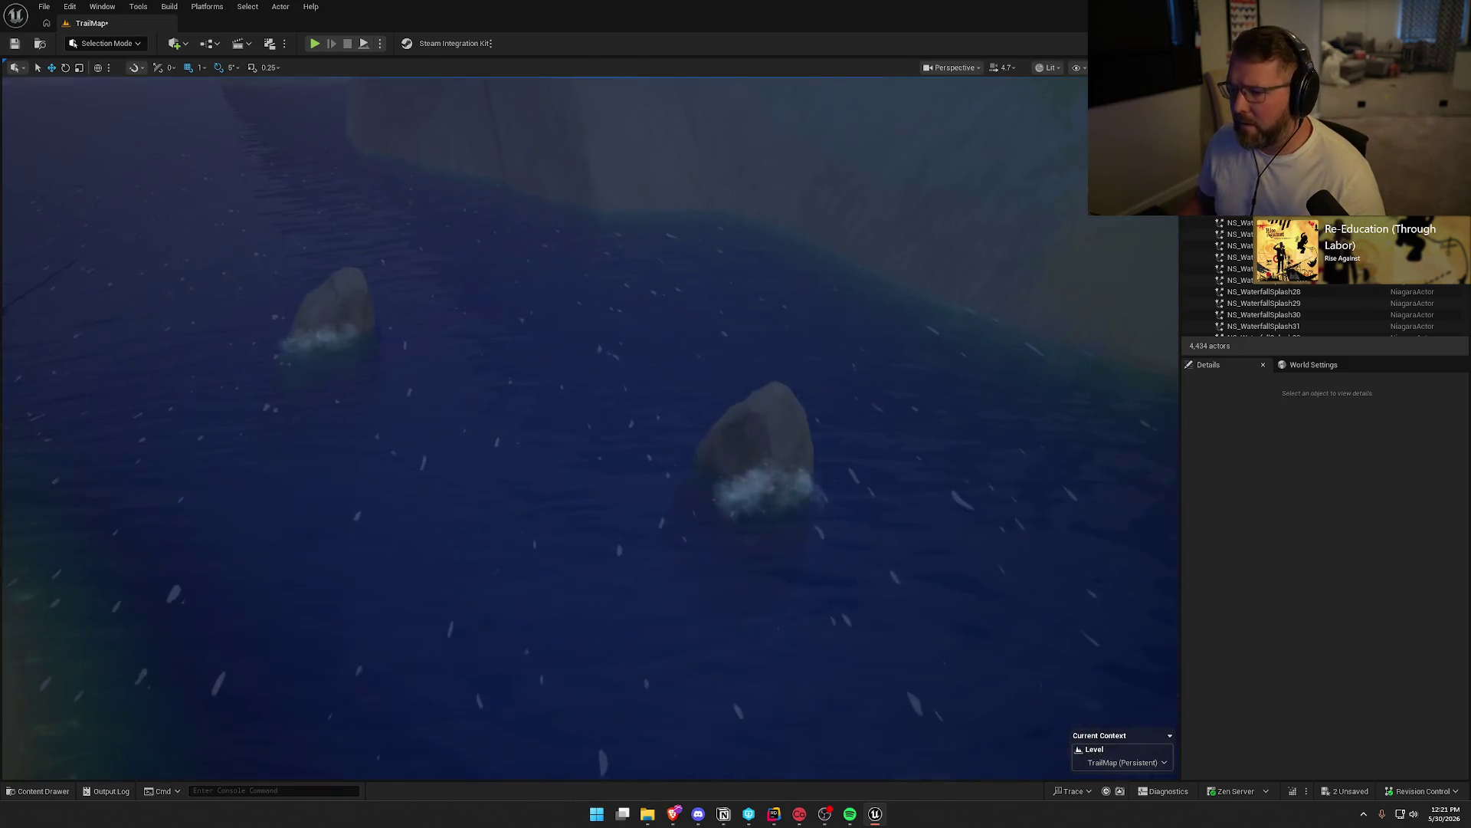
pyautogui.moveTo(677, 429); pyautogui.dragTo(677, 430)
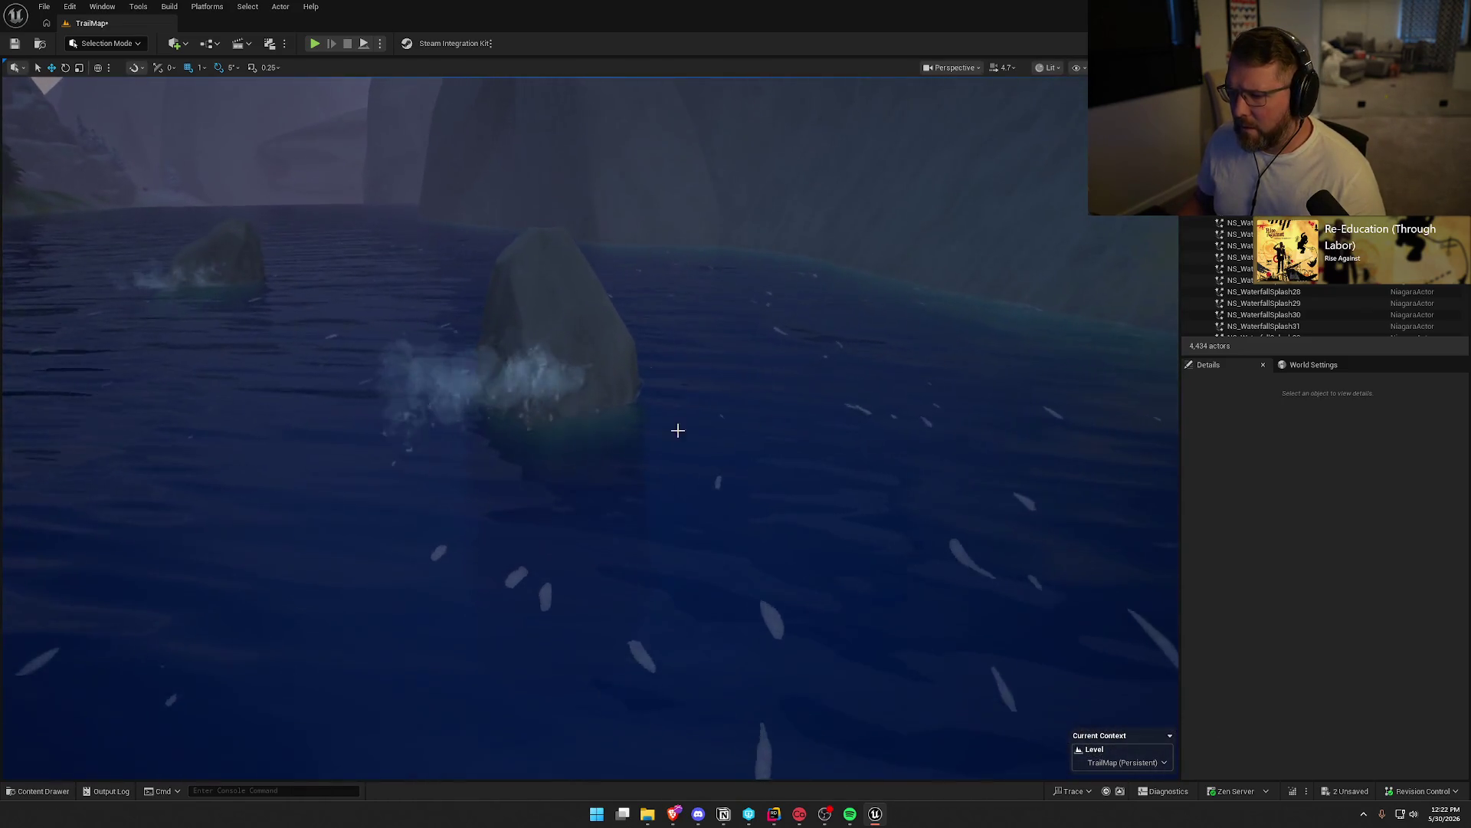
pyautogui.click(570, 375)
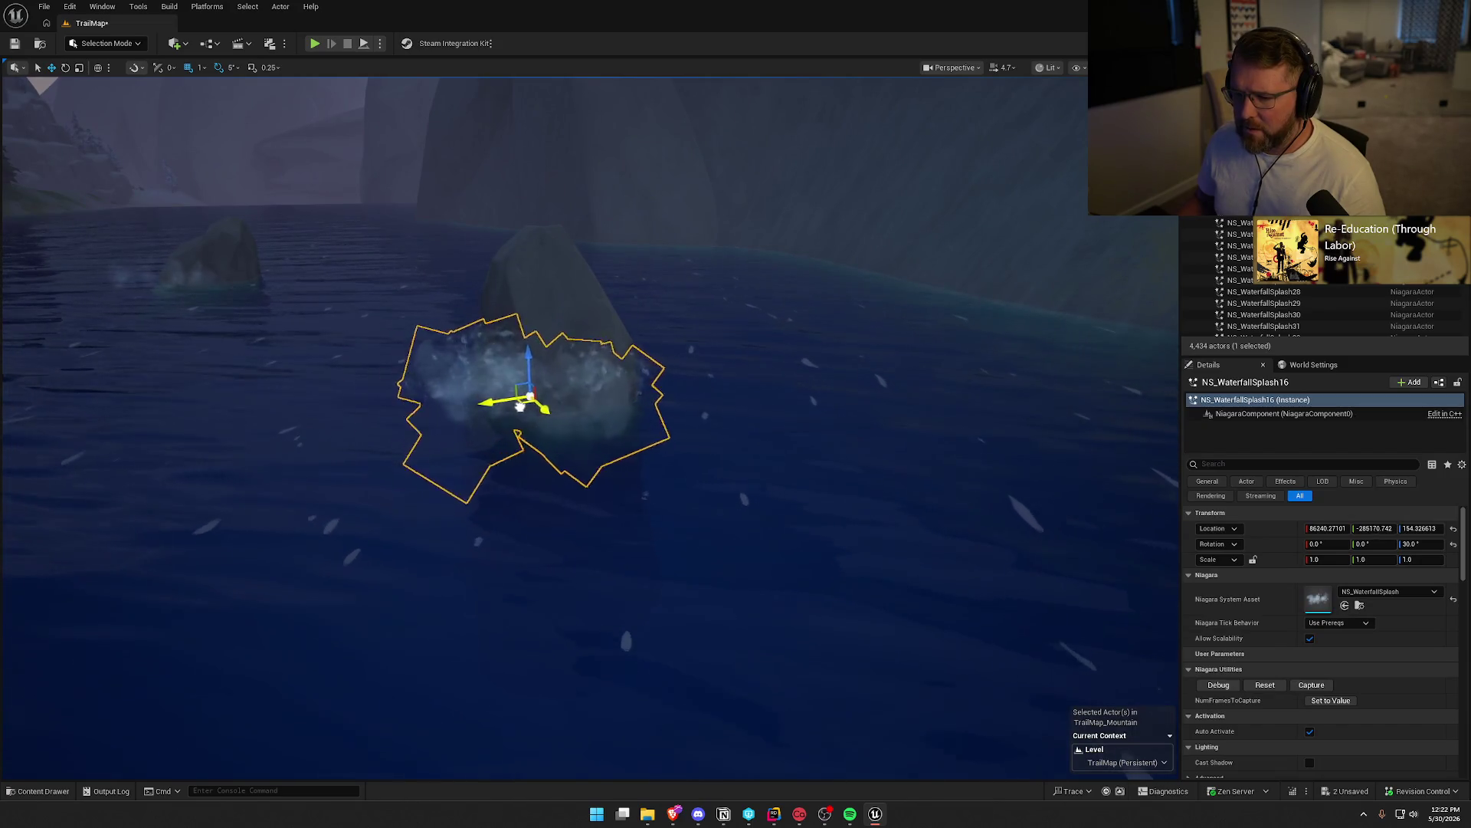
pyautogui.moveTo(697, 435); pyautogui.dragTo(714, 435)
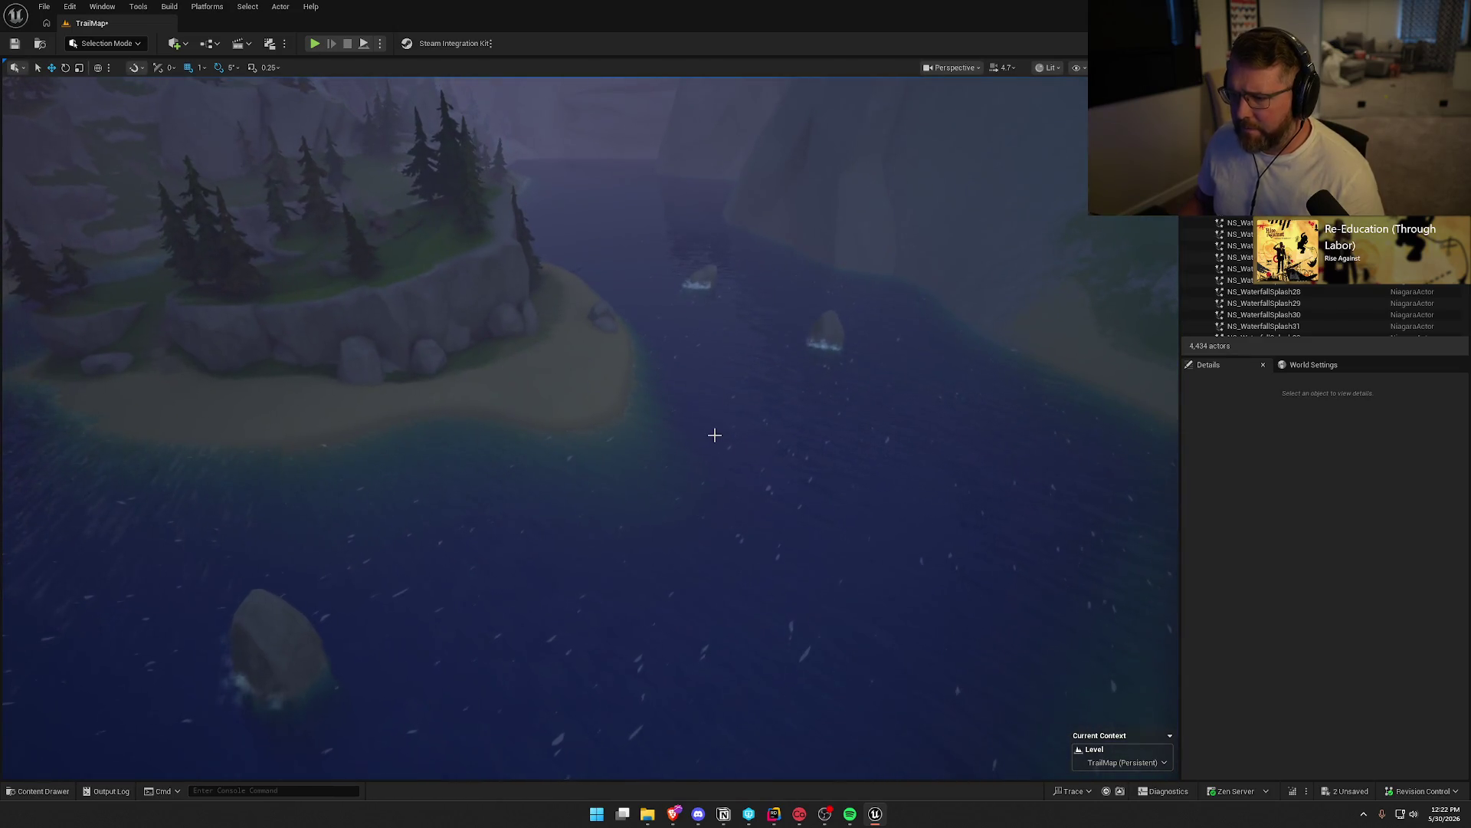
# Raise the camera speed, look over the shoreline, and save TrailMap with Ctrl+S
pyautogui.scroll(3)
pyautogui.press('w')
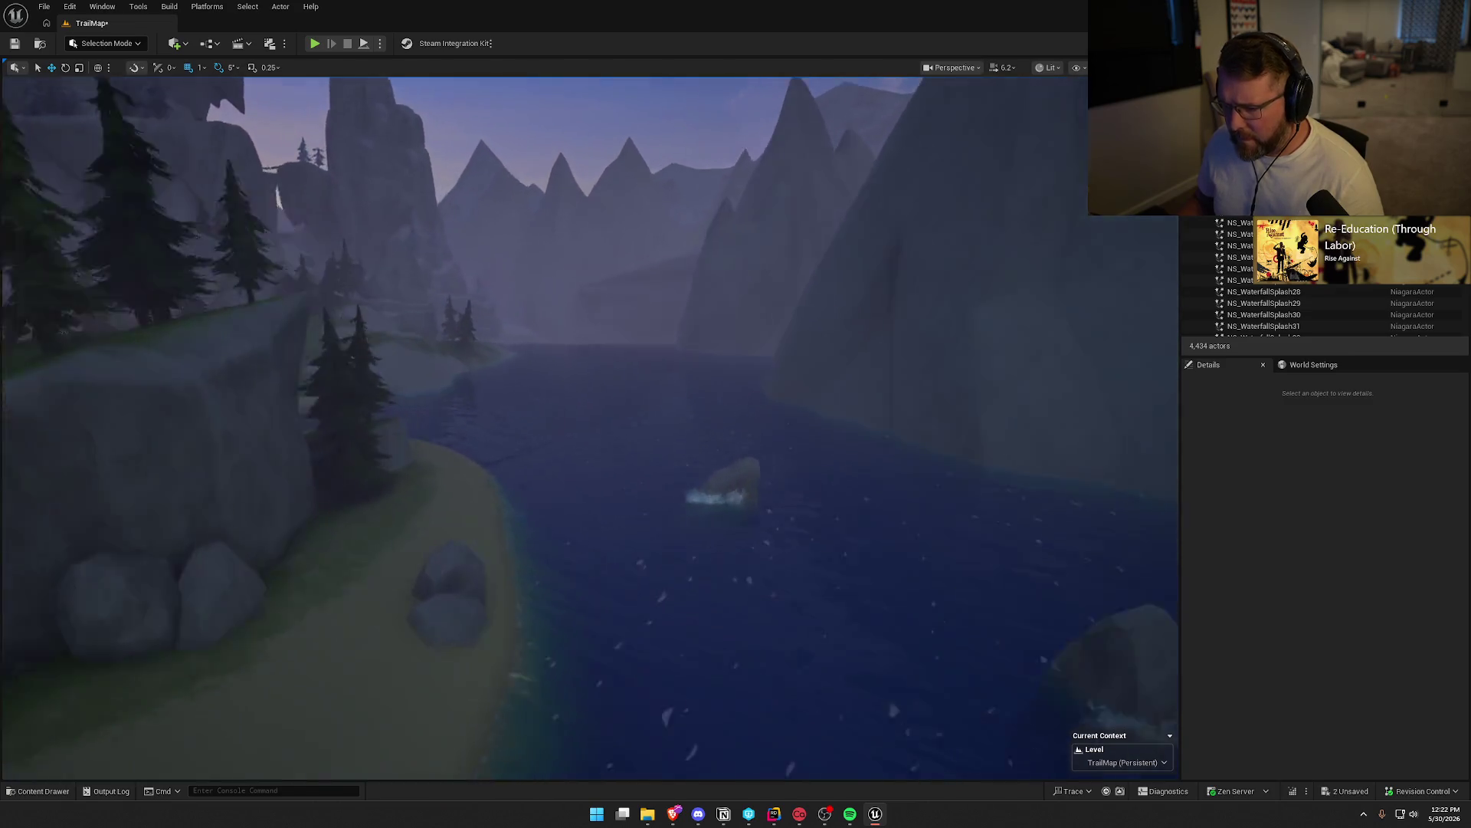
pyautogui.moveTo(736, 432); pyautogui.dragTo(736, 432)
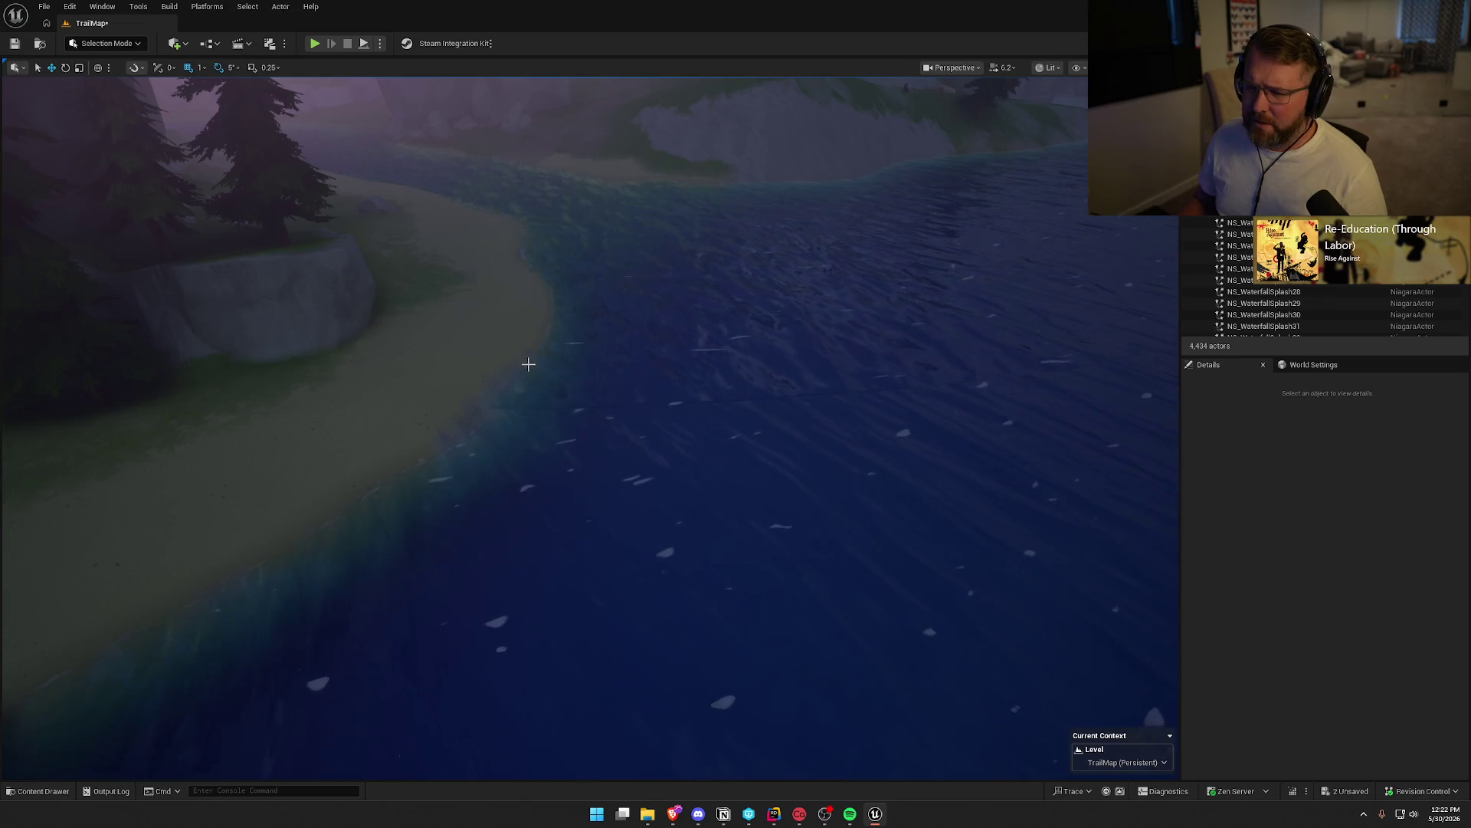
pyautogui.hotkey('ctrl', 's')
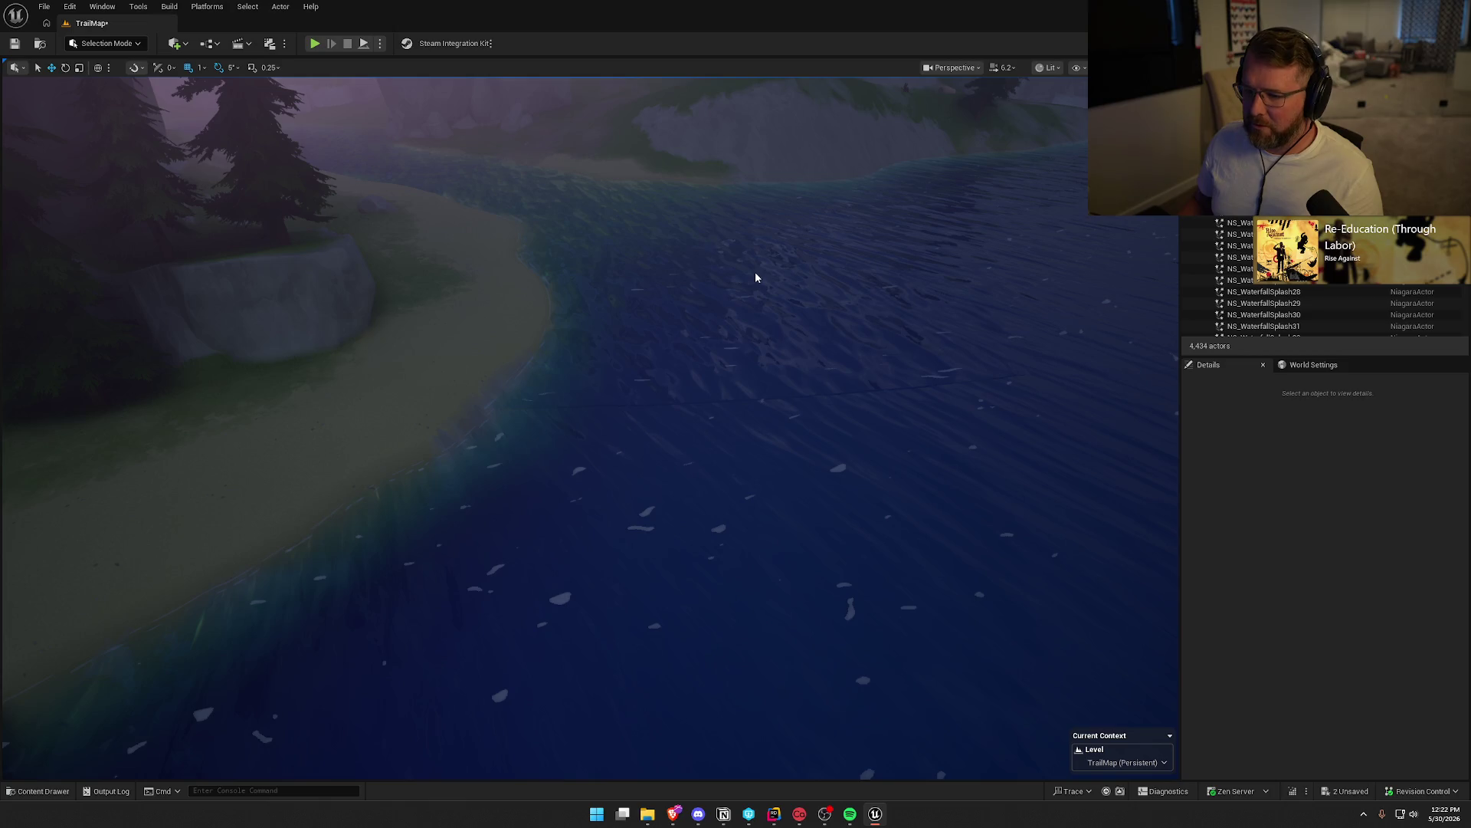
# Fly back over the river toward the forested island, low over the water
pyautogui.moveTo(624, 398); pyautogui.dragTo(529, 315)
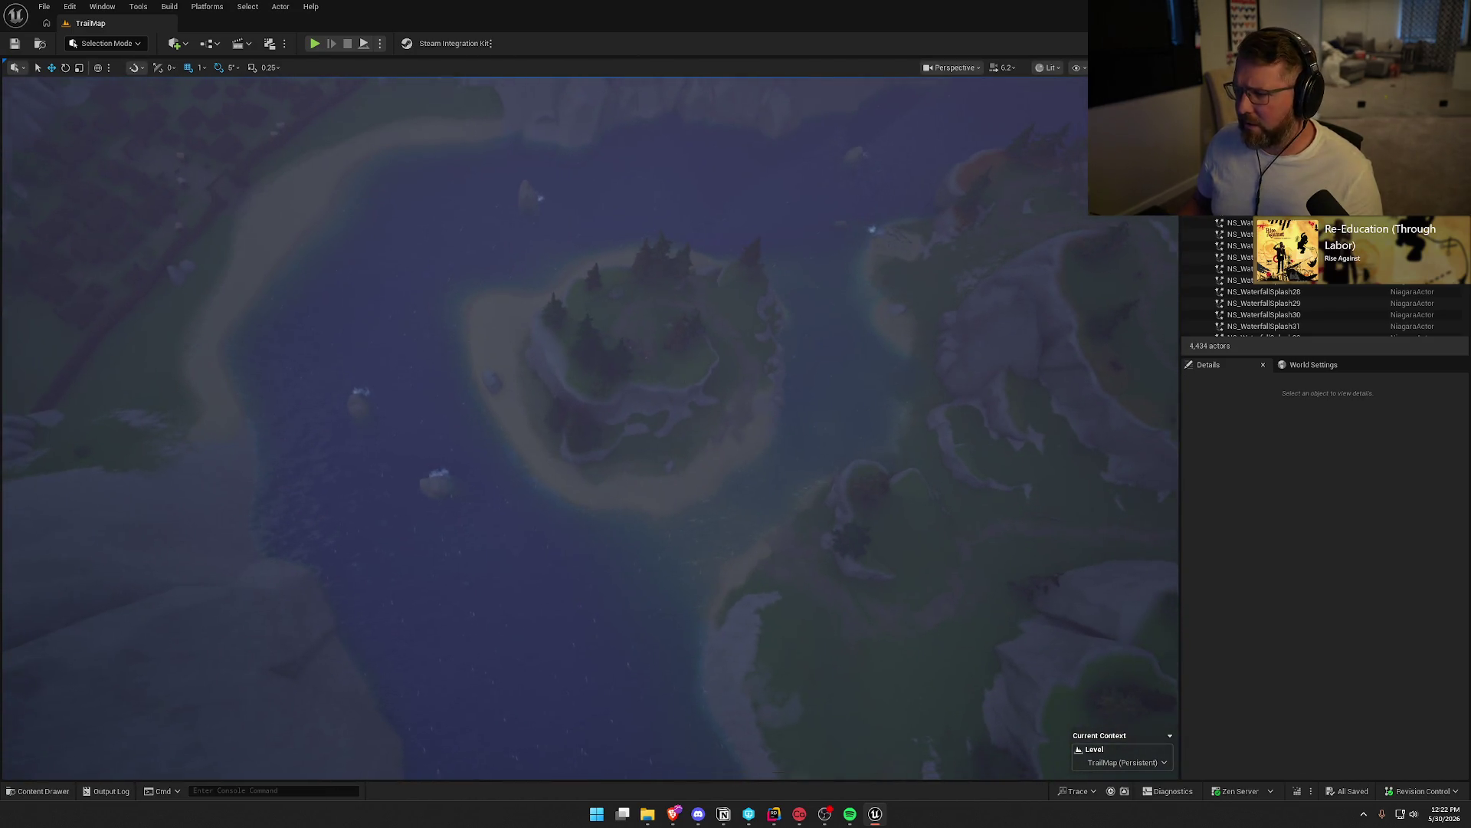
pyautogui.moveTo(674, 384); pyautogui.dragTo(674, 314)
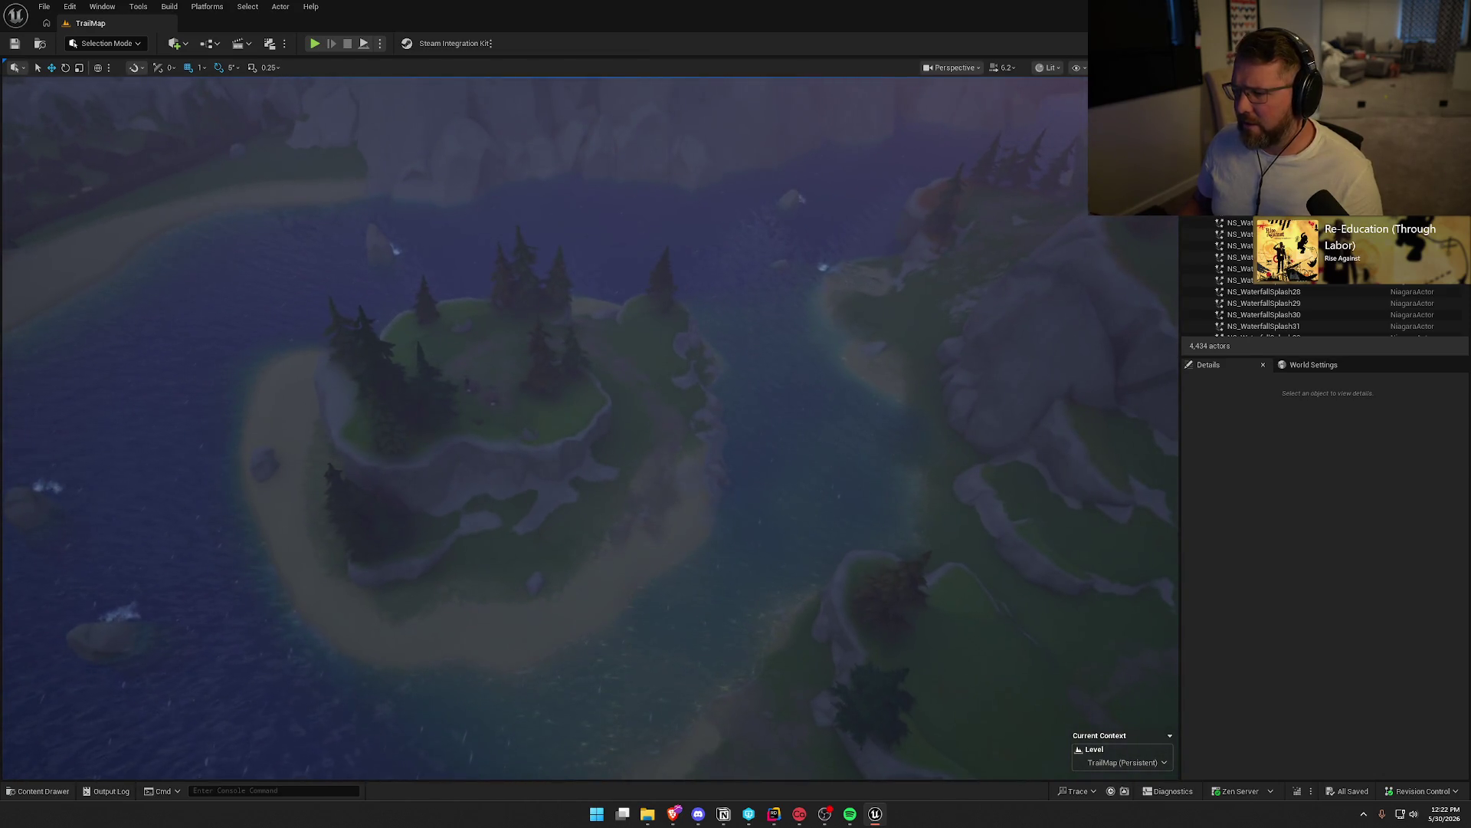
pyautogui.click(831, 457)
pyautogui.press('Escape')
pyautogui.moveTo(828, 447); pyautogui.dragTo(828, 368)
pyautogui.scroll(3)
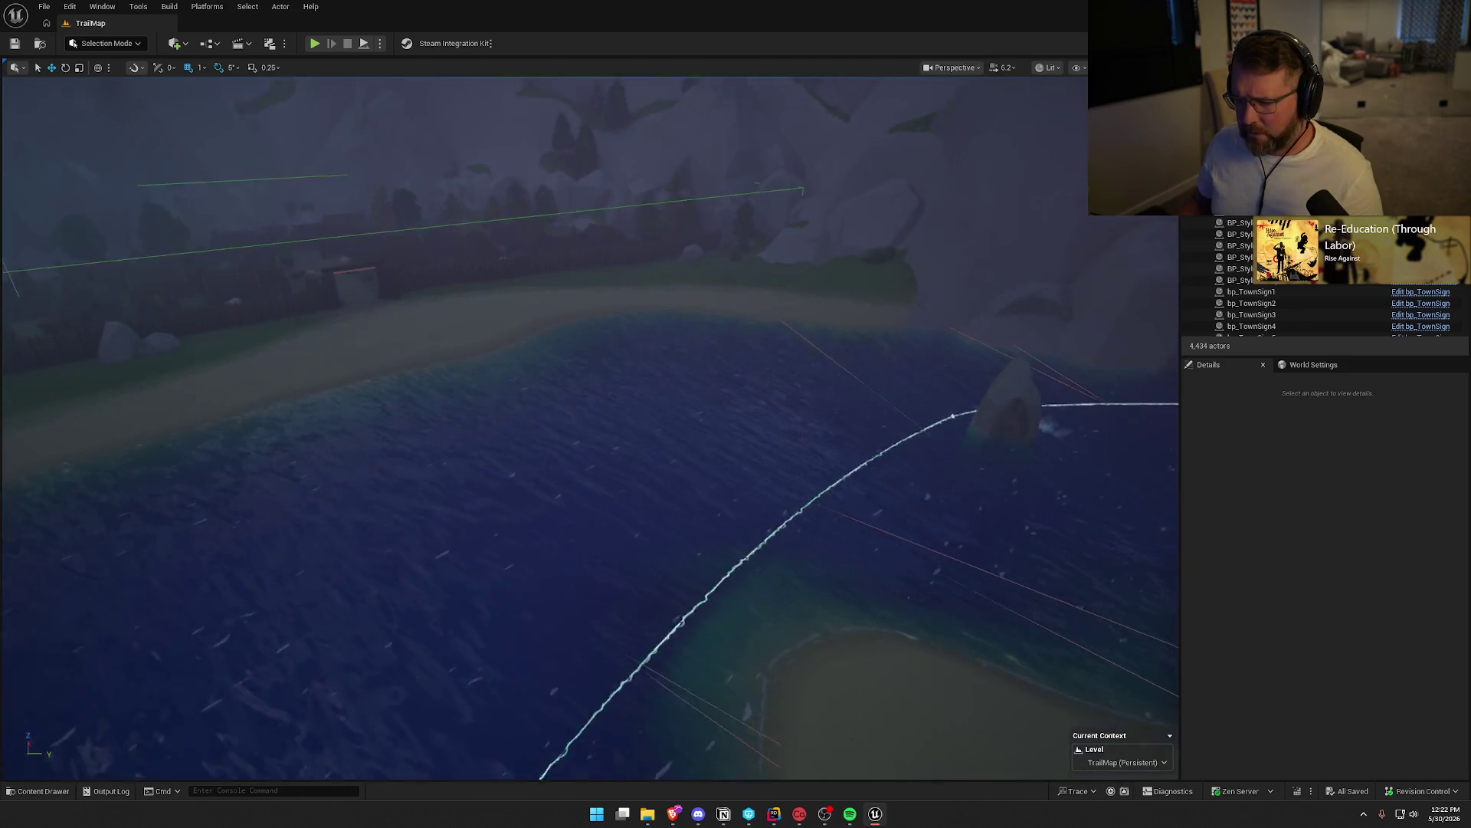
# Set bp_RiverLogic_DesertMountain3 Min/Max Current Speed to 4.0 and 5.0
pyautogui.click(812, 362)
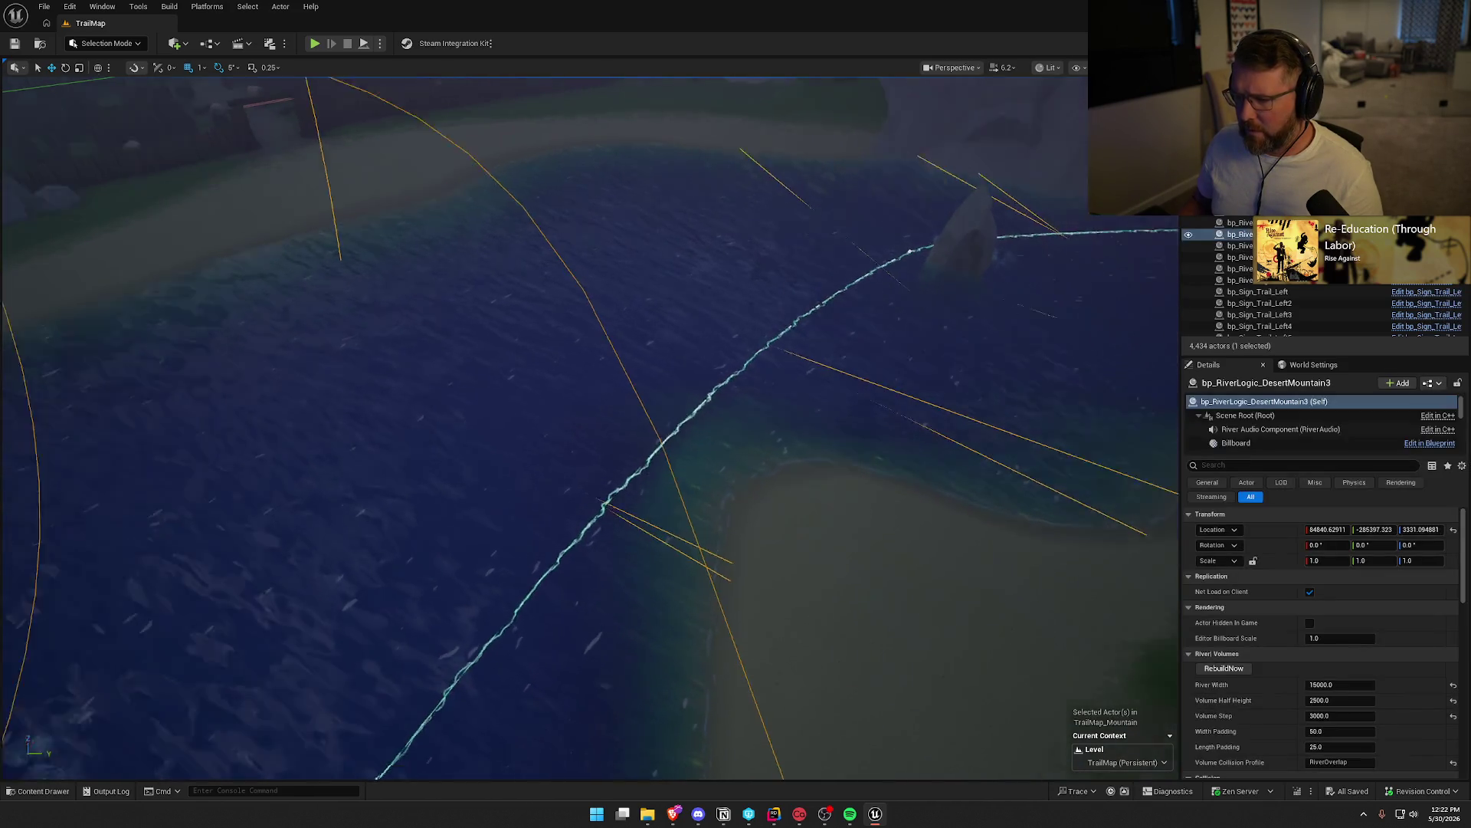
pyautogui.moveTo(811, 362); pyautogui.dragTo(1164, 588)
pyautogui.scroll(-3)
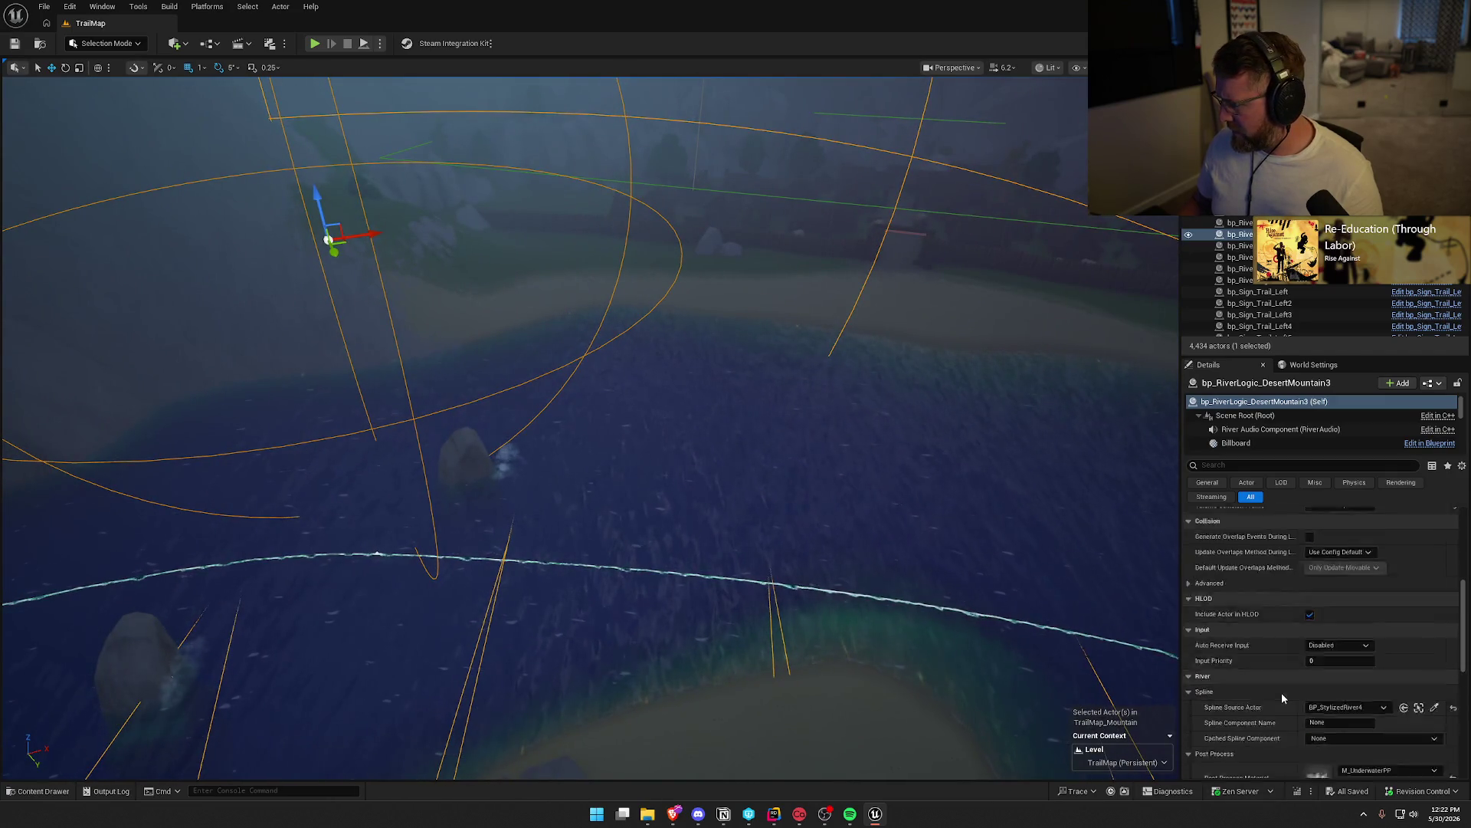
pyautogui.scroll(3)
pyautogui.click(1326, 588)
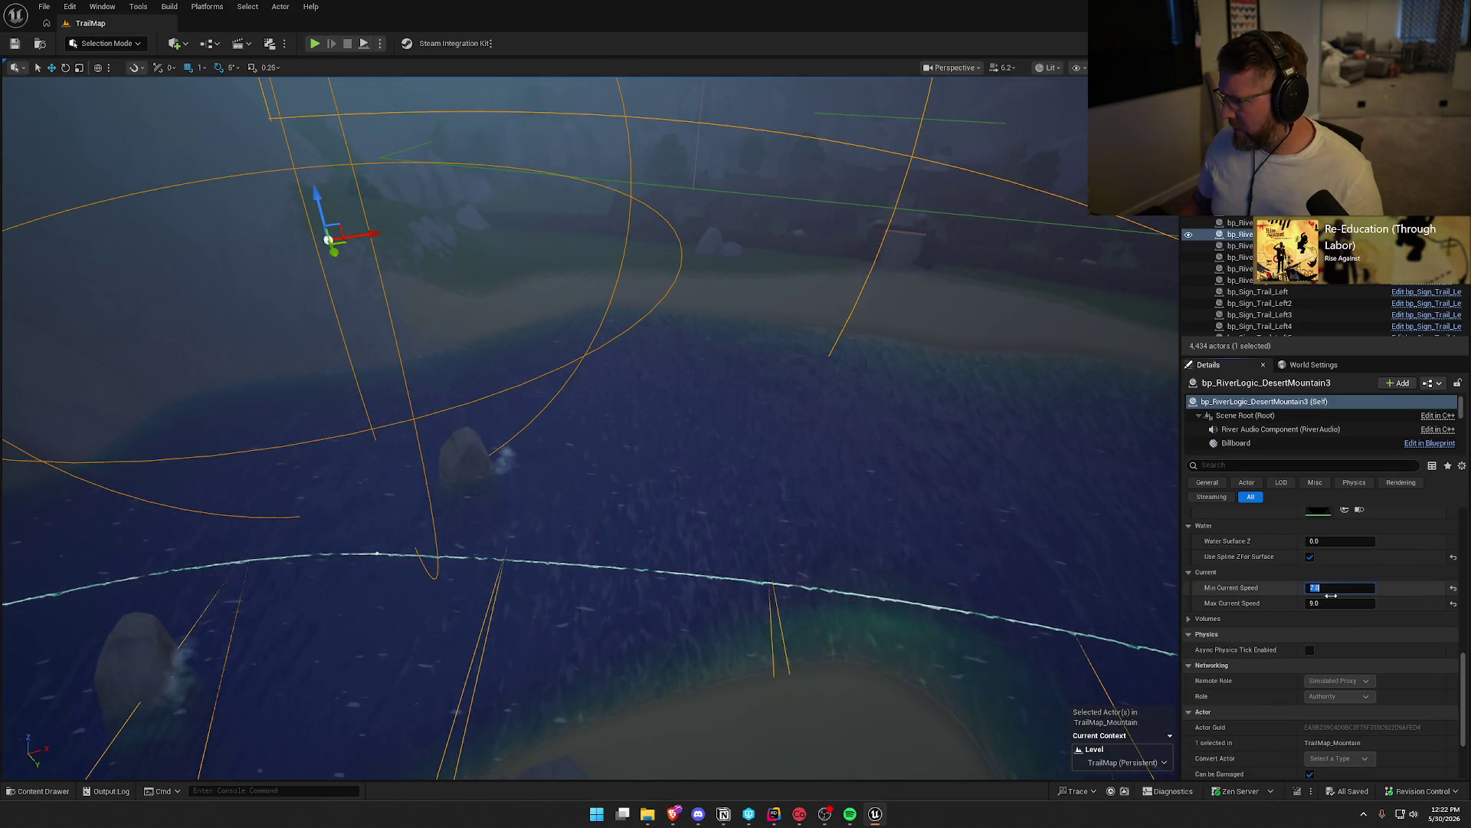
pyautogui.press('Tab')
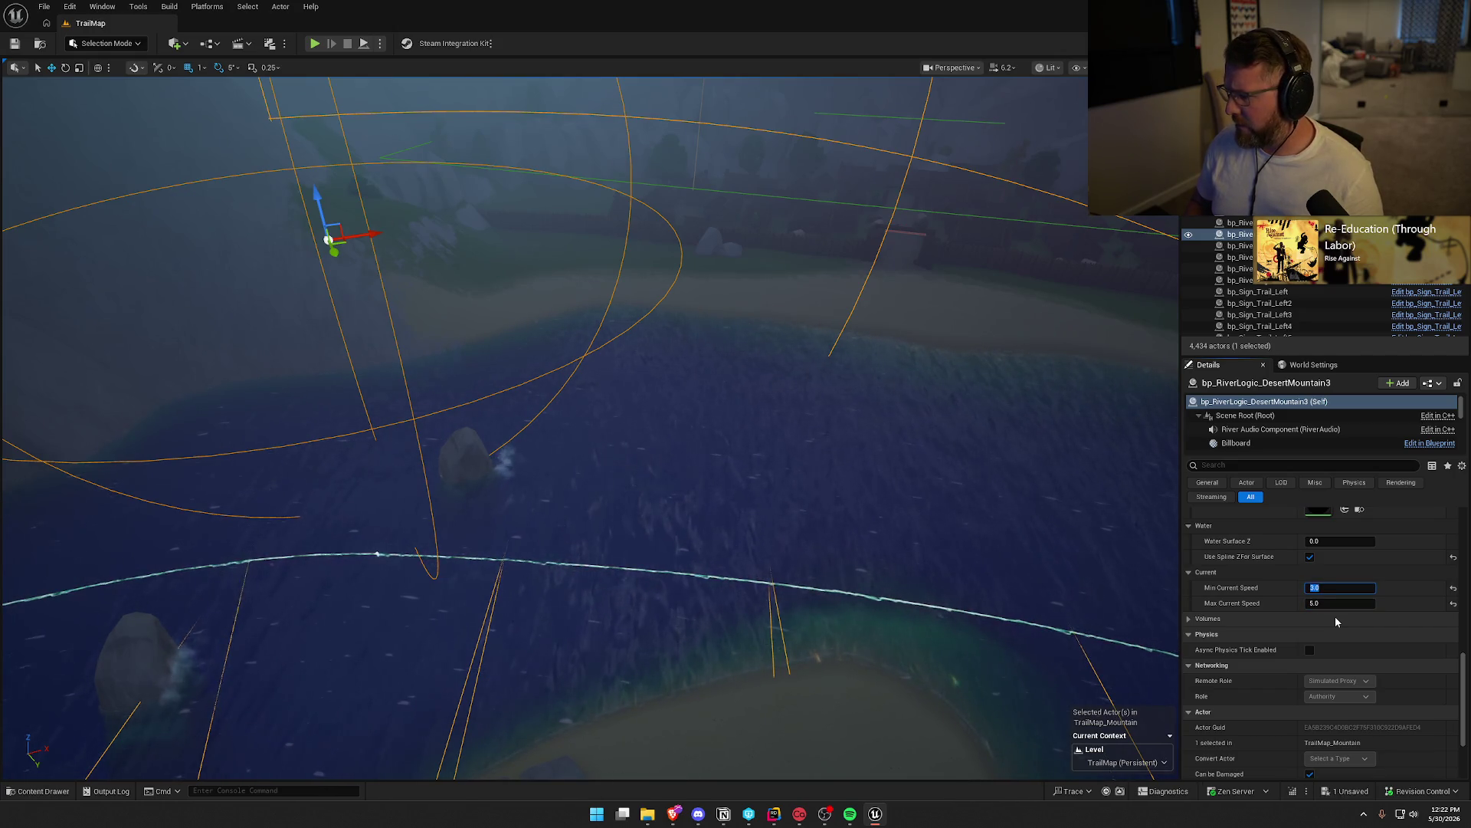
pyautogui.press('Return')
pyautogui.click(753, 402)
# Fly down to the island river and select BP_StylizedRiver3
pyautogui.scroll(3)
pyautogui.press('w')
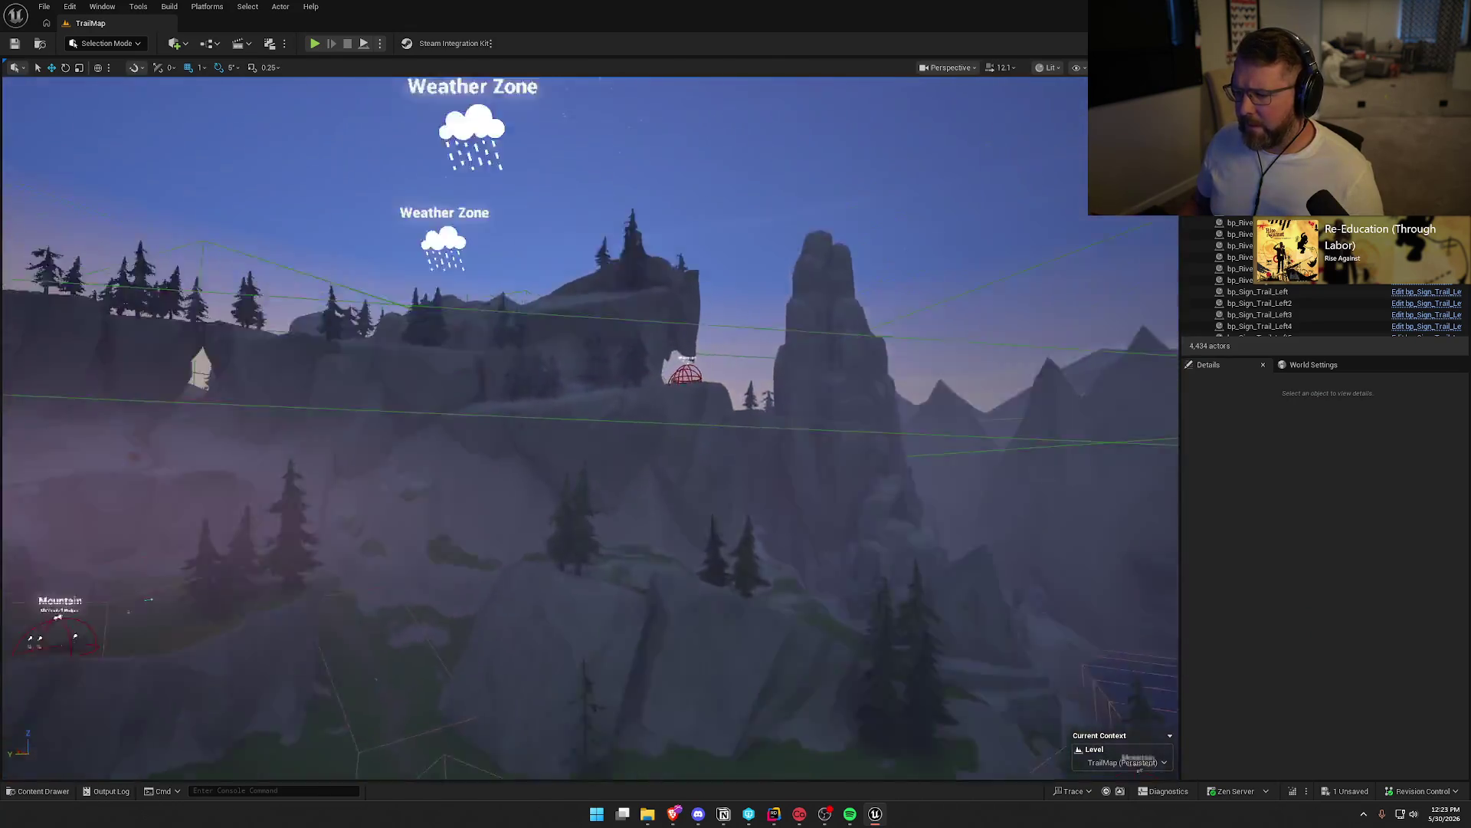
pyautogui.press('w')
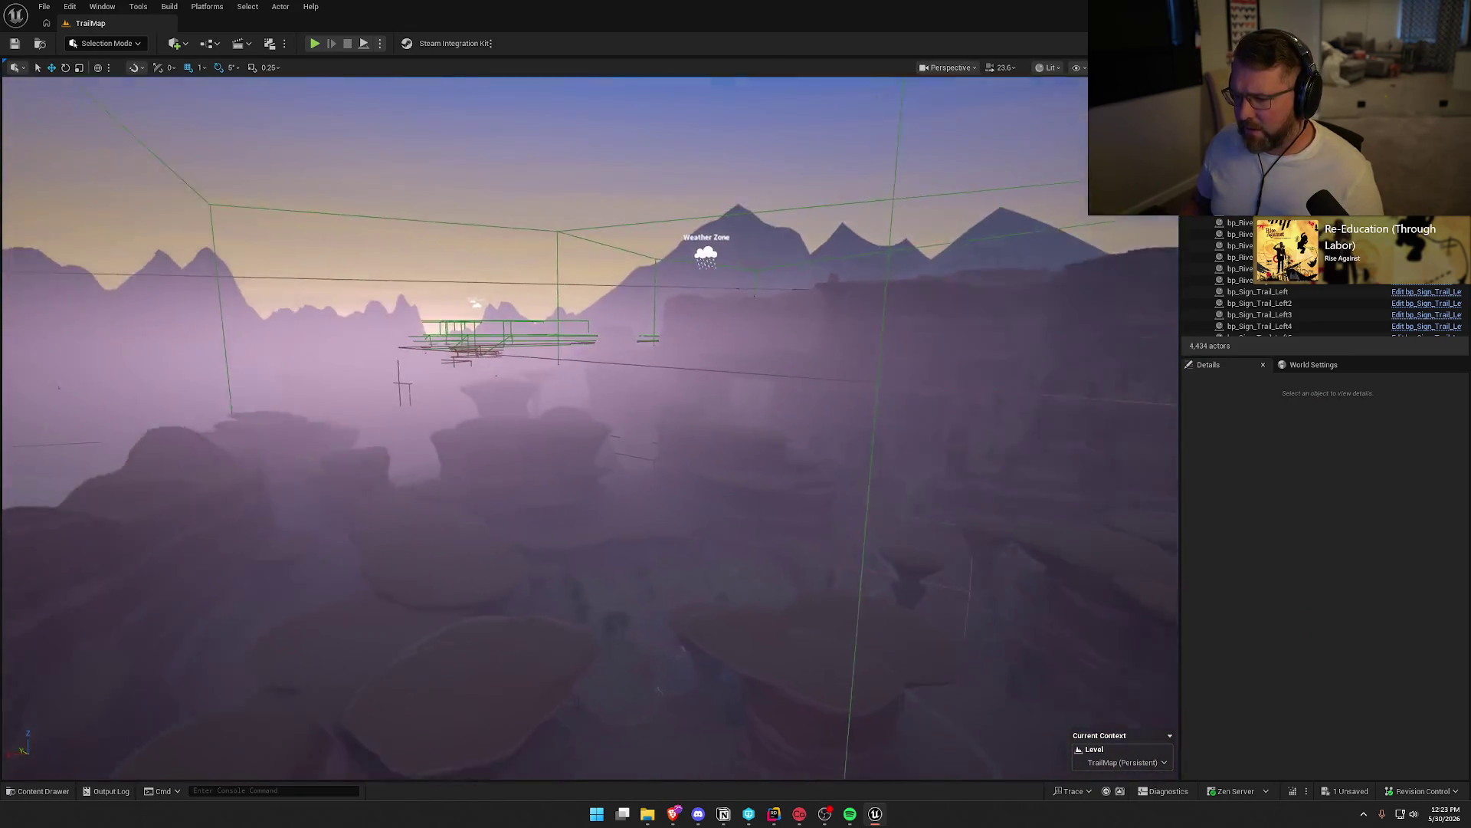
pyautogui.moveTo(723, 368); pyautogui.dragTo(724, 390)
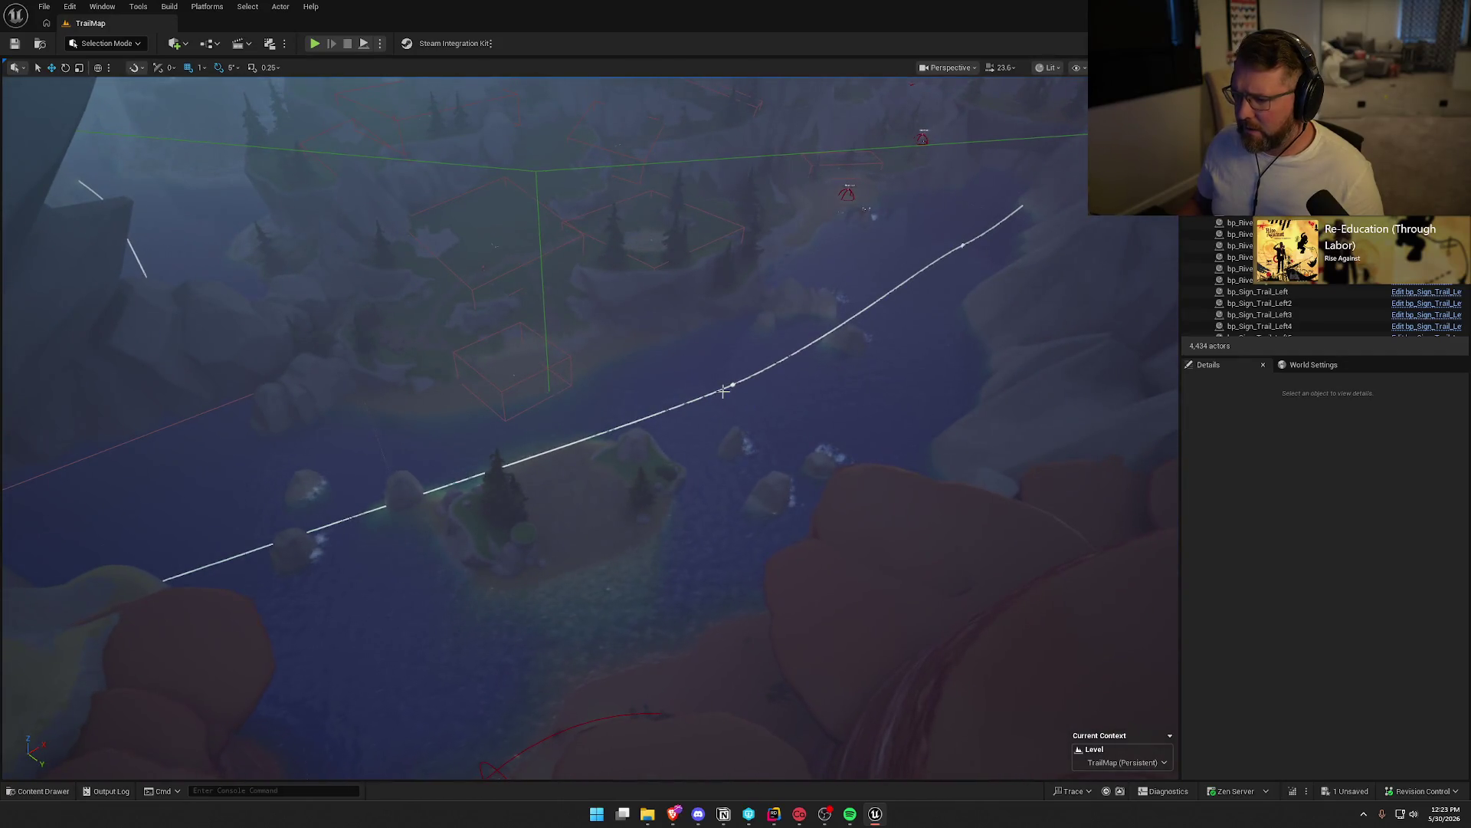
pyautogui.click(751, 412)
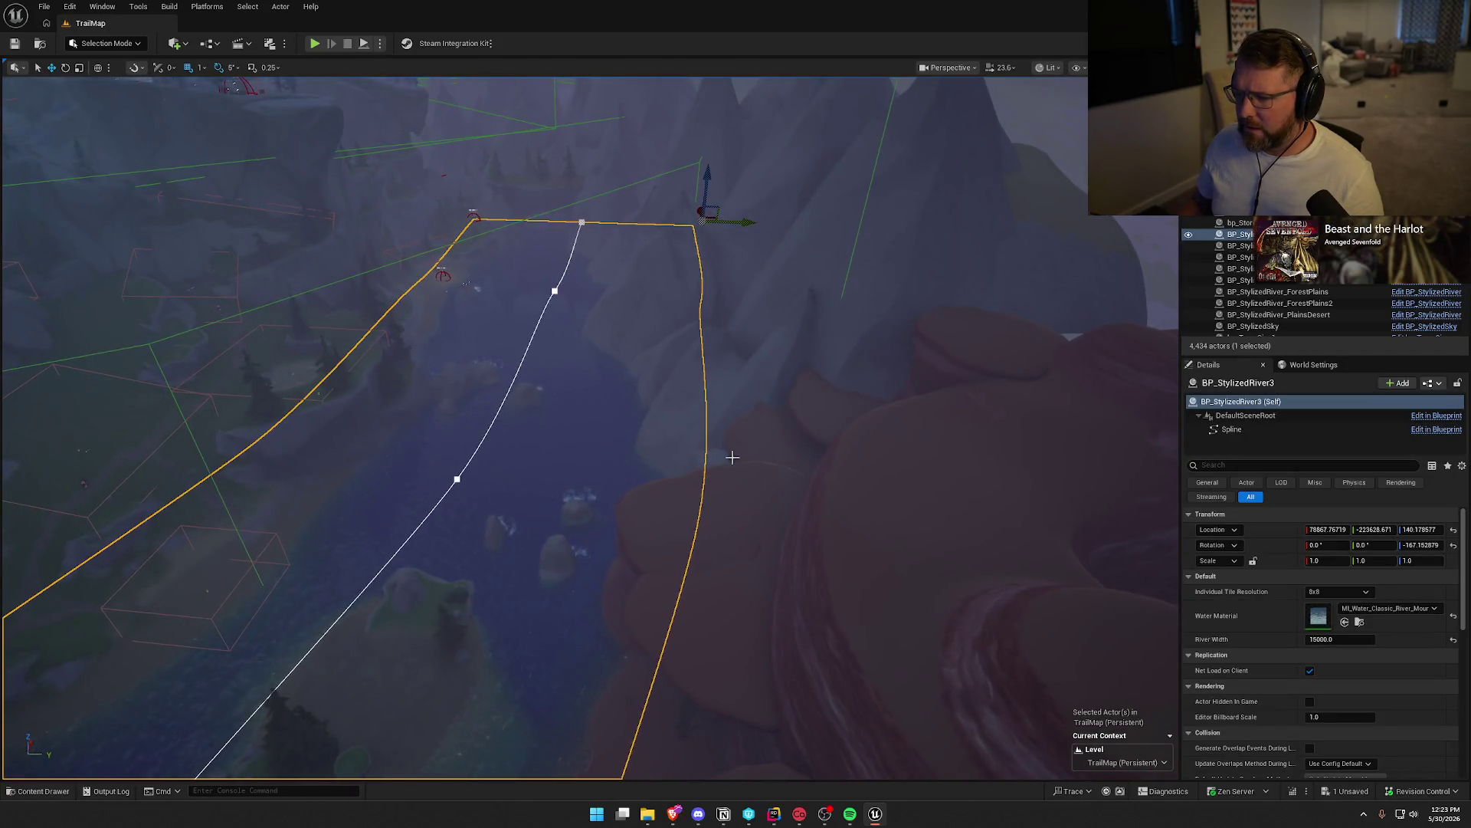
pyautogui.moveTo(766, 759); pyautogui.dragTo(765, 504)
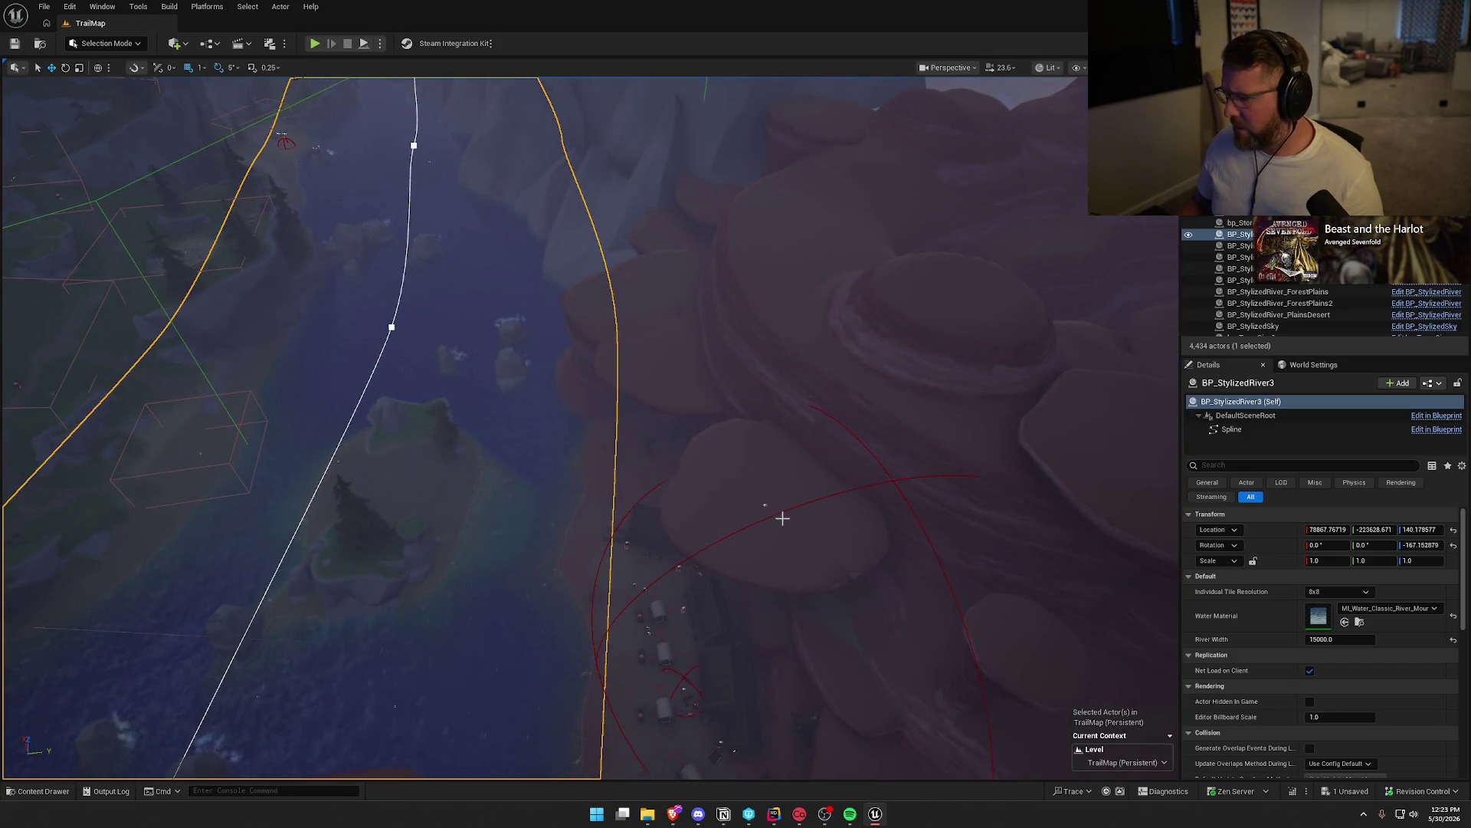
# Set bp_RiverLogic_DesertMountain Min/Max Current Speed to 3.0 and 5.0, and save
pyautogui.click(764, 505)
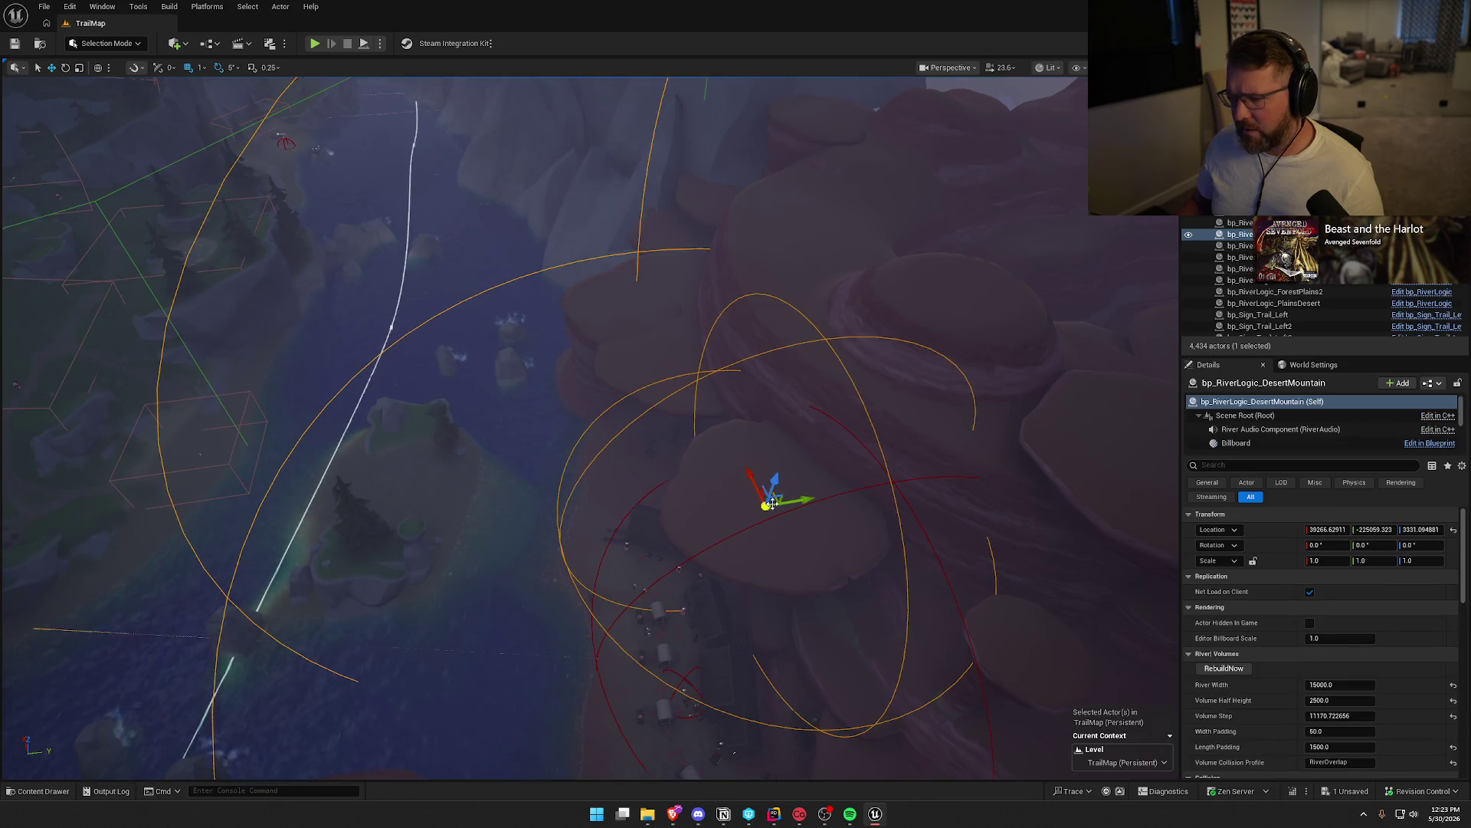
pyautogui.scroll(-3)
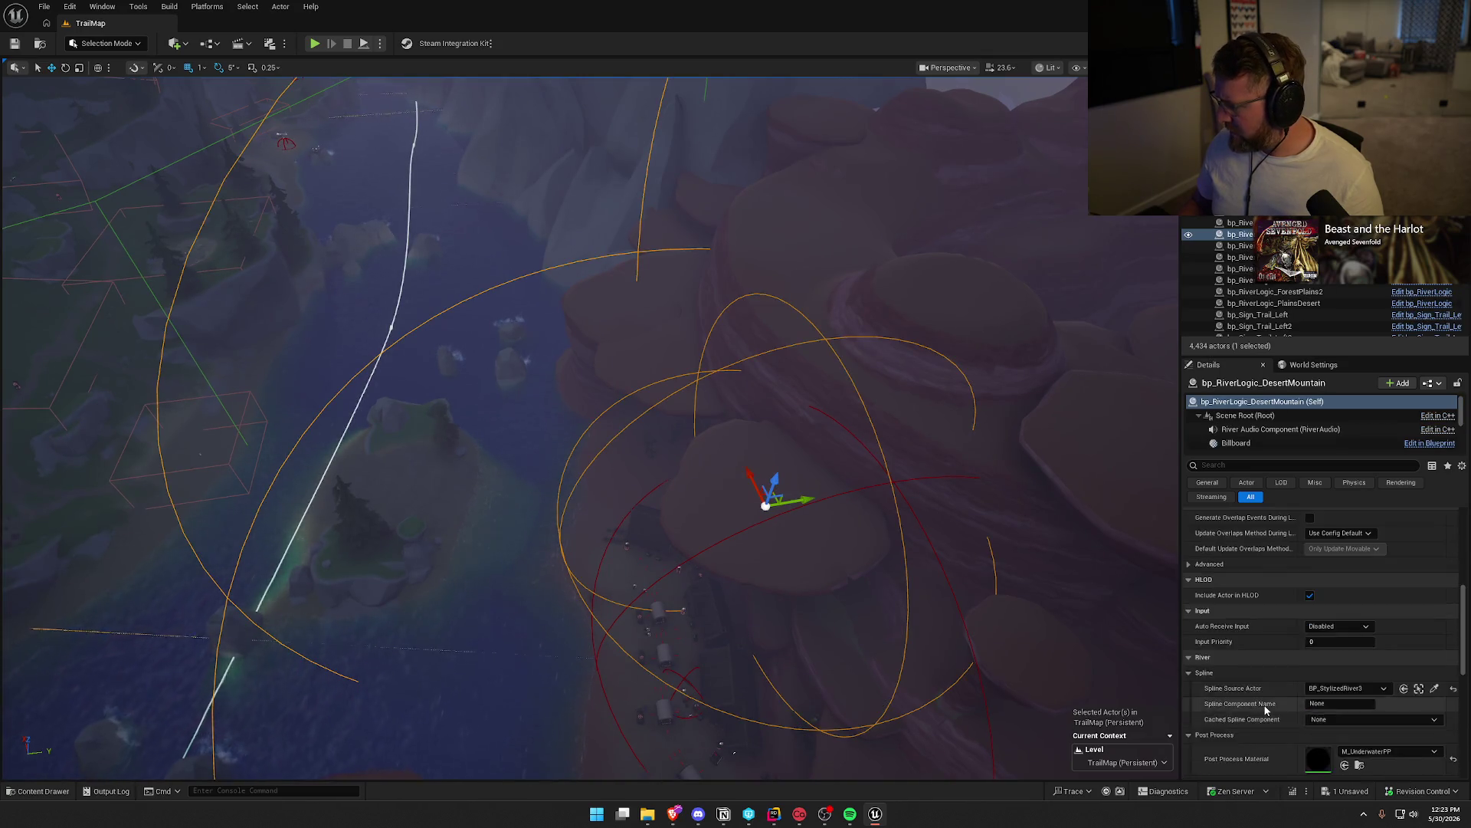
pyautogui.click(1312, 660)
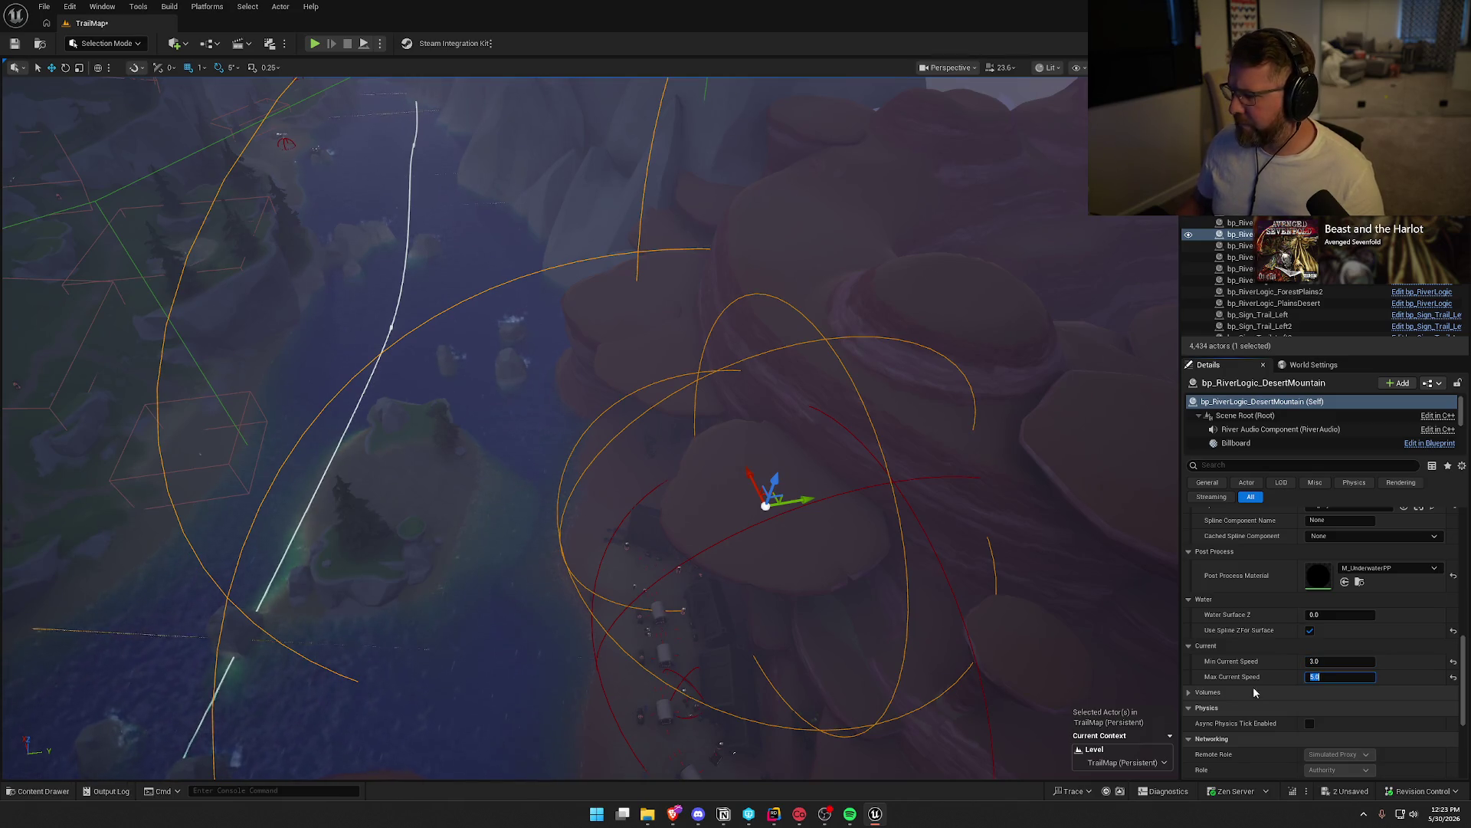
pyautogui.press('Return')
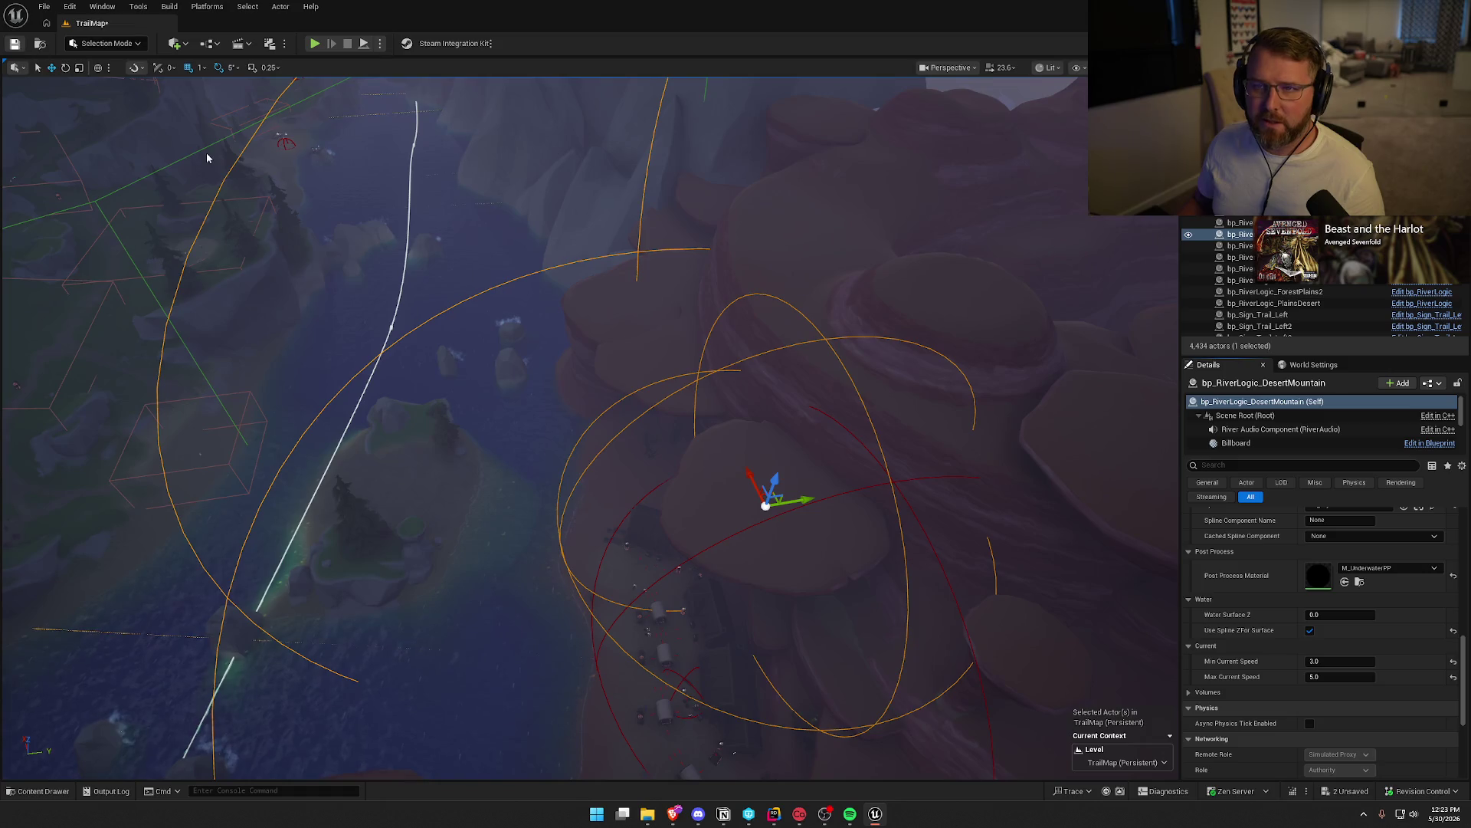
pyautogui.hotkey('ctrl', 's')
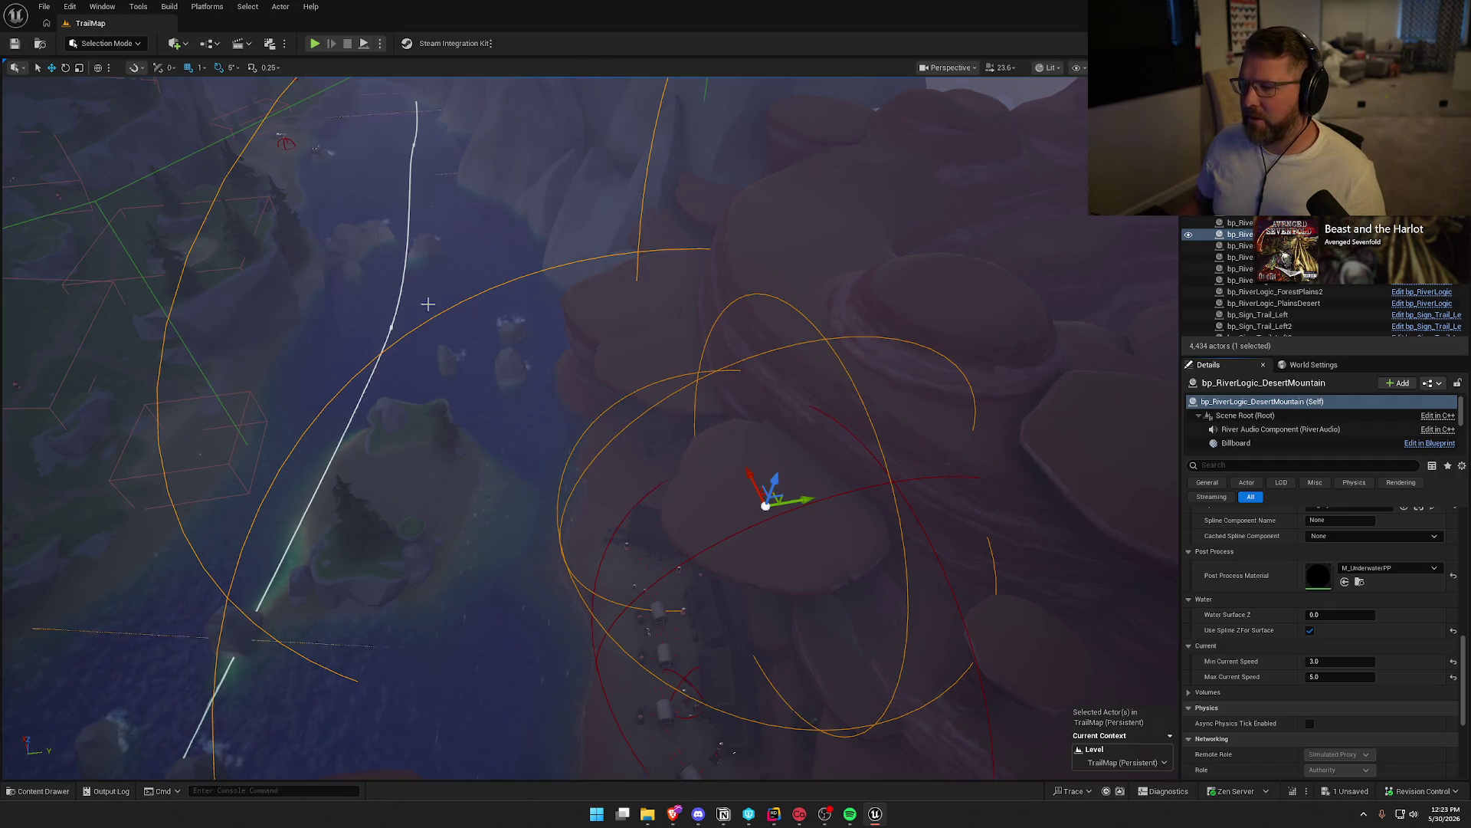
# Save again in game view, then switch to unlit shading and fly over the canyon
pyautogui.press('Escape')
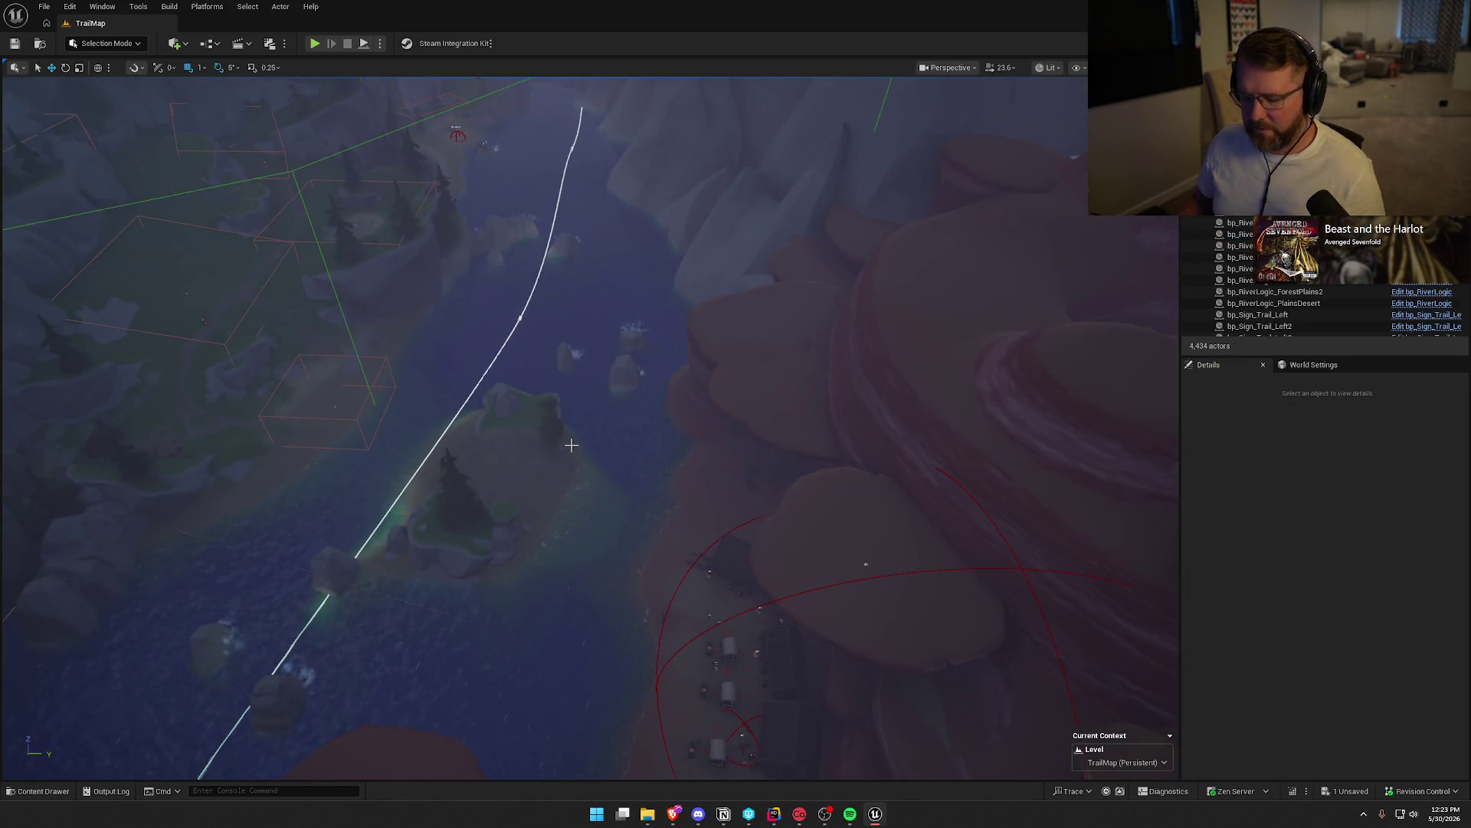
pyautogui.press('g')
pyautogui.hotkey('ctrl', 's')
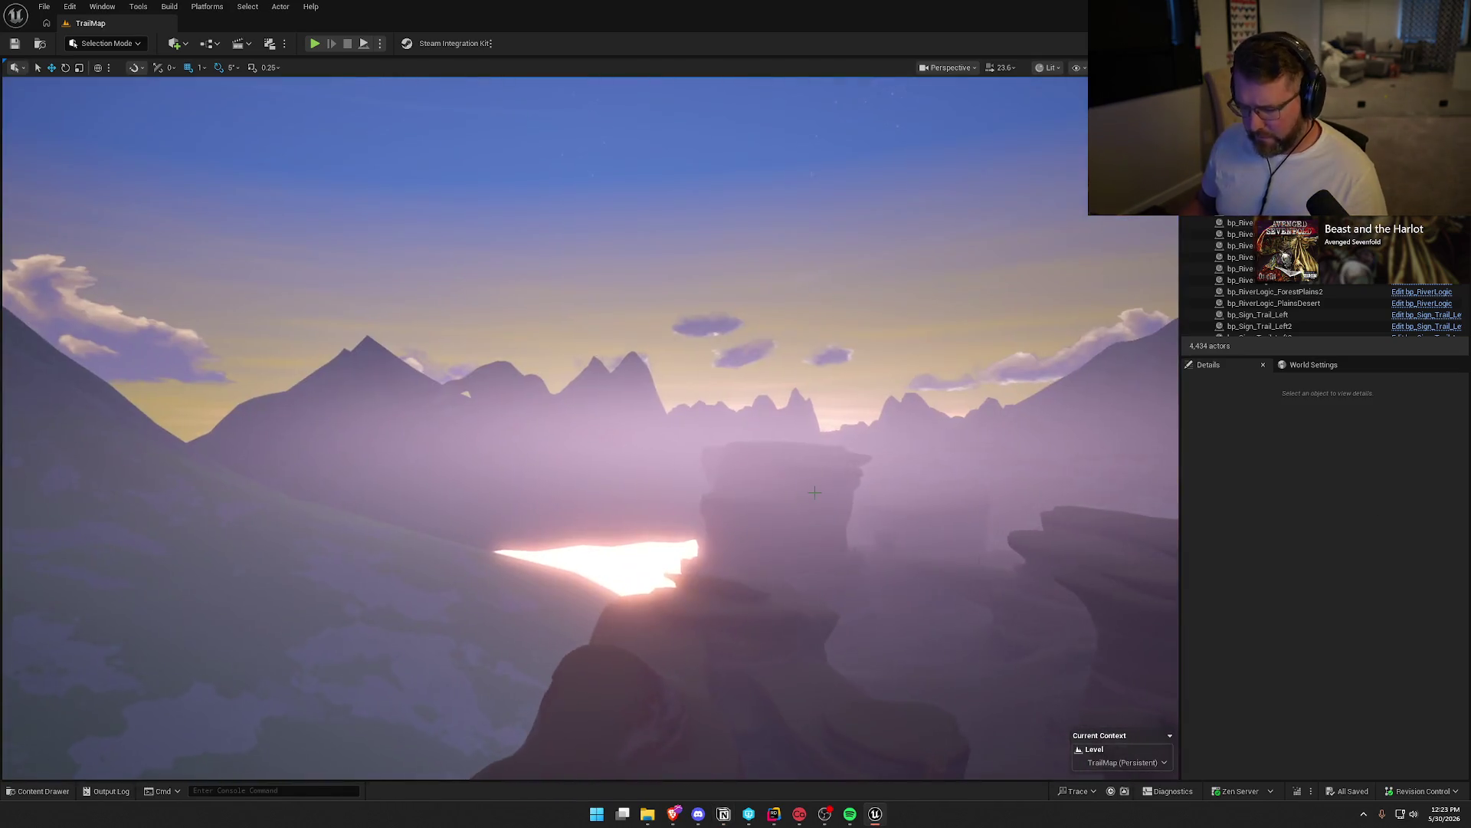
pyautogui.hotkey('alt', '3')
pyautogui.press('w')
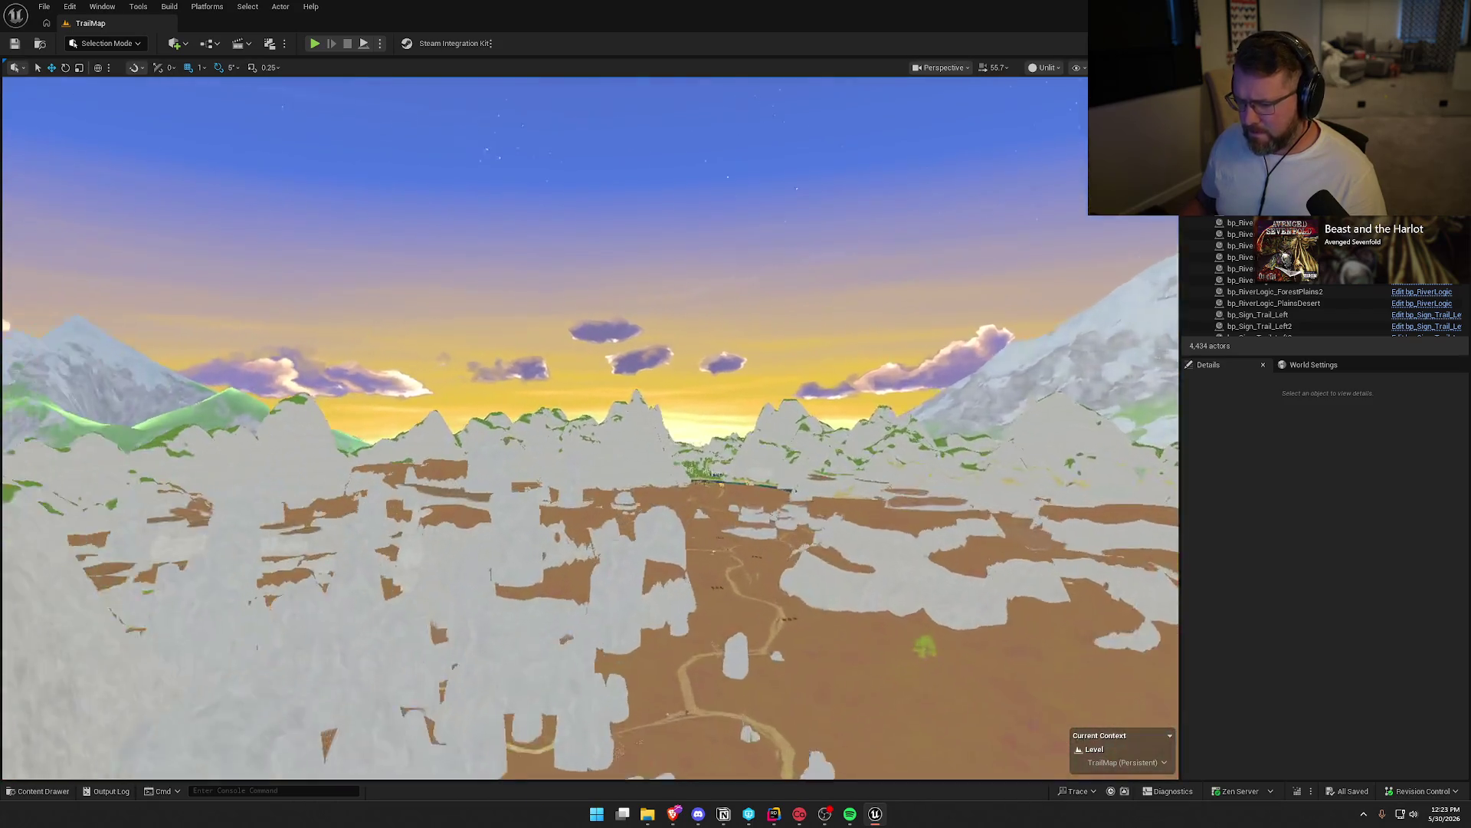
pyautogui.press('s')
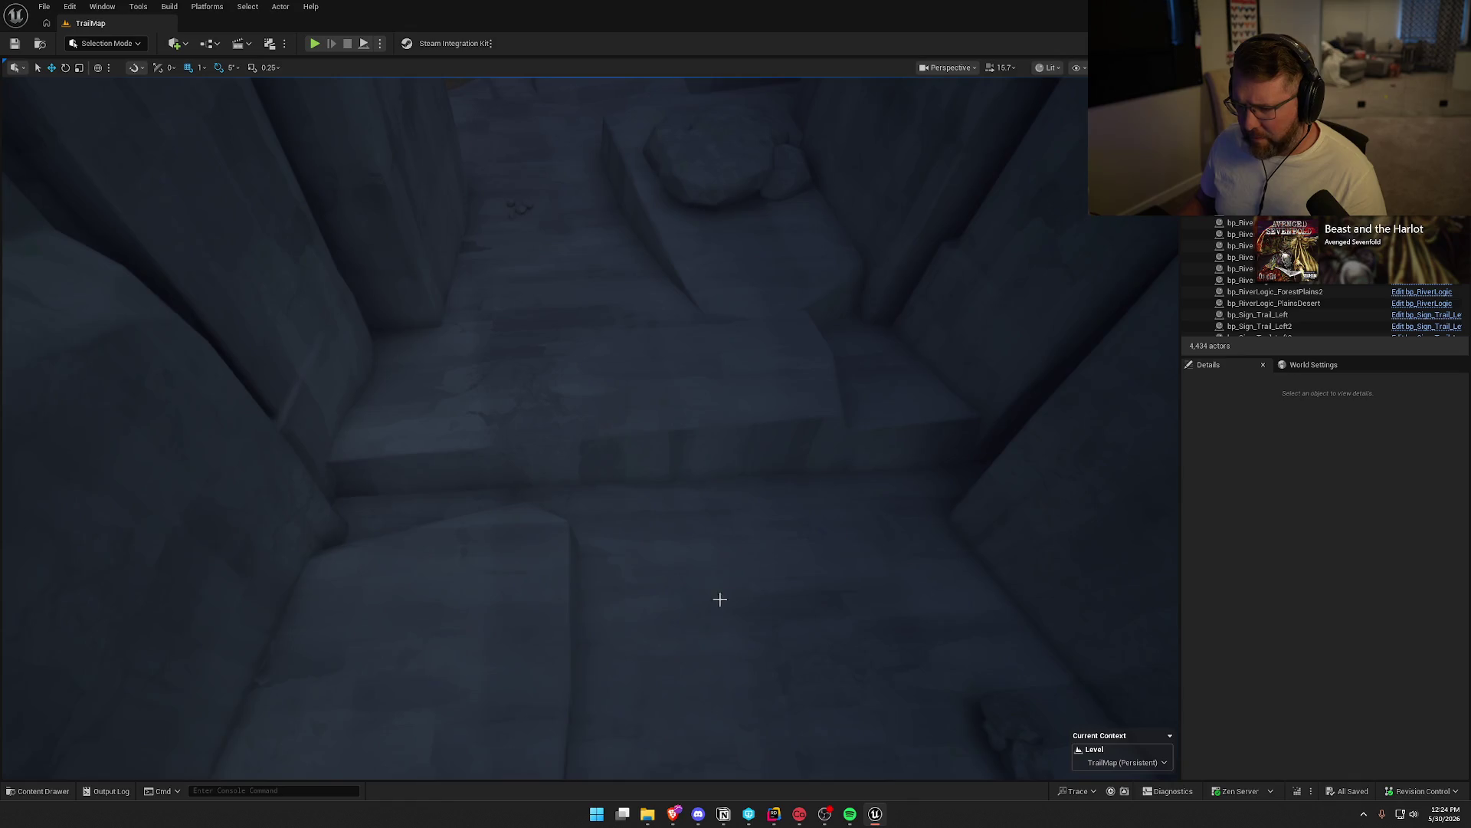
# Select the SM_CubicCliff27 cliff and fly around it
pyautogui.click(536, 460)
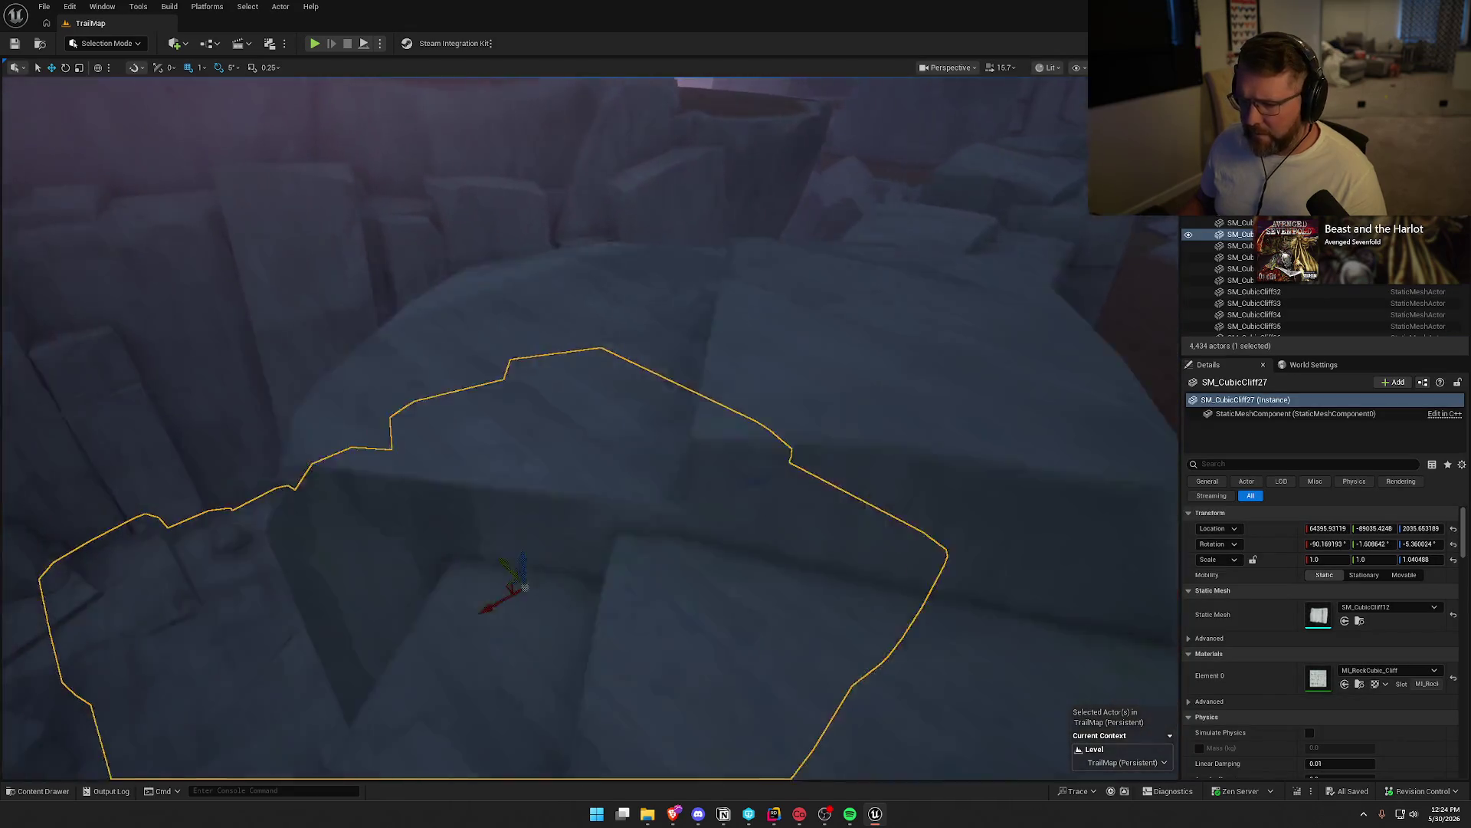
pyautogui.press('w')
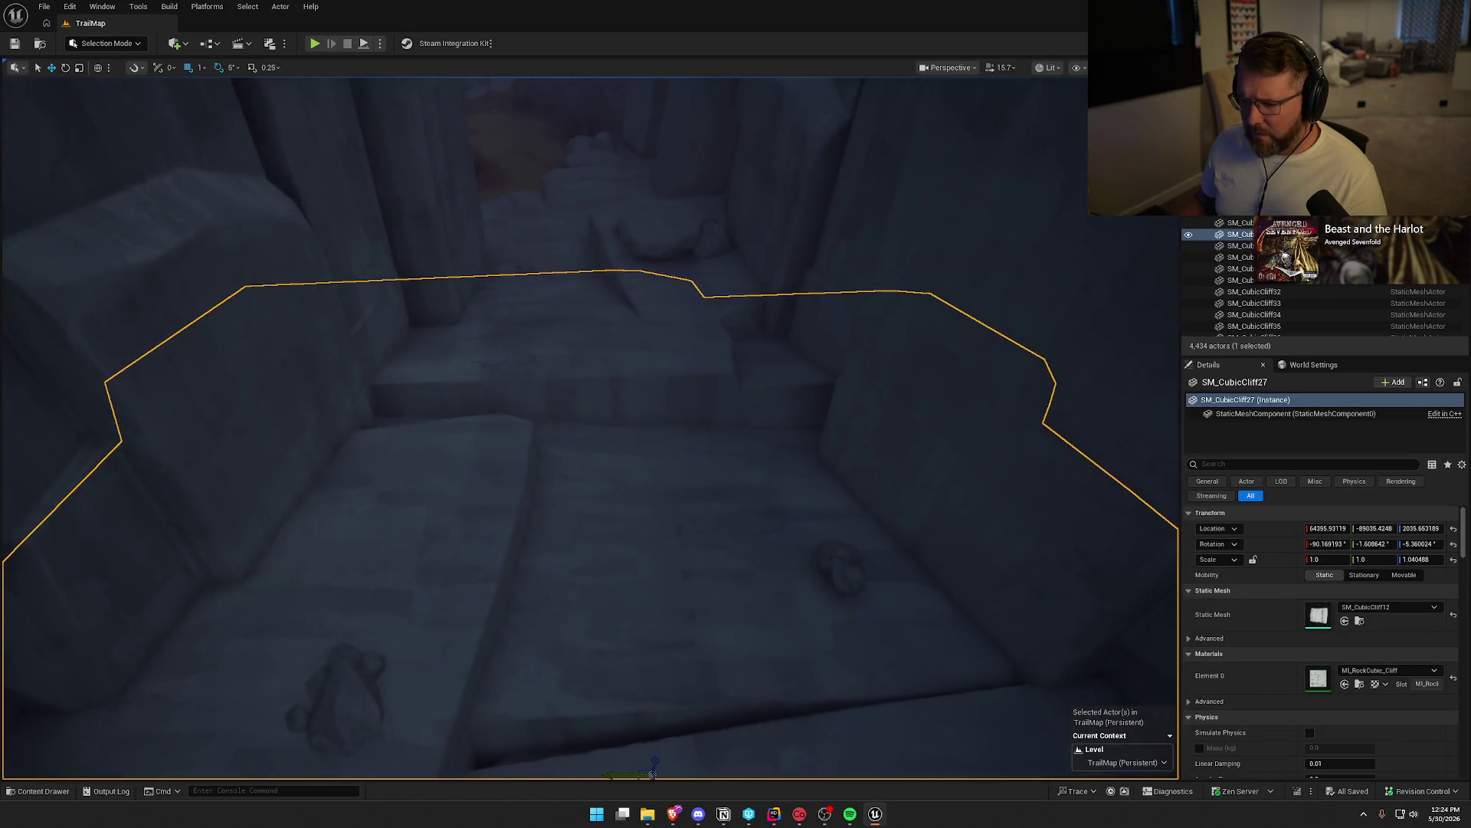
pyautogui.scroll(-3)
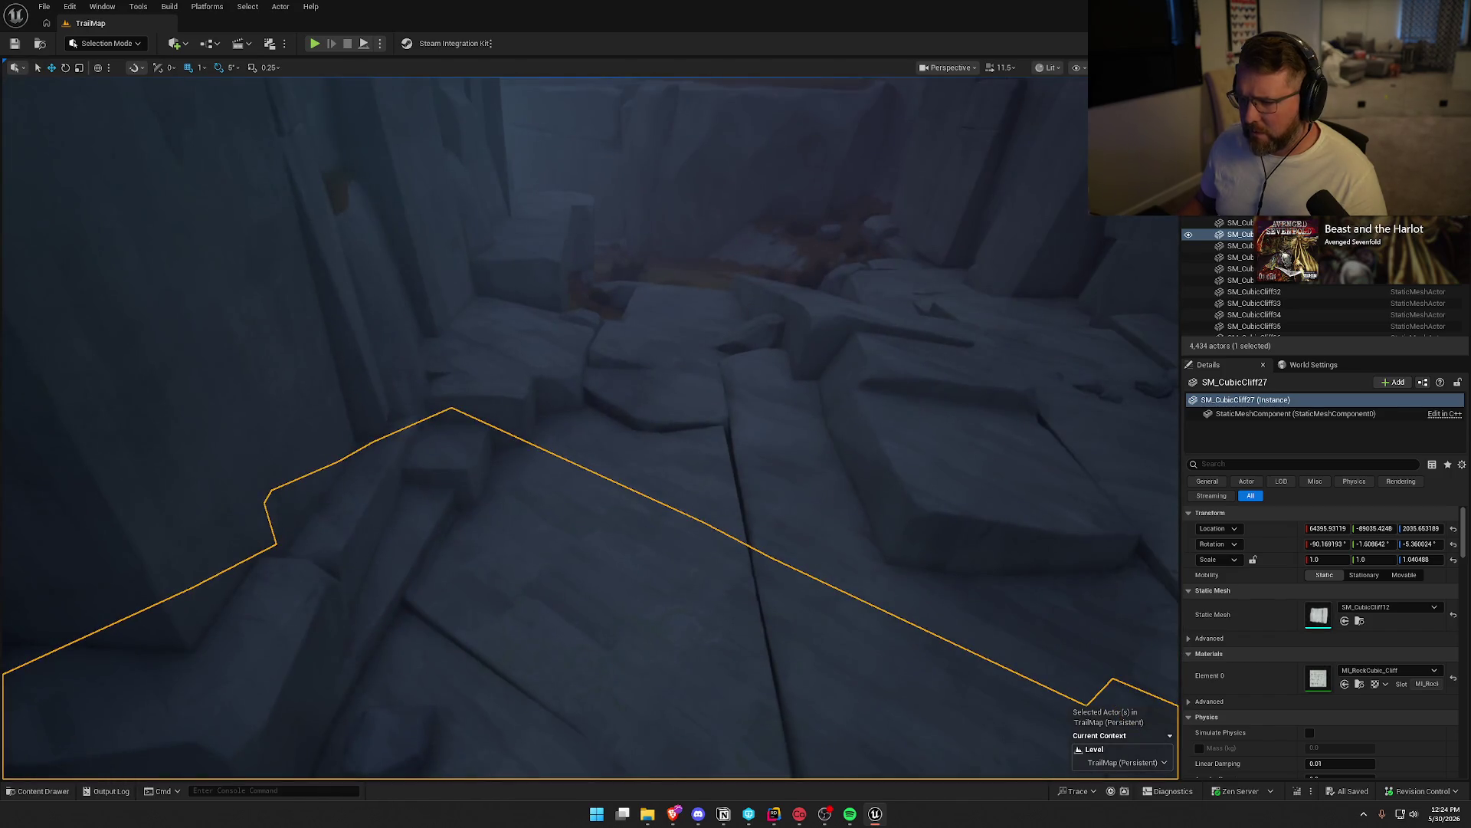
pyautogui.press('w')
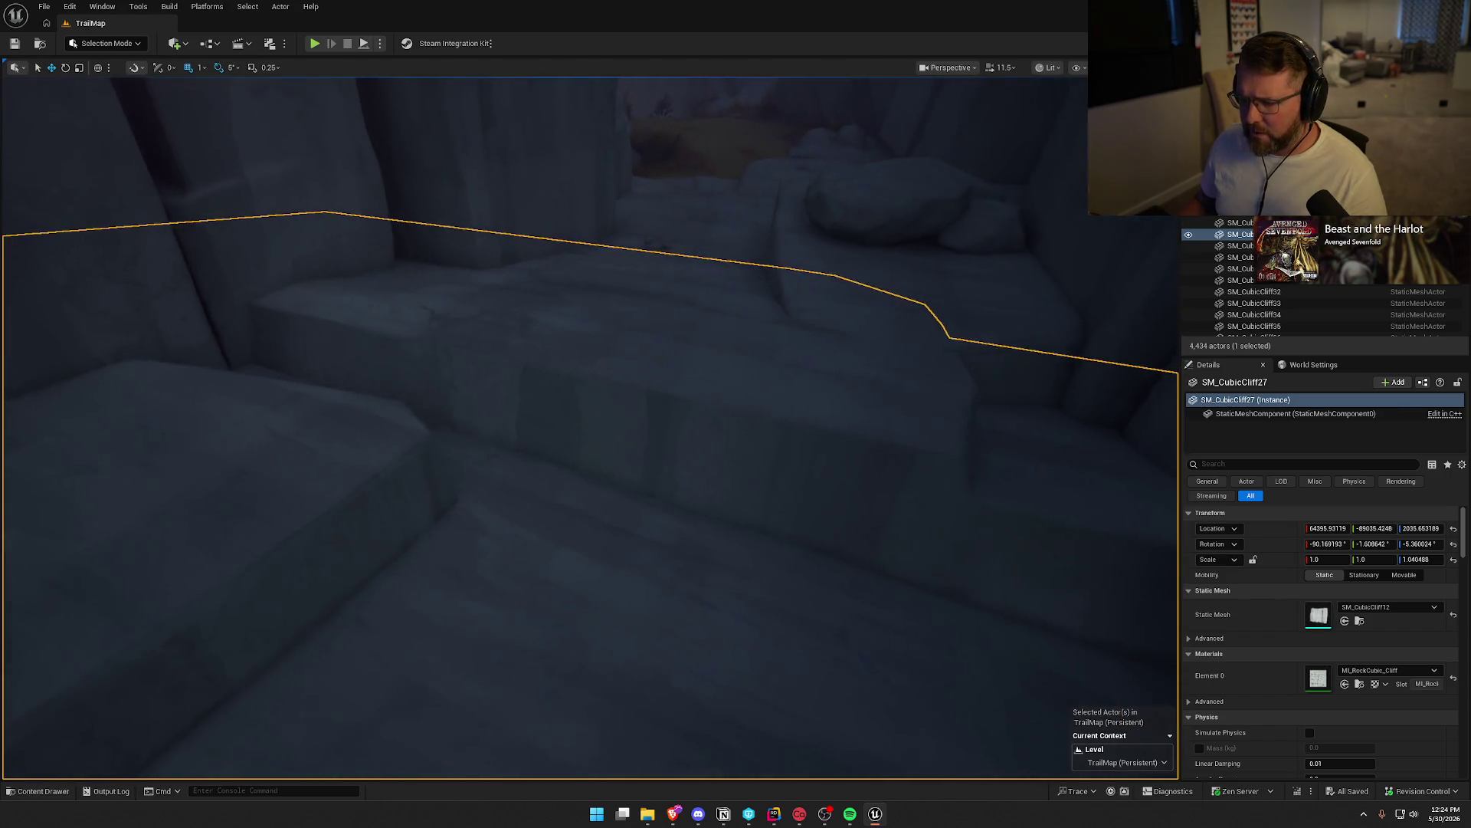
pyautogui.press('w')
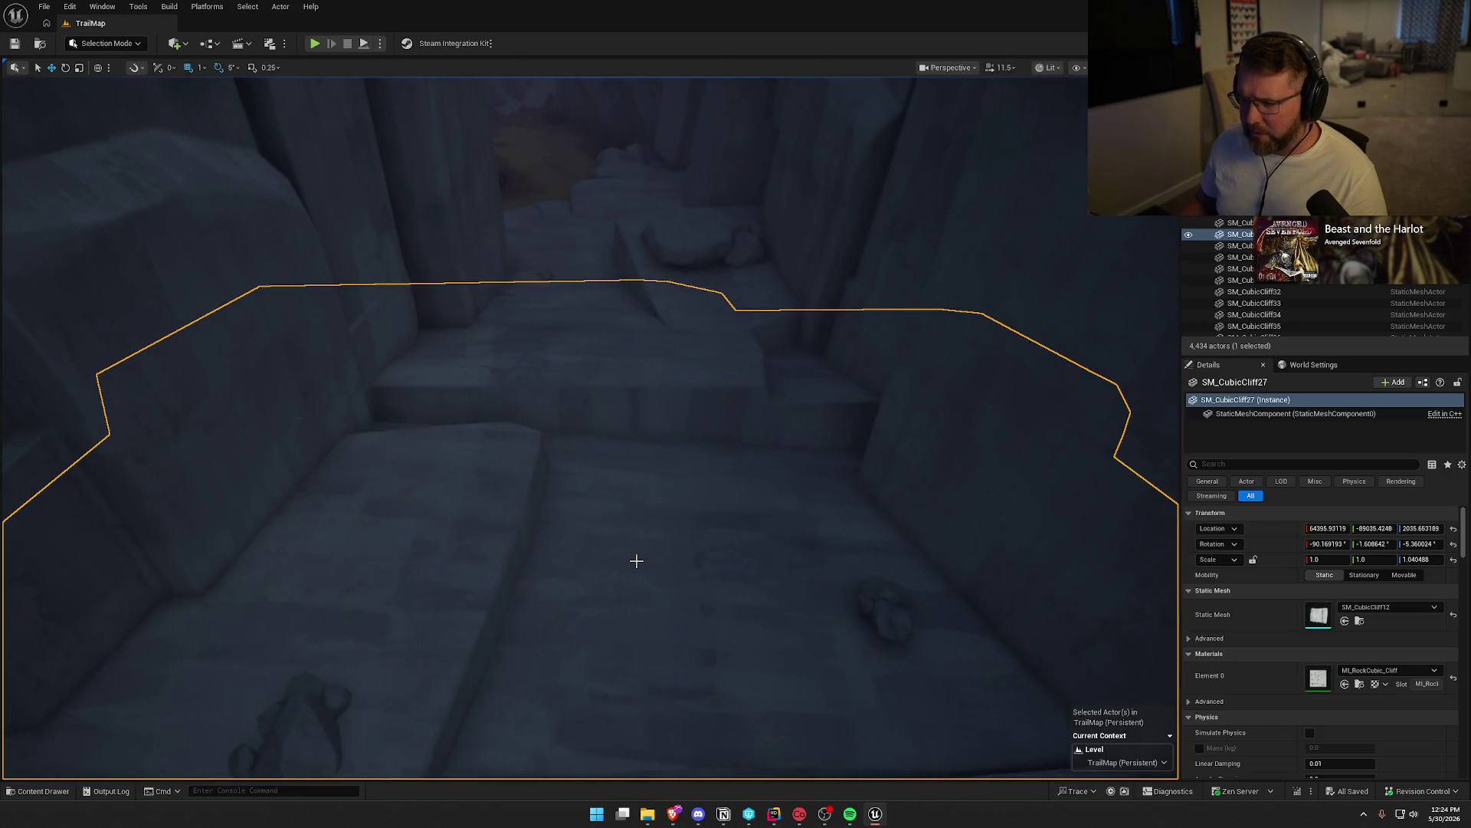
pyautogui.press('w')
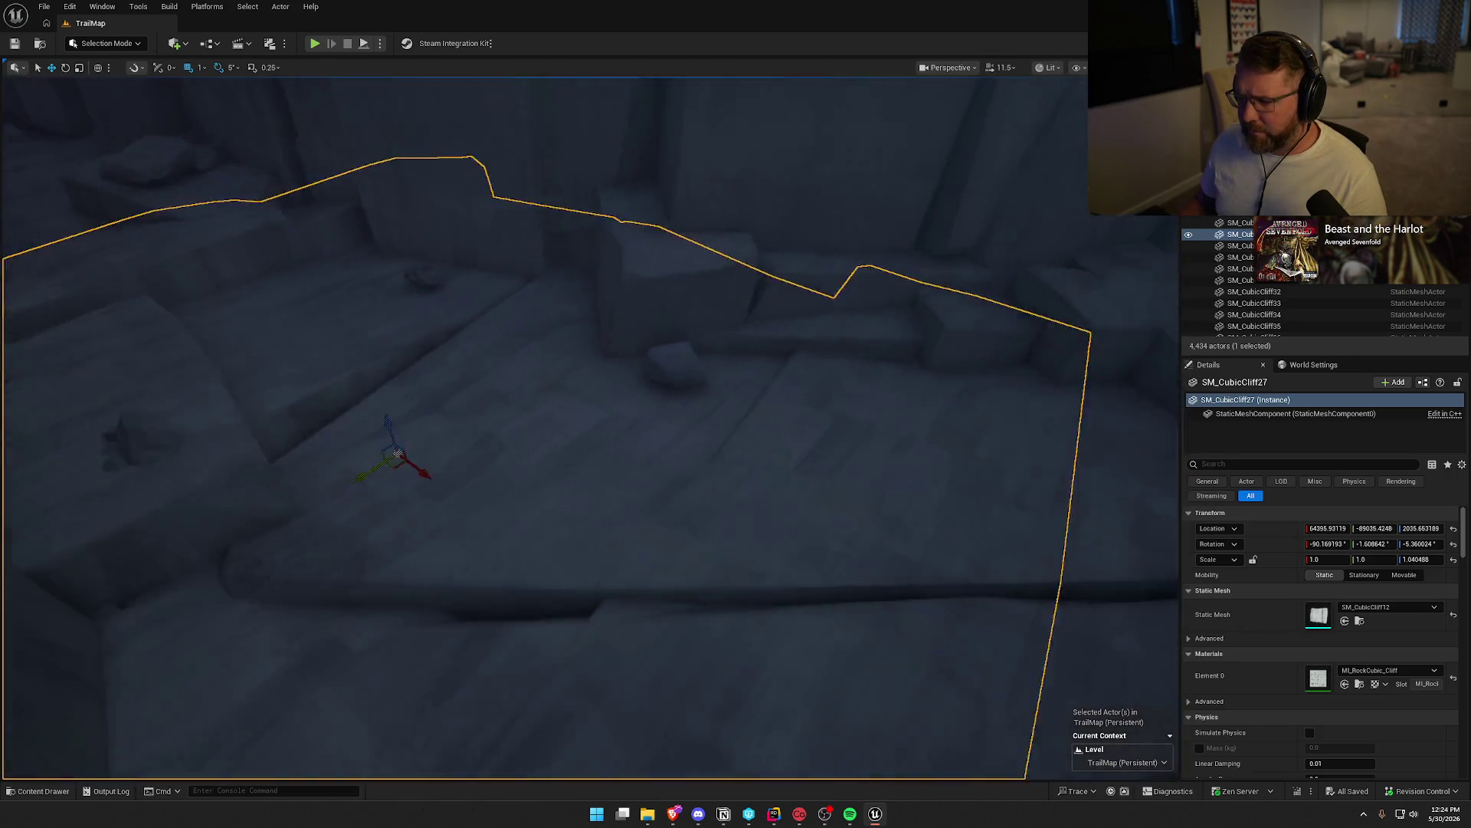
pyautogui.press('w')
# Hide SM_CubicCliff27 in the Outliner to inspect the trail corridor behind it
pyautogui.click(1189, 234)
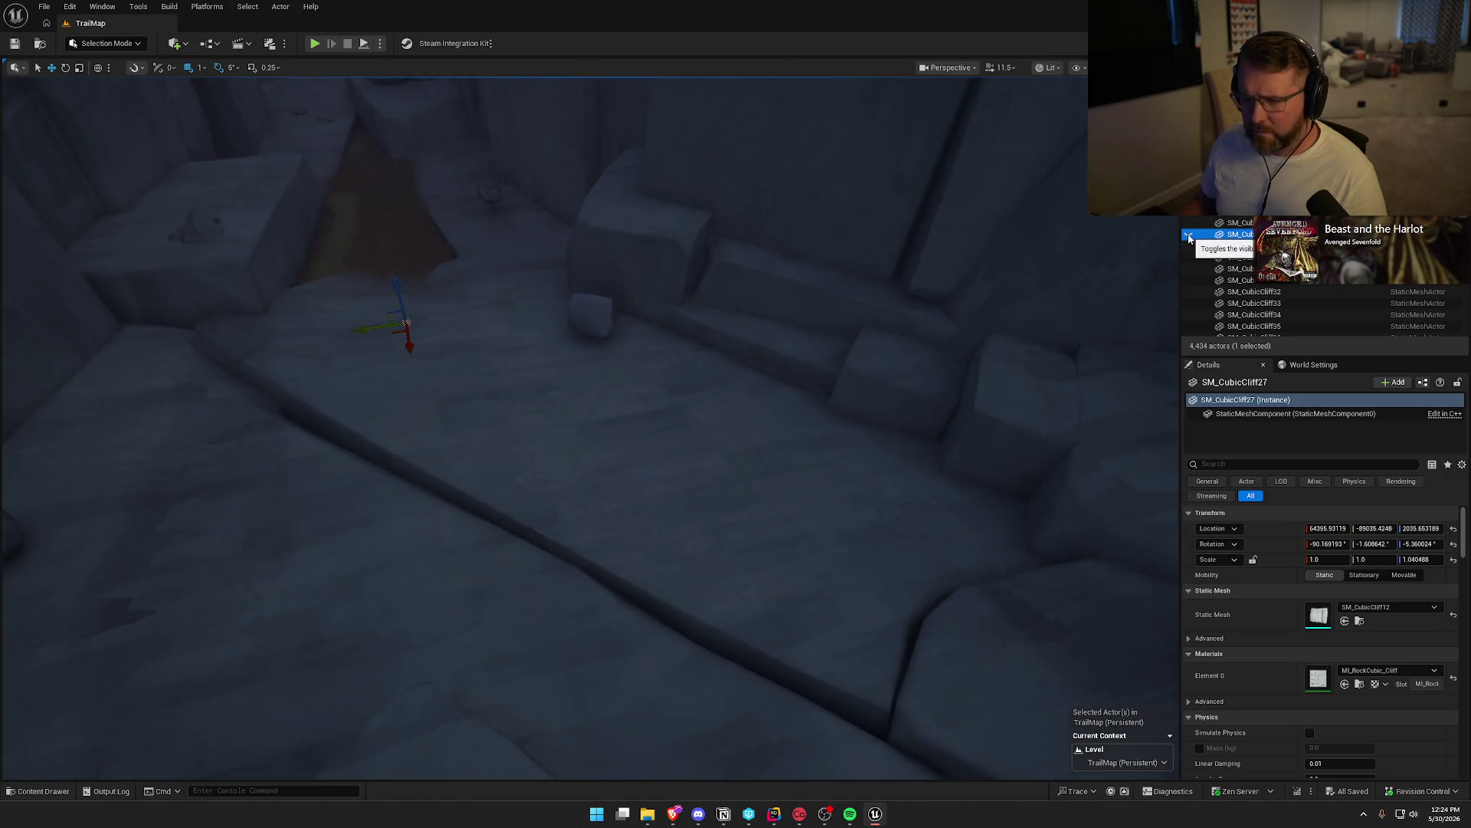
pyautogui.click(1189, 236)
pyautogui.press('f')
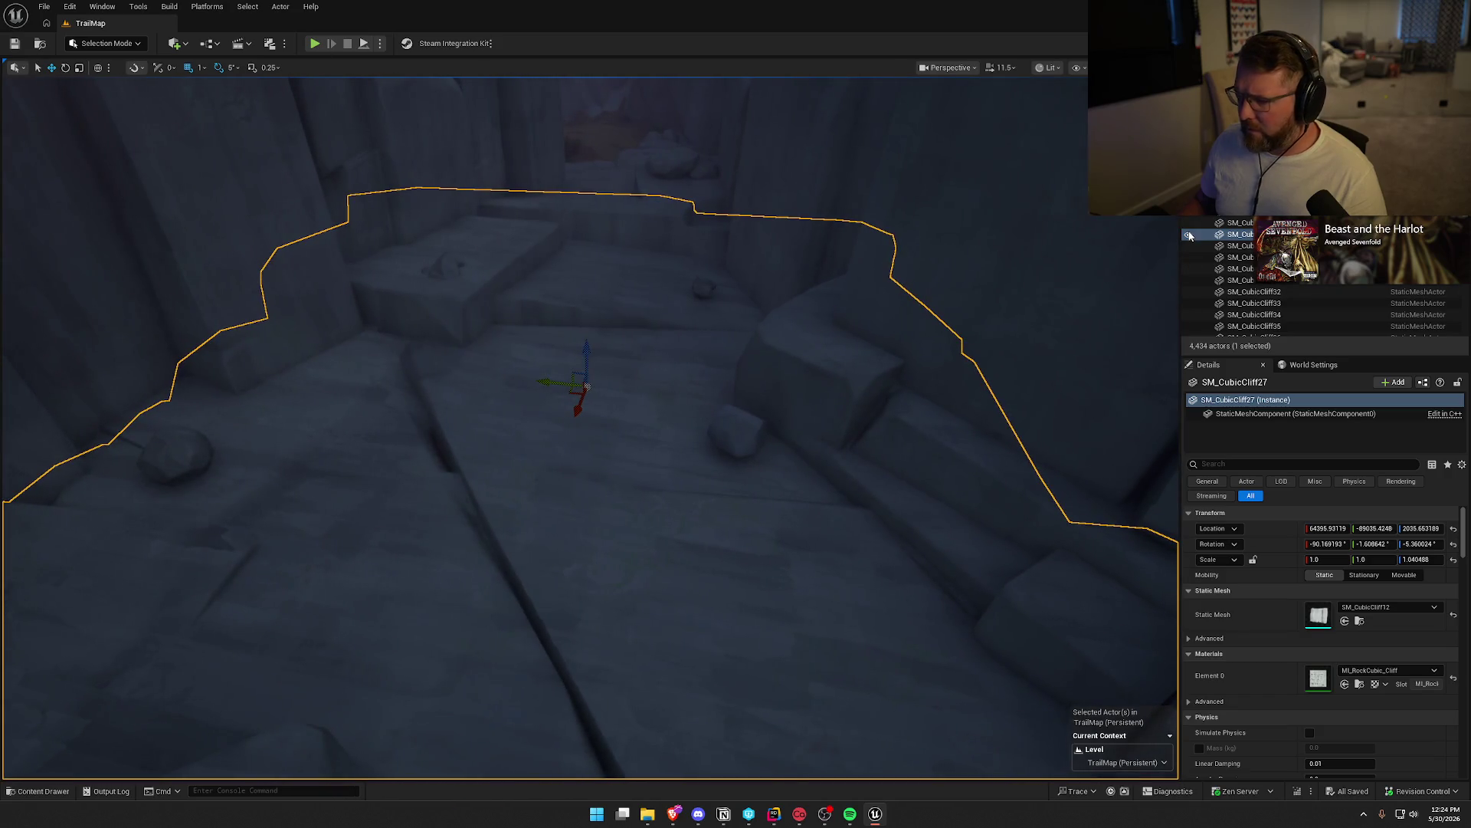
pyautogui.click(1188, 236)
pyautogui.moveTo(1064, 277); pyautogui.dragTo(1019, 257)
pyautogui.moveTo(712, 276); pyautogui.dragTo(711, 277)
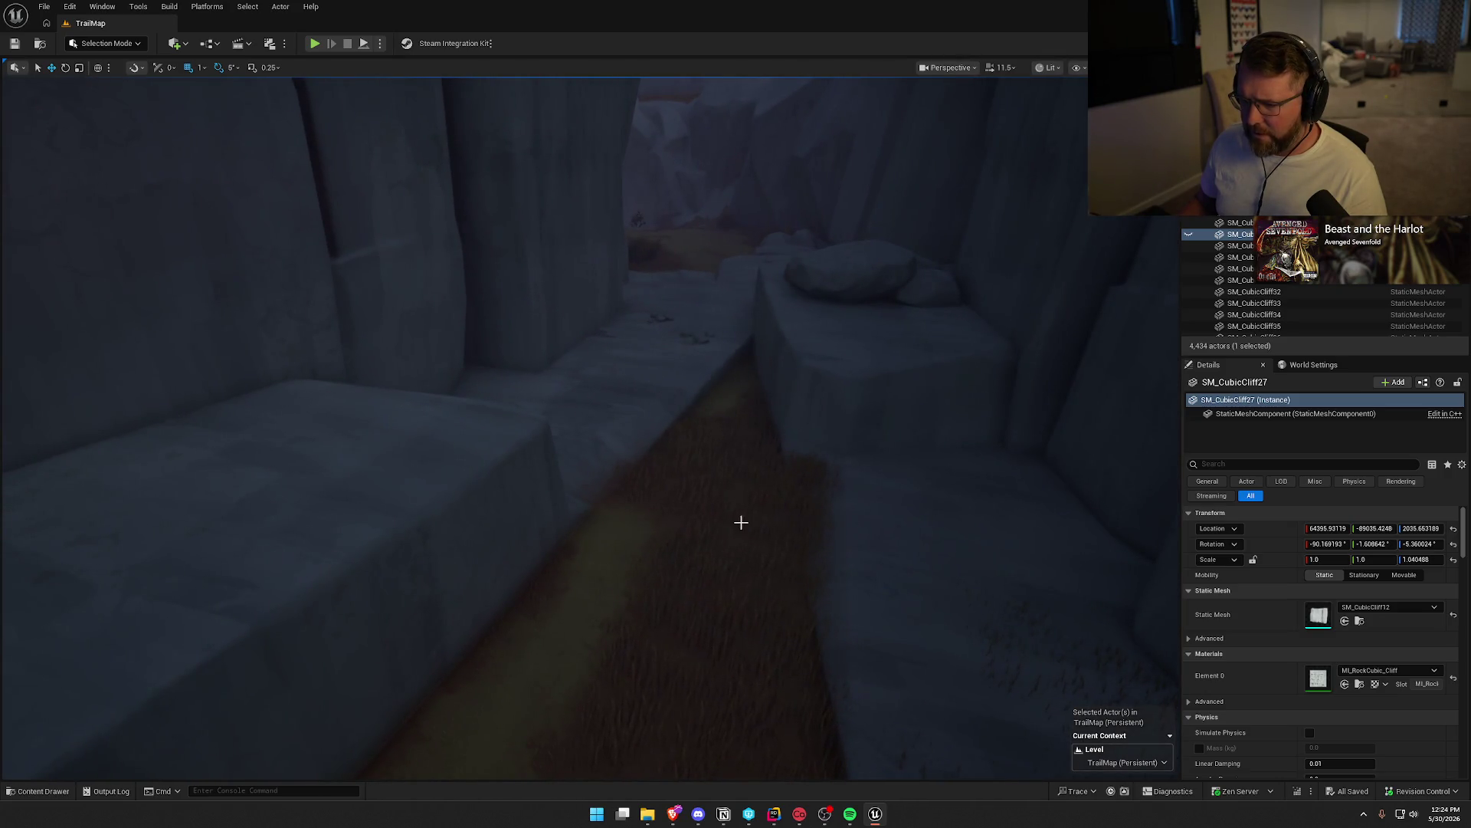
pyautogui.moveTo(734, 485); pyautogui.dragTo(724, 521)
# Unhide and delete SM_CubicCliff27, then move on to a small rock beside the trail
pyautogui.click(1189, 234)
pyautogui.scroll(-3)
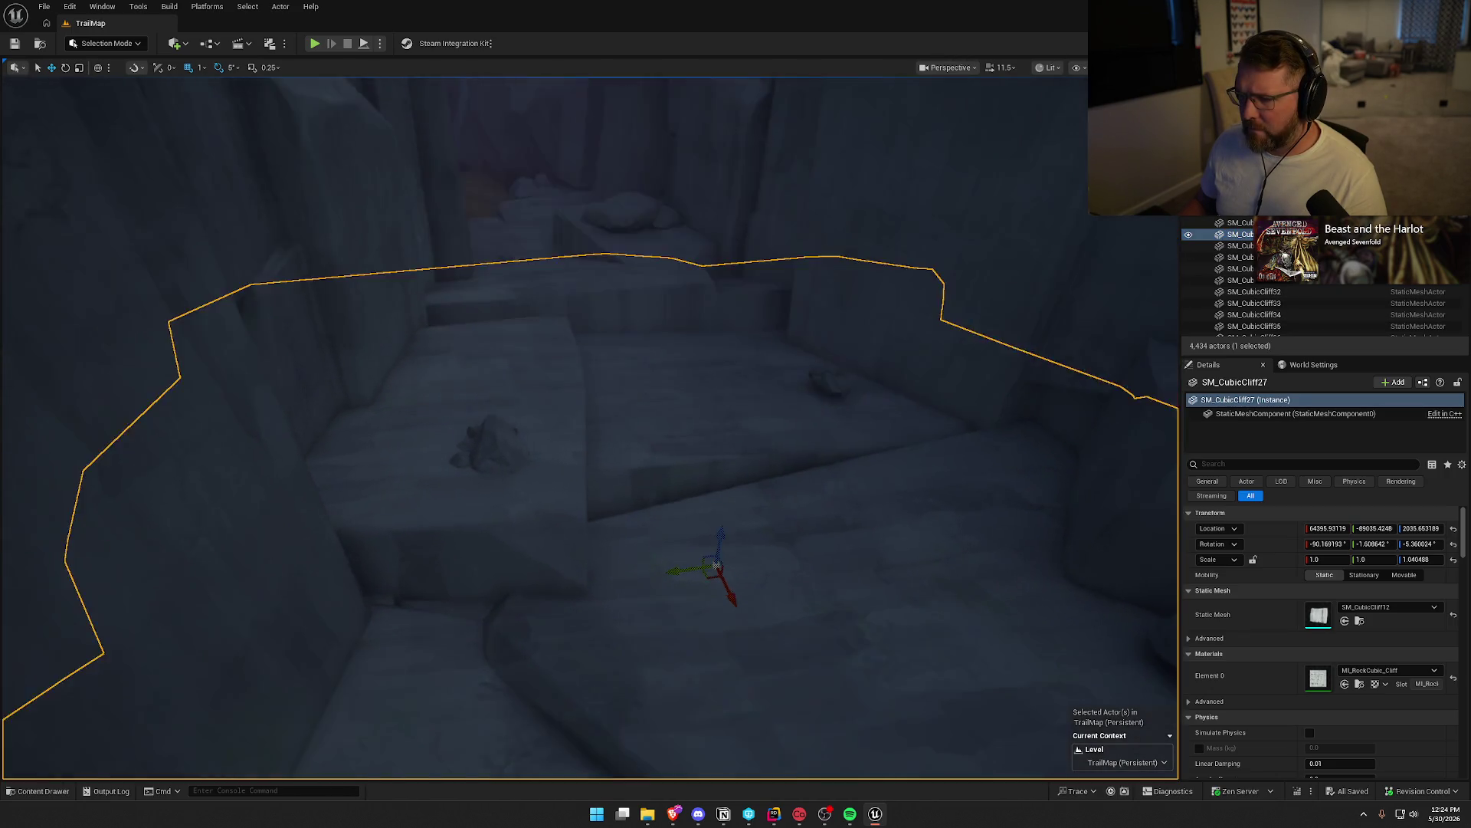
pyautogui.press('Delete')
pyautogui.moveTo(882, 375); pyautogui.dragTo(535, 338)
pyautogui.scroll(-3)
pyautogui.click(536, 355)
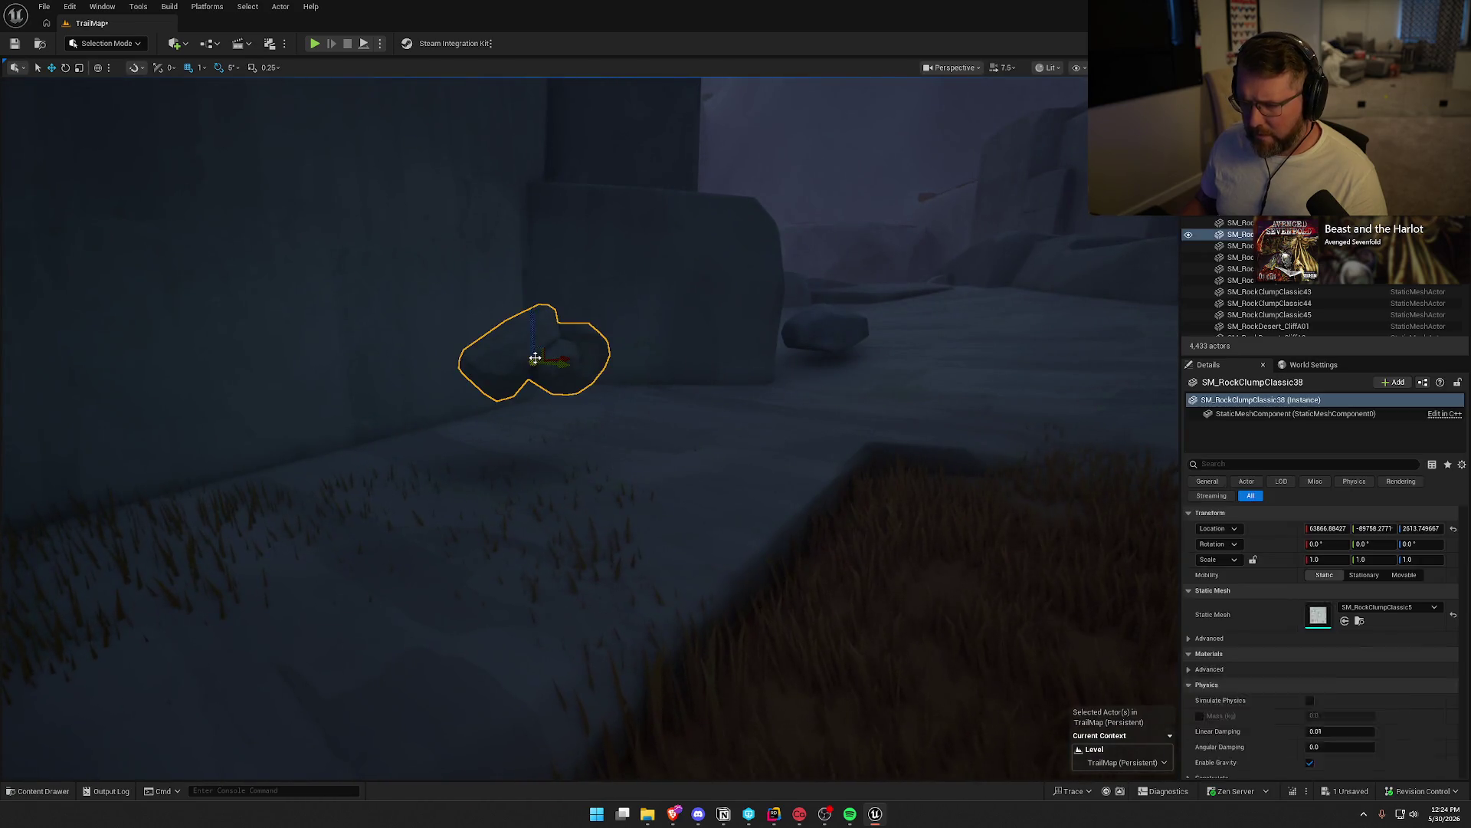
# Select the foliage holding the stray boulder on the canyon floor
pyautogui.click(804, 327)
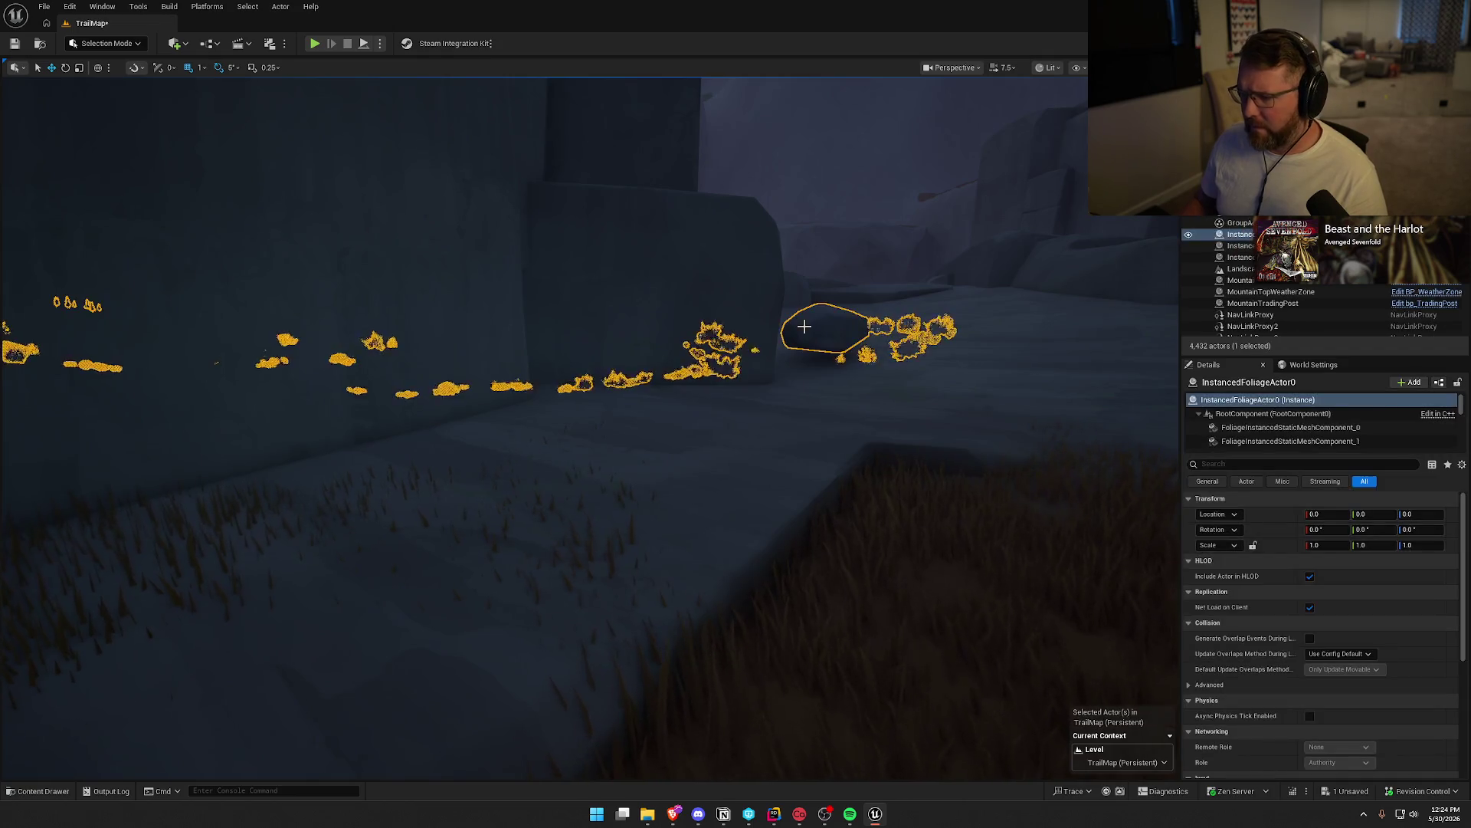
pyautogui.press('Escape')
pyautogui.moveTo(804, 326); pyautogui.dragTo(774, 335)
pyautogui.moveTo(560, 372); pyautogui.dragTo(559, 372)
pyautogui.click(559, 367)
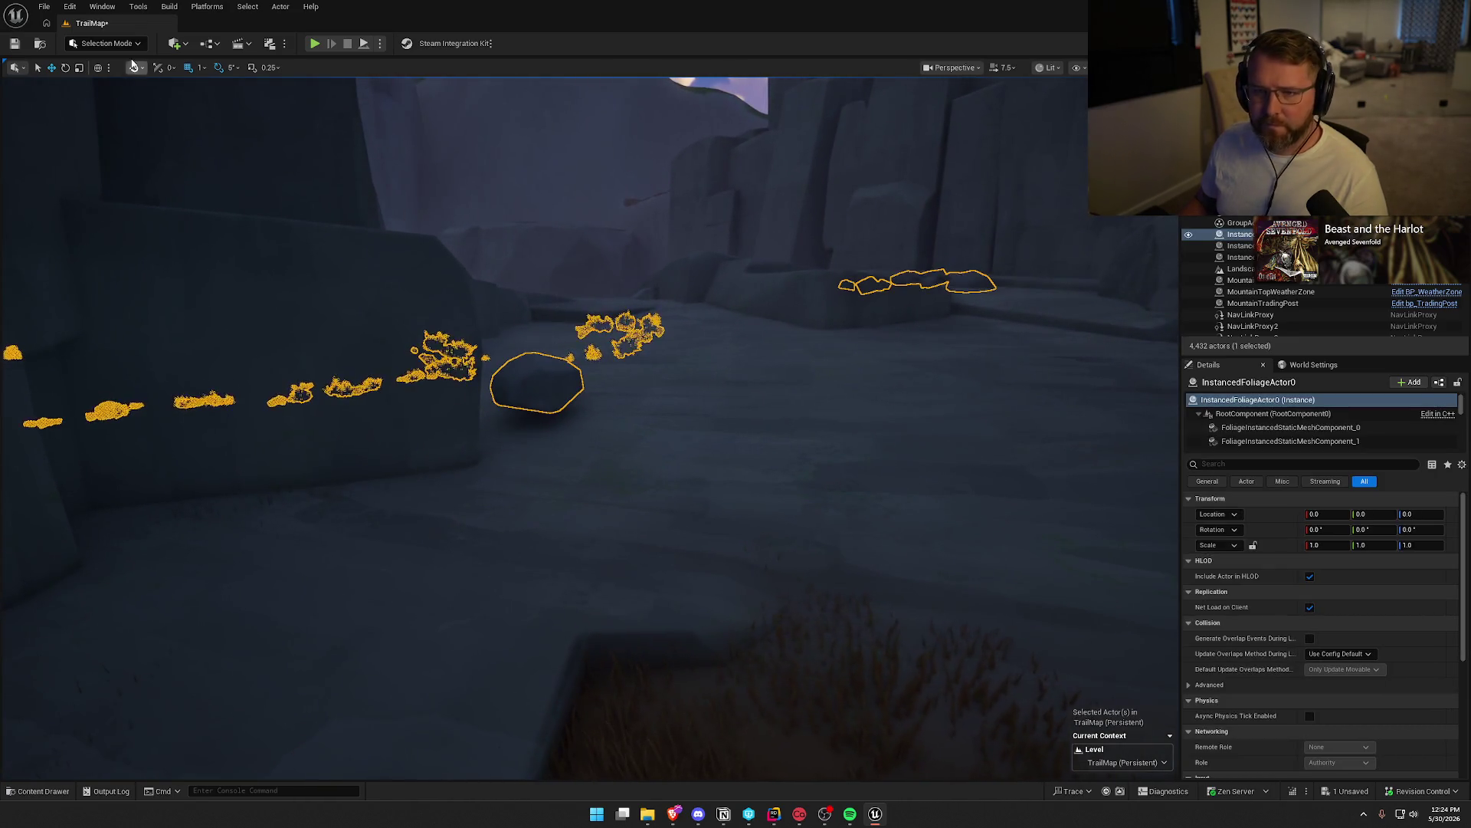
# In Foliage Mode, select the boulder instance, drag it down into the ground, and return to Selection Mode
pyautogui.click(106, 43)
pyautogui.click(92, 87)
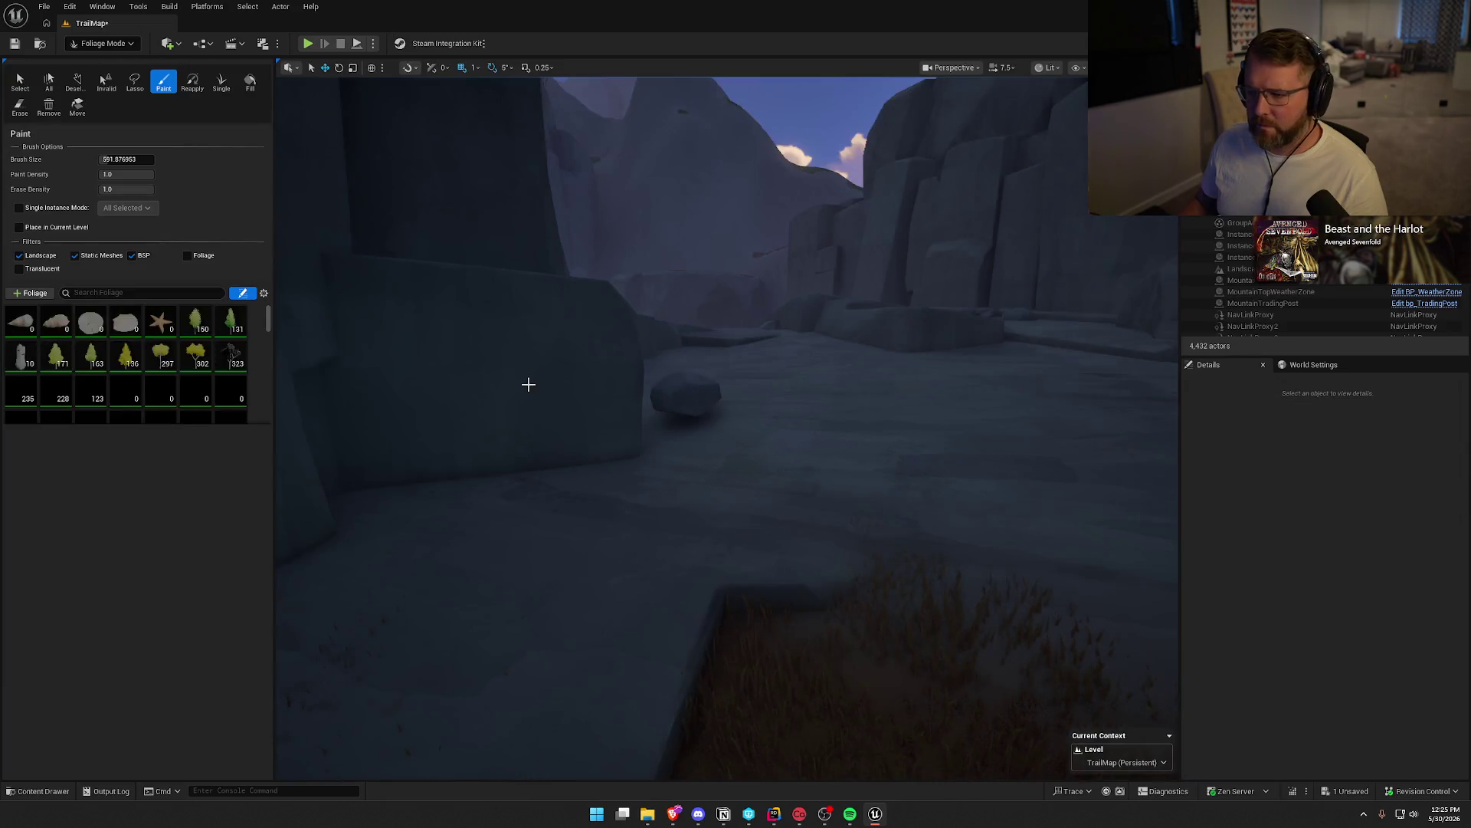
pyautogui.click(19, 83)
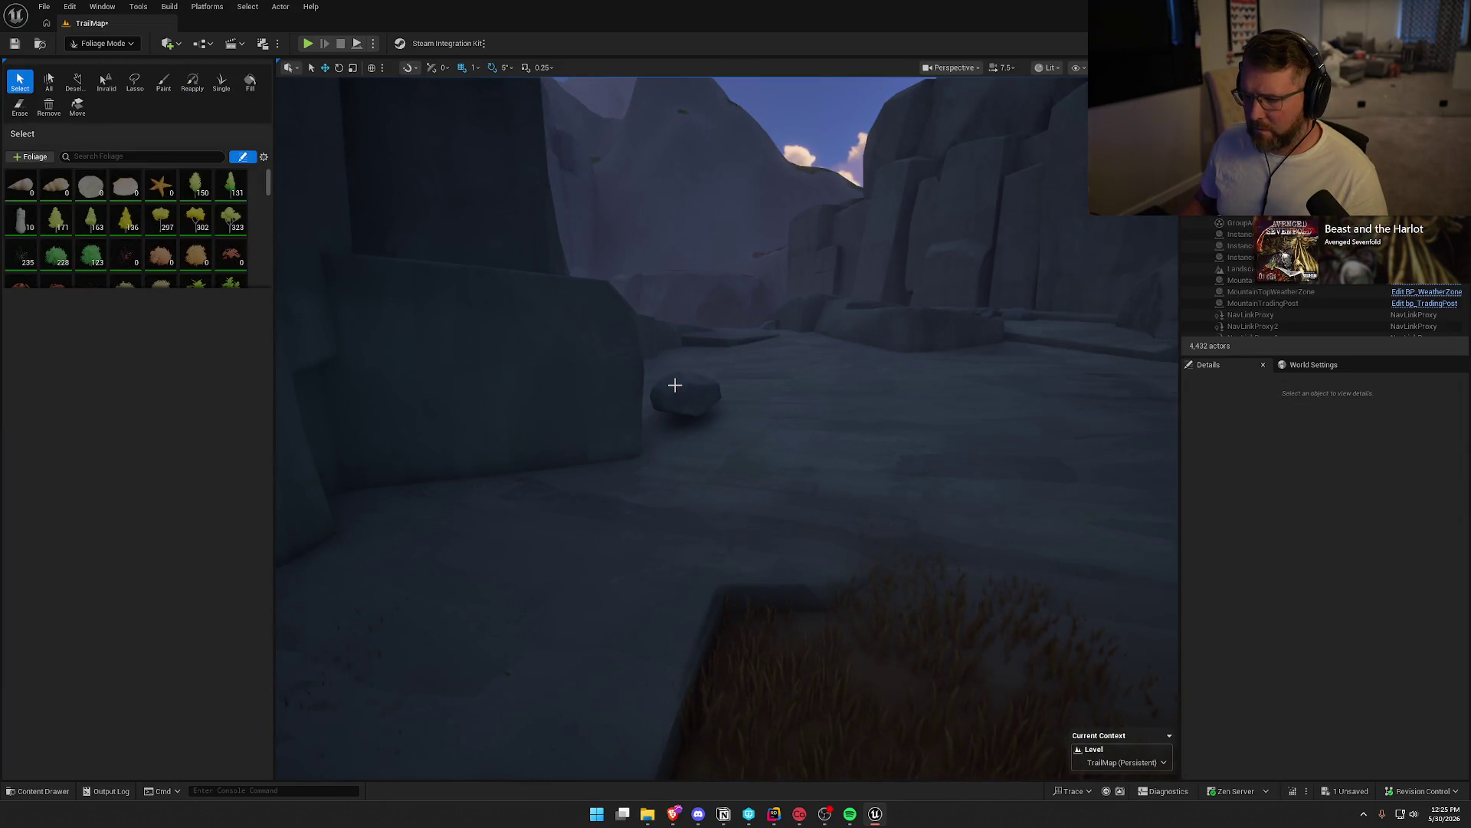
pyautogui.moveTo(685, 360); pyautogui.dragTo(712, 411)
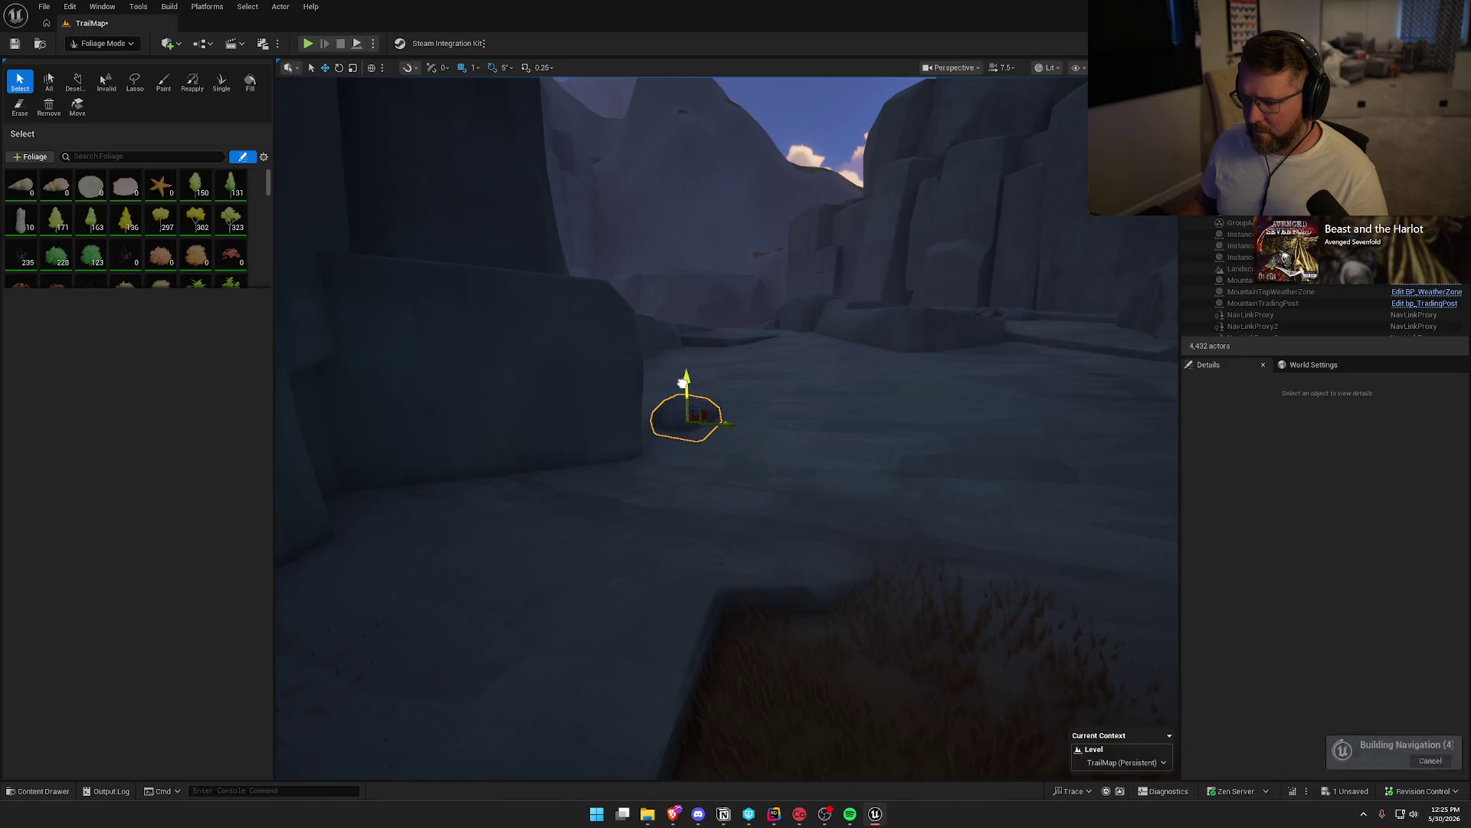
pyautogui.click(101, 43)
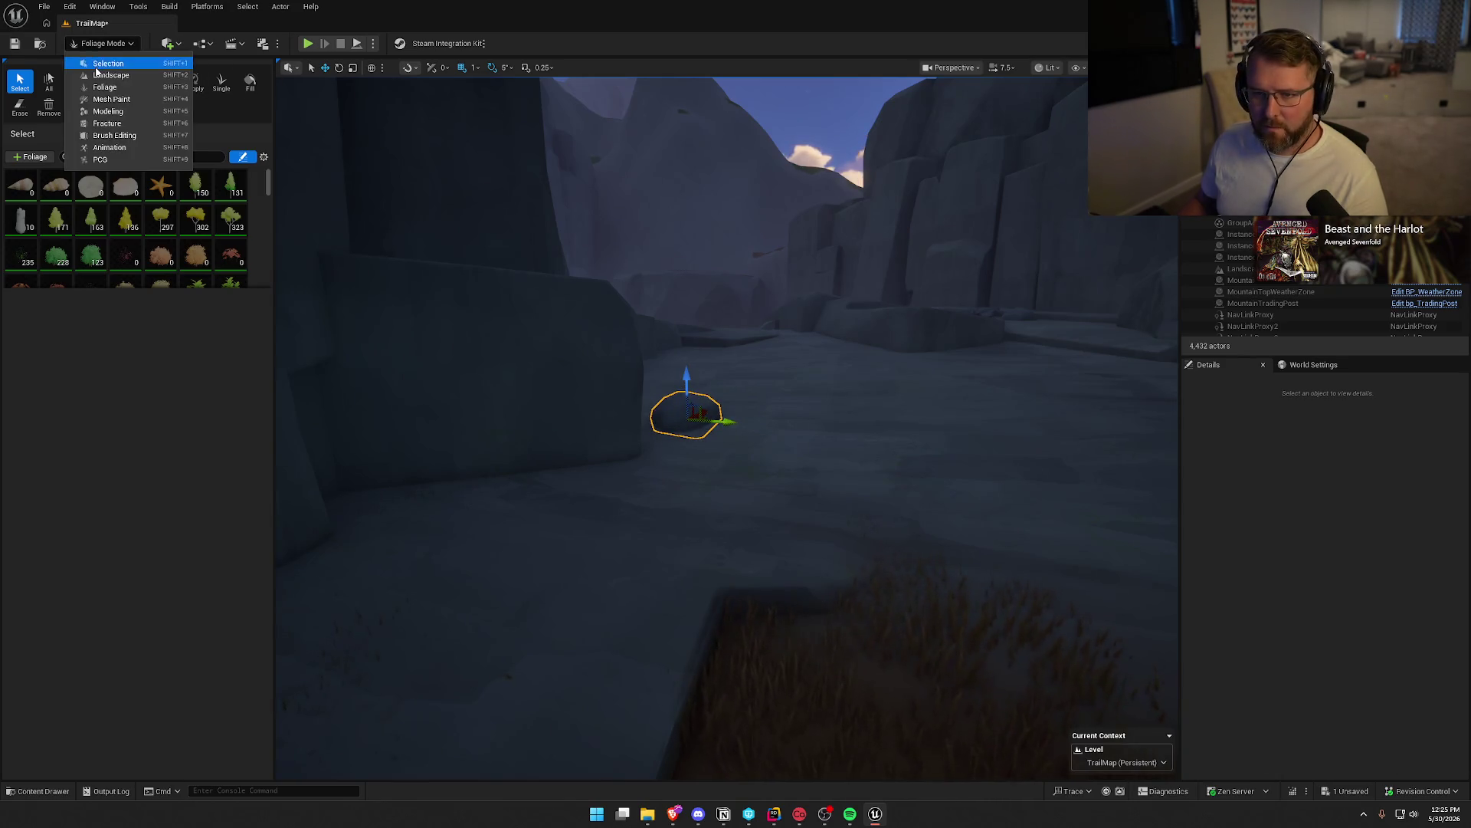
pyautogui.click(100, 62)
pyautogui.moveTo(587, 421); pyautogui.dragTo(546, 450)
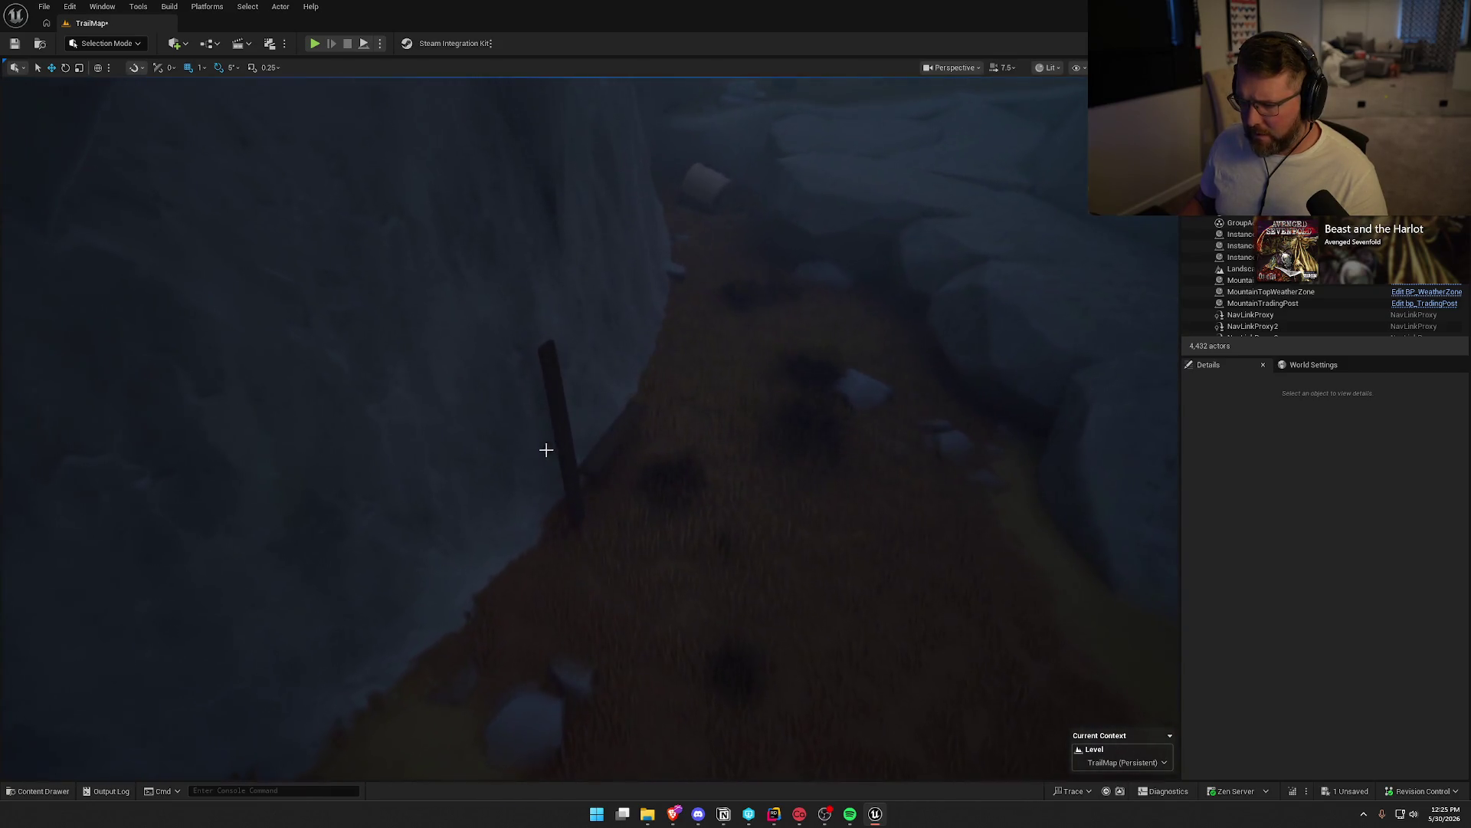
# Filter the Outliner by 'plank' and delete the diagonal plank and dark post by the cliff
pyautogui.click(554, 402)
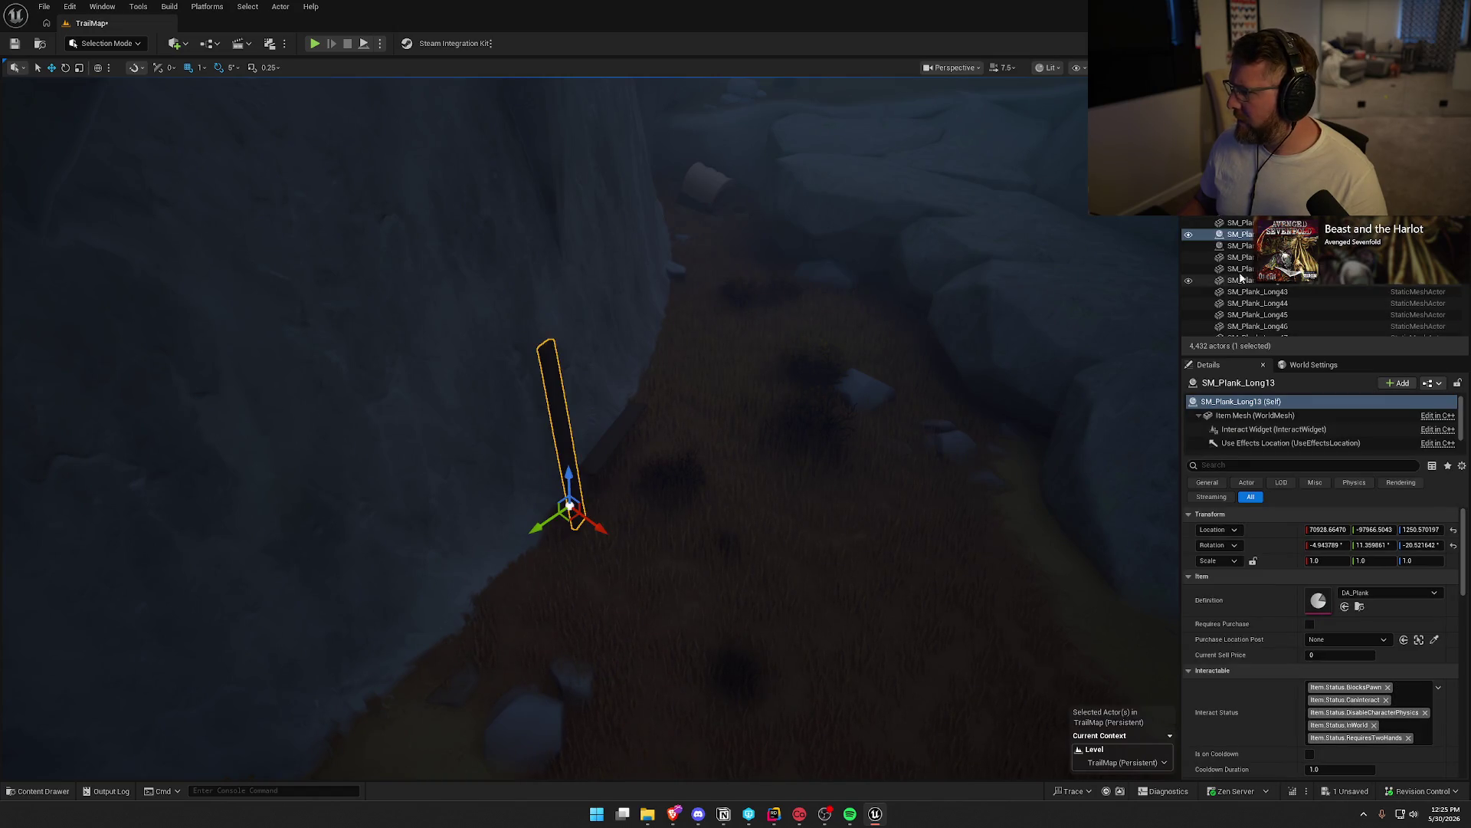
pyautogui.click(614, 435)
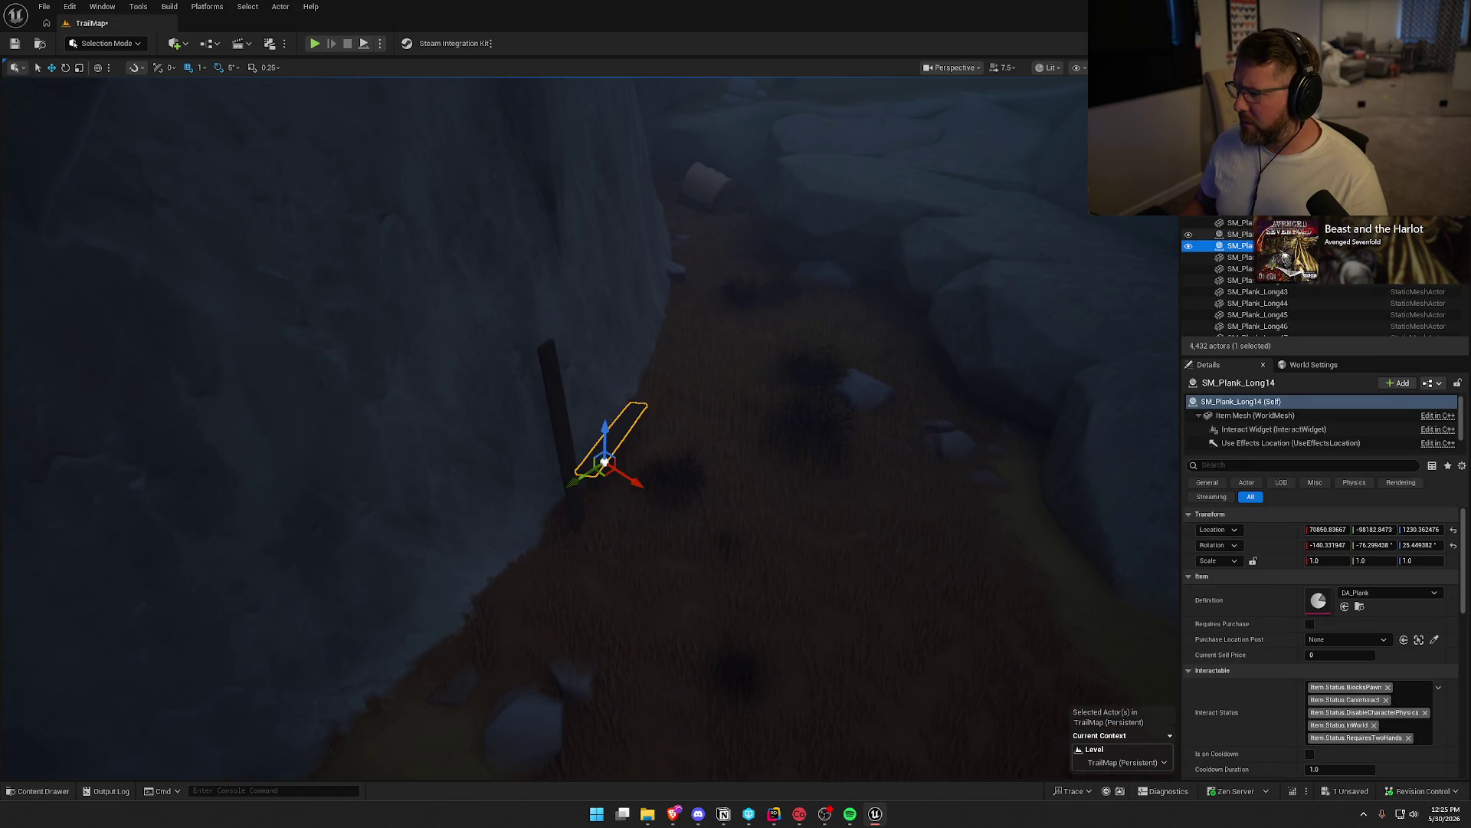
pyautogui.click(558, 413)
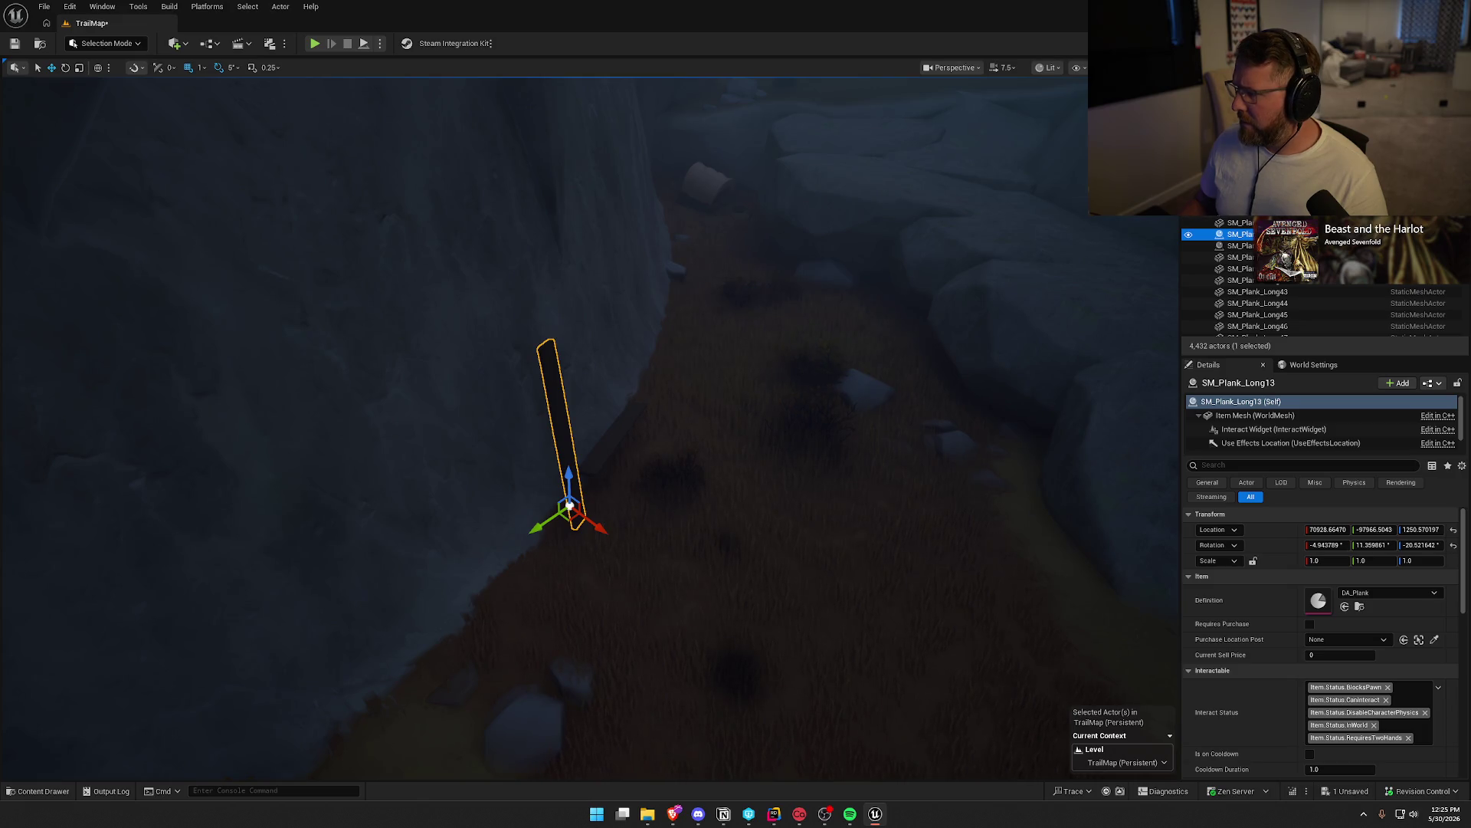
pyautogui.write('plank')
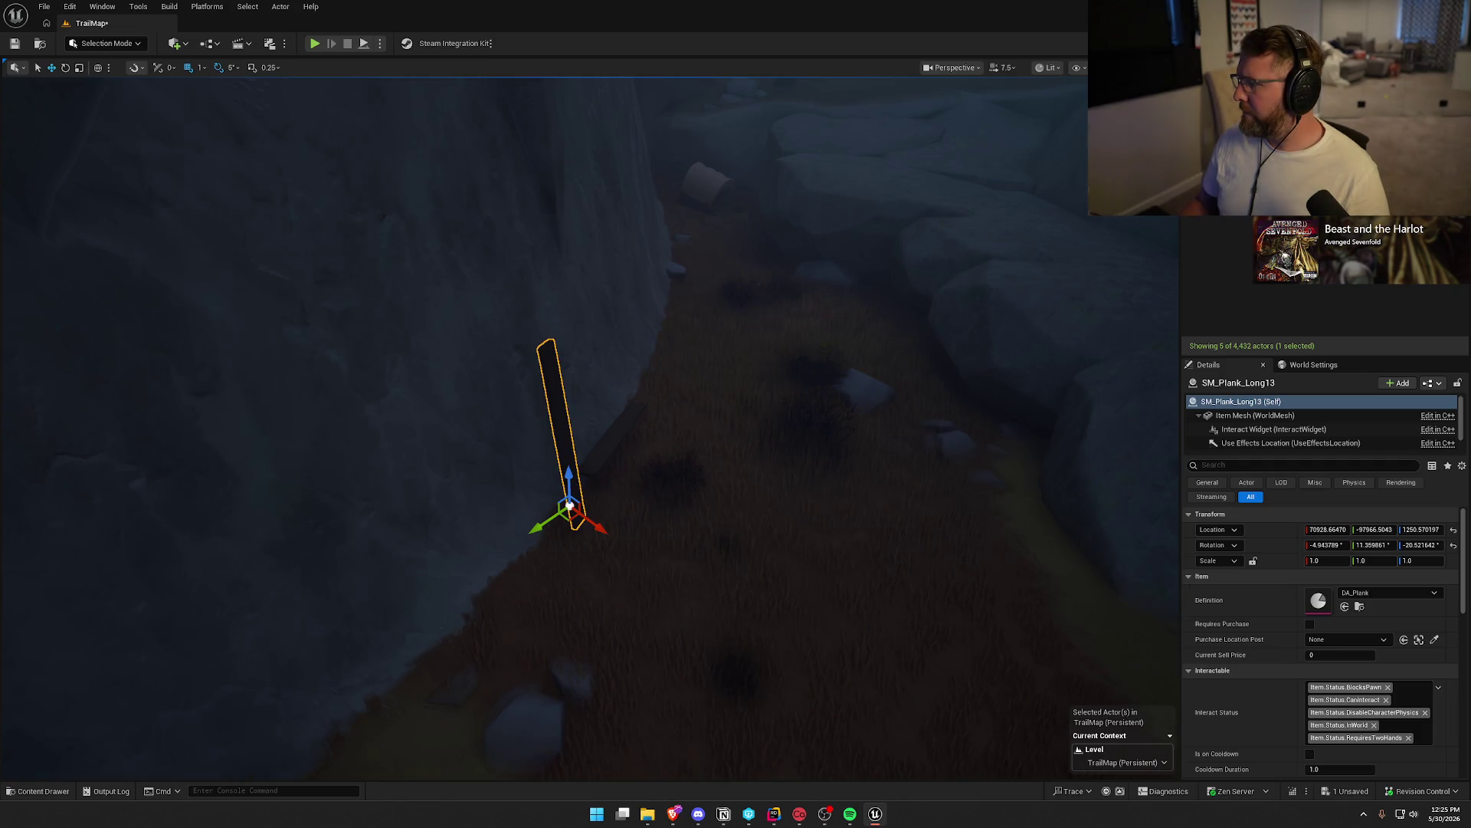
pyautogui.press('Down')
pyautogui.press('f')
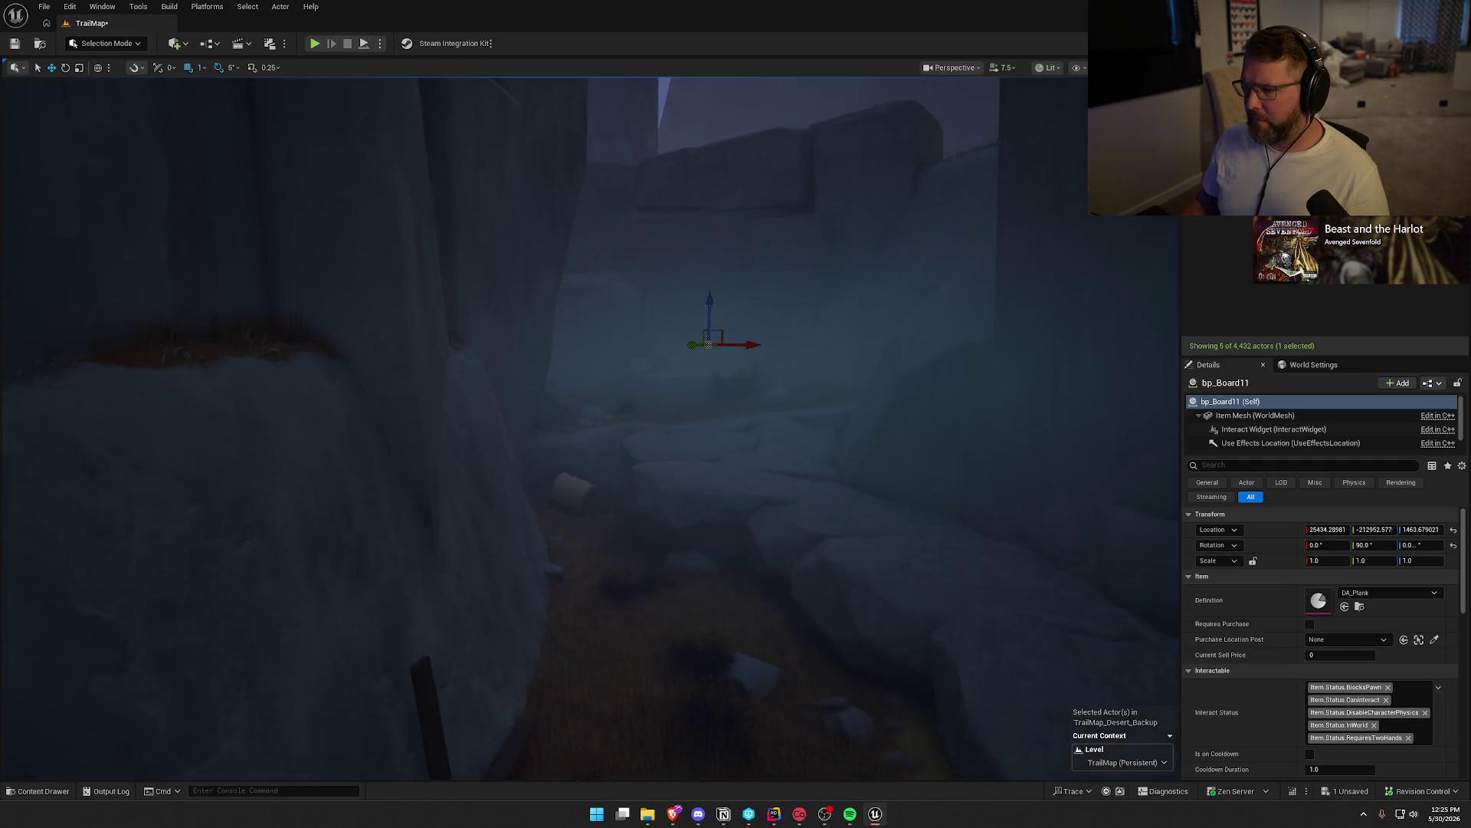
pyautogui.click(681, 393)
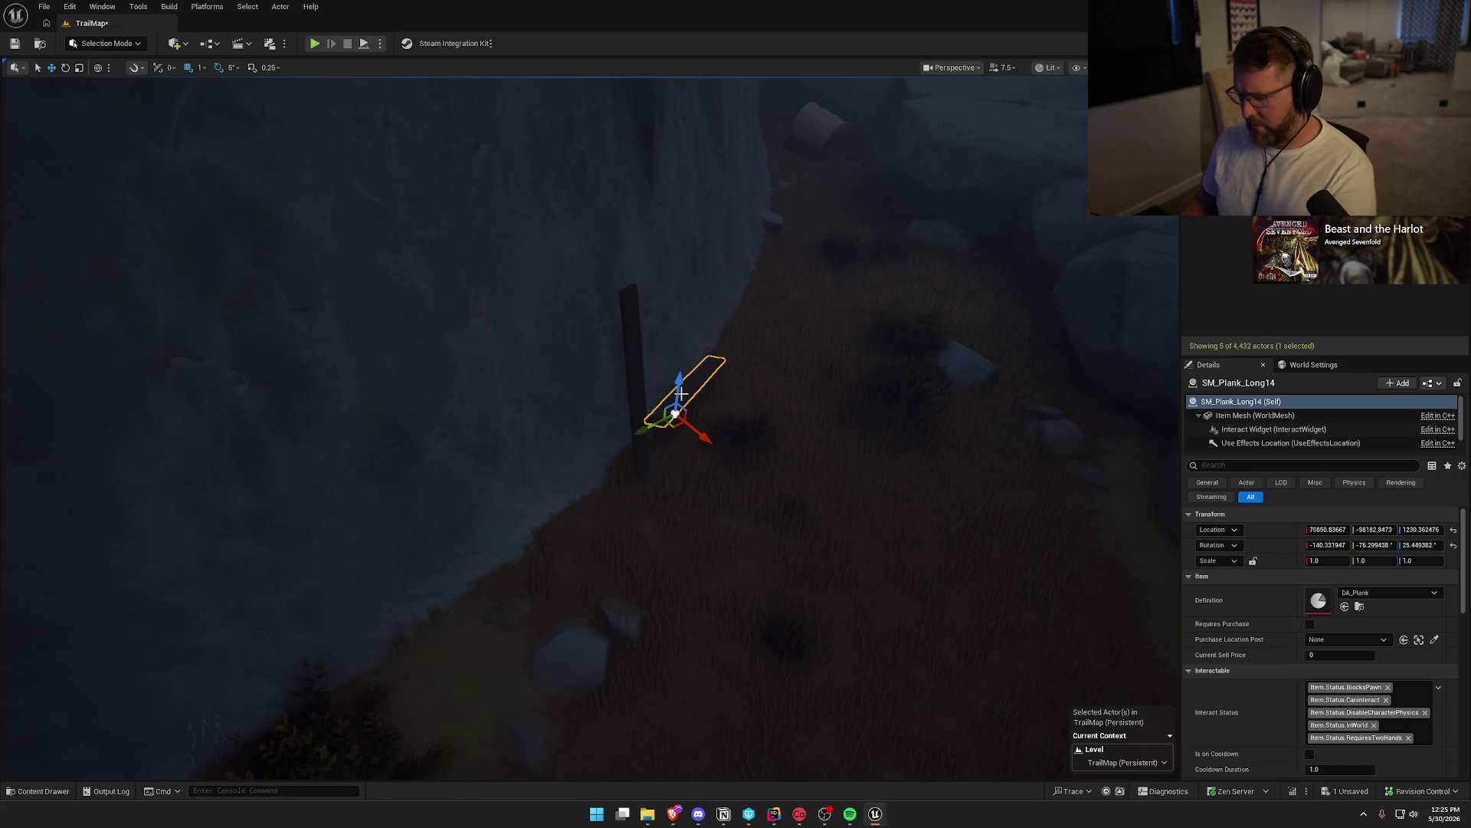
pyautogui.press('Delete')
pyautogui.click(637, 383)
pyautogui.press('Delete')
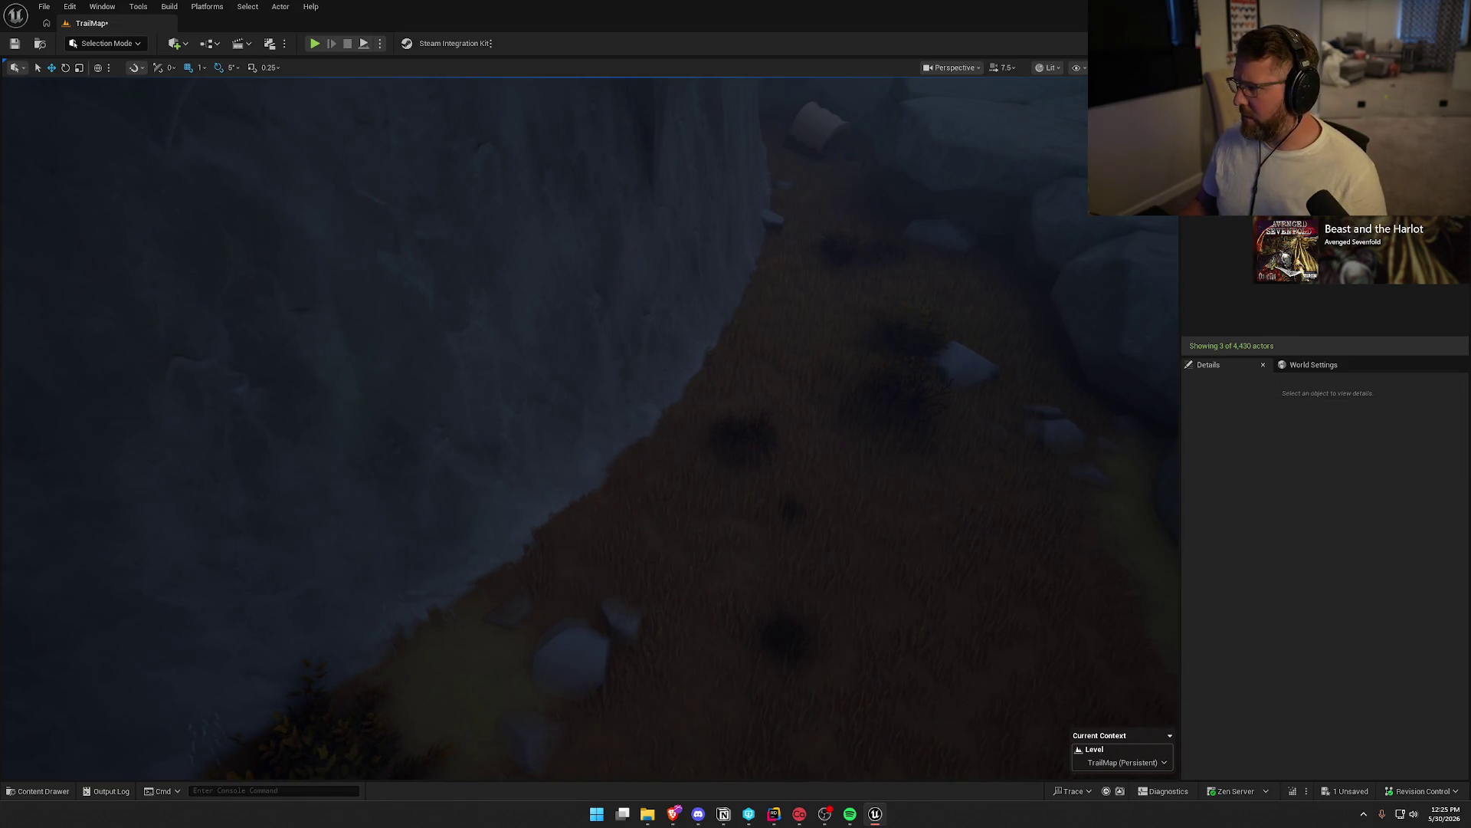
# Delete bp_Board11 and bp_Board13 on the shore, confirming the referenced-actor deletion
pyautogui.press('Down')
pyautogui.press('f')
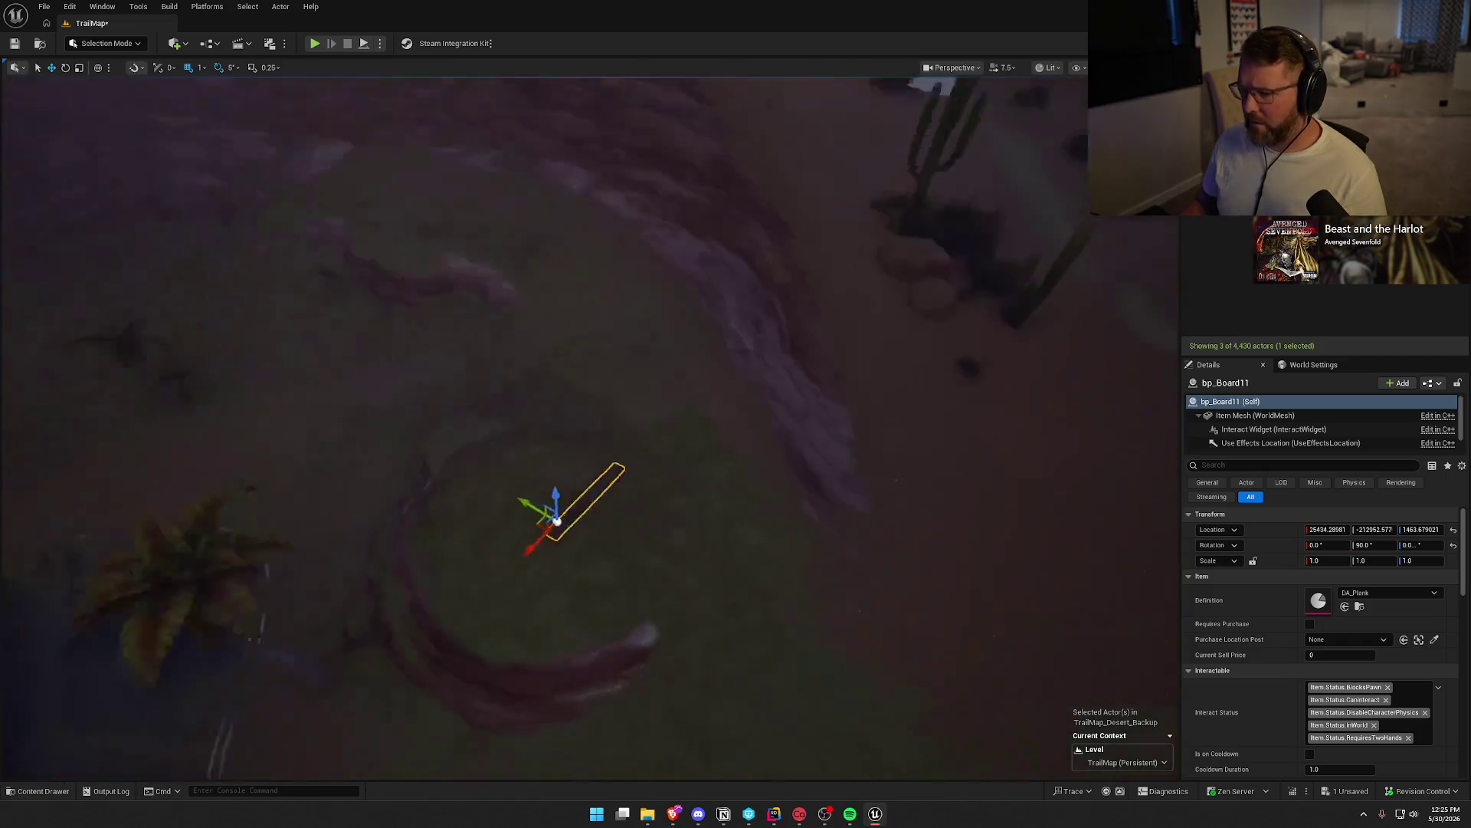
pyautogui.moveTo(558, 521); pyautogui.dragTo(874, 431)
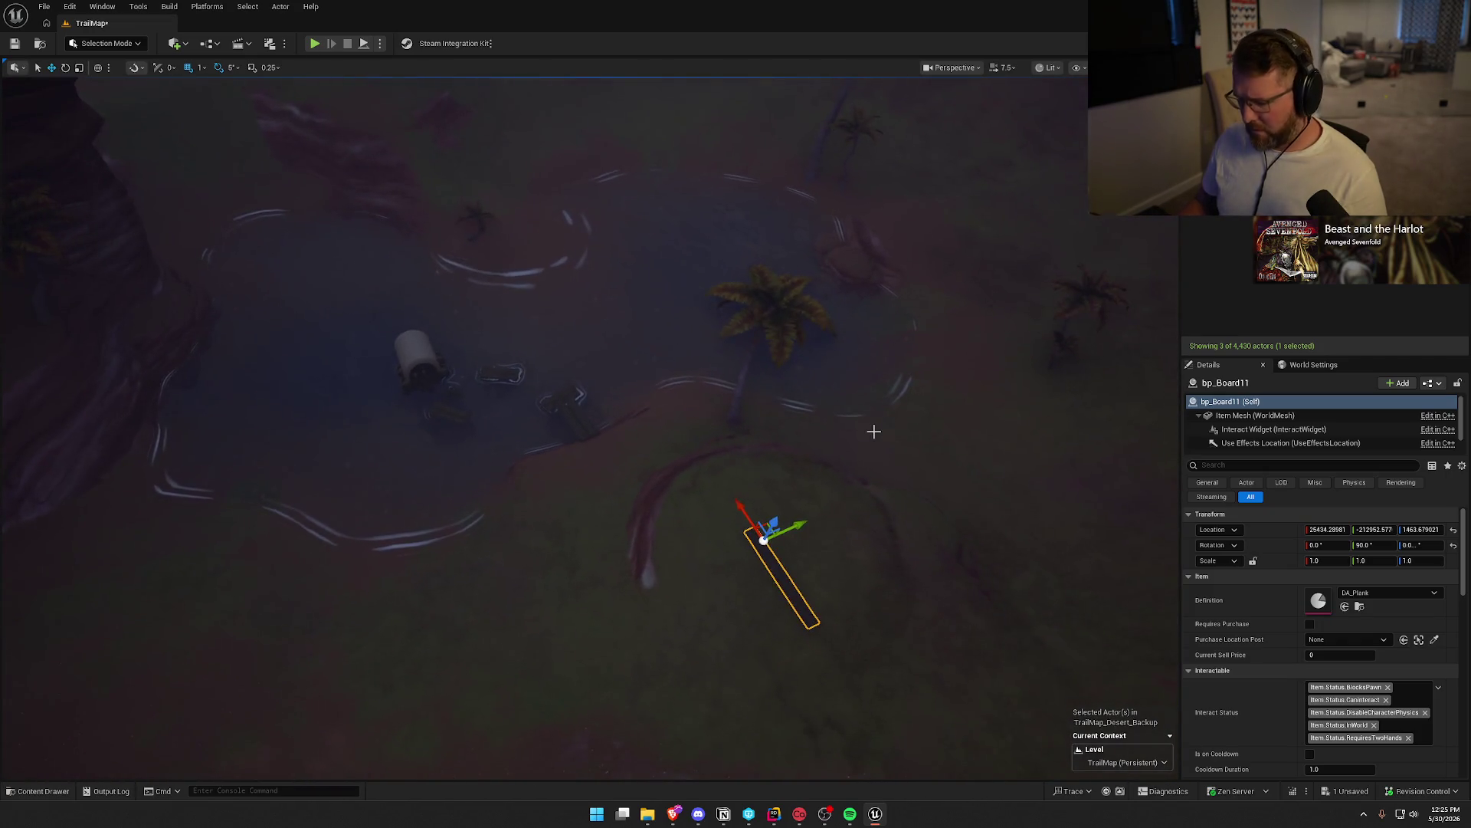
pyautogui.press('Delete')
pyautogui.press('Down')
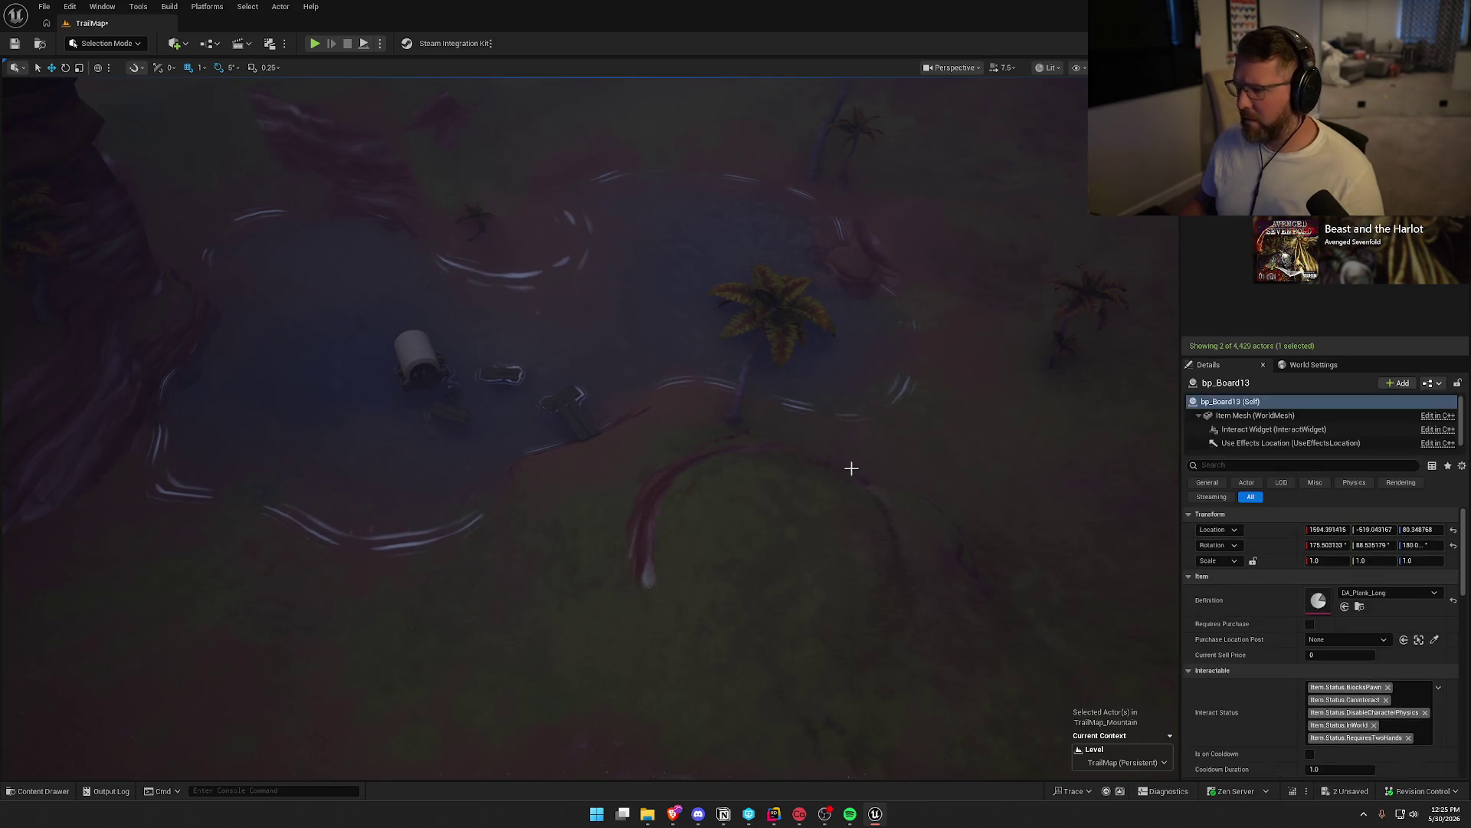
pyautogui.press('f')
pyautogui.moveTo(841, 463); pyautogui.dragTo(838, 460)
pyautogui.press('Delete')
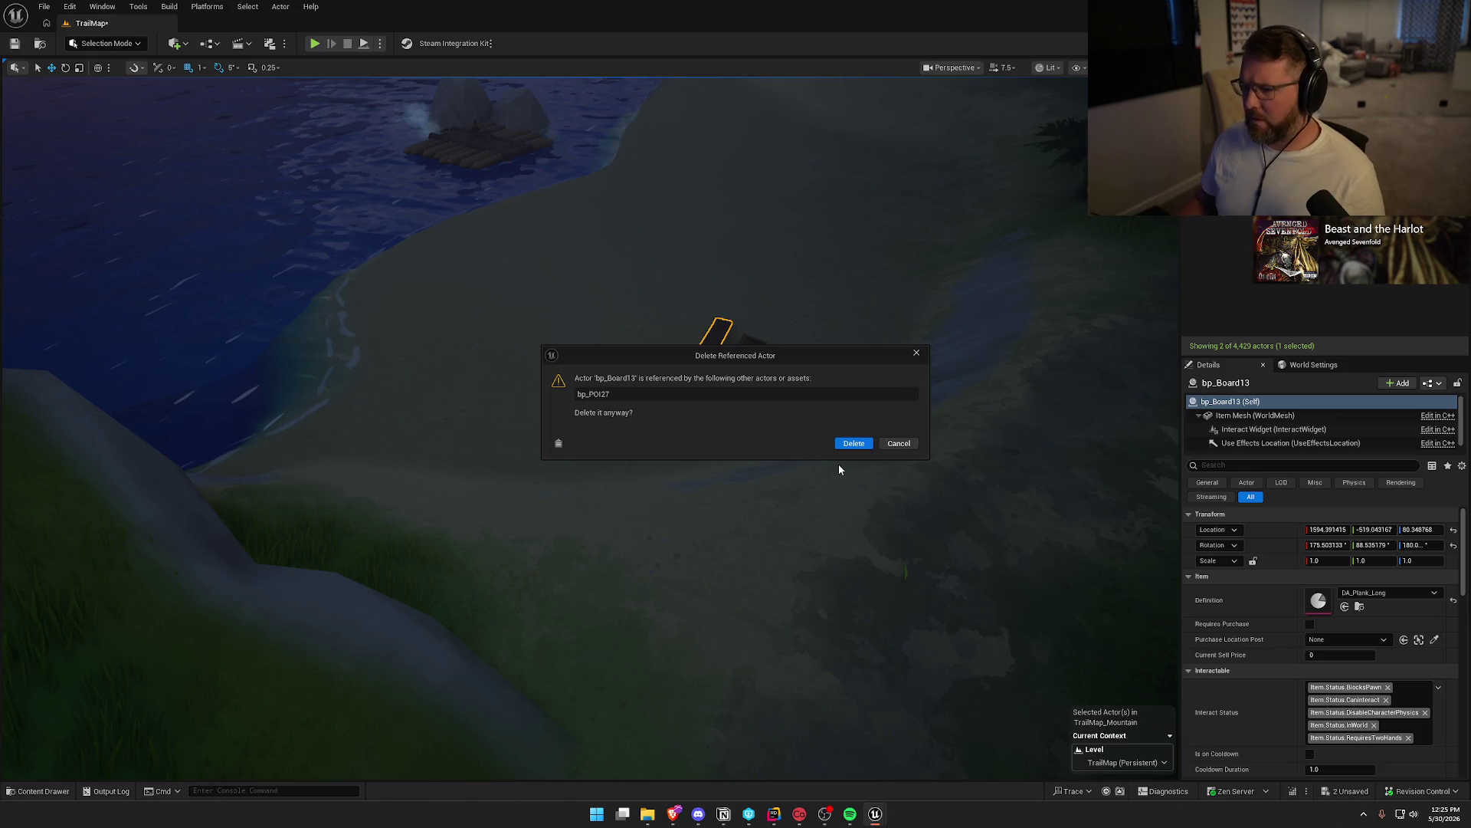
pyautogui.click(854, 443)
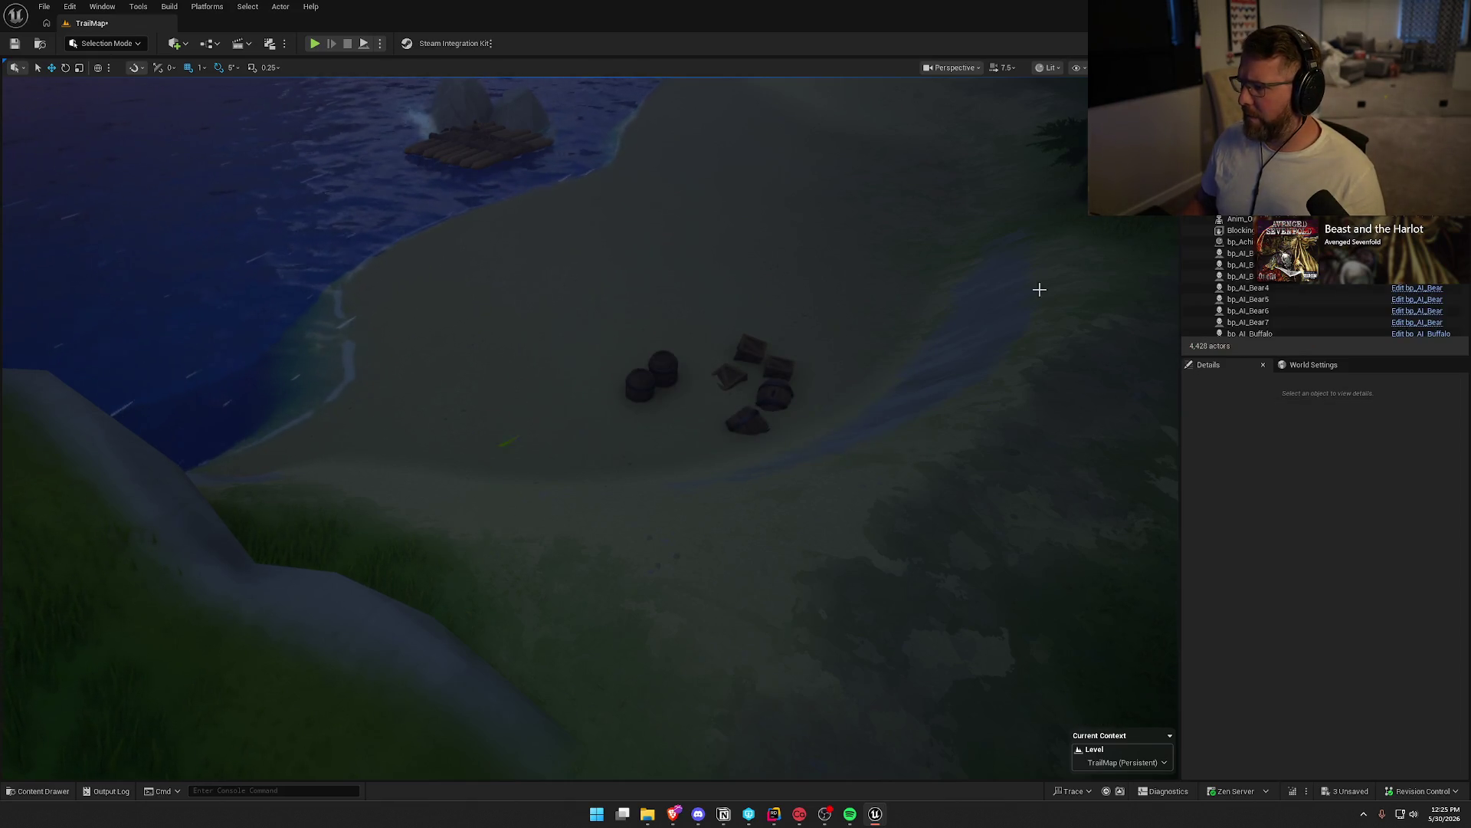
pyautogui.moveTo(1039, 289); pyautogui.dragTo(1000, 351)
# Save the level, checking out TrailMap_Desert_Backup when prompted
pyautogui.click(703, 440)
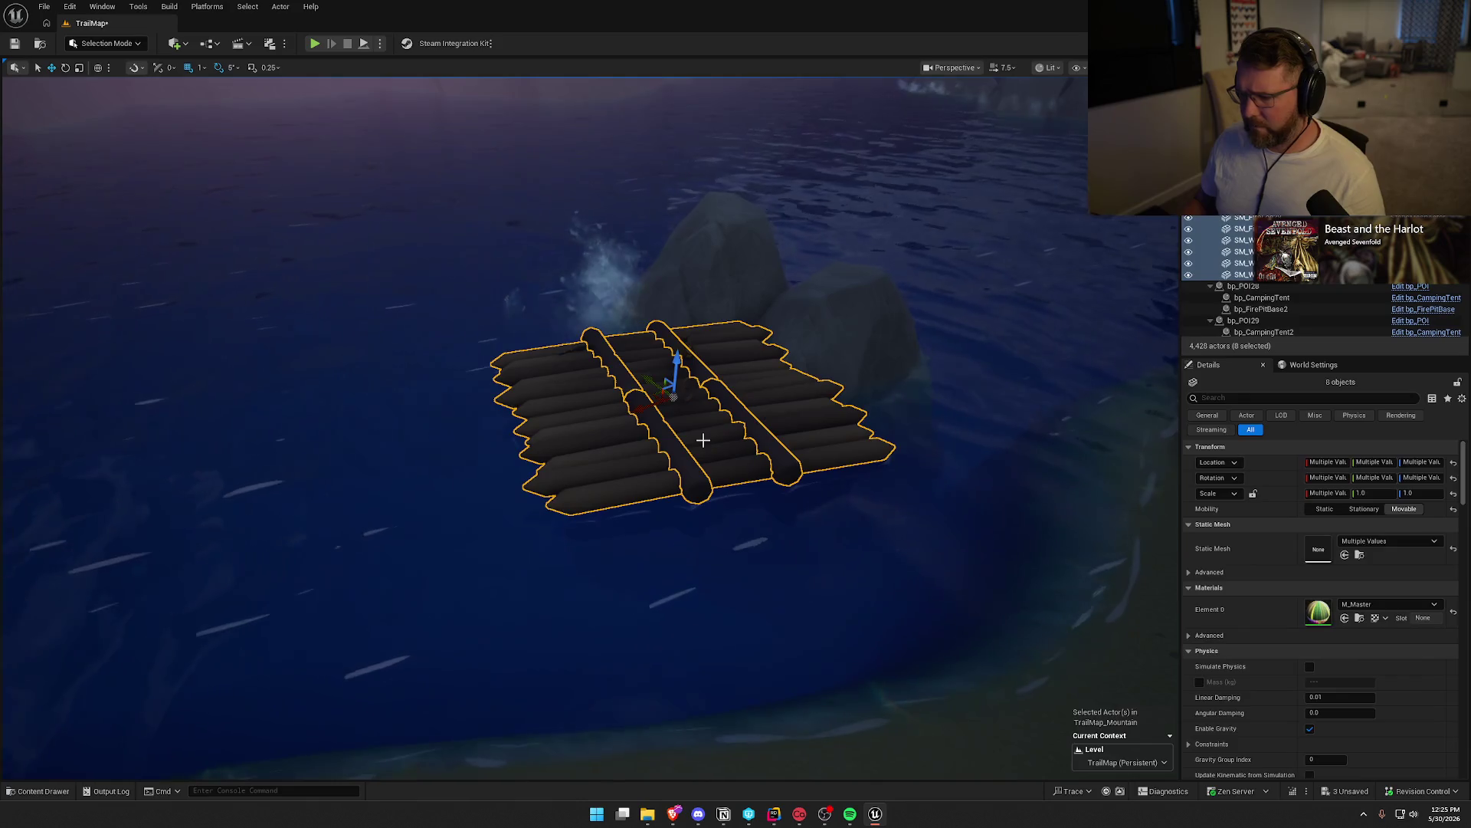
pyautogui.press('Escape')
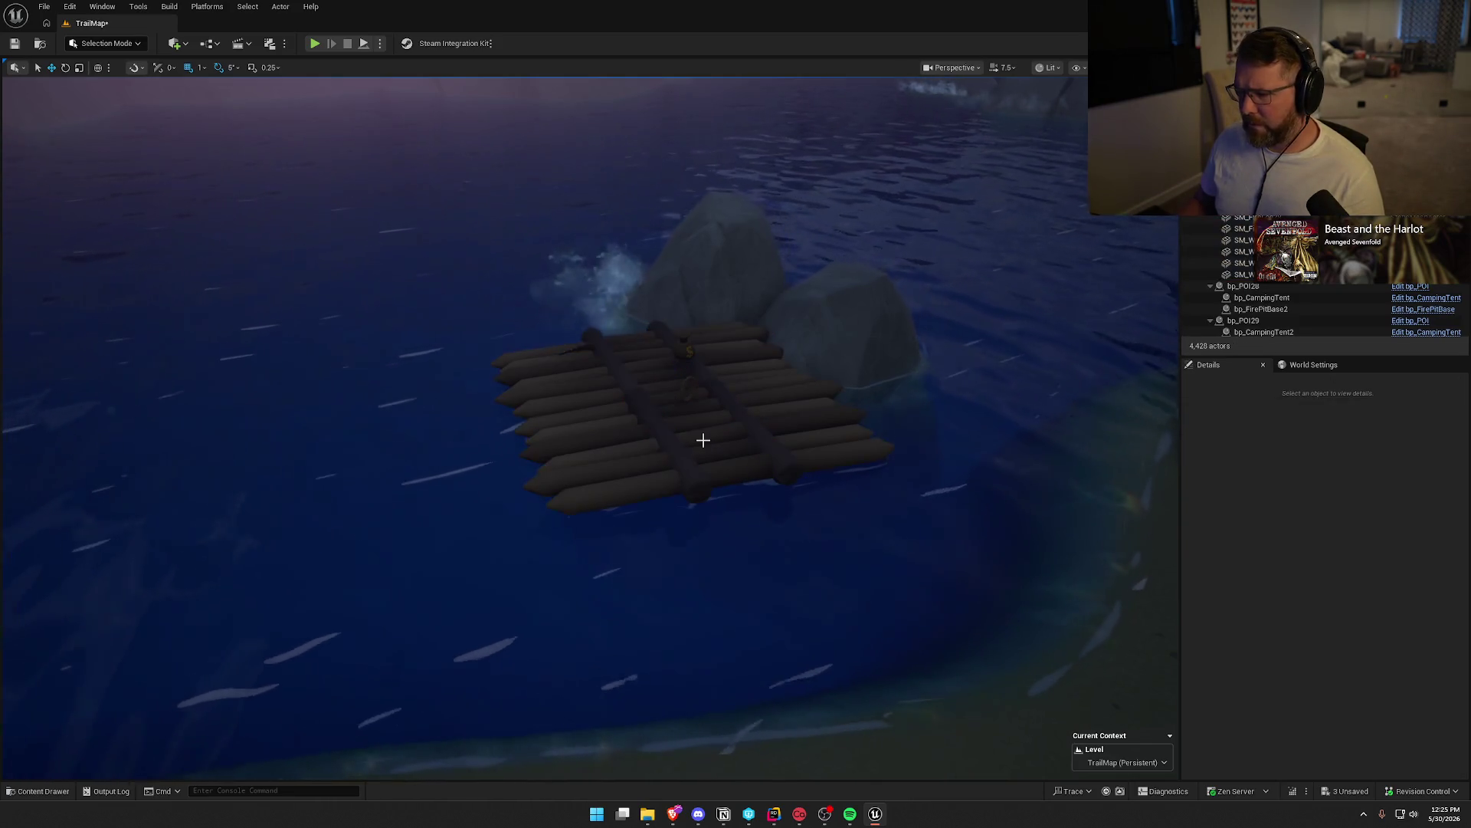
pyautogui.moveTo(703, 440); pyautogui.dragTo(699, 438)
pyautogui.hotkey('ctrl', 's')
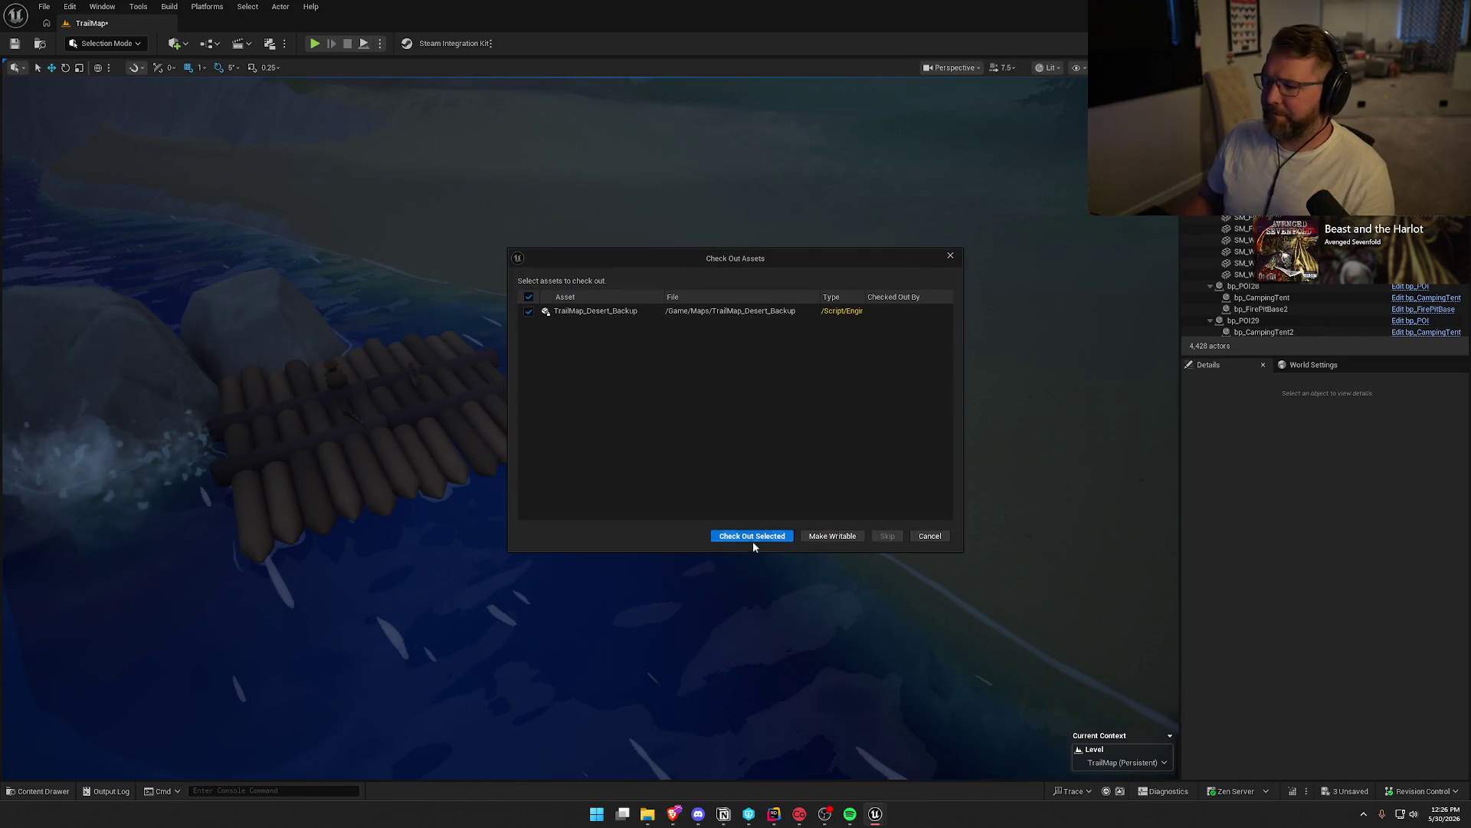
pyautogui.click(752, 539)
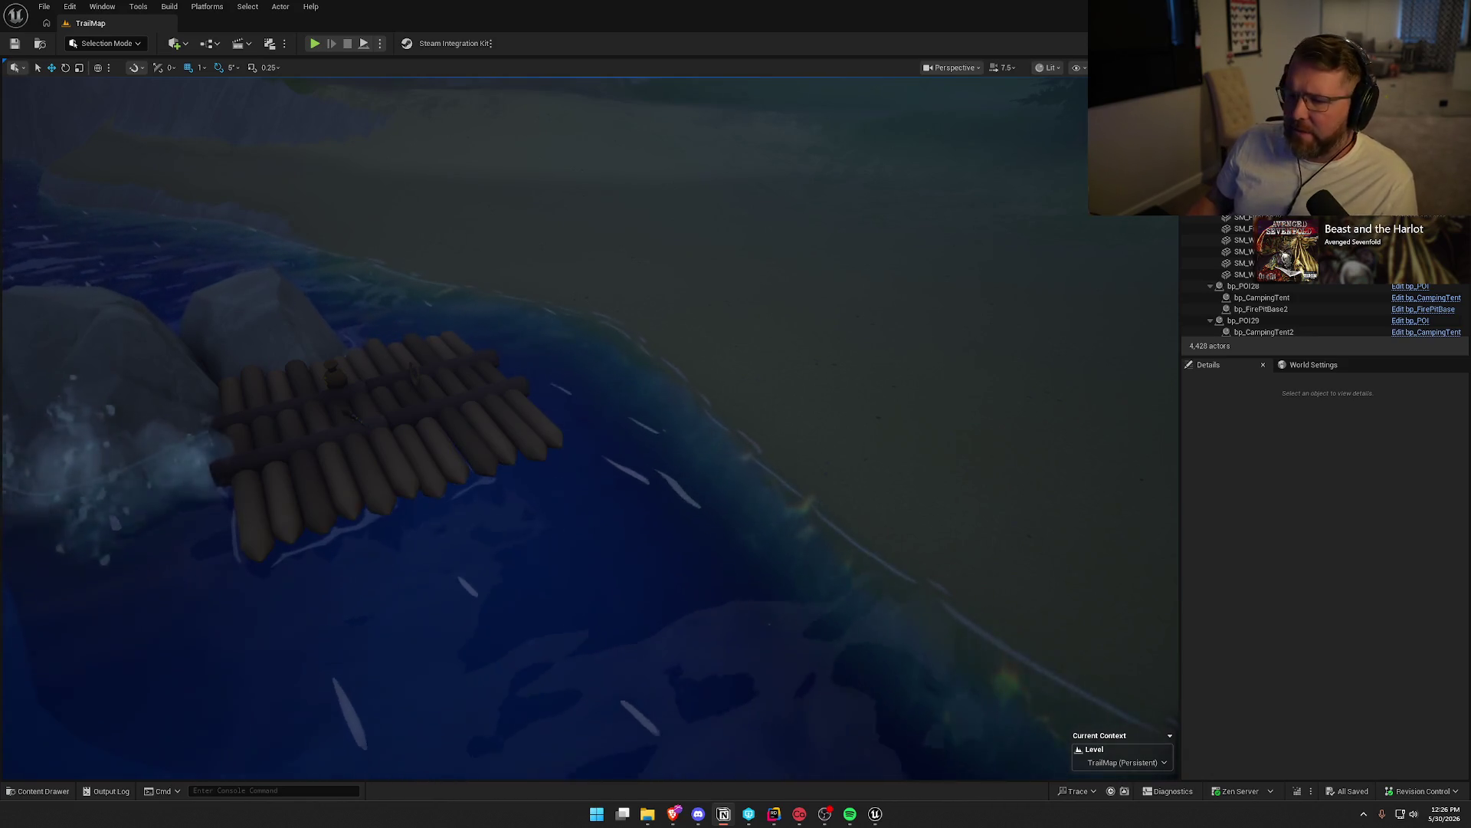
pyautogui.moveTo(583, 430); pyautogui.dragTo(685, 417)
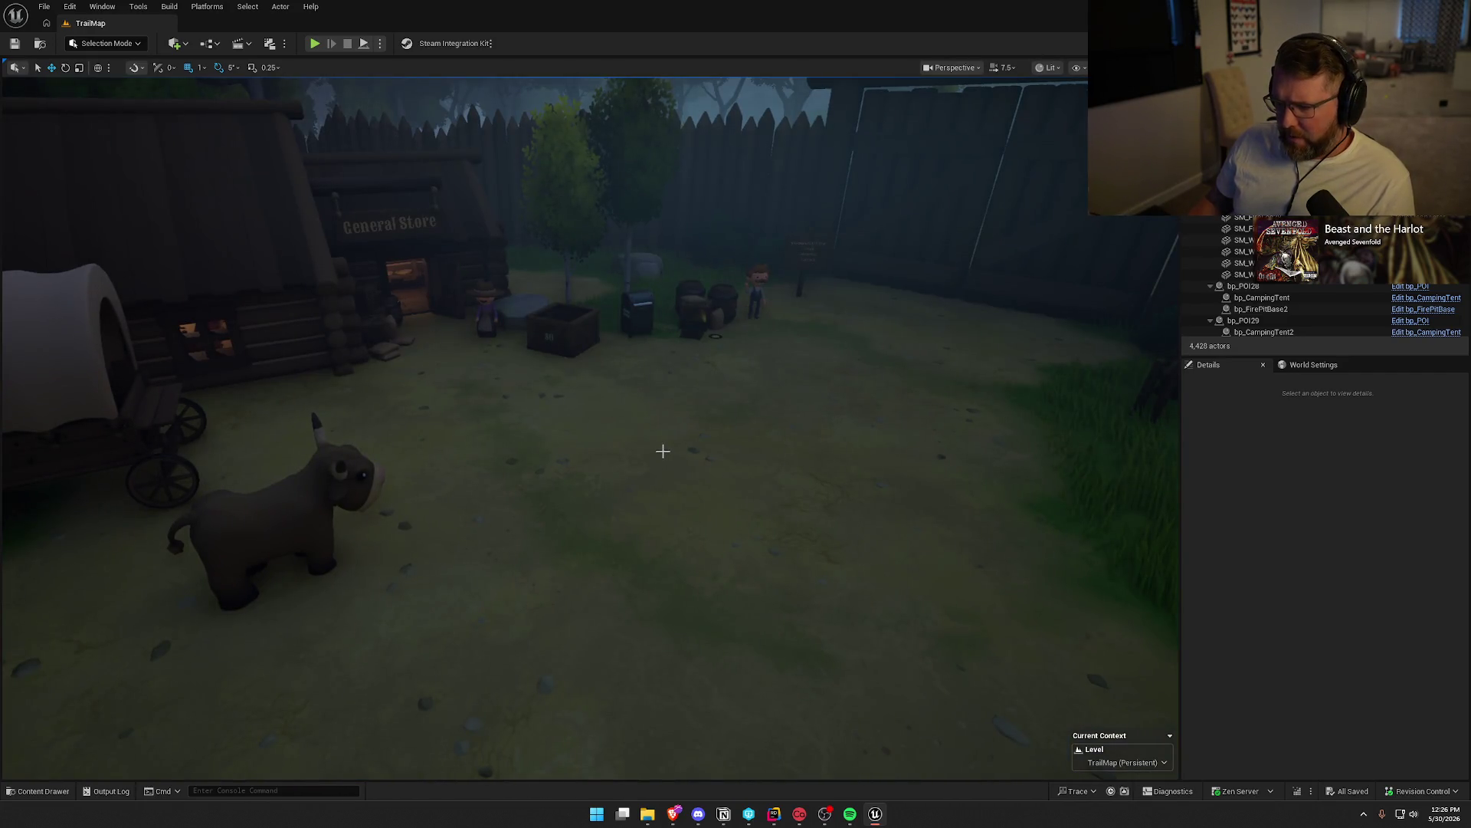
# Fly into the General Store and select a meat item spawner on its table
pyautogui.moveTo(481, 429); pyautogui.dragTo(484, 433)
pyautogui.scroll(-3)
pyautogui.scroll(-3)
pyautogui.click(596, 400)
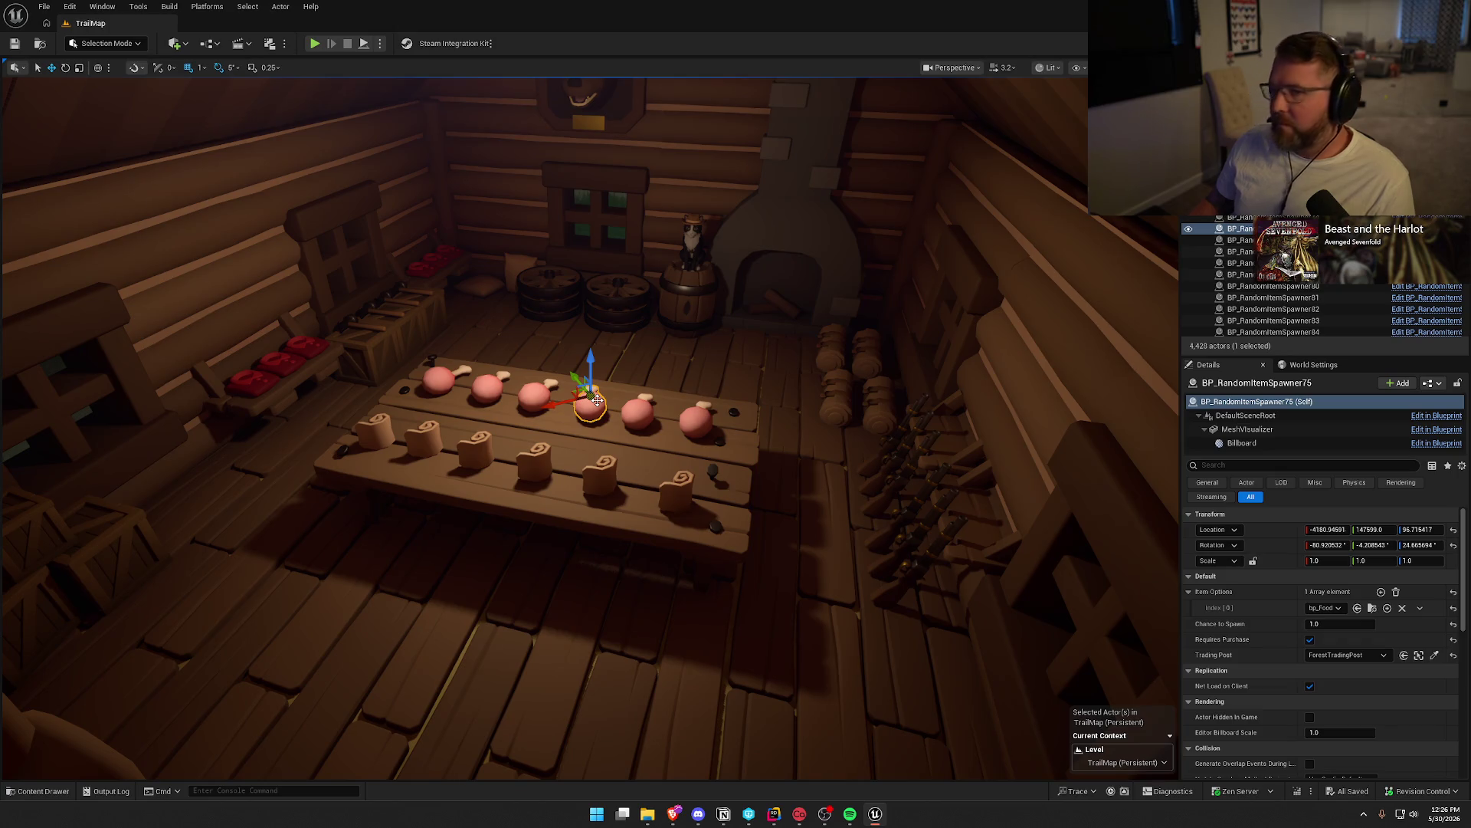
pyautogui.moveTo(1115, 318); pyautogui.dragTo(1115, 318)
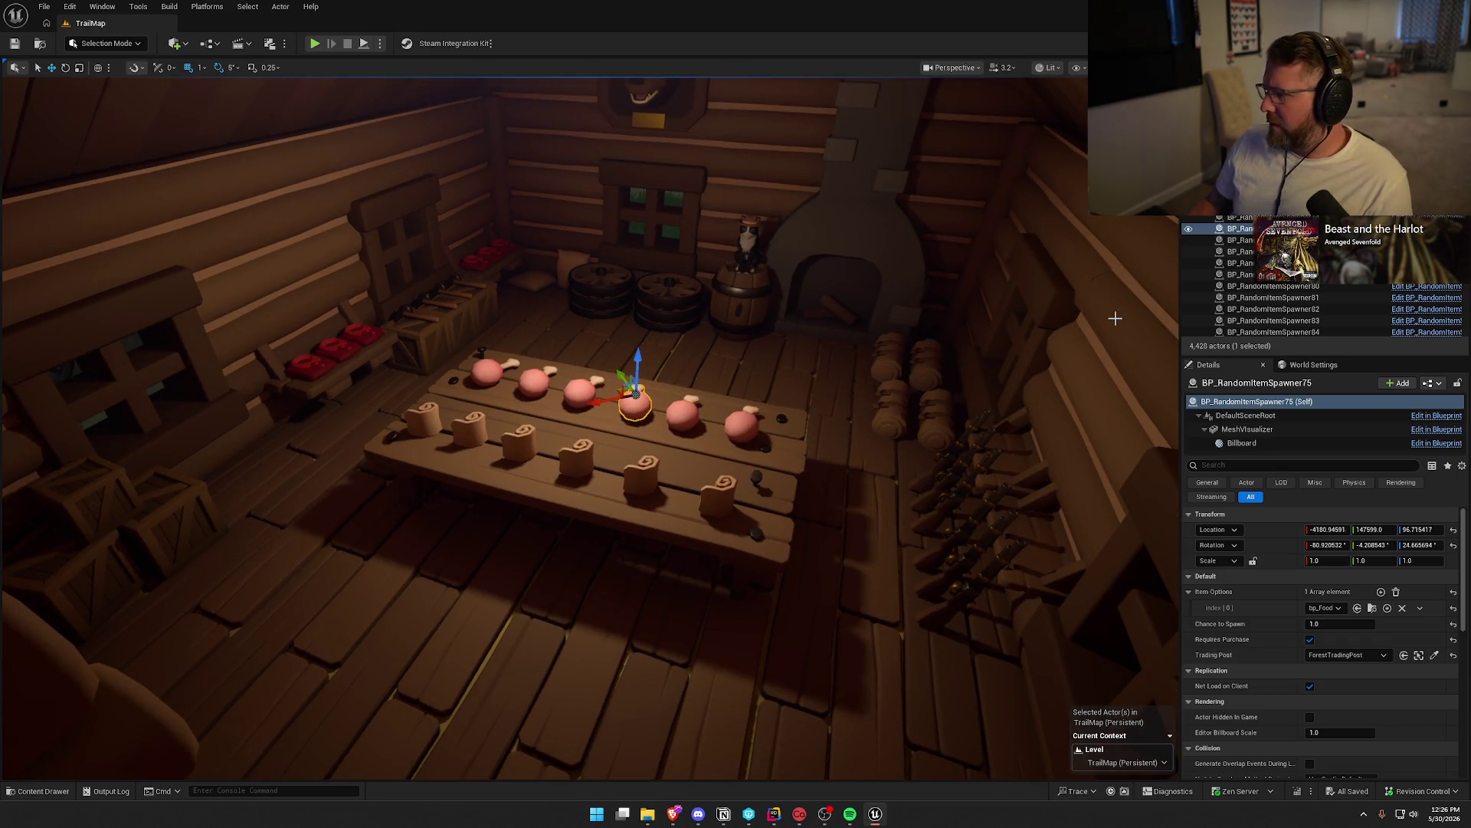
pyautogui.moveTo(869, 328); pyautogui.dragTo(869, 327)
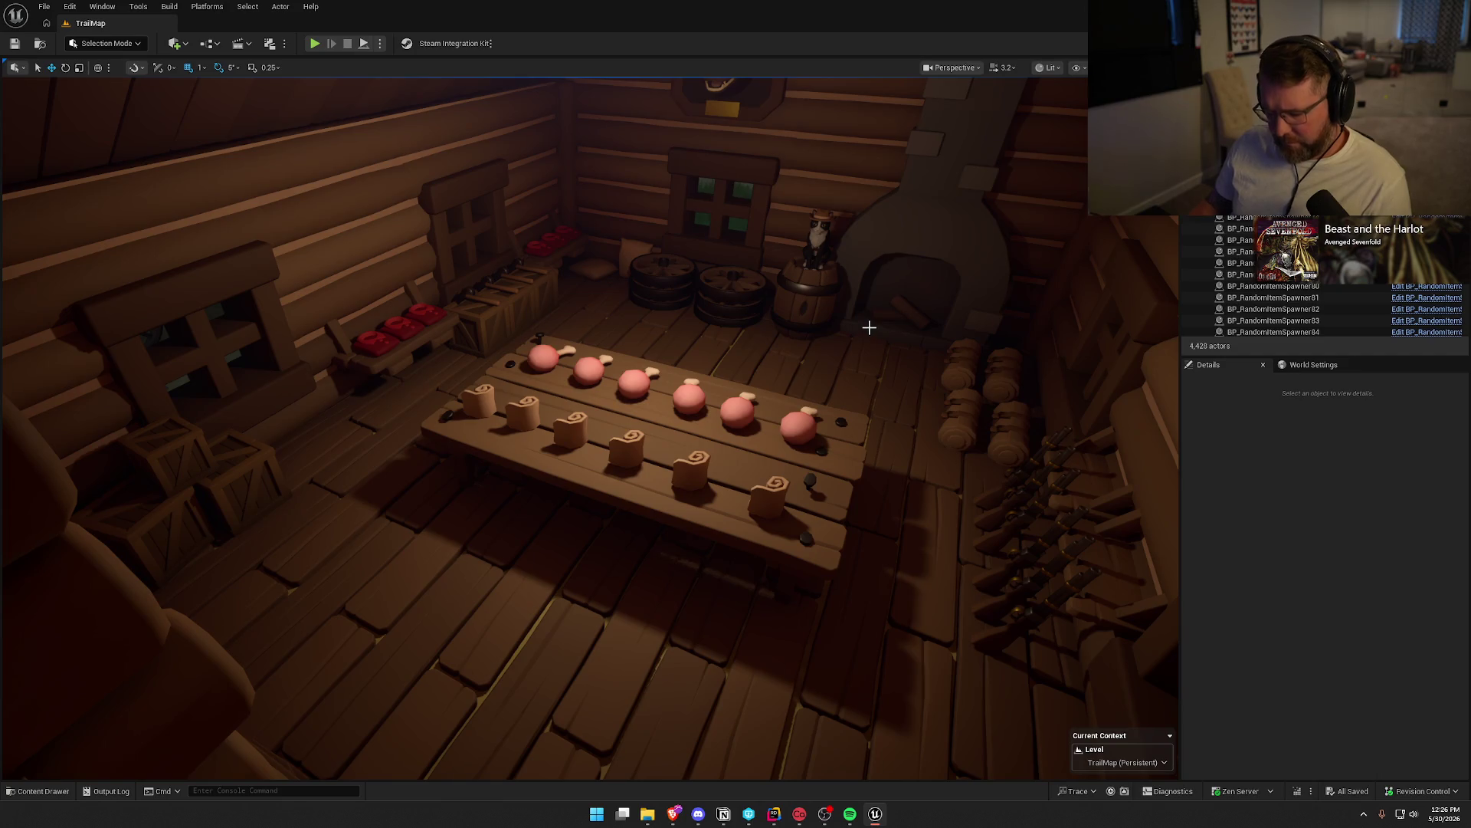
# Jump to the plains trading post and select a drumstick spawner on its table
pyautogui.press('1')
pyautogui.moveTo(827, 374); pyautogui.dragTo(828, 371)
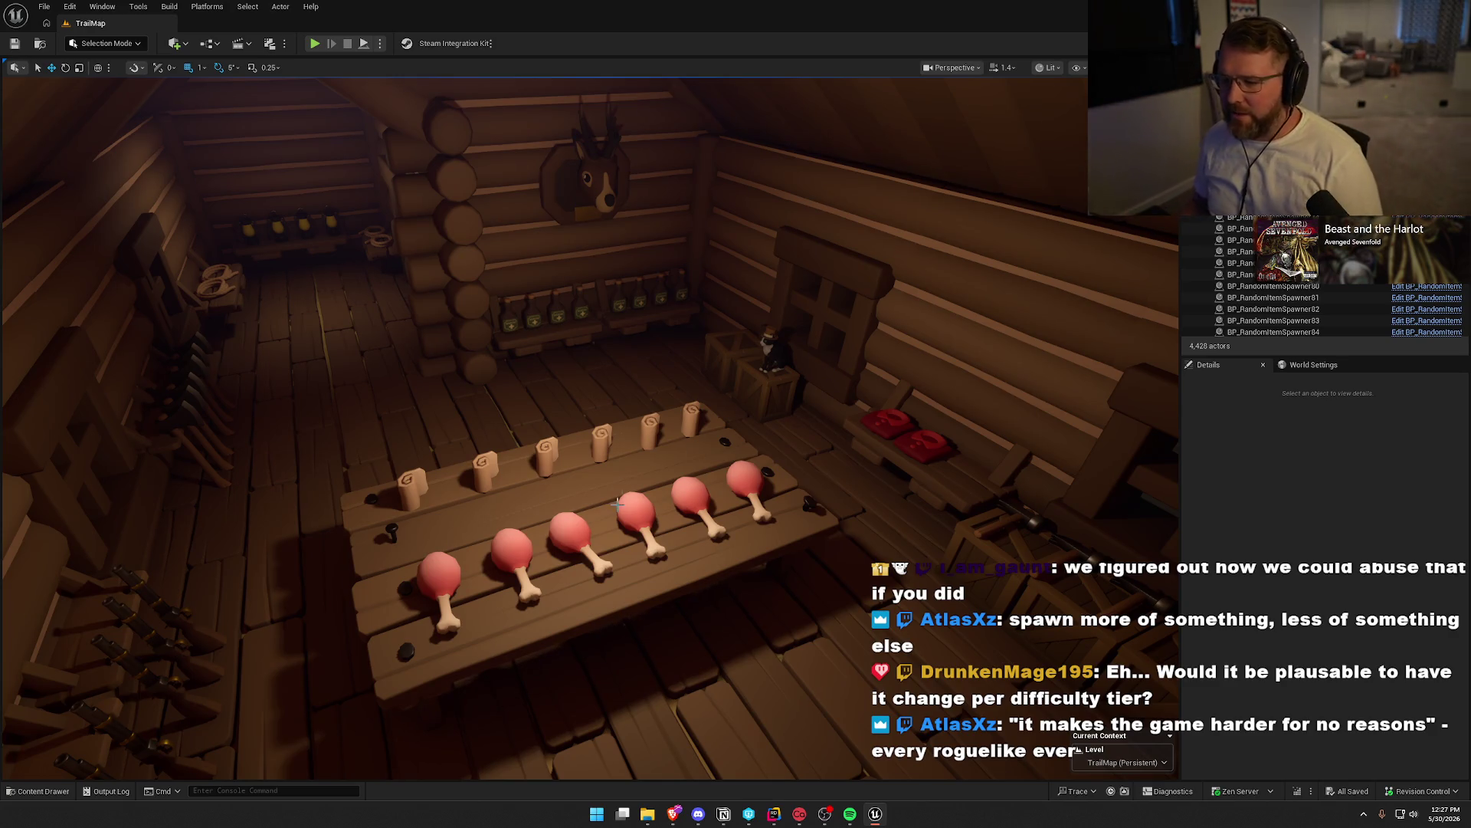
pyautogui.click(635, 515)
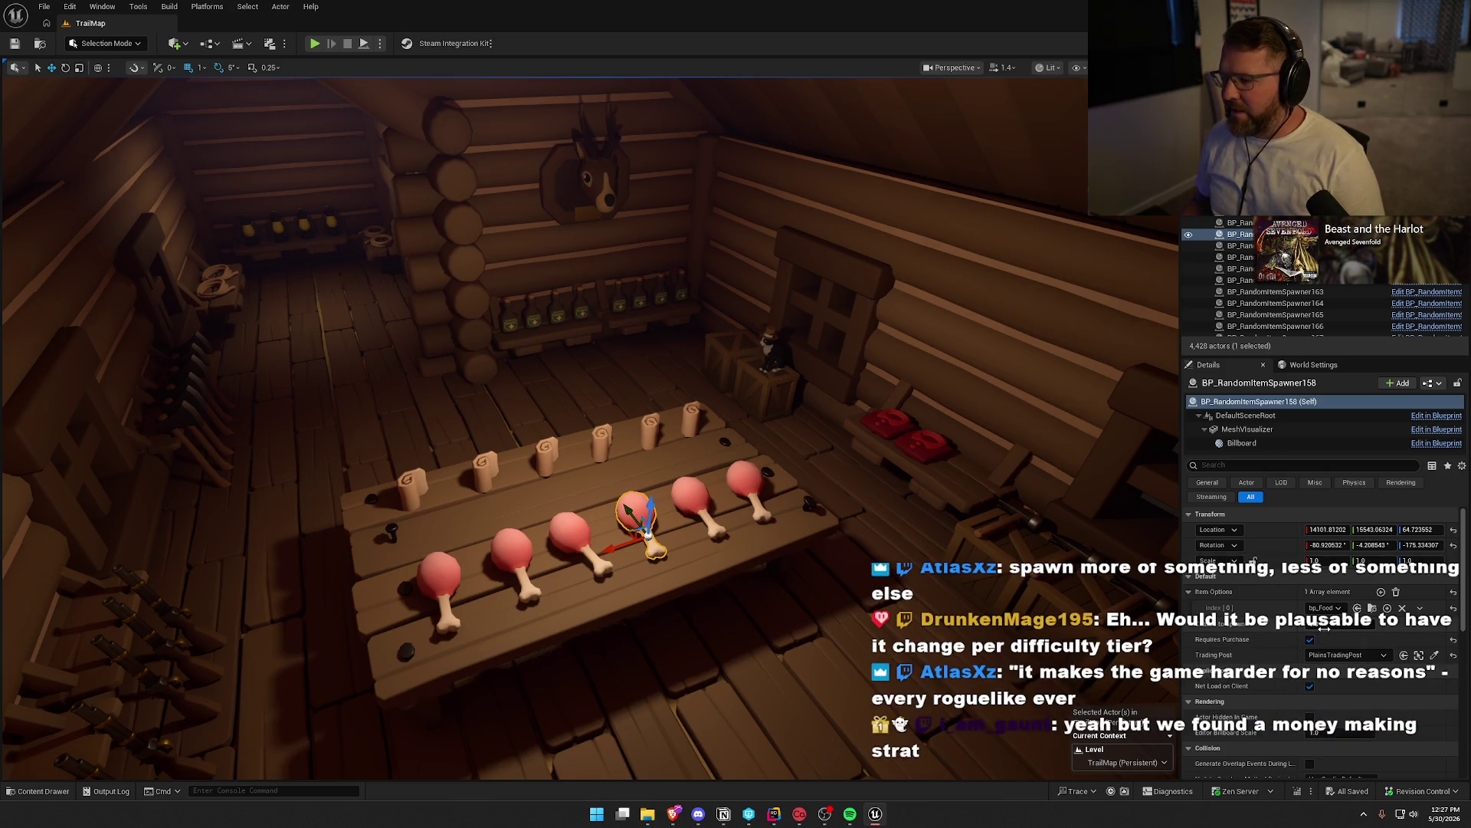
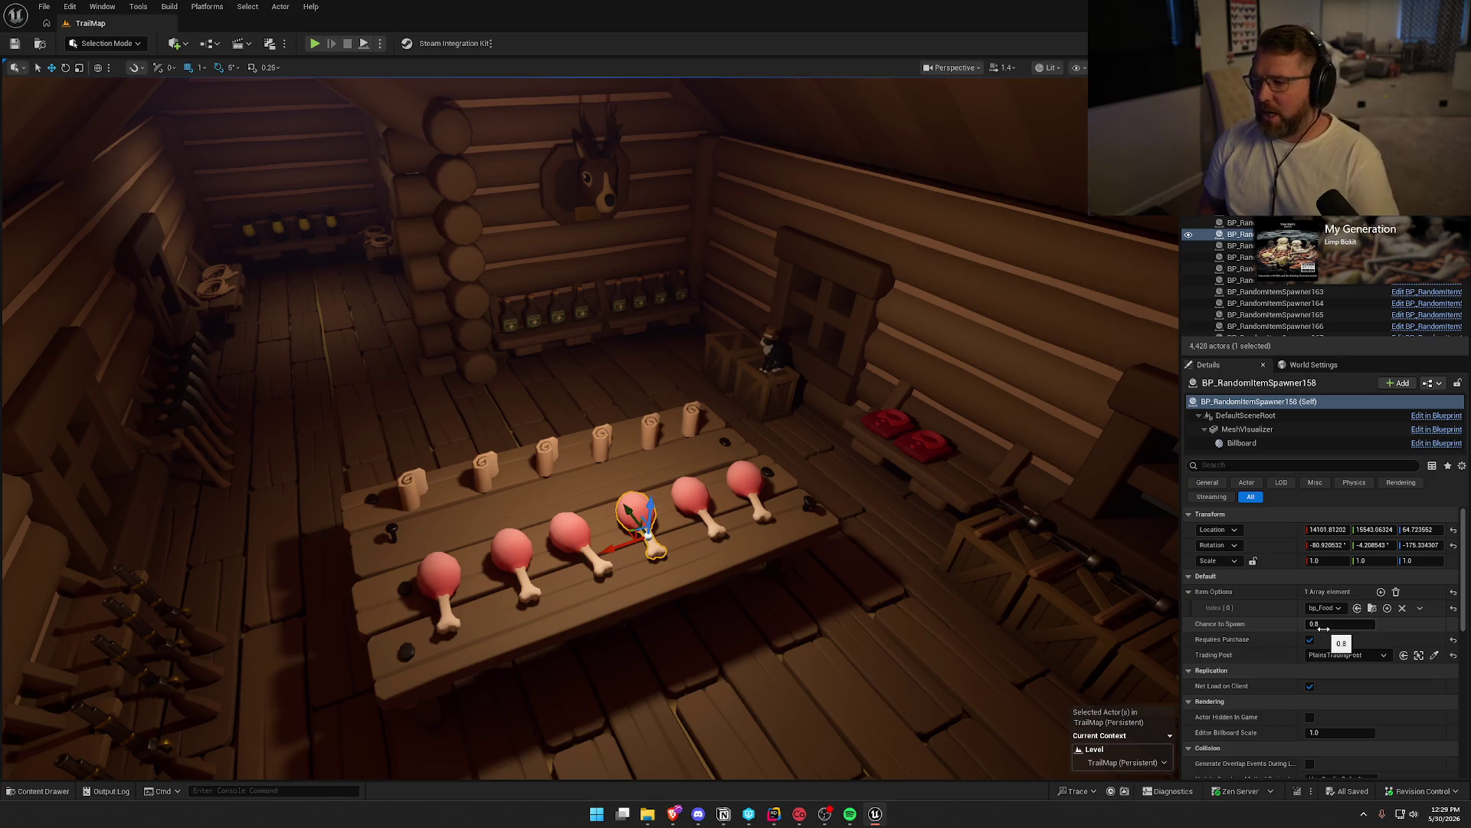
# Select the shelf's red clothing spawner and Alt-drag it along Y to place a copy to its right
pyautogui.moveTo(713, 454); pyautogui.dragTo(713, 453)
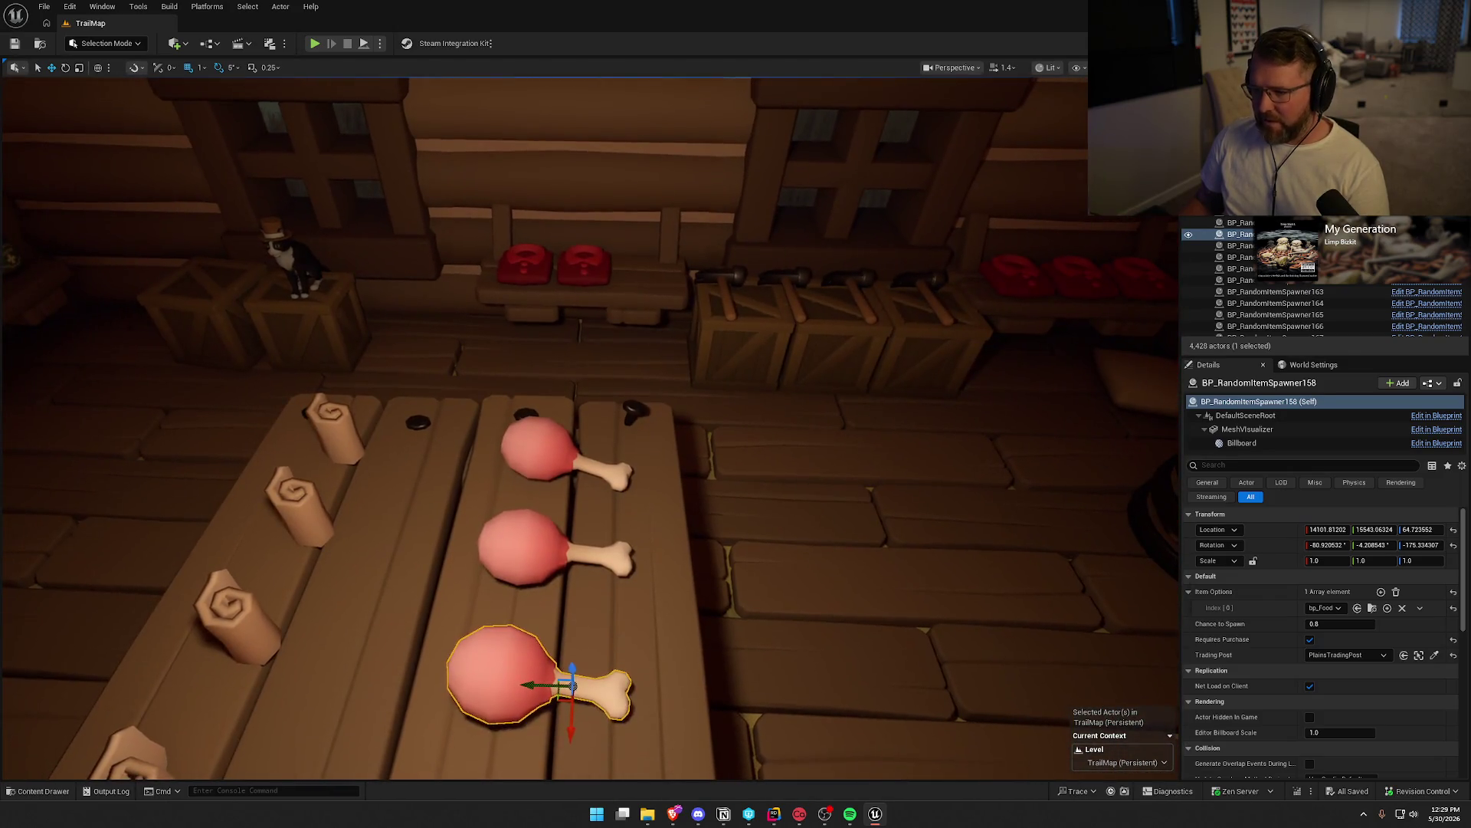
pyautogui.click(583, 264)
pyautogui.moveTo(535, 273); pyautogui.dragTo(600, 276)
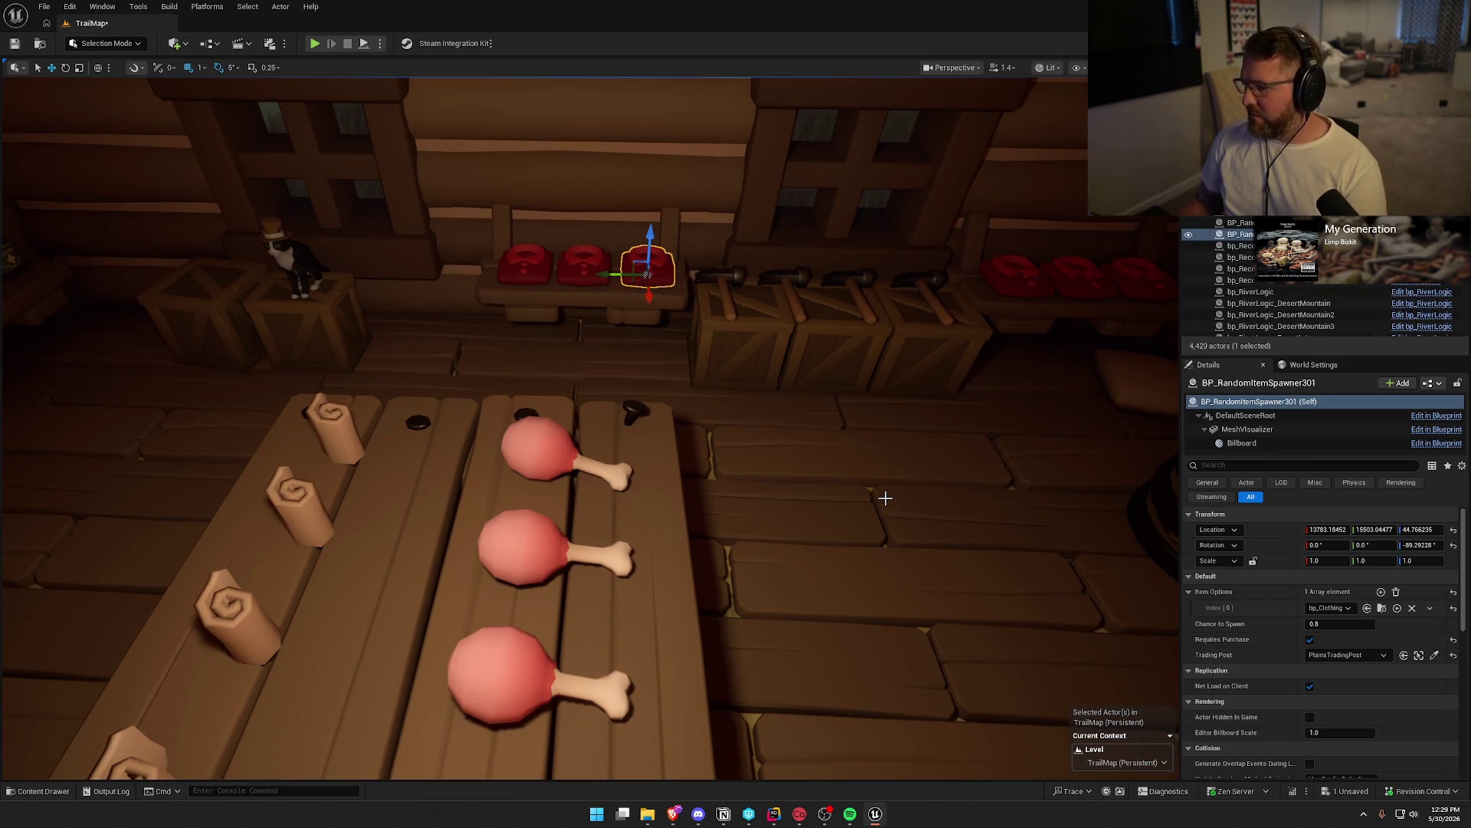
pyautogui.press('Escape')
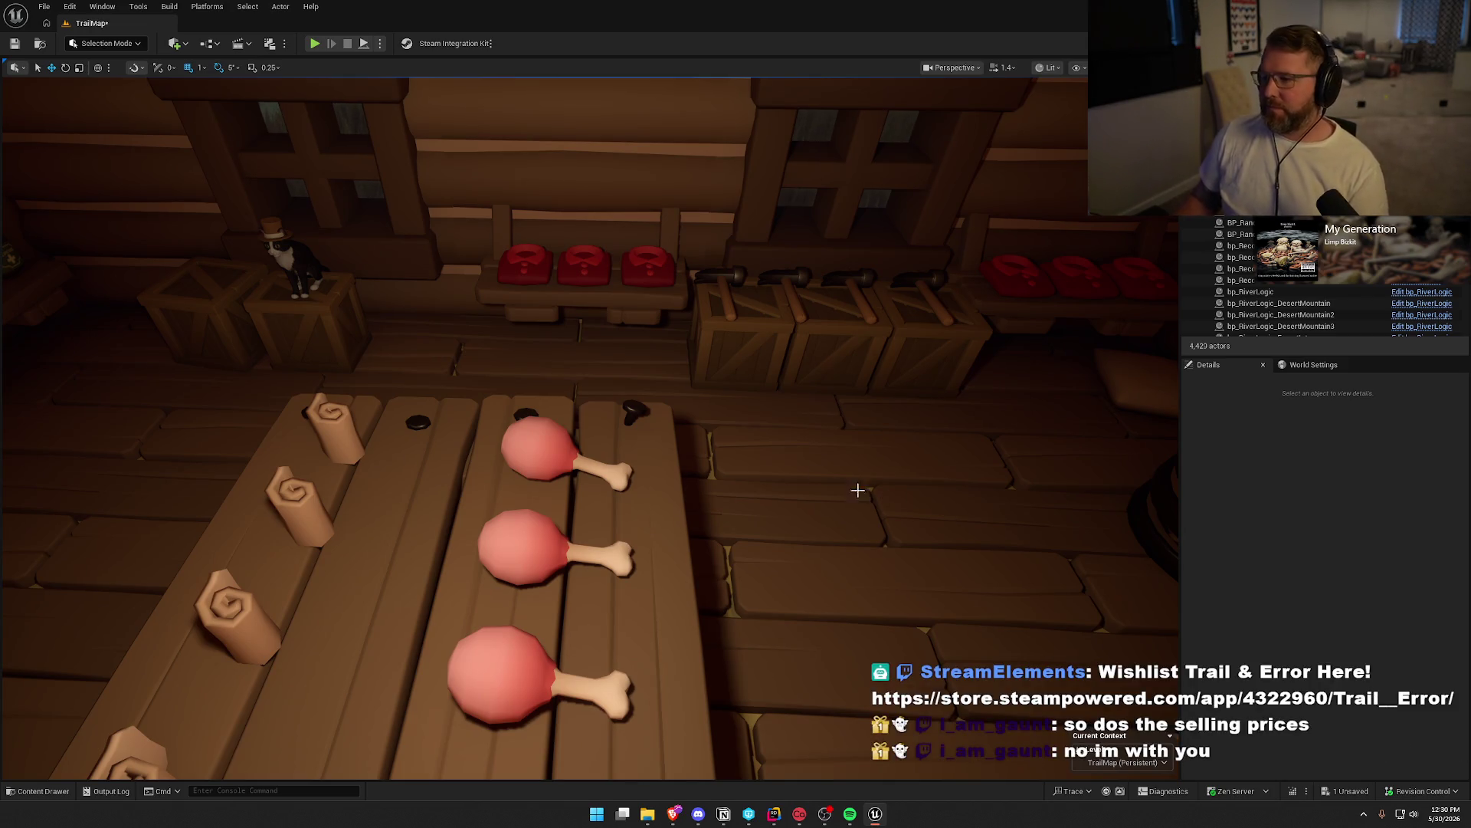
pyautogui.click(539, 265)
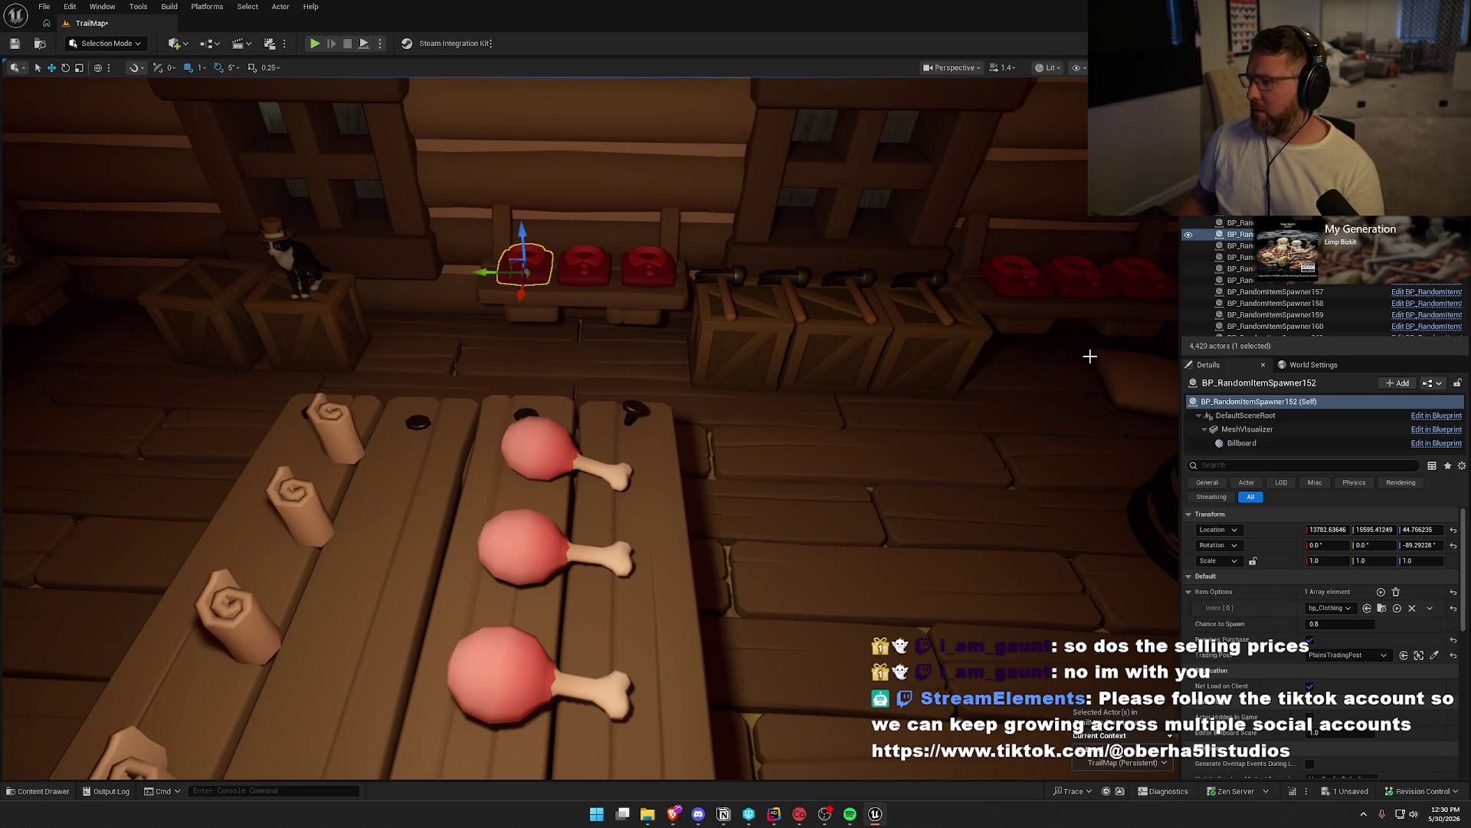
# Range-select from BP_RandomItemSpawner5 to the last BP_RandomItemSpawner row in the World Outliner
pyautogui.scroll(3)
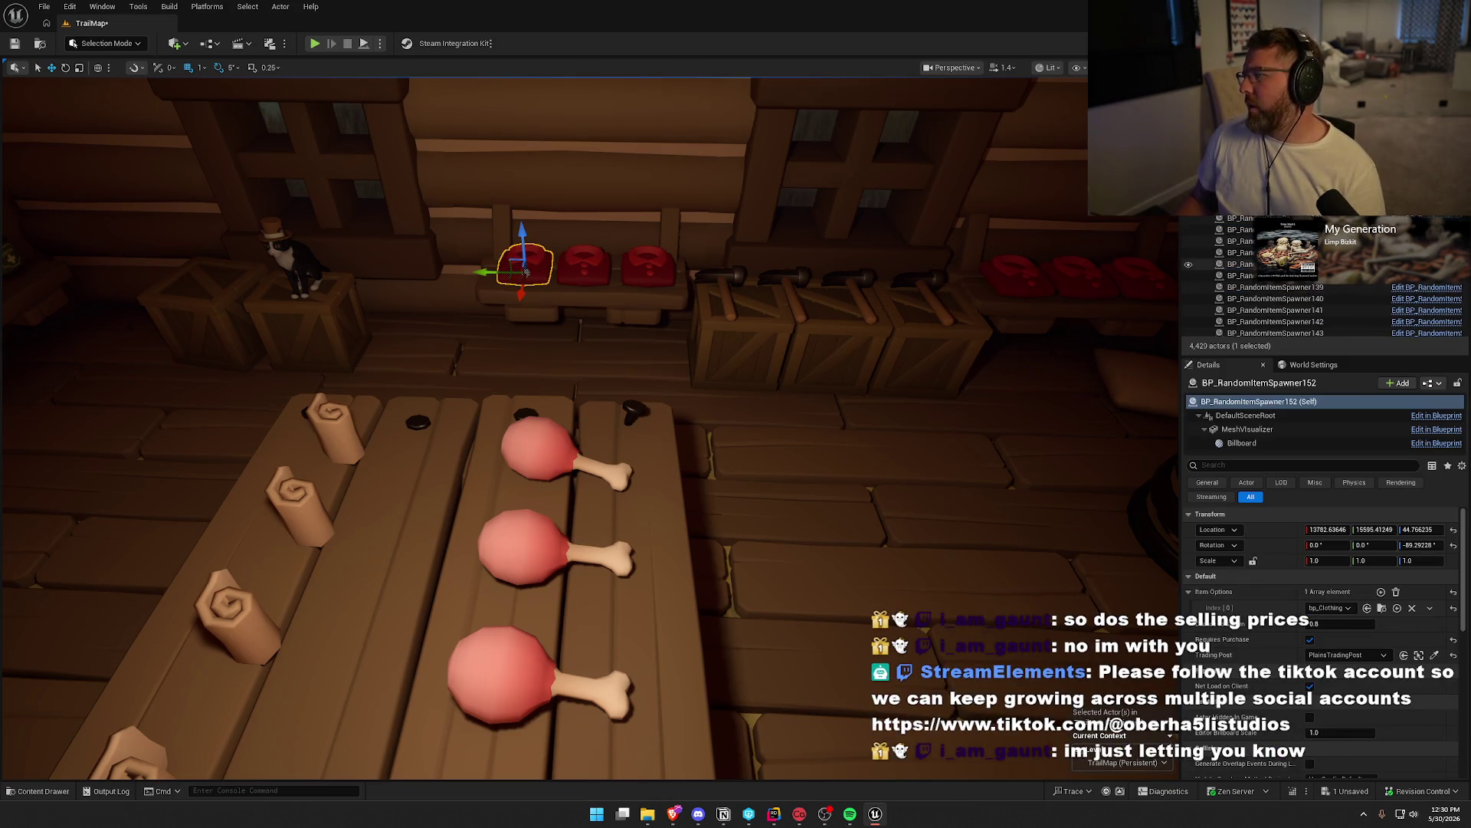
pyautogui.scroll(3)
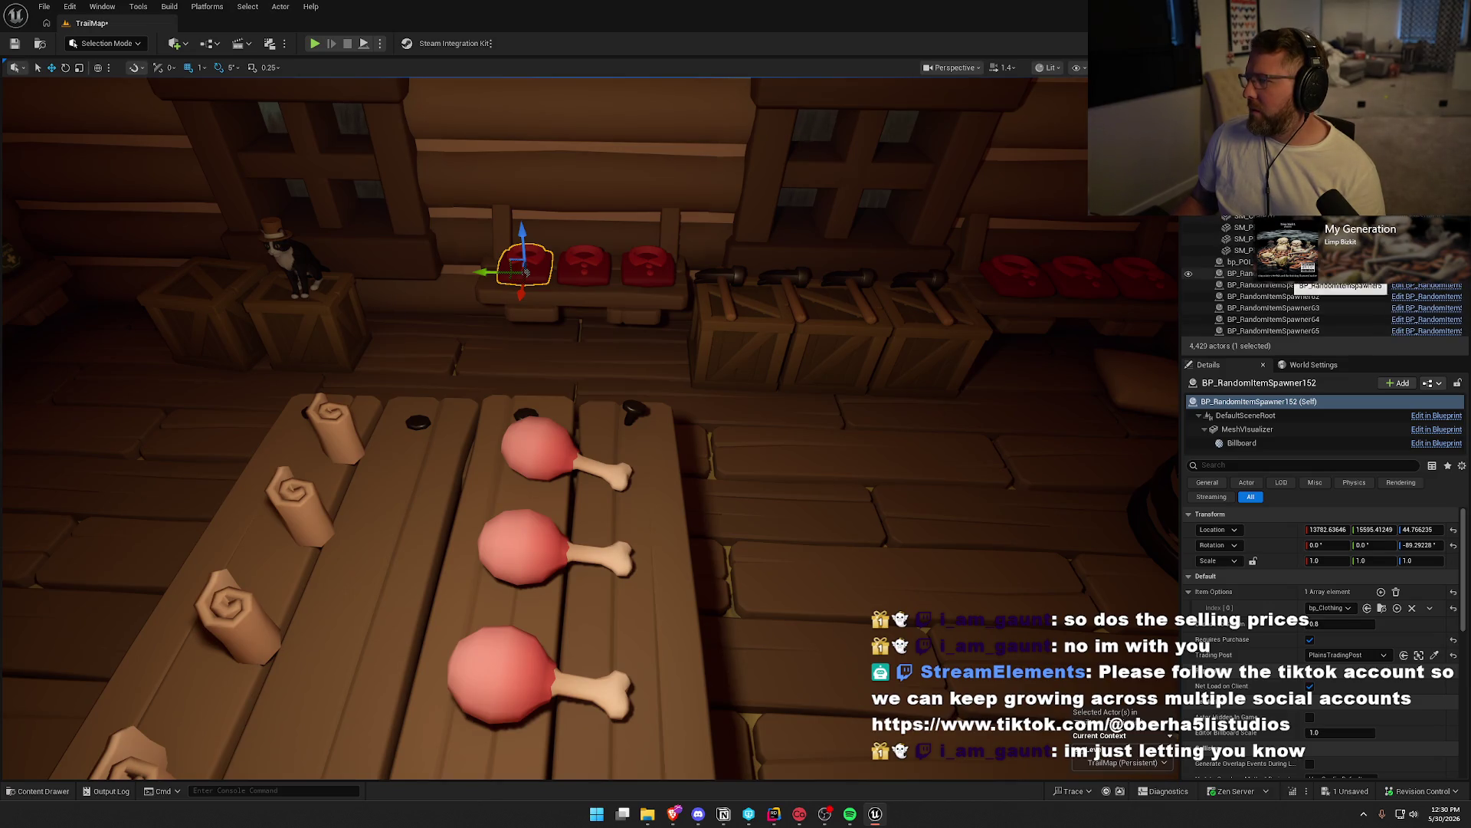
pyautogui.click(1240, 272)
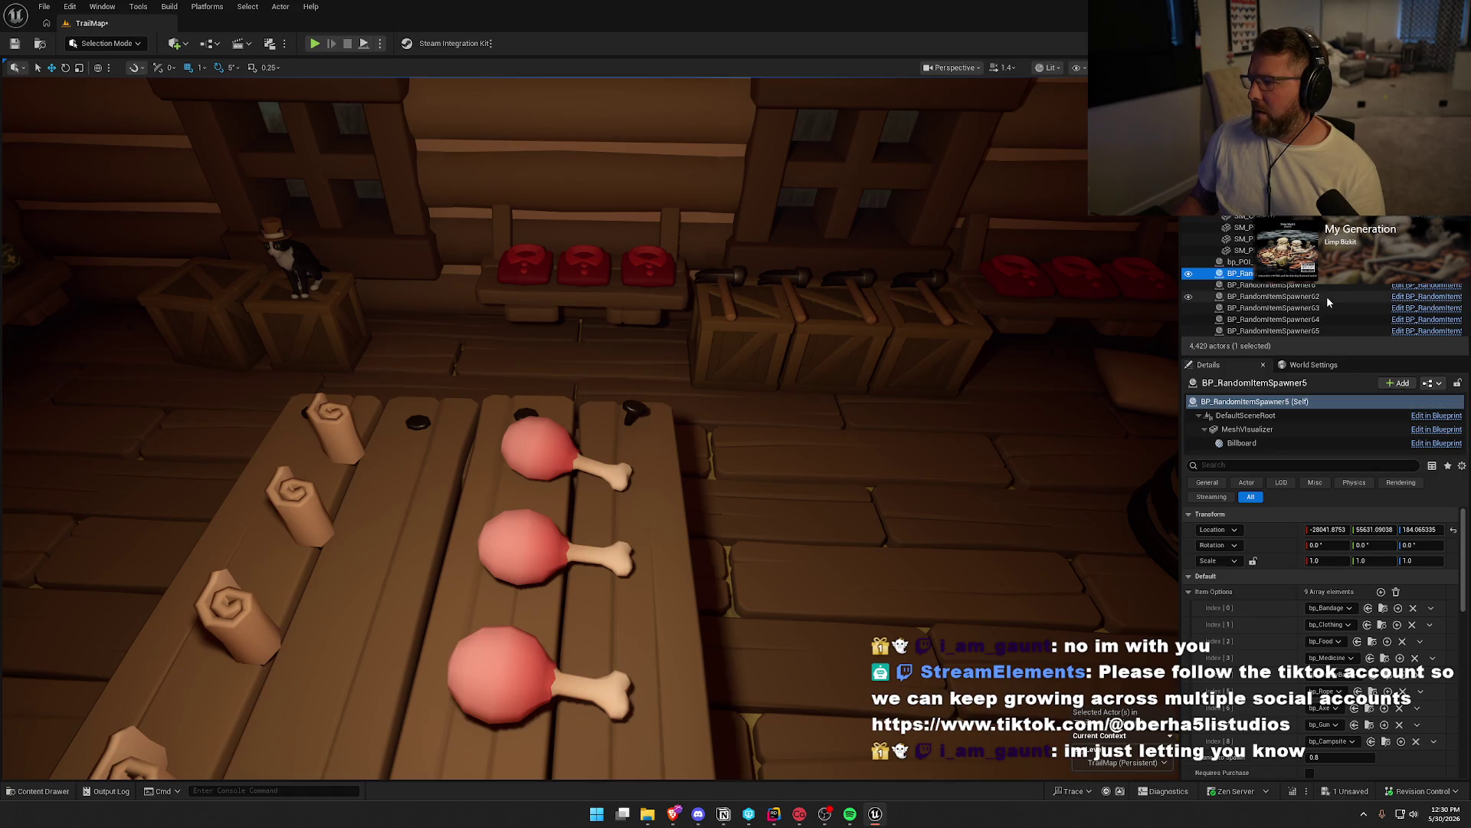
pyautogui.scroll(-3)
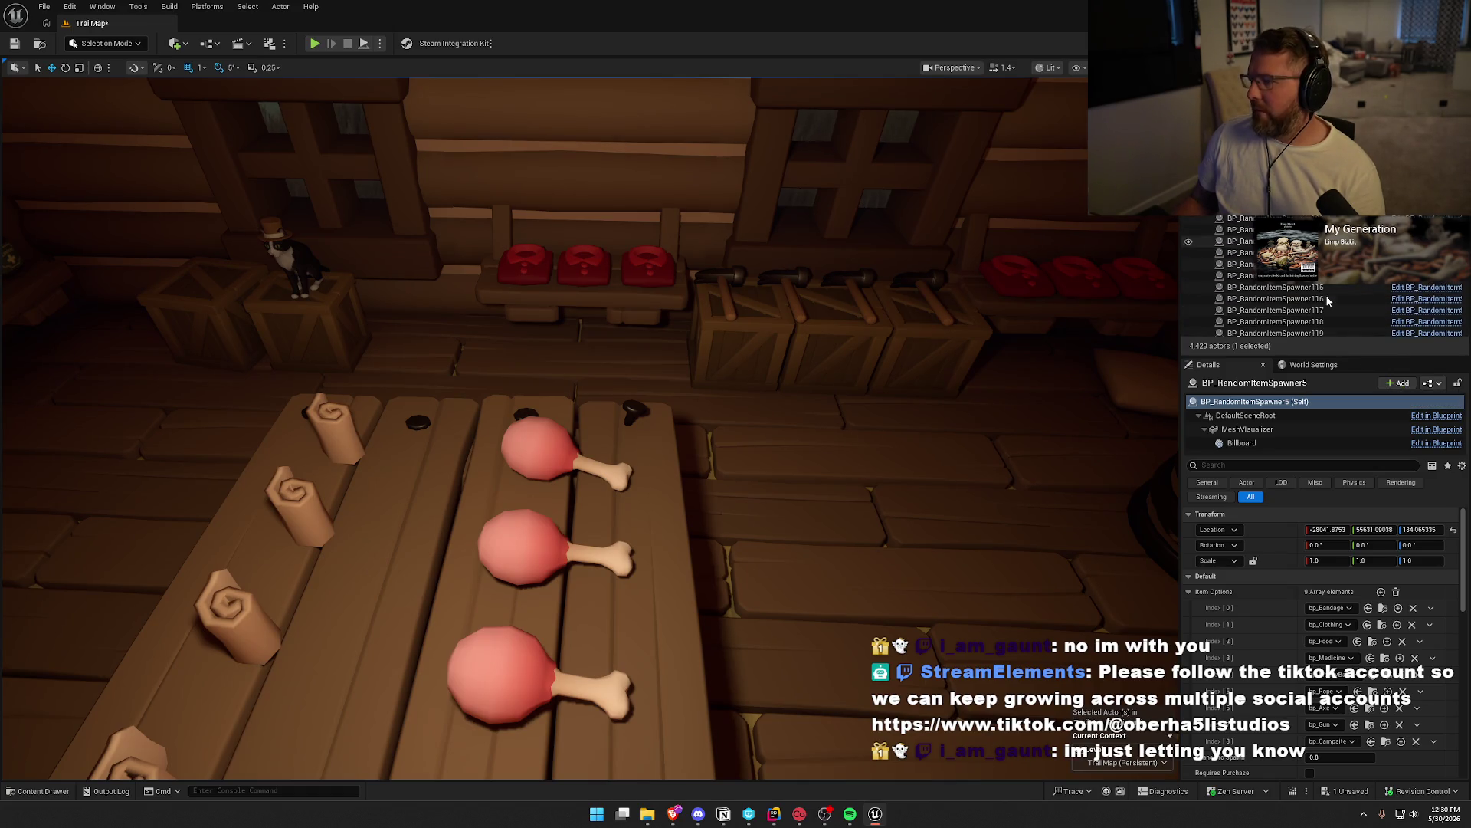
pyautogui.scroll(-3)
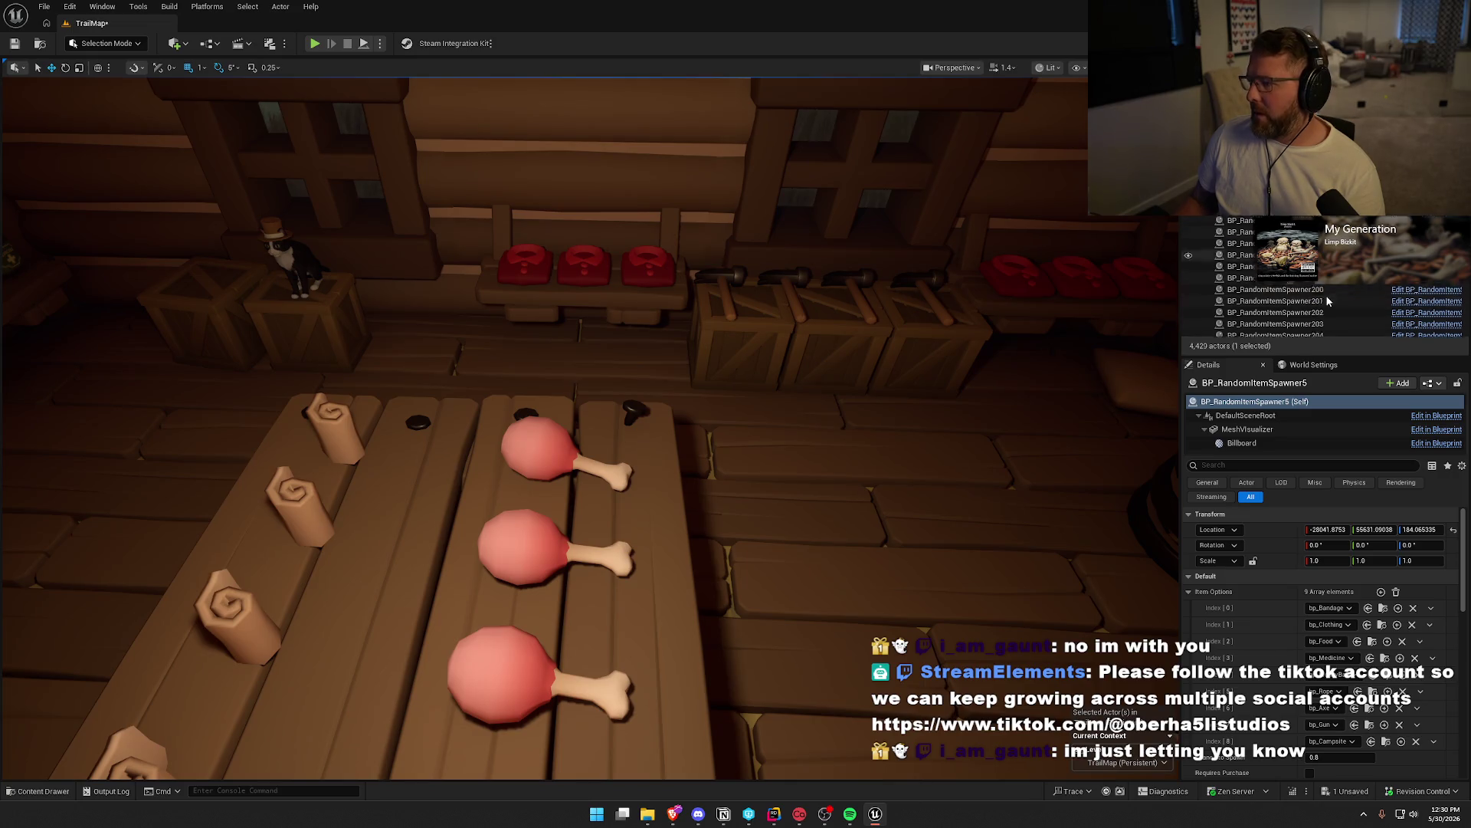
pyautogui.scroll(-3)
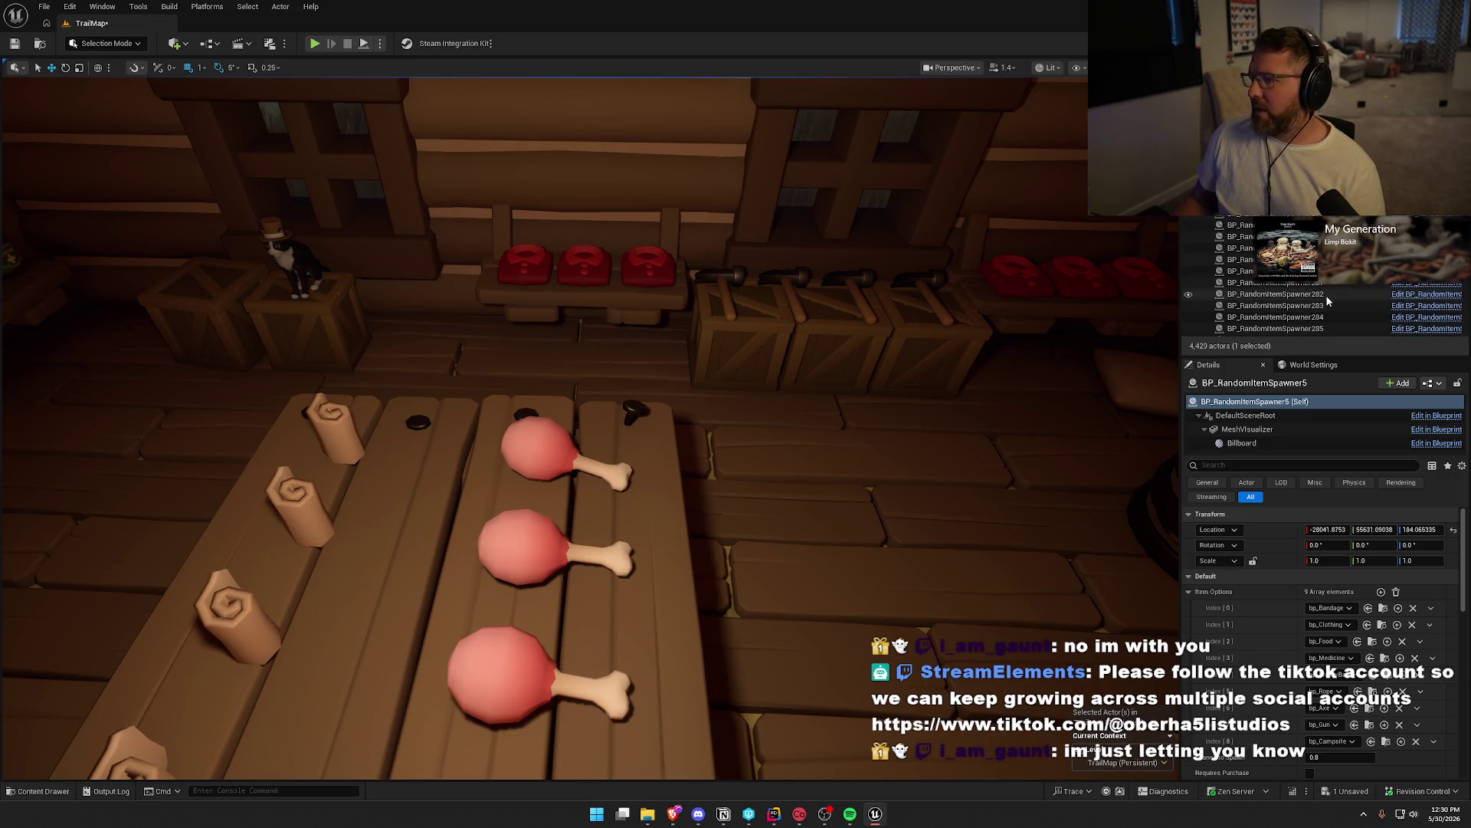
pyautogui.scroll(3)
pyautogui.click(1256, 273)
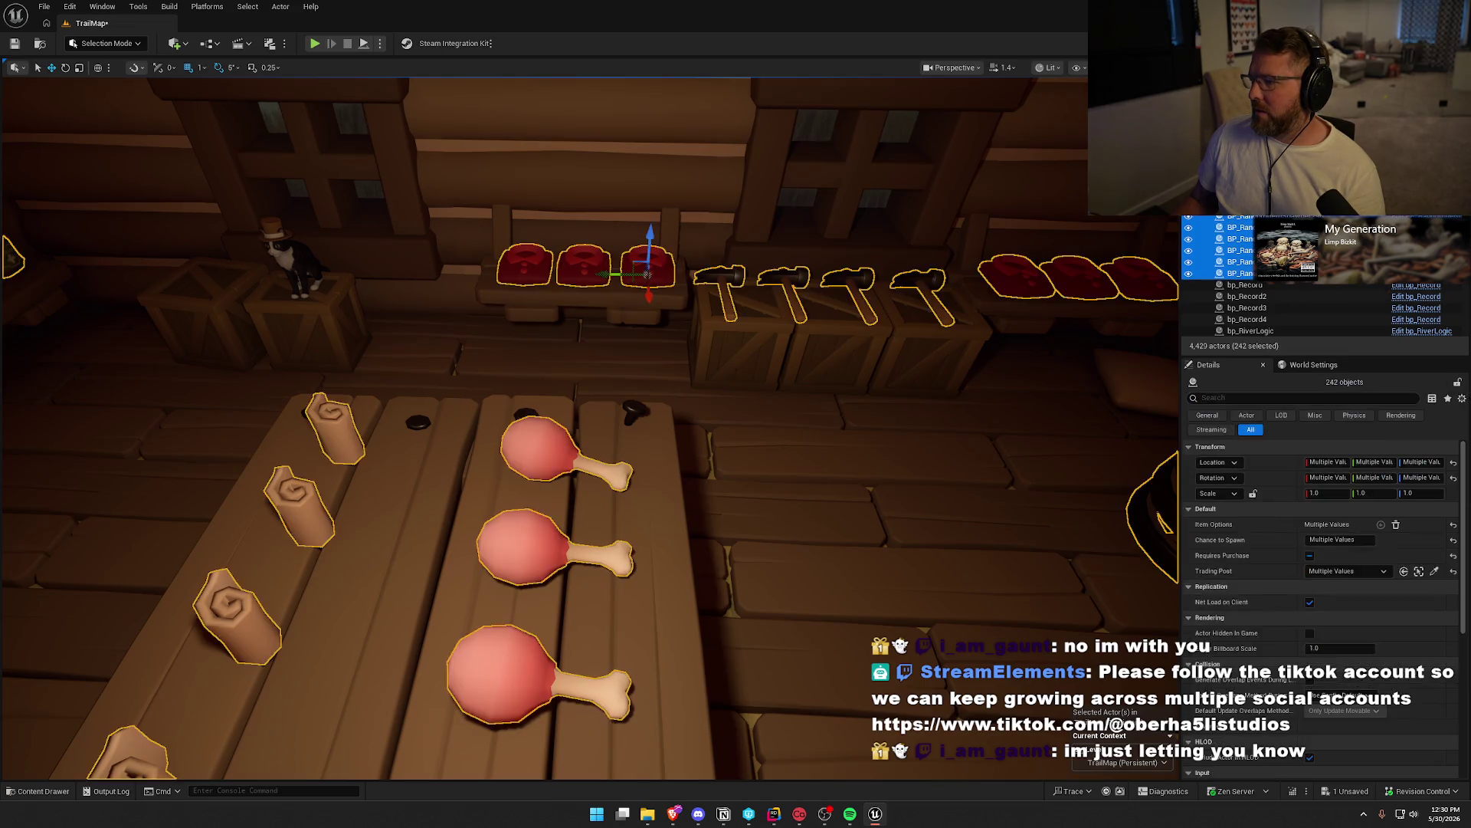
# Enter 1 as Chance to Spawn for all selected spawners, then clear the selection
pyautogui.moveTo(782, 381); pyautogui.dragTo(782, 381)
pyautogui.click(1337, 540)
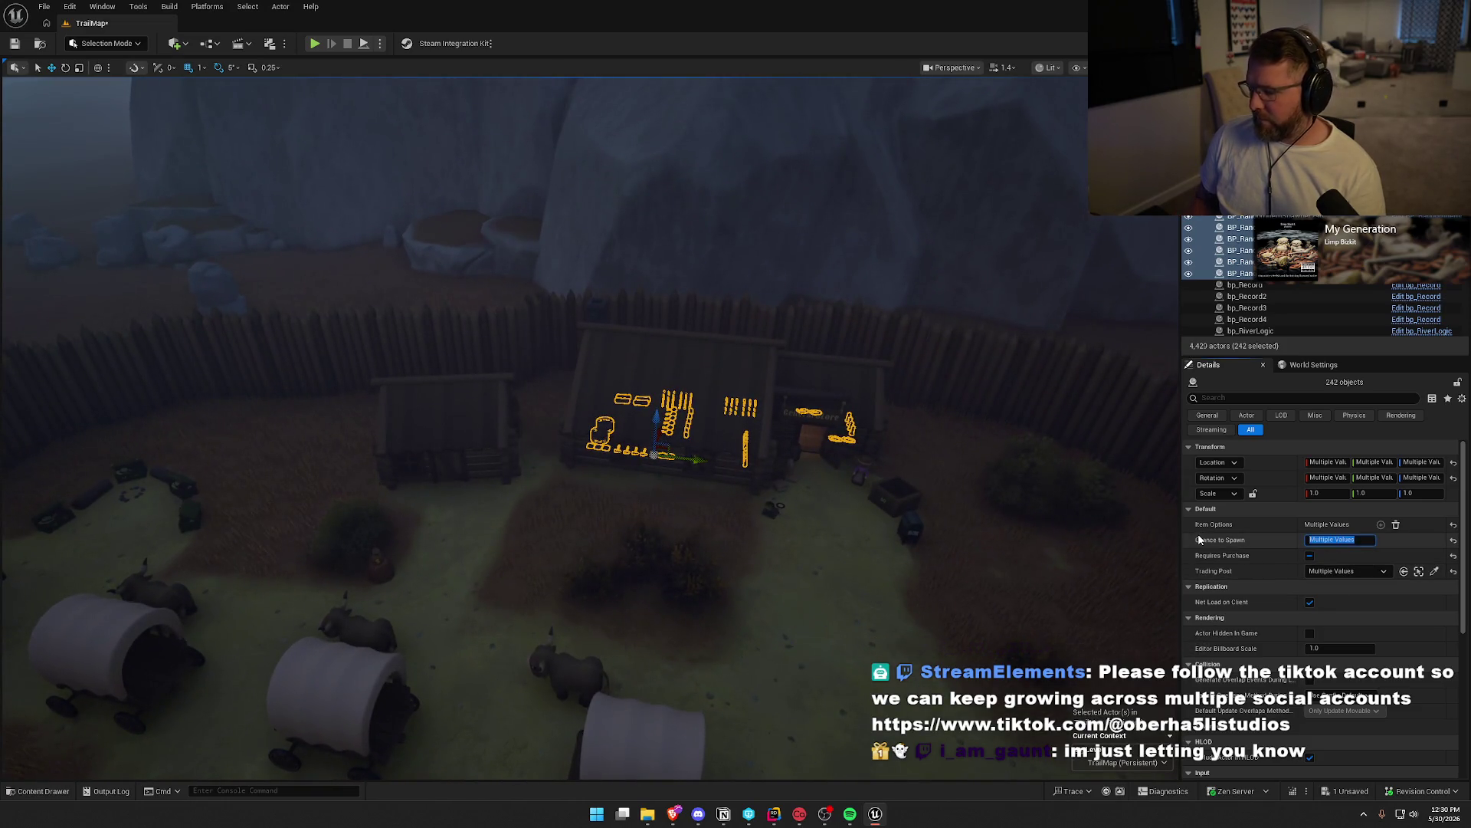
pyautogui.write('1')
pyautogui.press('Return')
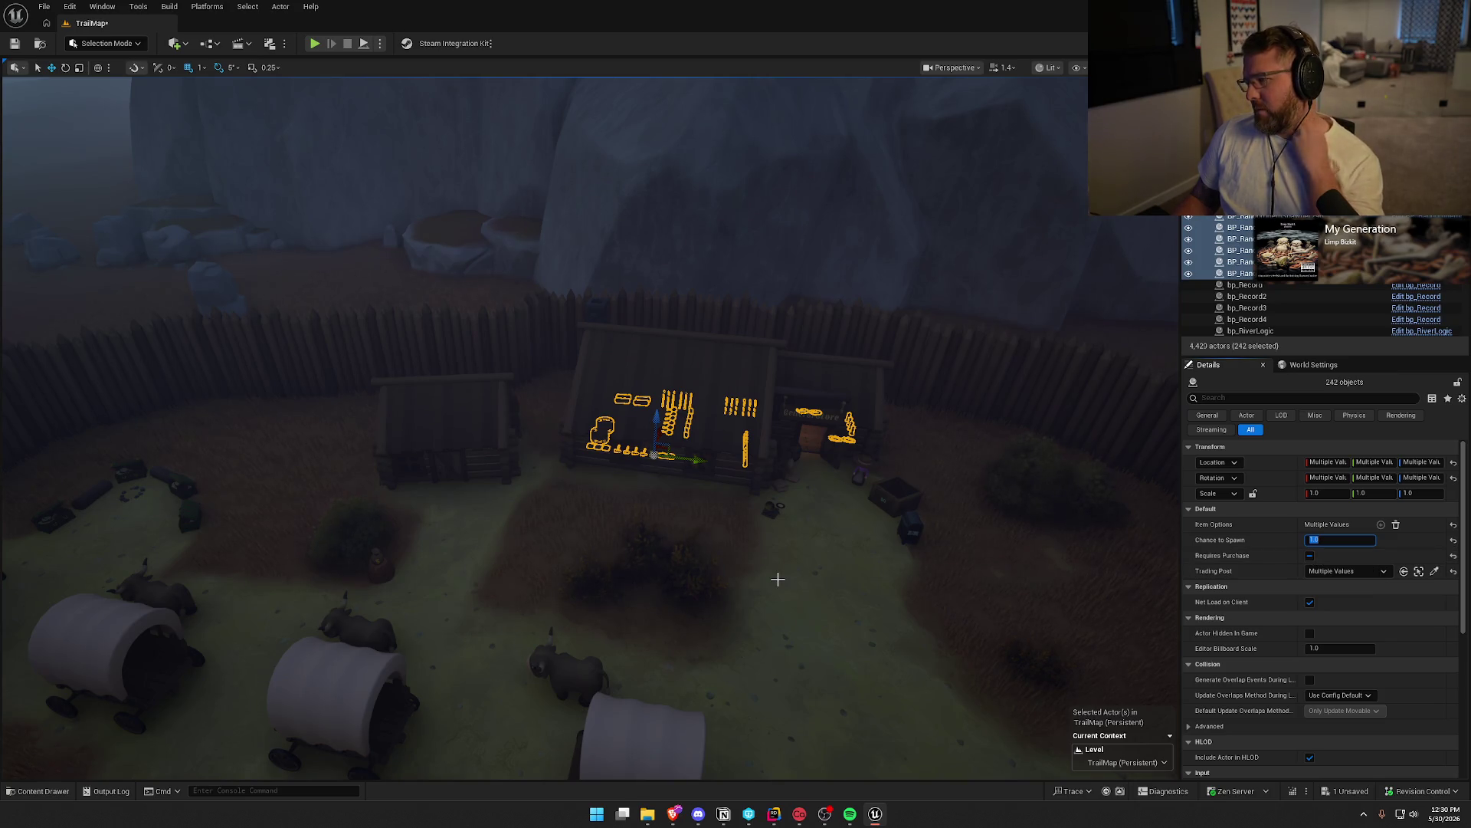
pyautogui.scroll(3)
pyautogui.press('Escape')
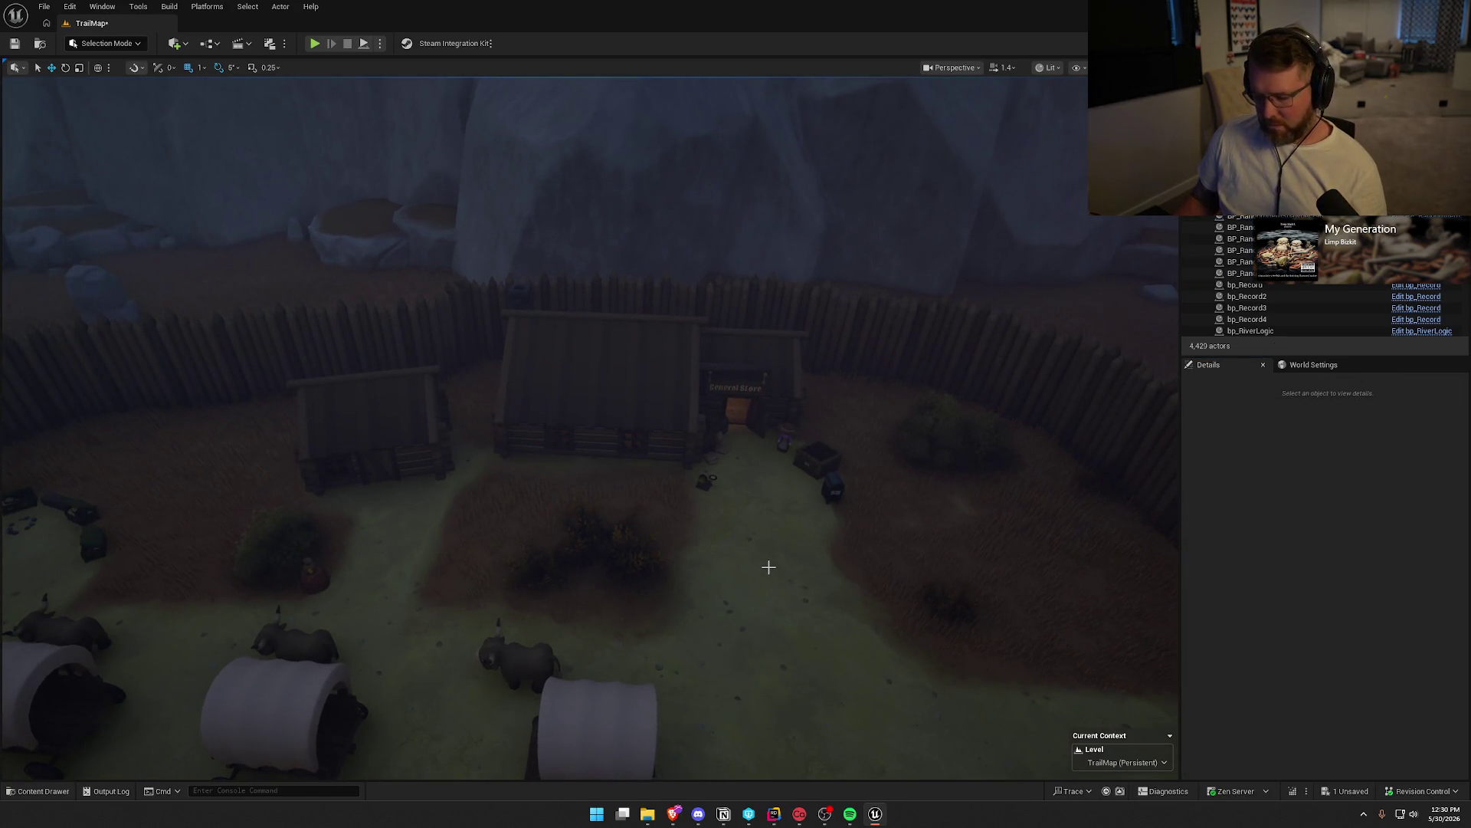
# Save the TrailMap level with Ctrl+S and wait for the save to complete
pyautogui.hotkey('ctrl', 's')
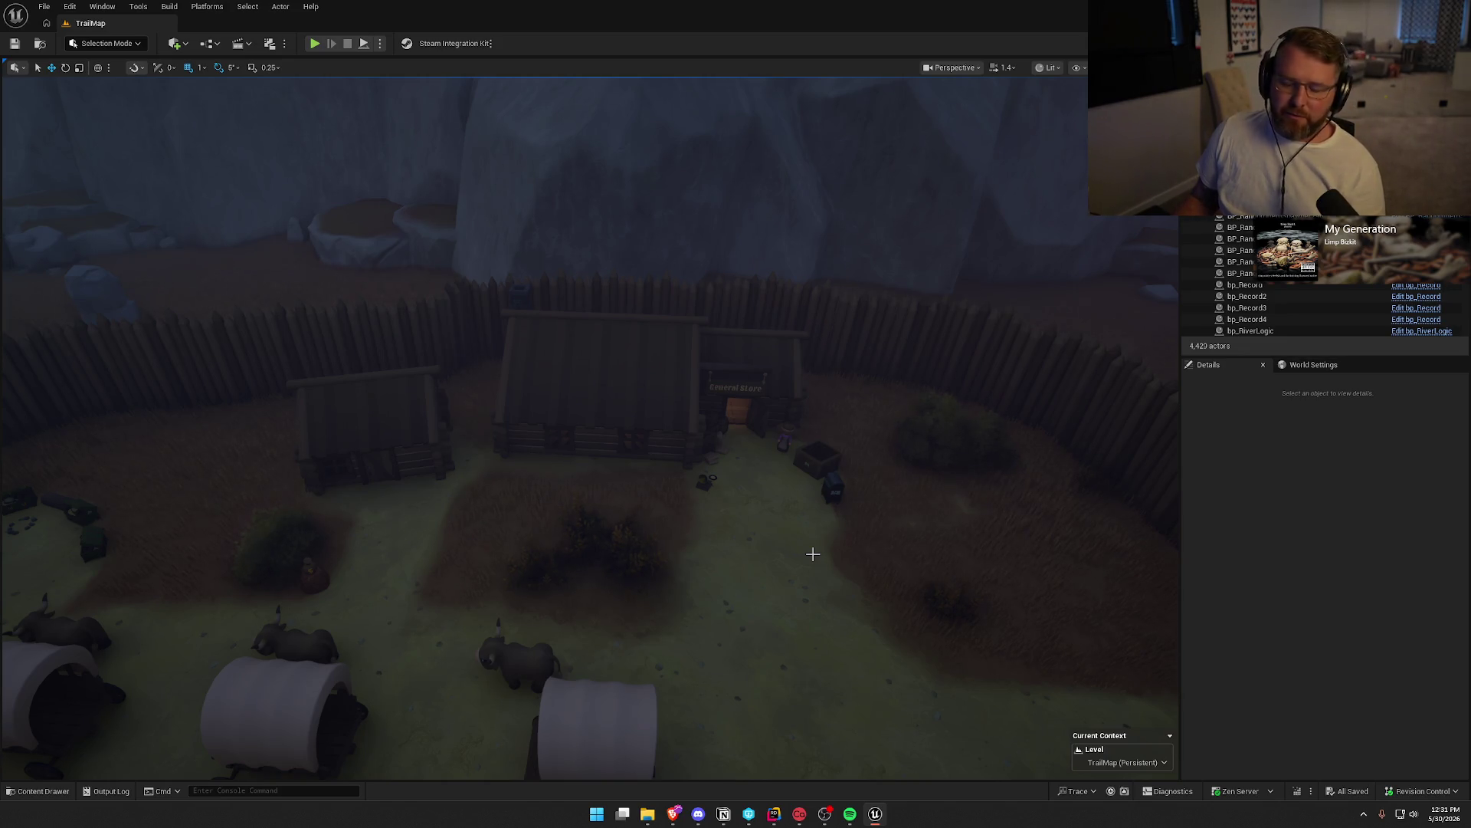
pyautogui.click(1266, 482)
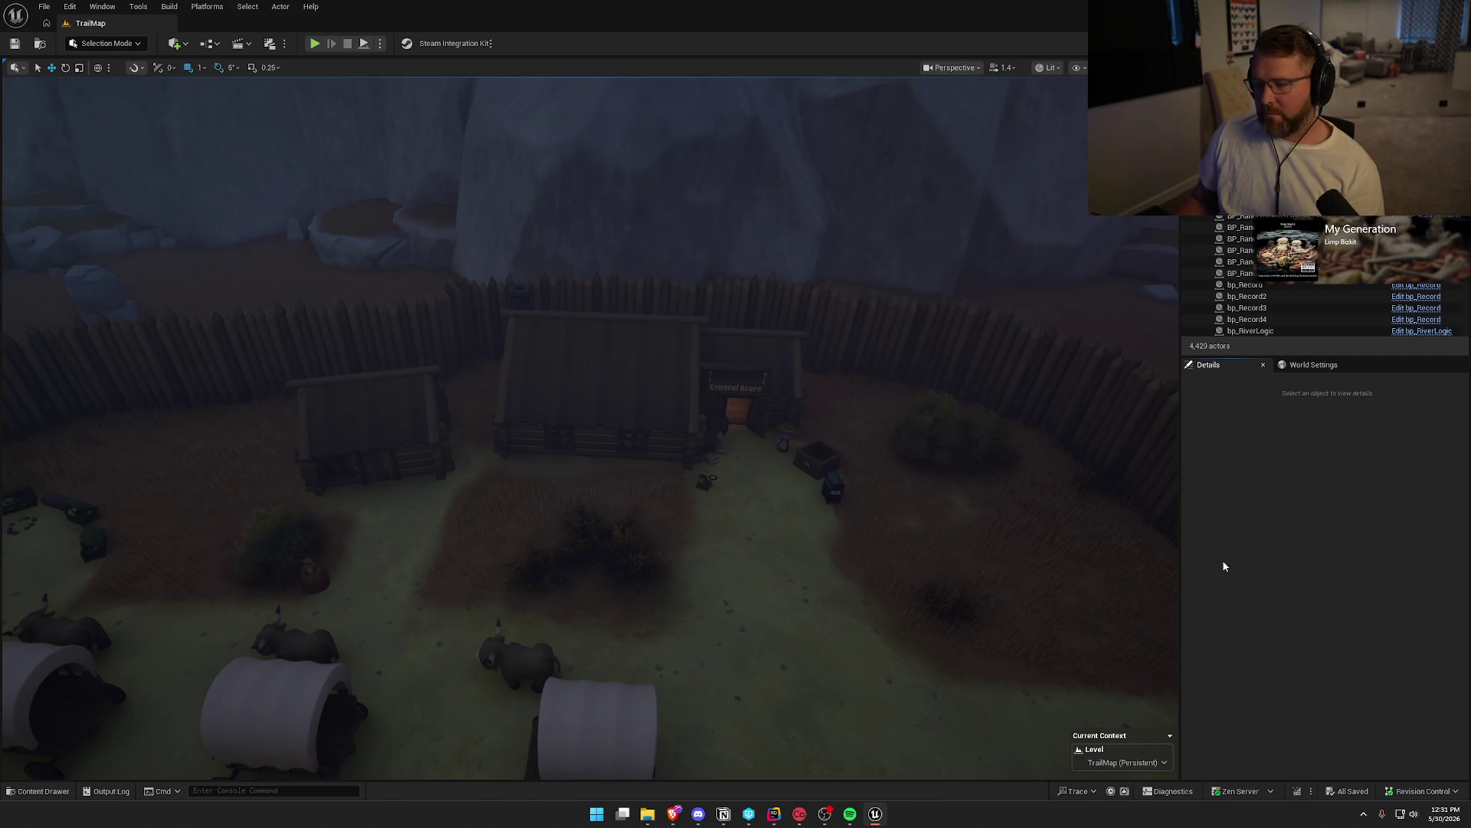
# Fly over the wagon trail to frame the wagons, sheep and buildings, briefly selecting the nearest wagon
pyautogui.moveTo(843, 537); pyautogui.dragTo(689, 432)
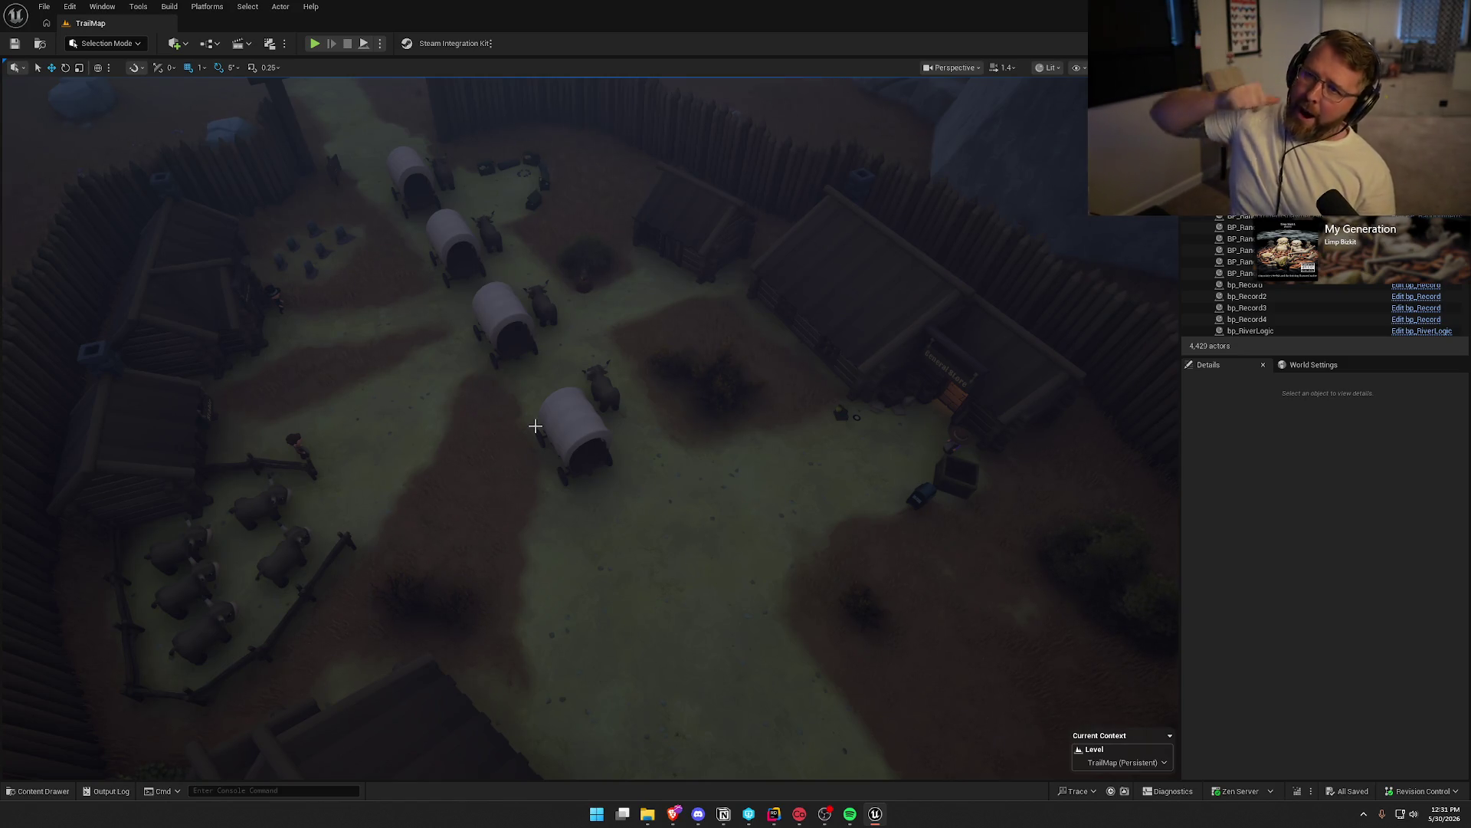
pyautogui.moveTo(729, 394); pyautogui.dragTo(766, 322)
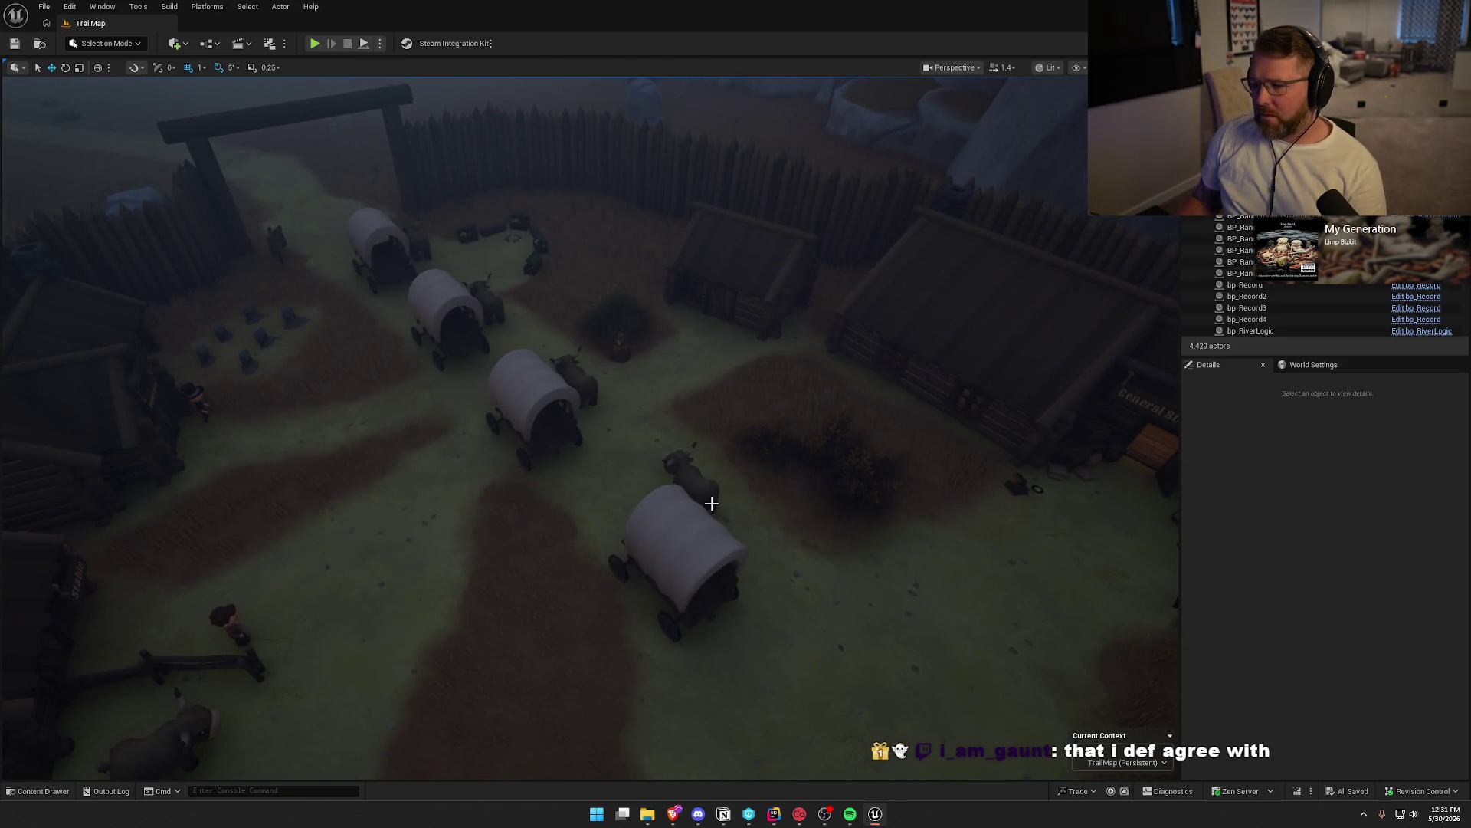
pyautogui.click(681, 537)
pyautogui.scroll(3)
pyautogui.press('Escape')
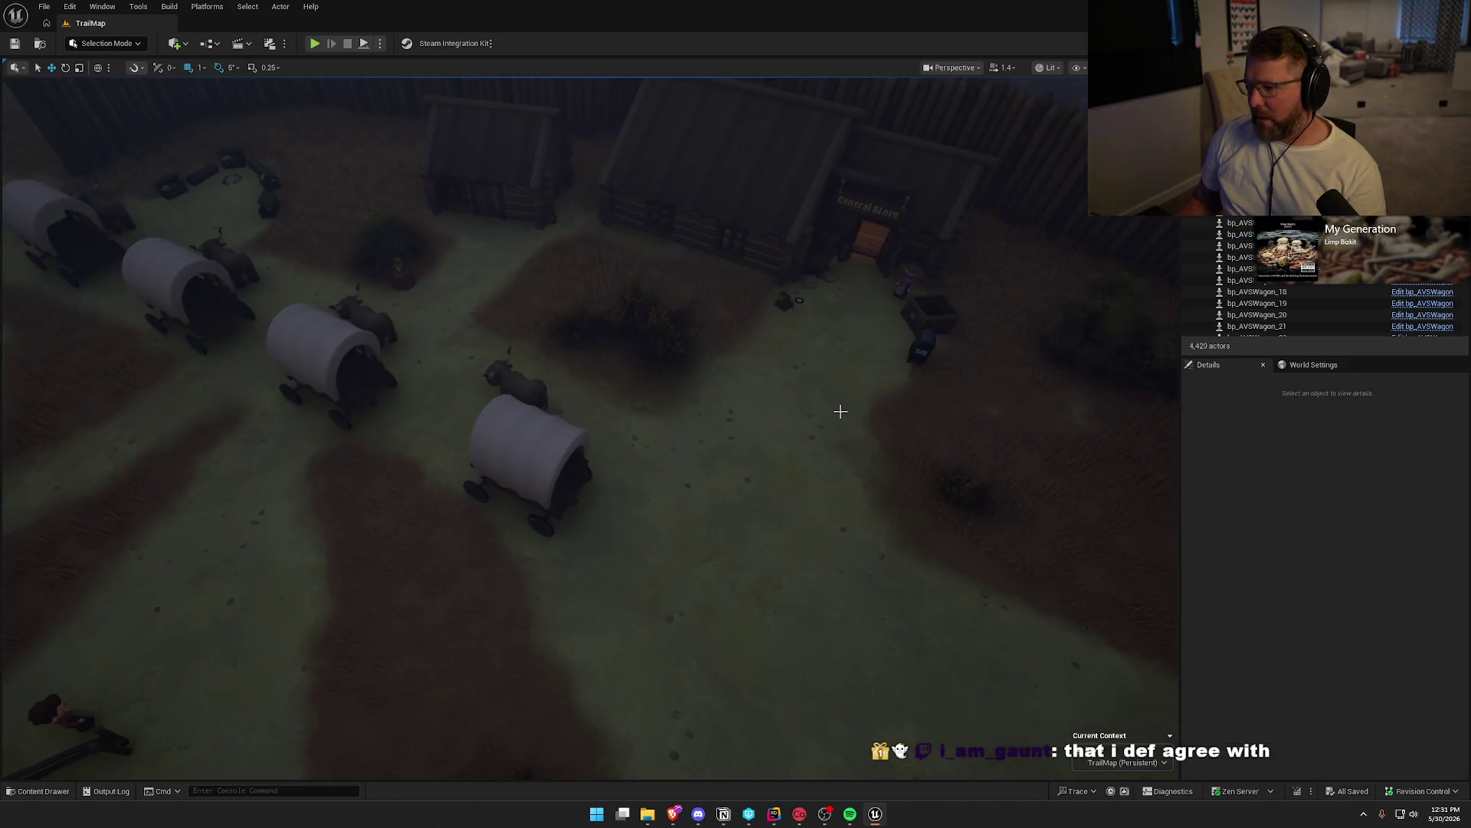
pyautogui.scroll(3)
pyautogui.press('g')
pyautogui.moveTo(718, 404); pyautogui.dragTo(718, 368)
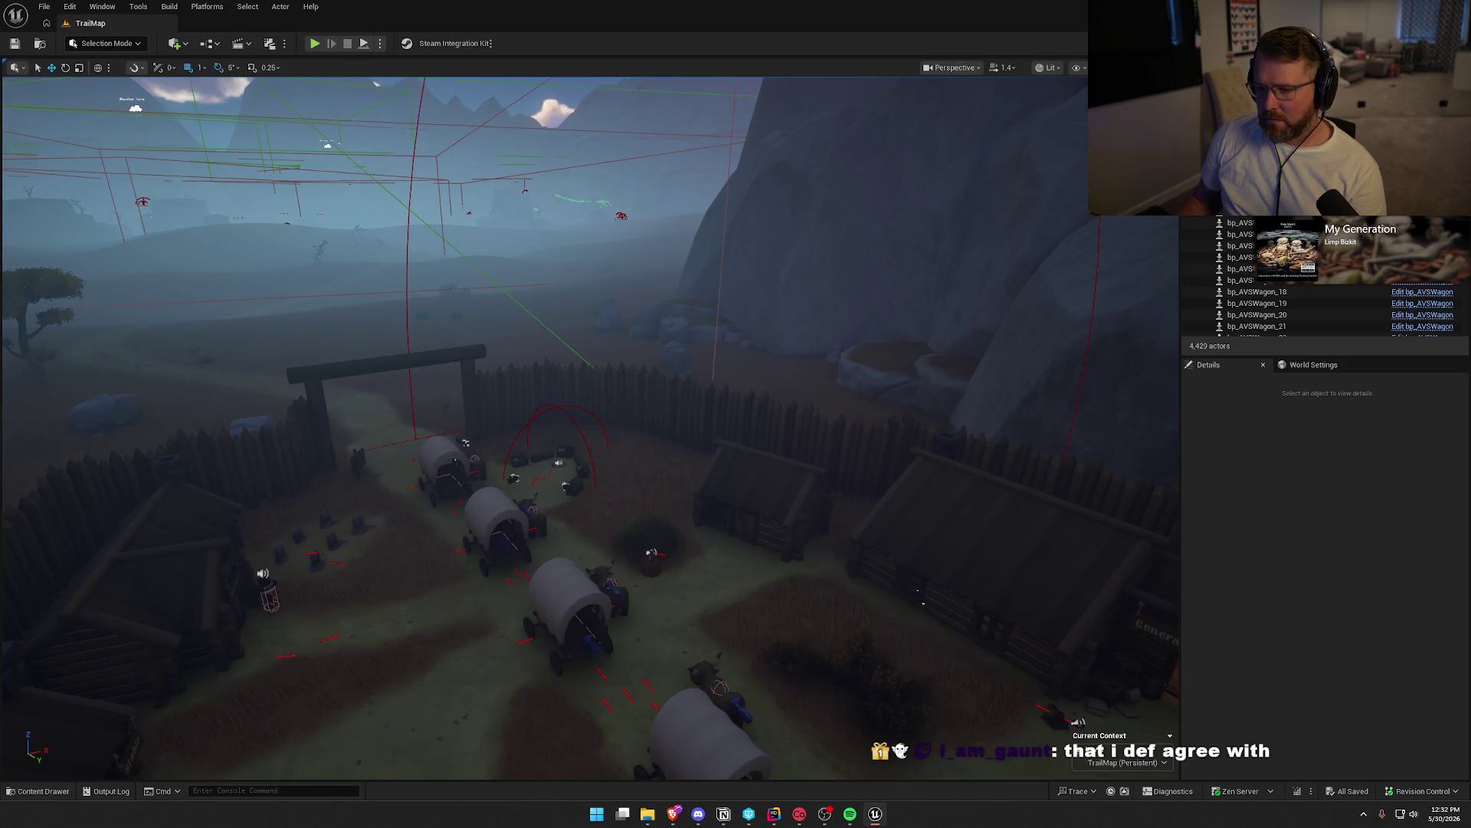
# Filter the Outliner for 'Plains' and inspect bp_TradingPost1 and bp_TradingPost0
pyautogui.click(851, 771)
pyautogui.write('Plains')
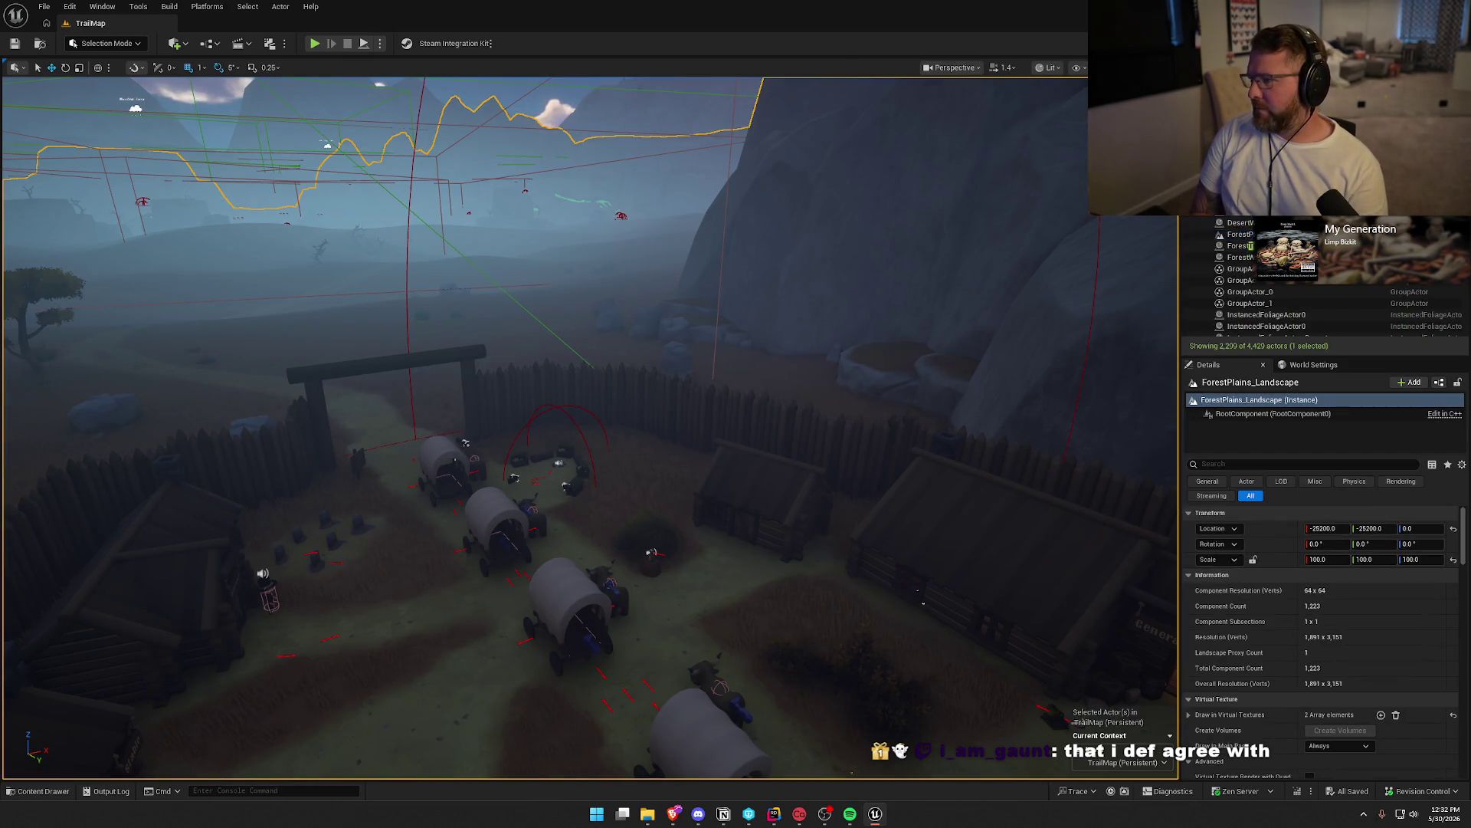
pyautogui.click(409, 198)
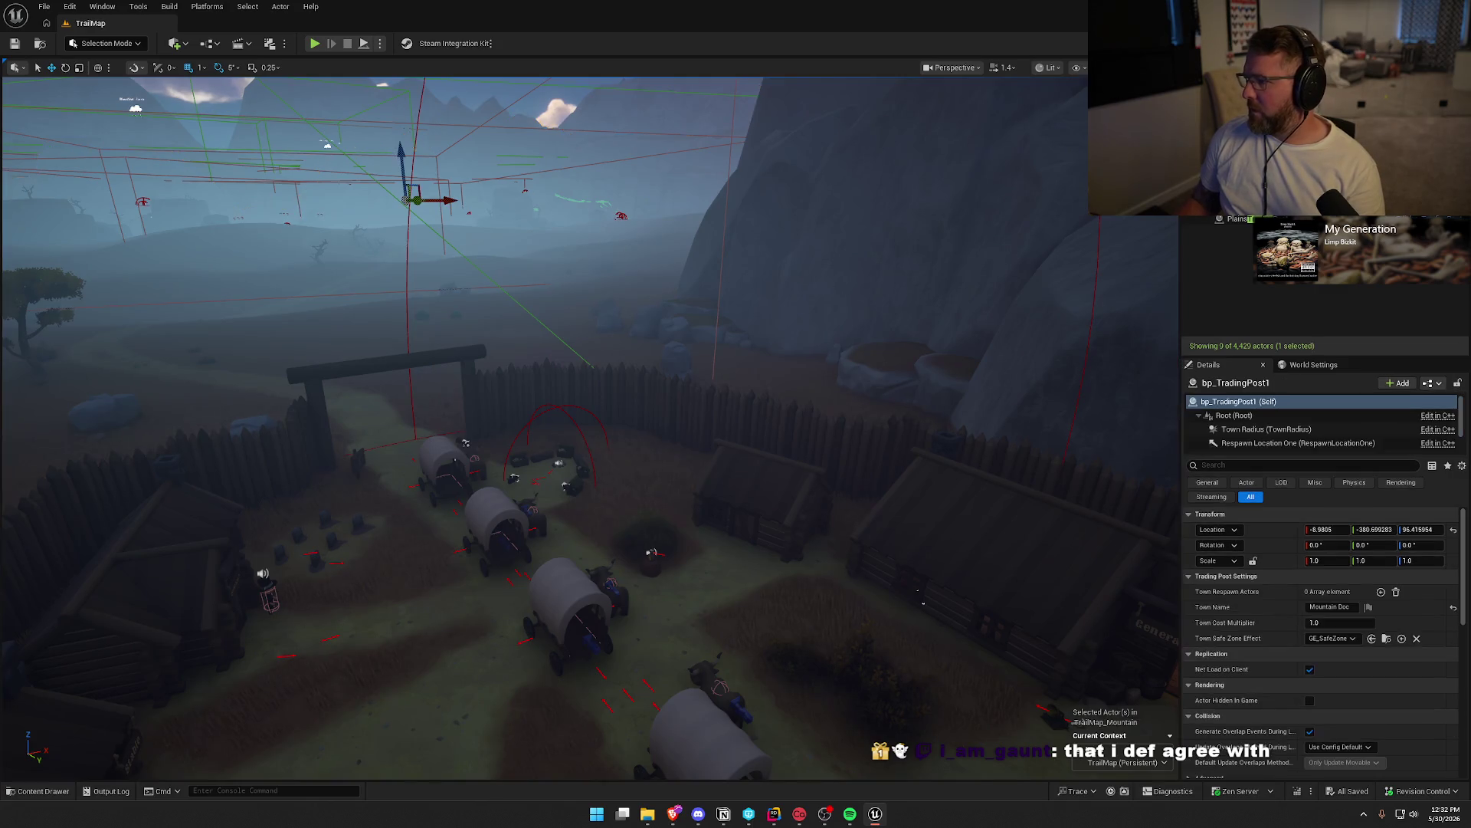
pyautogui.click(345, 182)
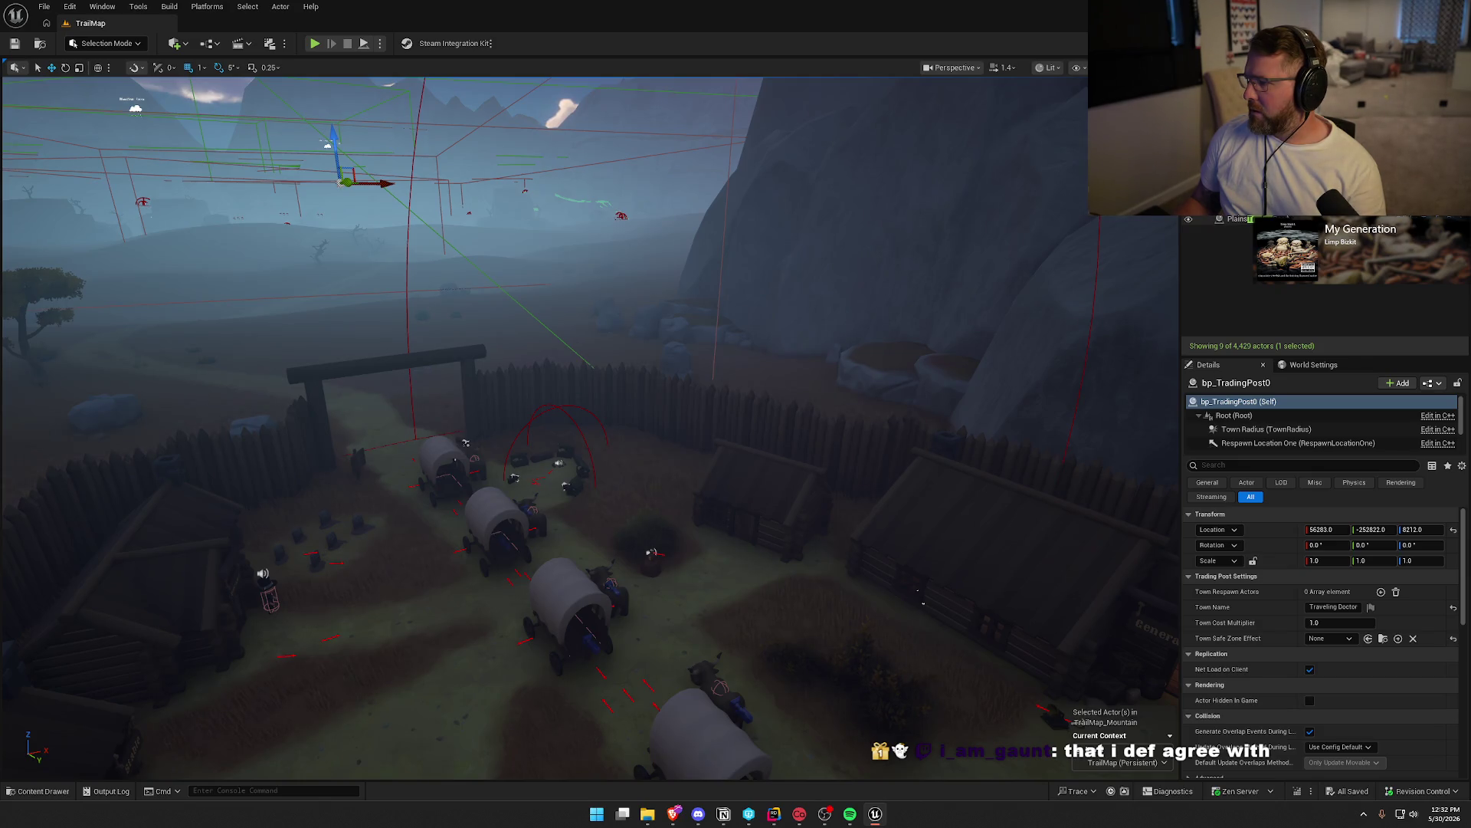
# Focus ForestTradingPost to check its six Town Respawn Actors, then open the bp_TradingPost Blueprint
pyautogui.click(1219, 247)
pyautogui.press('f')
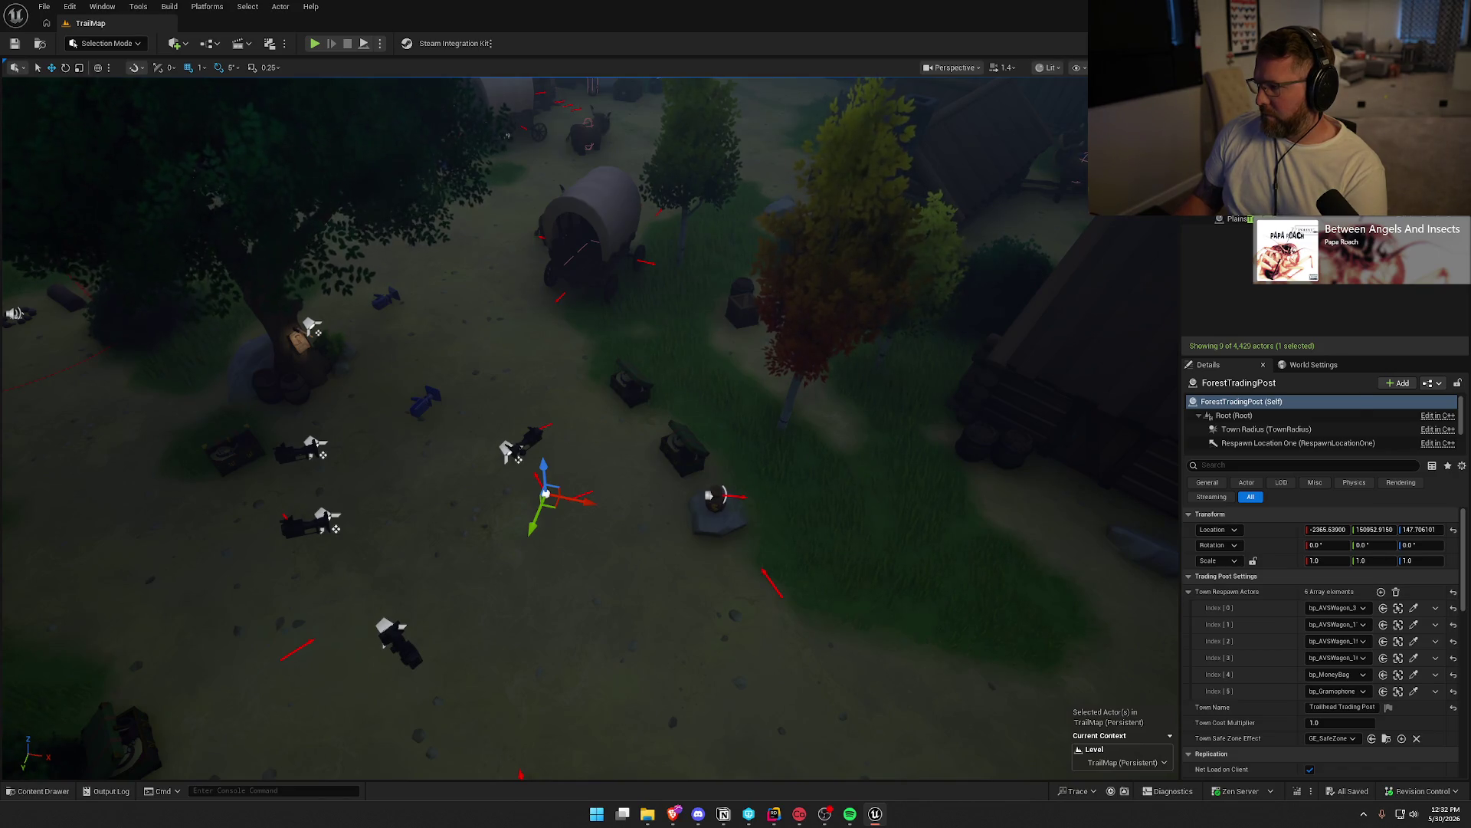
pyautogui.hotkey('ctrl', 'e')
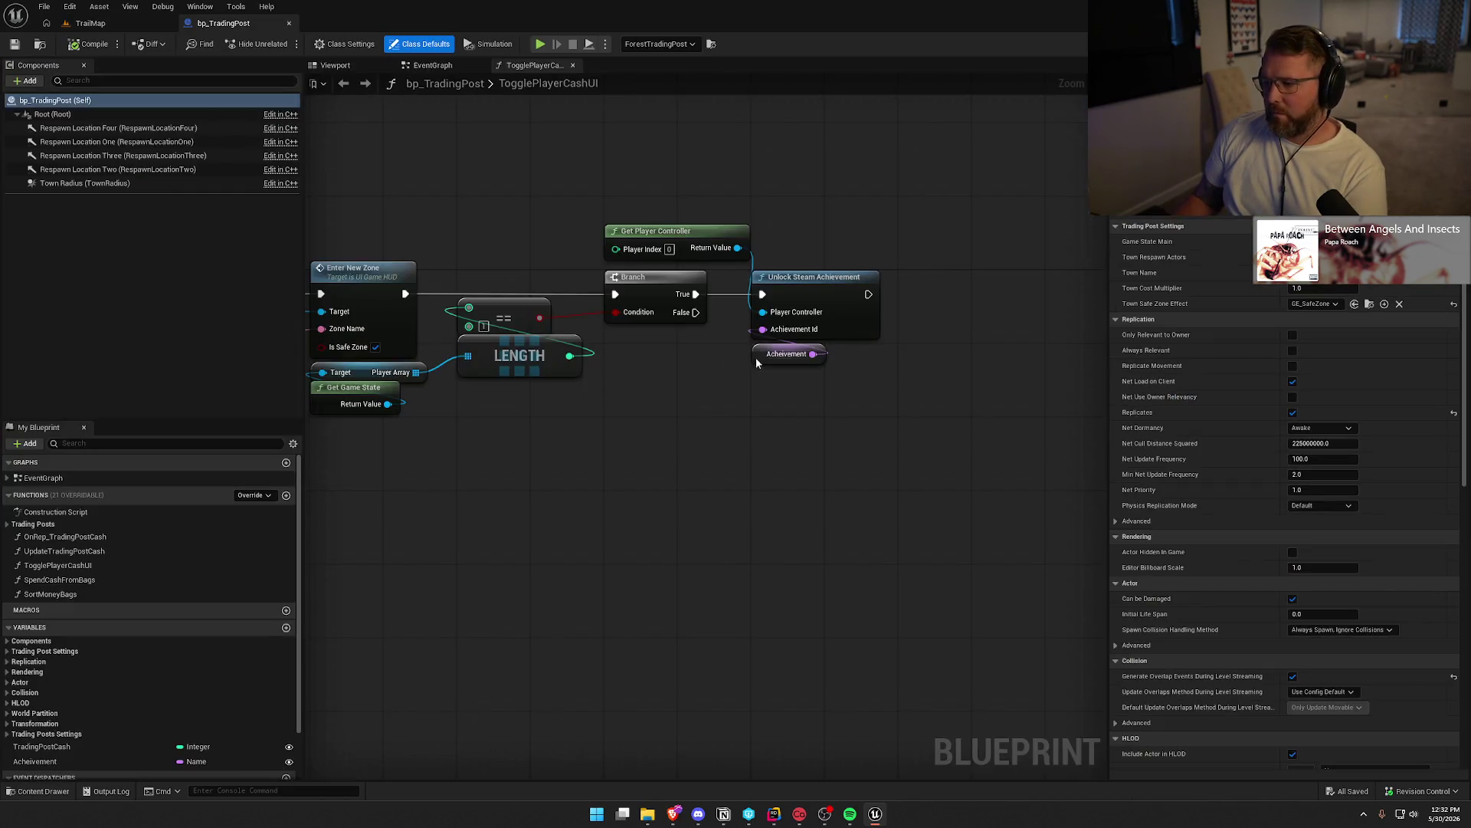
# View the EventGraph's overlap events, expand the Trading Posts and EventGraph lists, then switch to Rider
pyautogui.scroll(3)
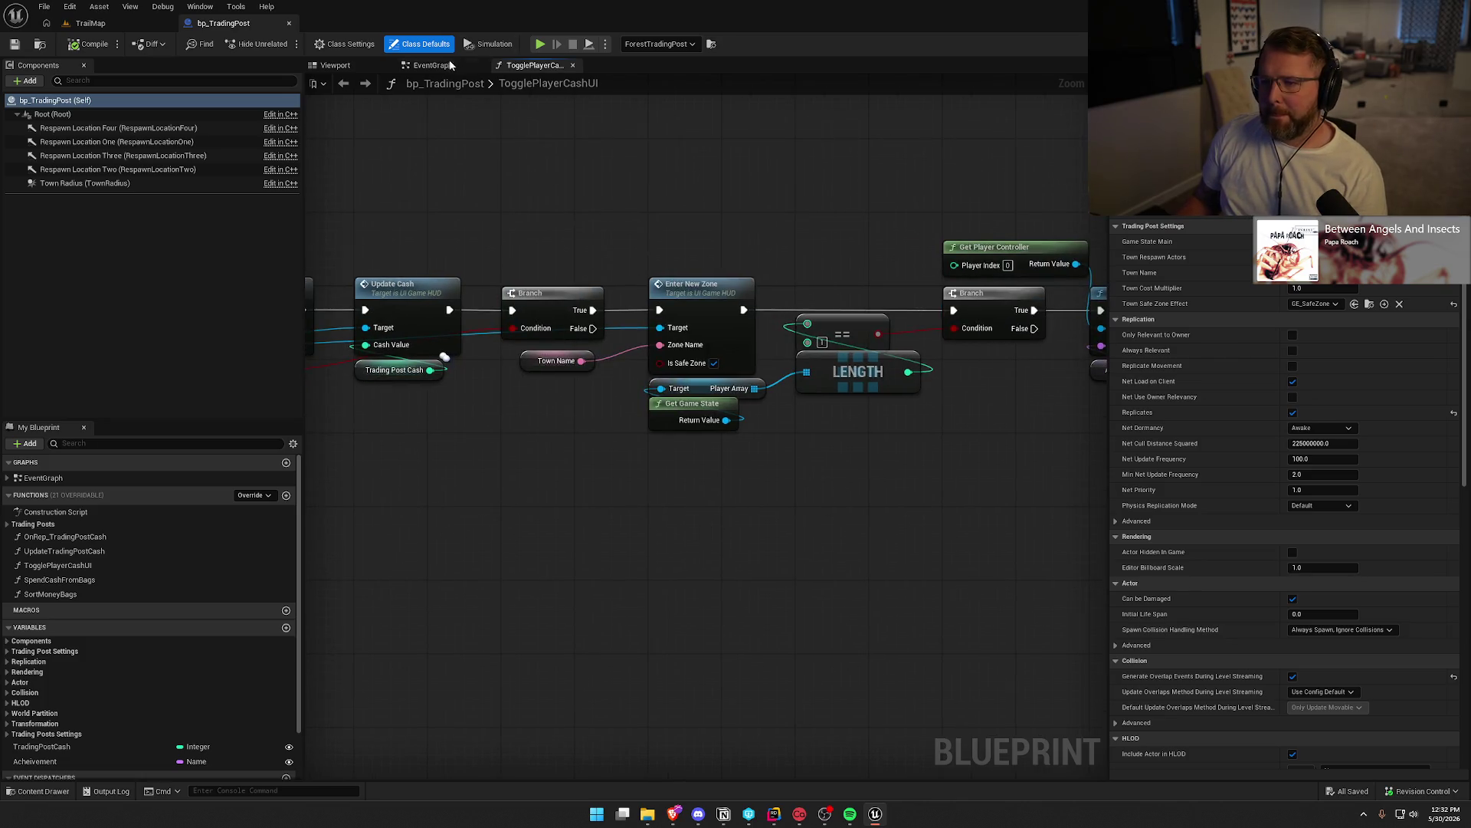
pyautogui.click(441, 66)
pyautogui.click(23, 524)
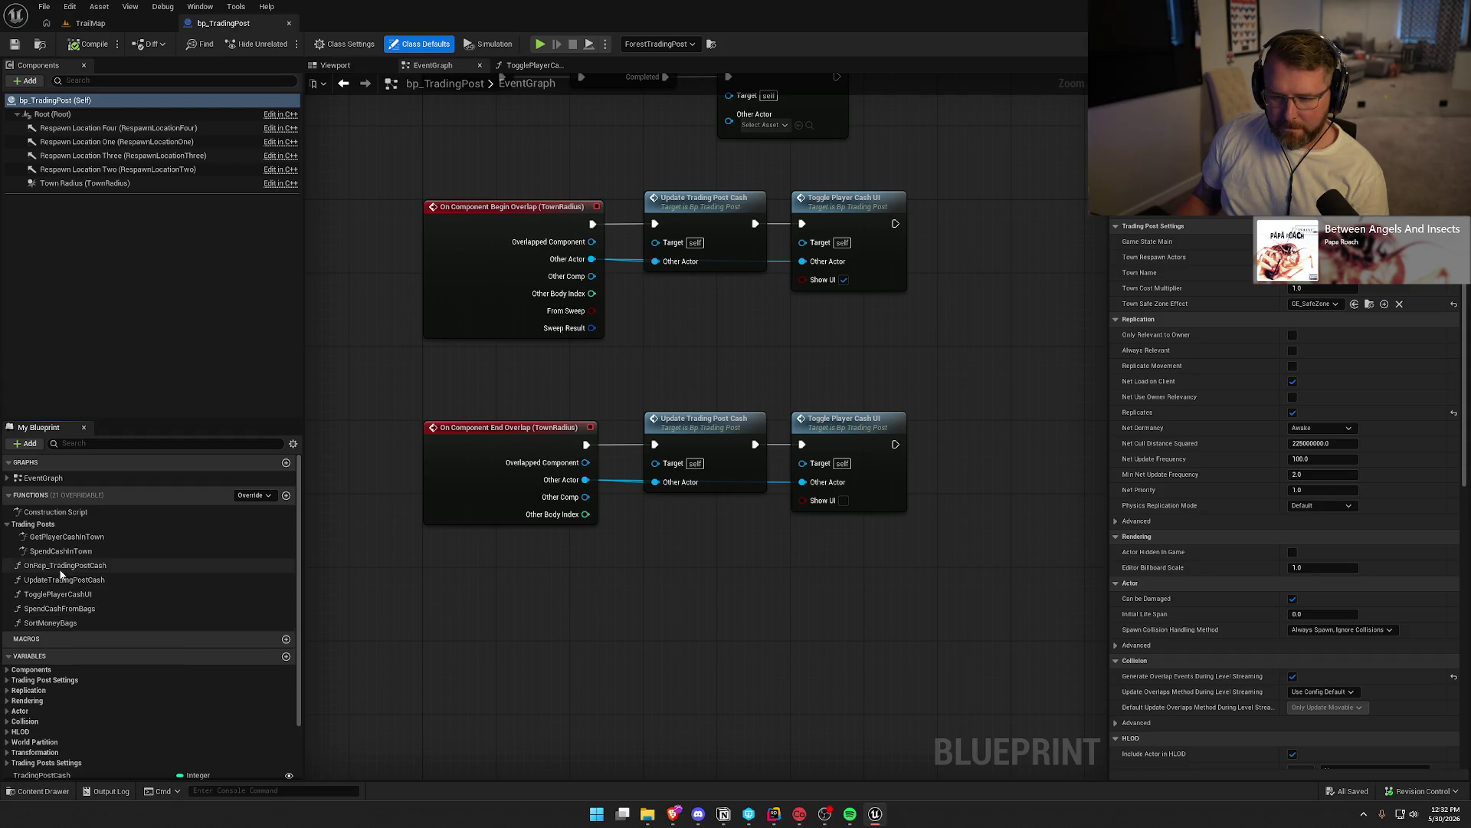
pyautogui.click(8, 478)
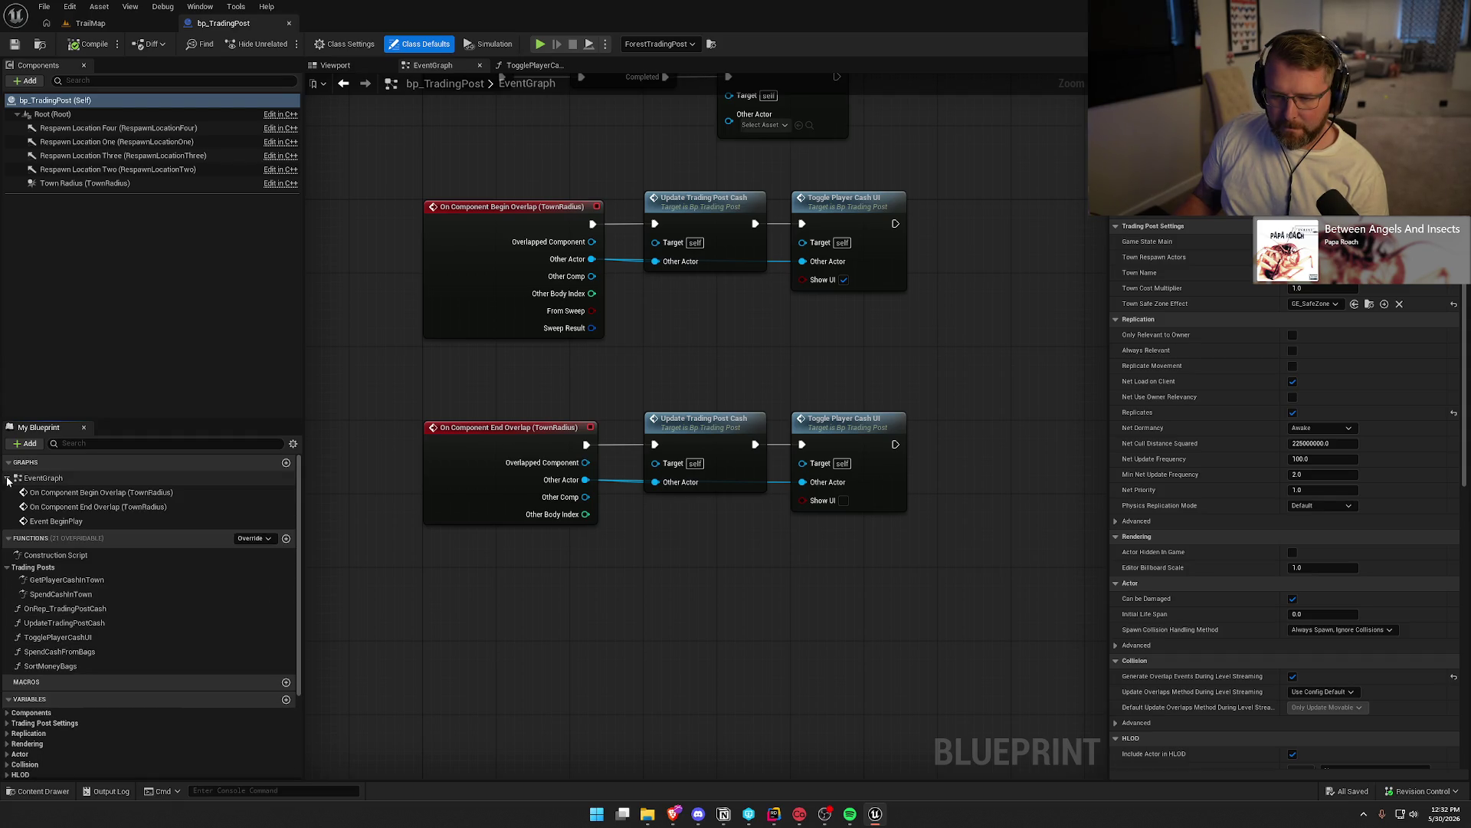
pyautogui.hotkey('alt', 'Tab')
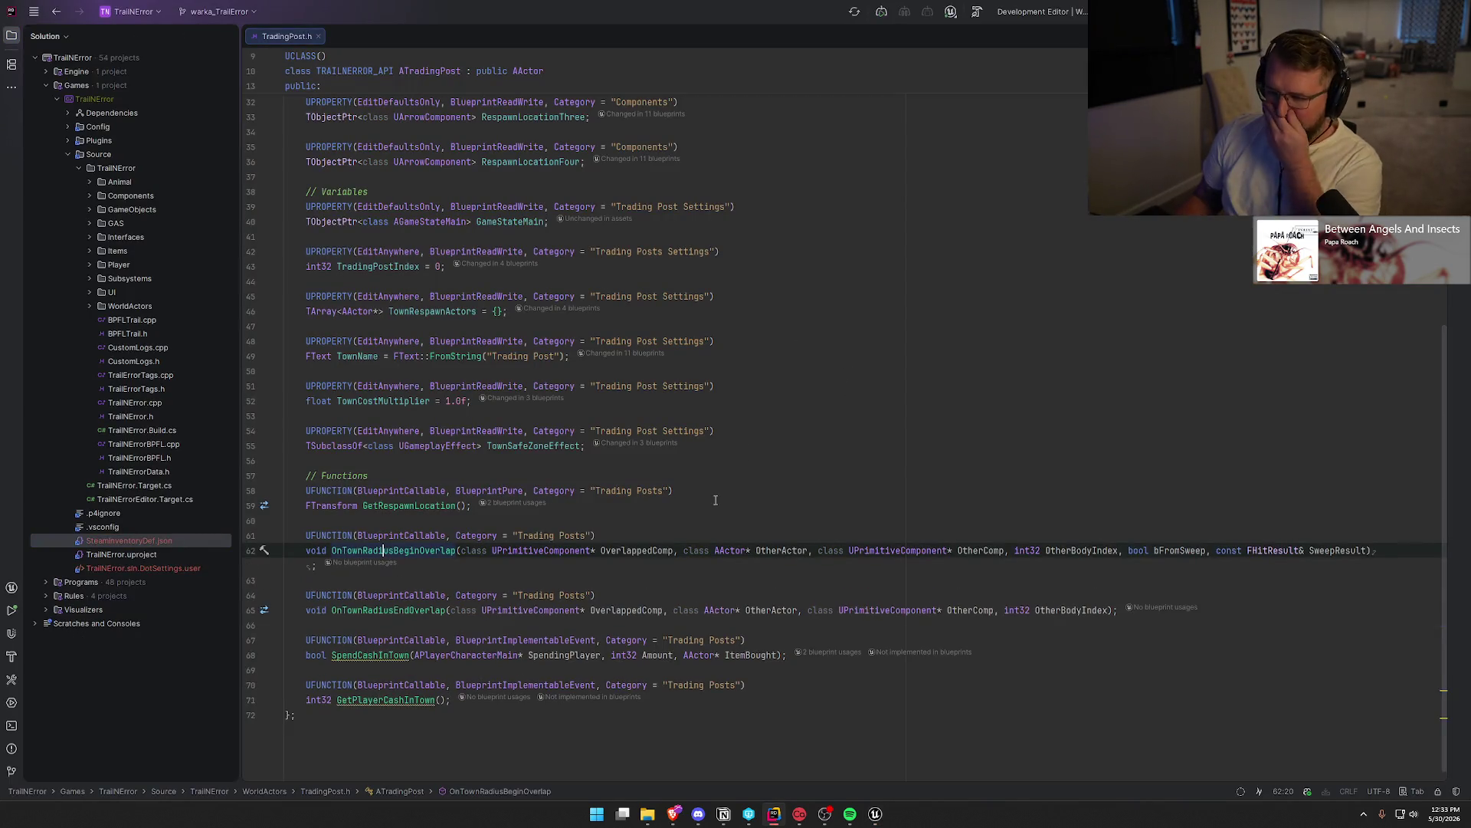
# Read BeginPlay's loop destroying TownRespawnActors in TradingPost.cpp, then return to Unreal
pyautogui.scroll(3)
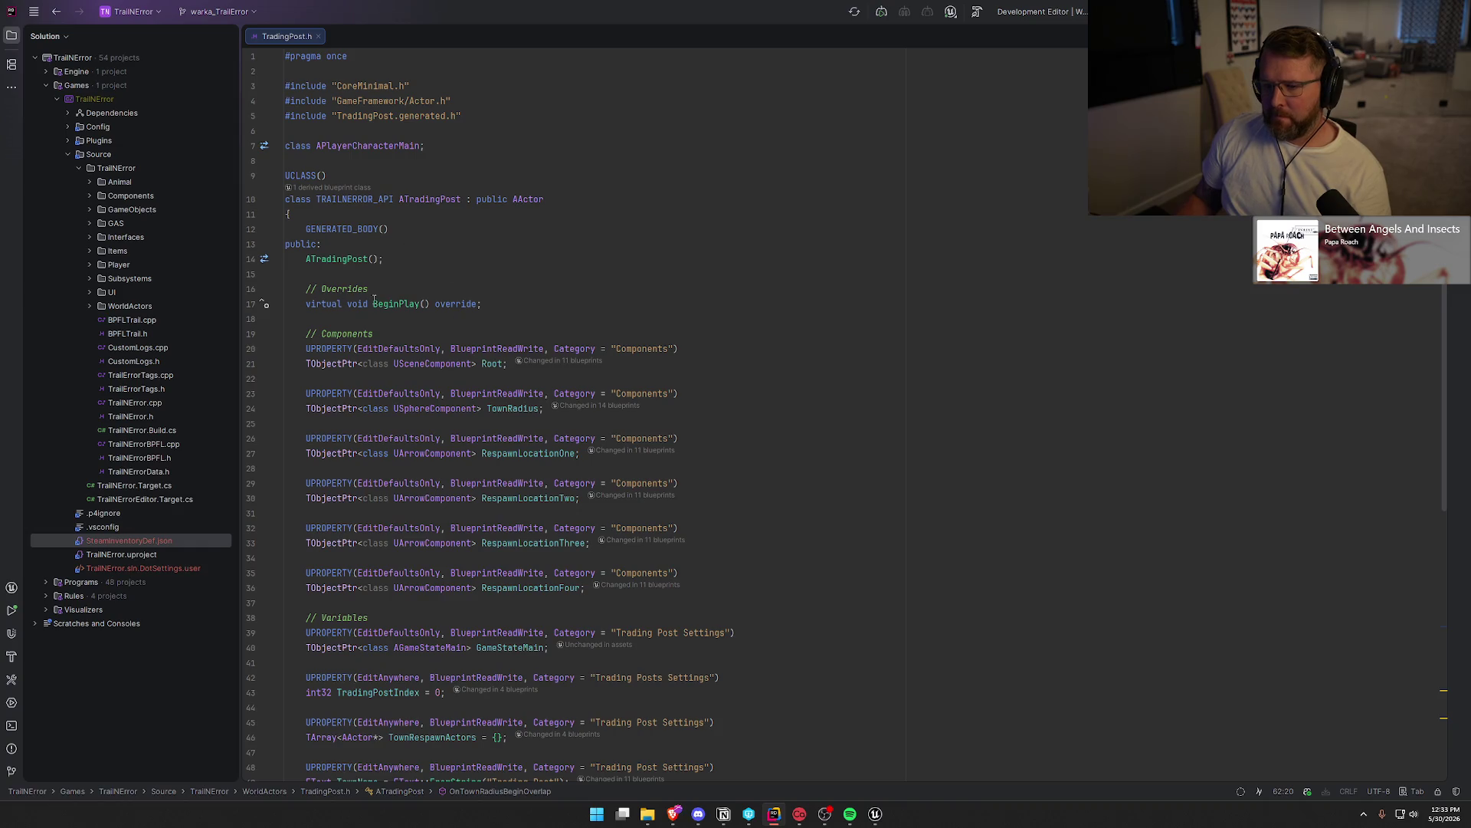
pyautogui.click(391, 303)
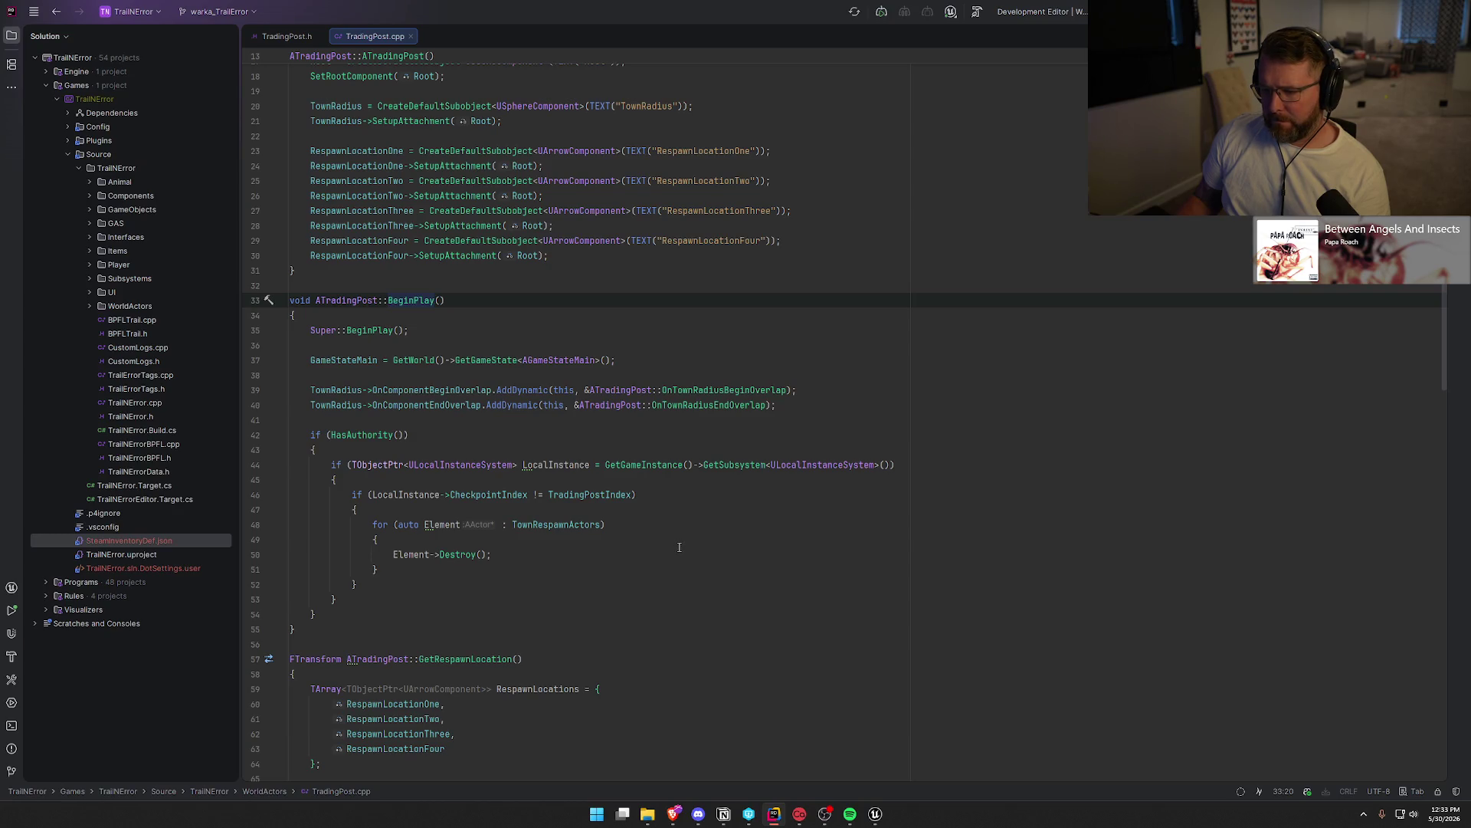
pyautogui.click(406, 584)
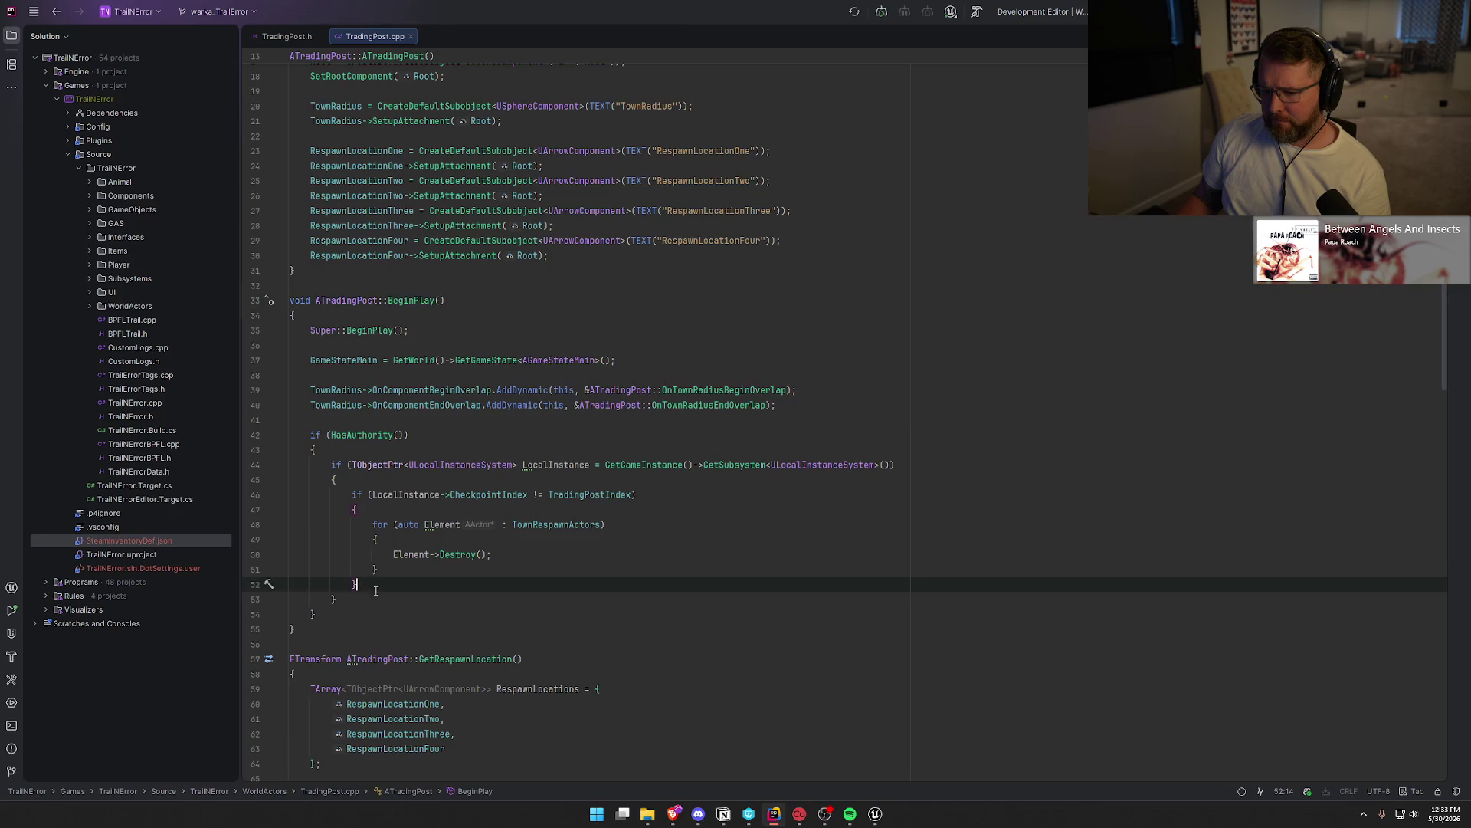
pyautogui.scroll(-3)
pyautogui.click(568, 480)
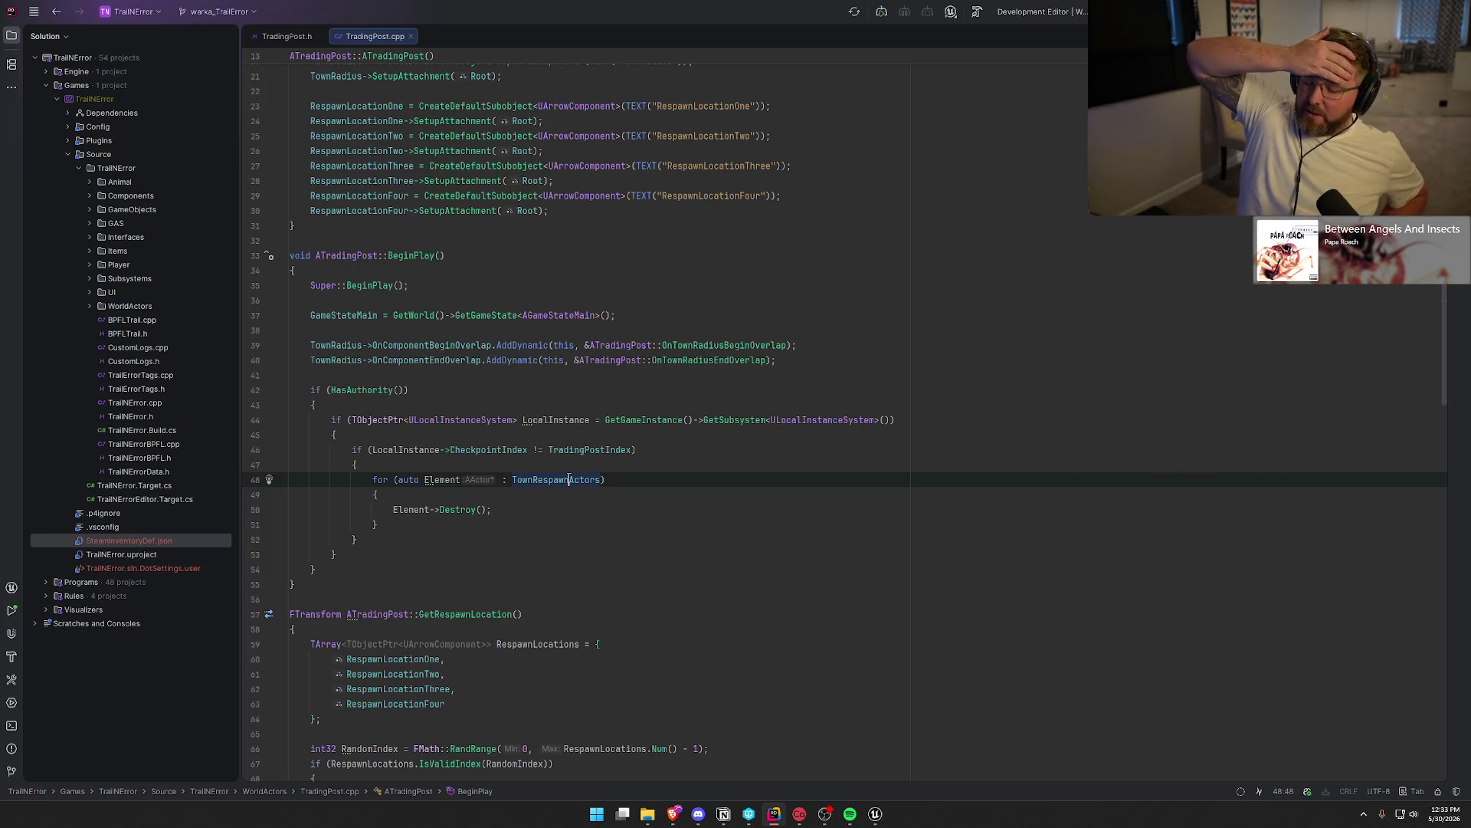
pyautogui.click(874, 813)
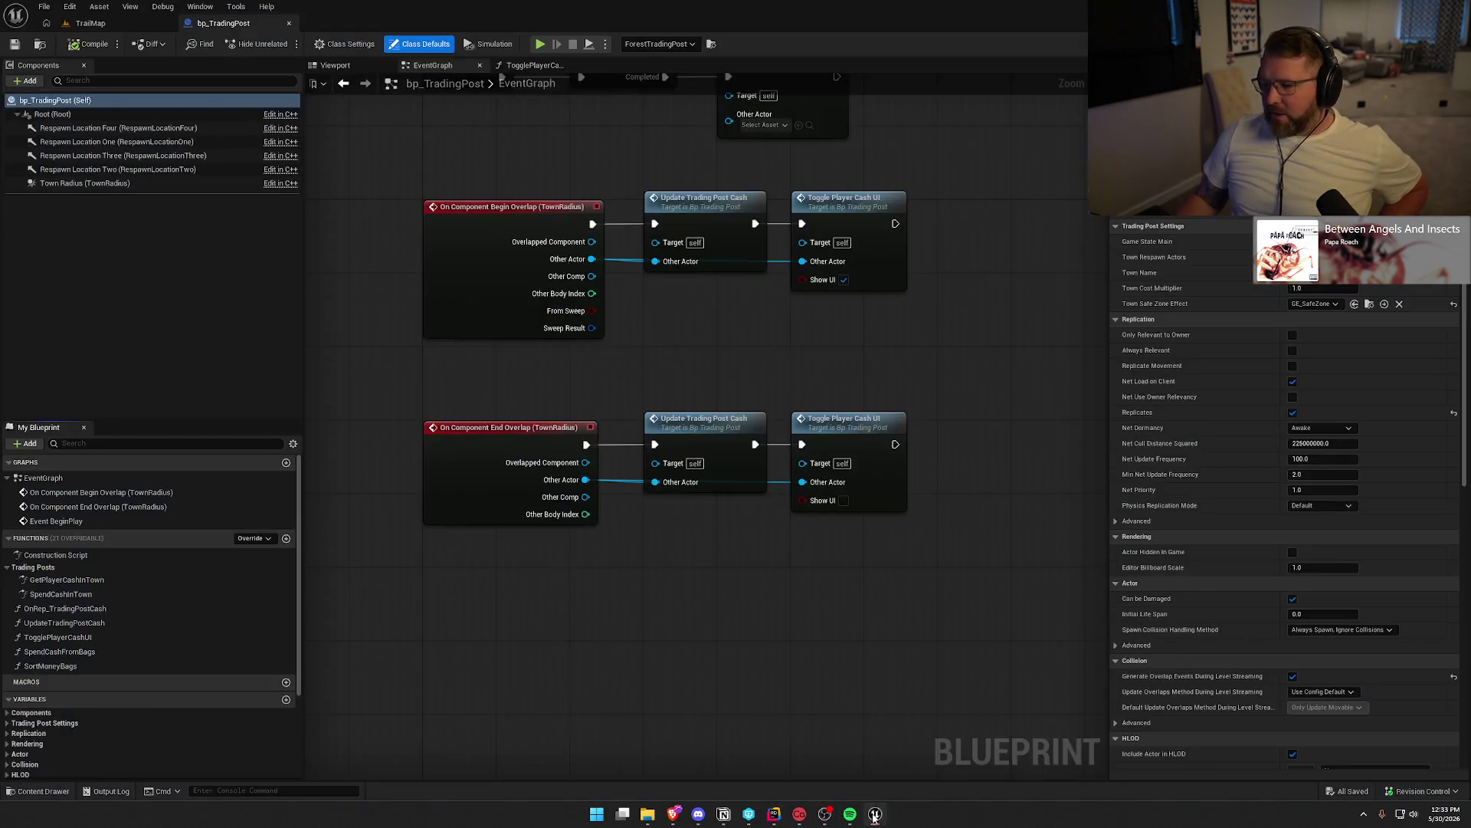
# Jump to the TrailMap wagon camp, review PlainsTradingPost's 11 Town Respawn Actors, then deselect it
pyautogui.click(85, 23)
pyautogui.press('Escape')
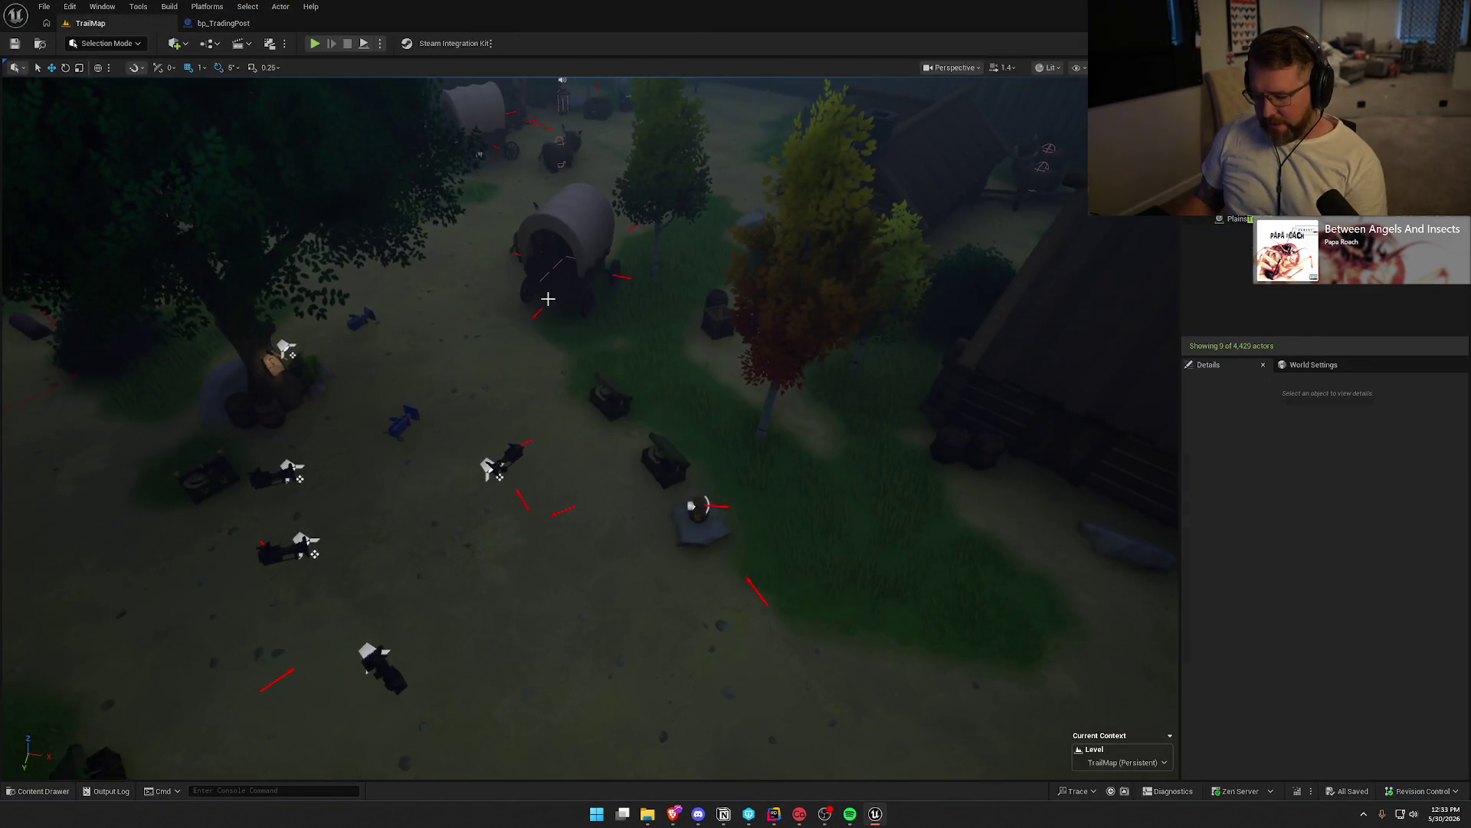
pyautogui.press('1')
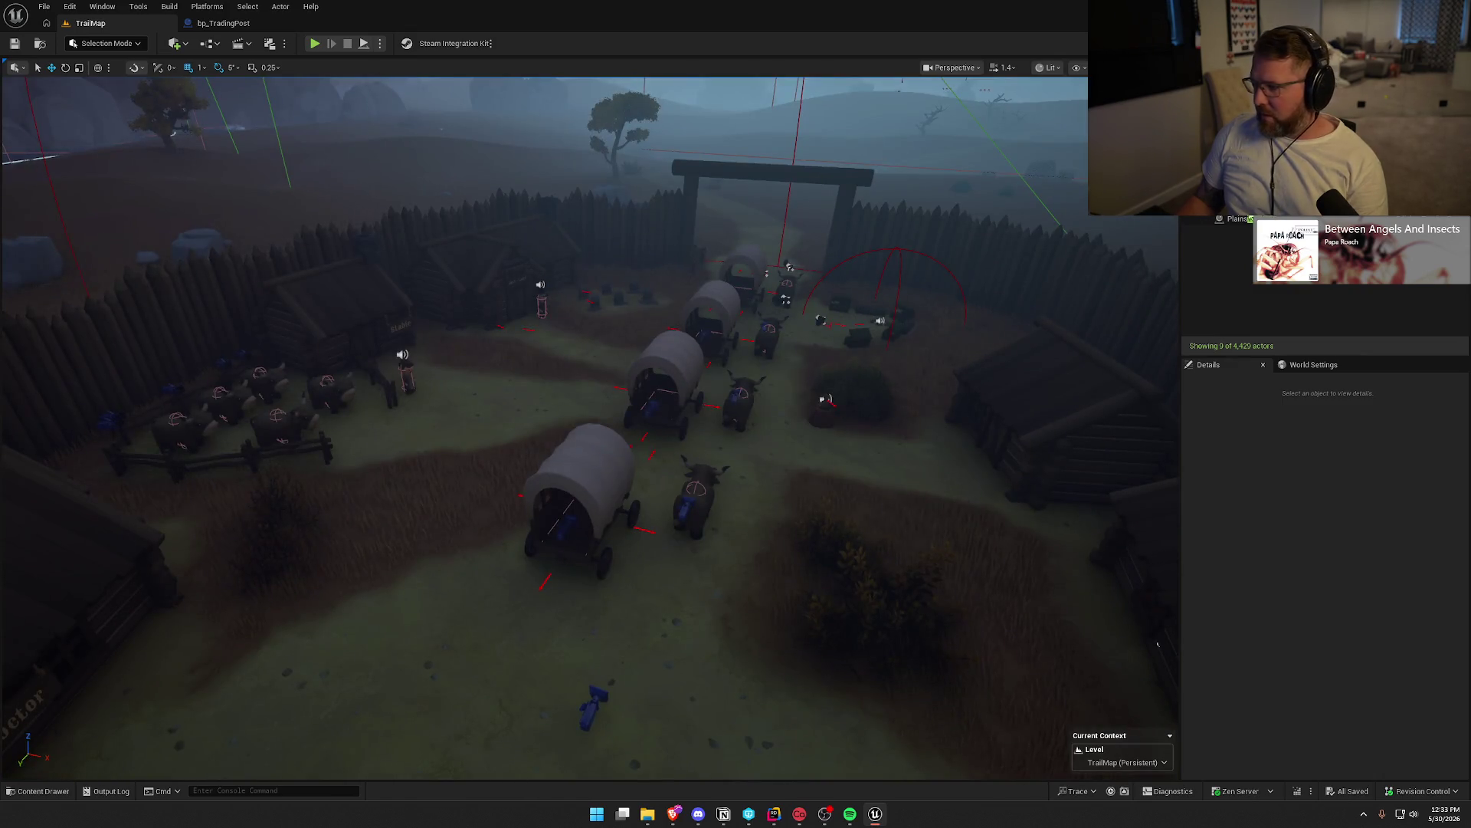
pyautogui.click(667, 486)
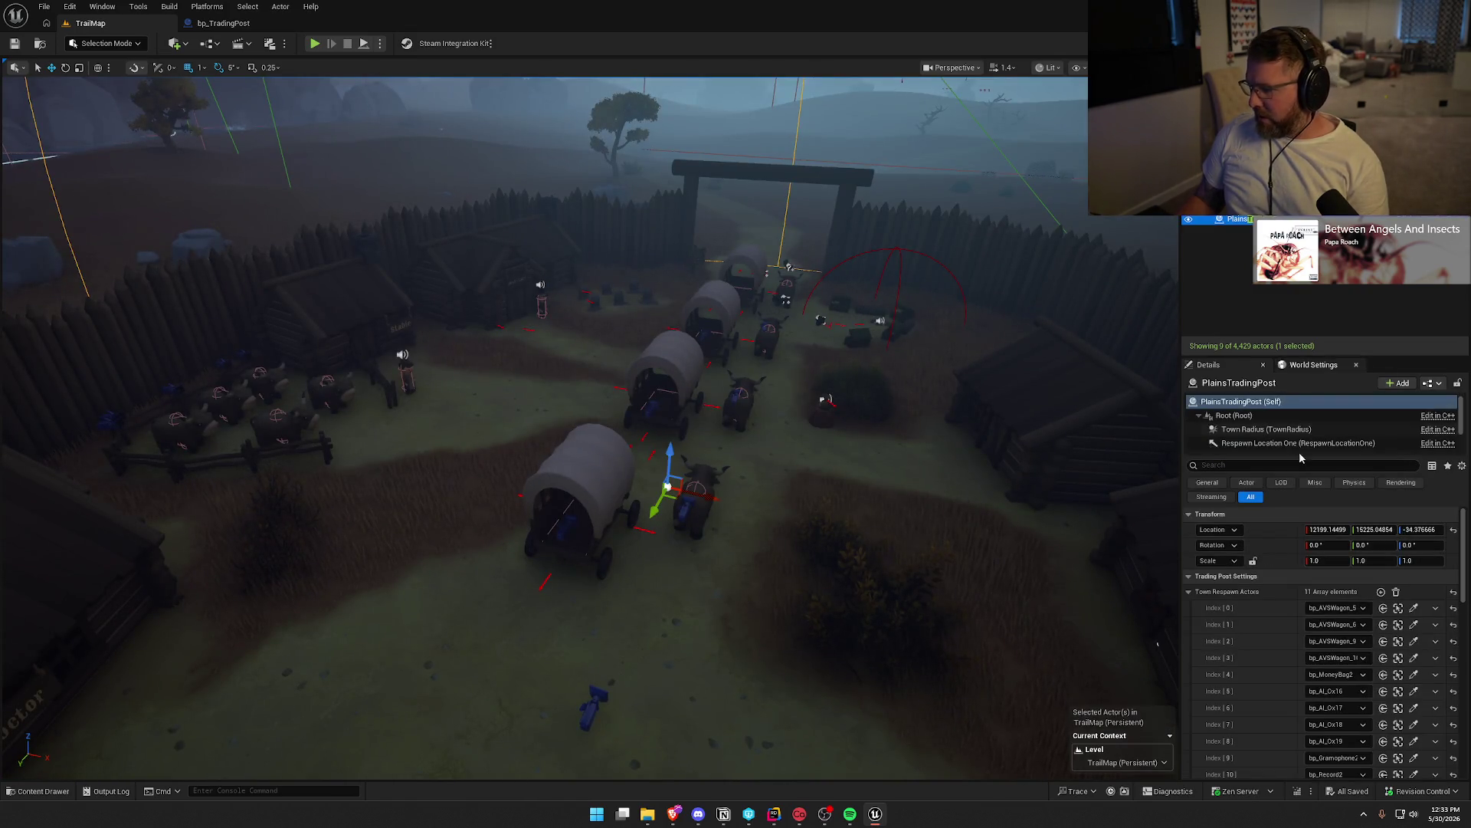
pyautogui.scroll(-3)
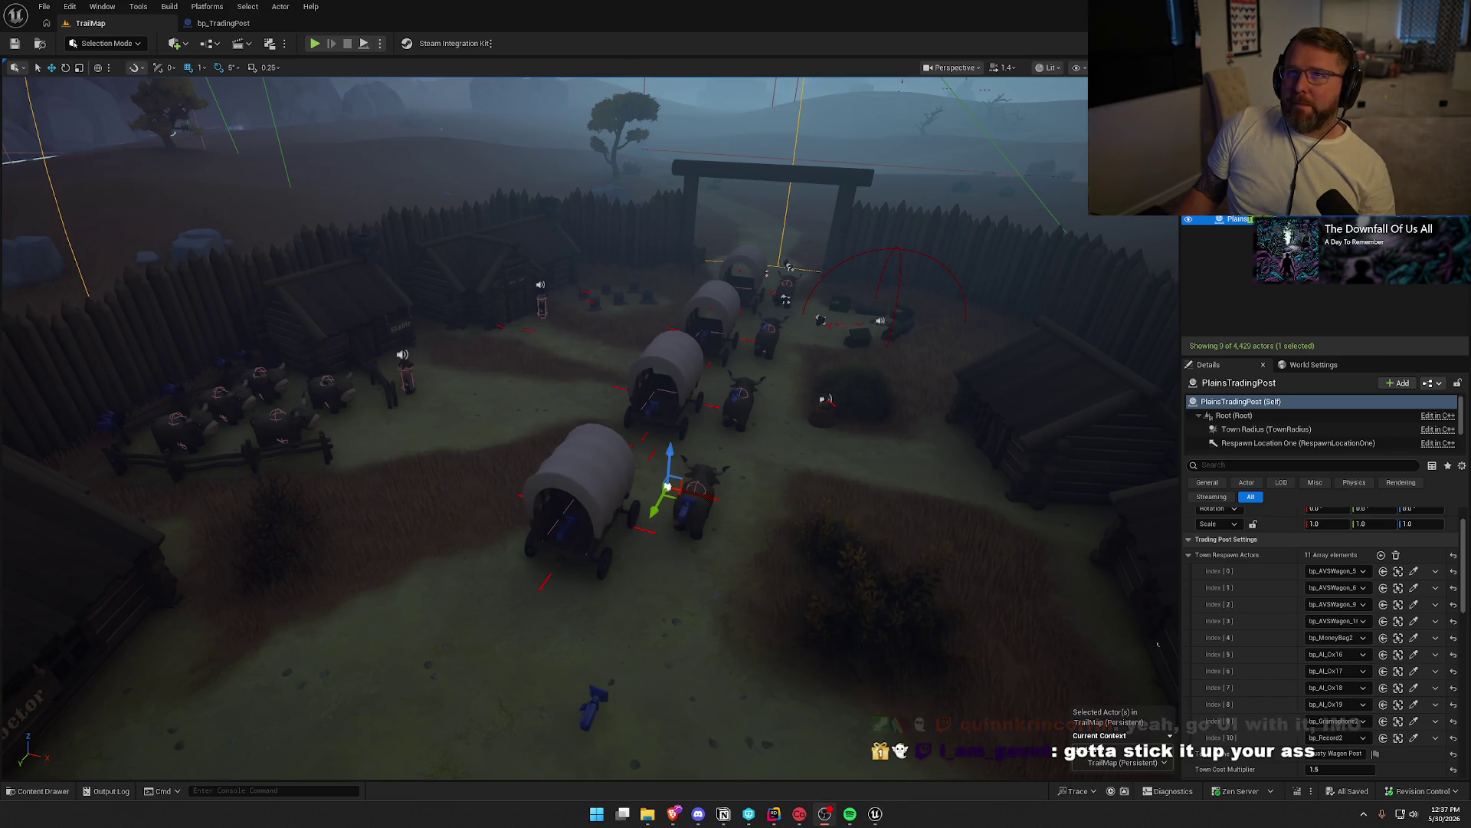
pyautogui.press('Escape')
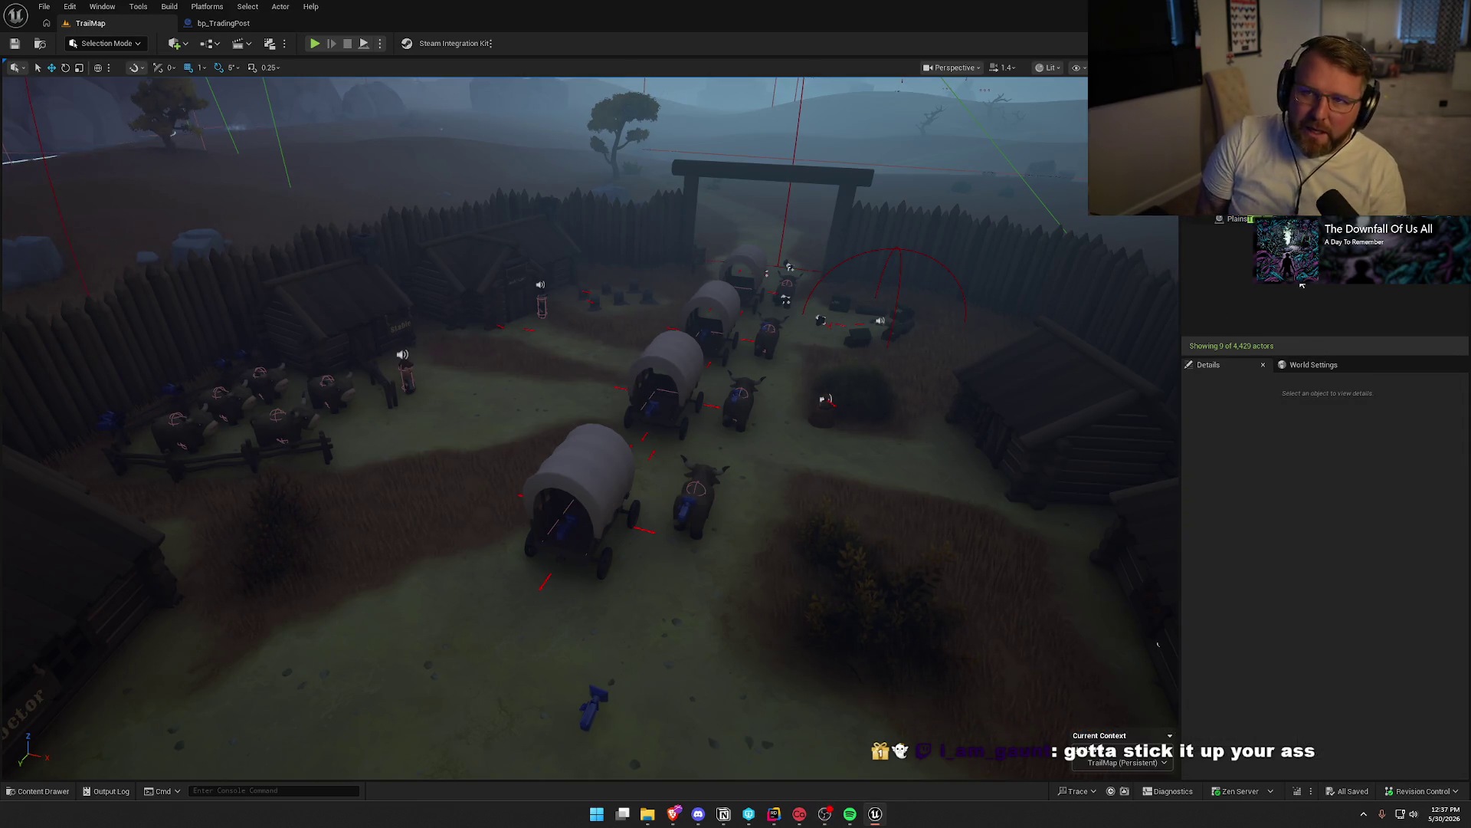